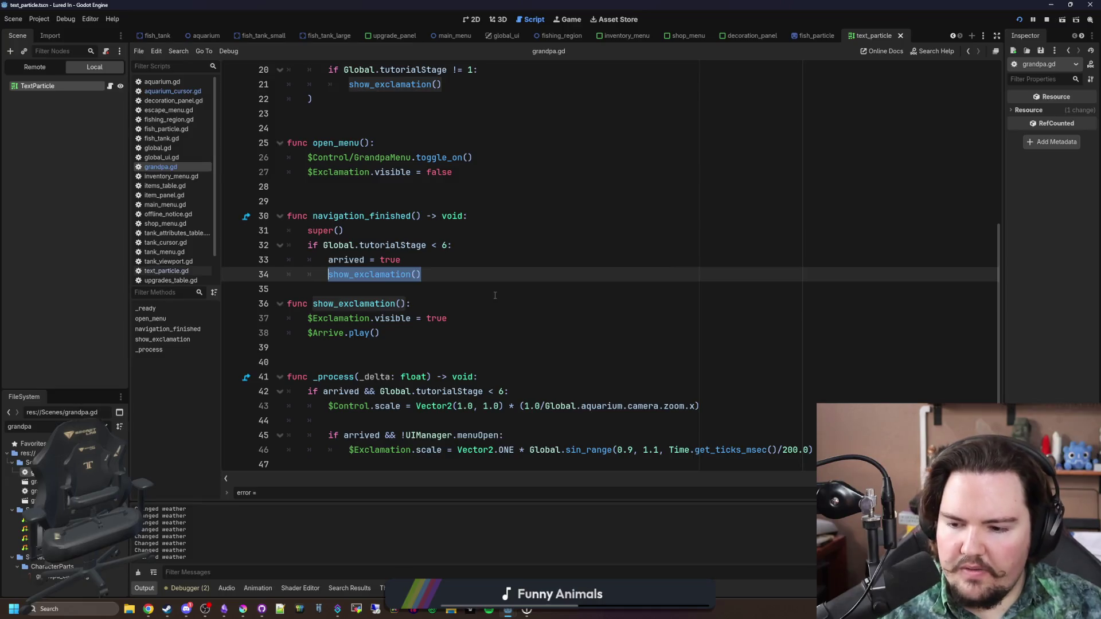
In open_menu(), wrap $Exclamation.visible = false under 'if Global.tutorialStage < 5:'
{"action": "scroll", "coordinate": [470, 294], "scroll_direction": "up", "scroll_amount": 1}
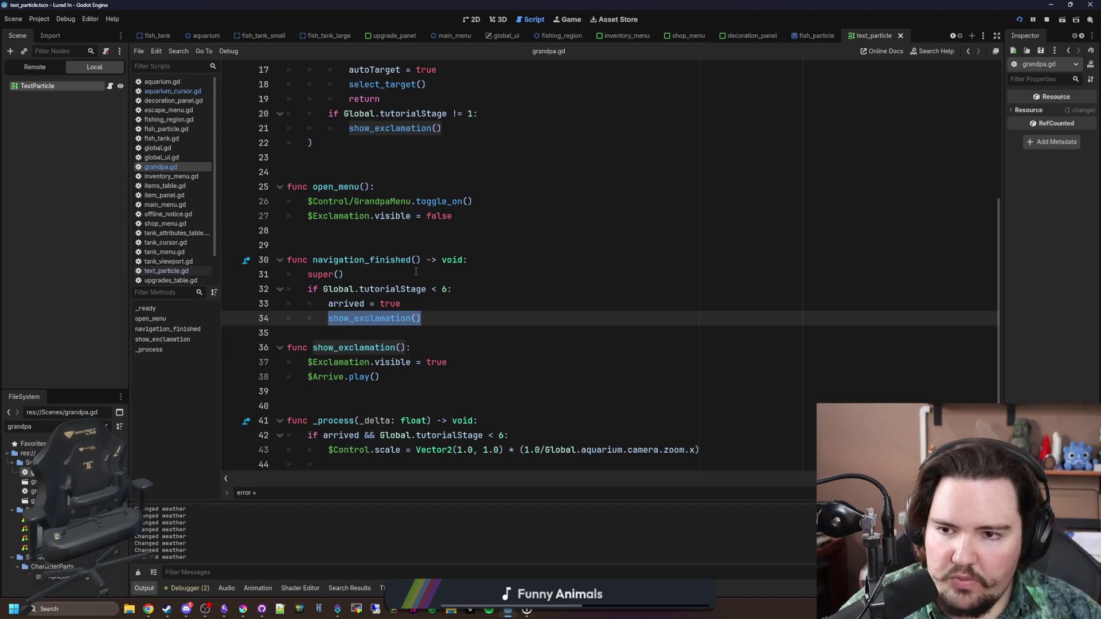
{"action": "scroll", "coordinate": [416, 271], "scroll_direction": "up", "scroll_amount": 5}
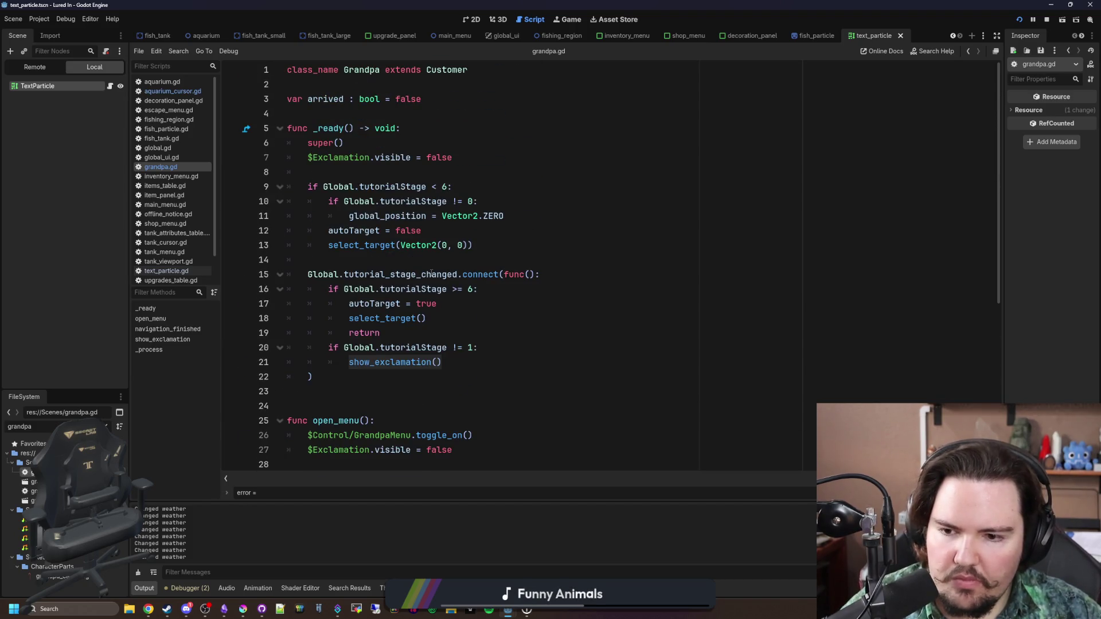
{"action": "scroll", "coordinate": [431, 274], "scroll_direction": "down", "scroll_amount": 1}
{"action": "scroll", "coordinate": [429, 366], "scroll_direction": "down", "scroll_amount": 3}
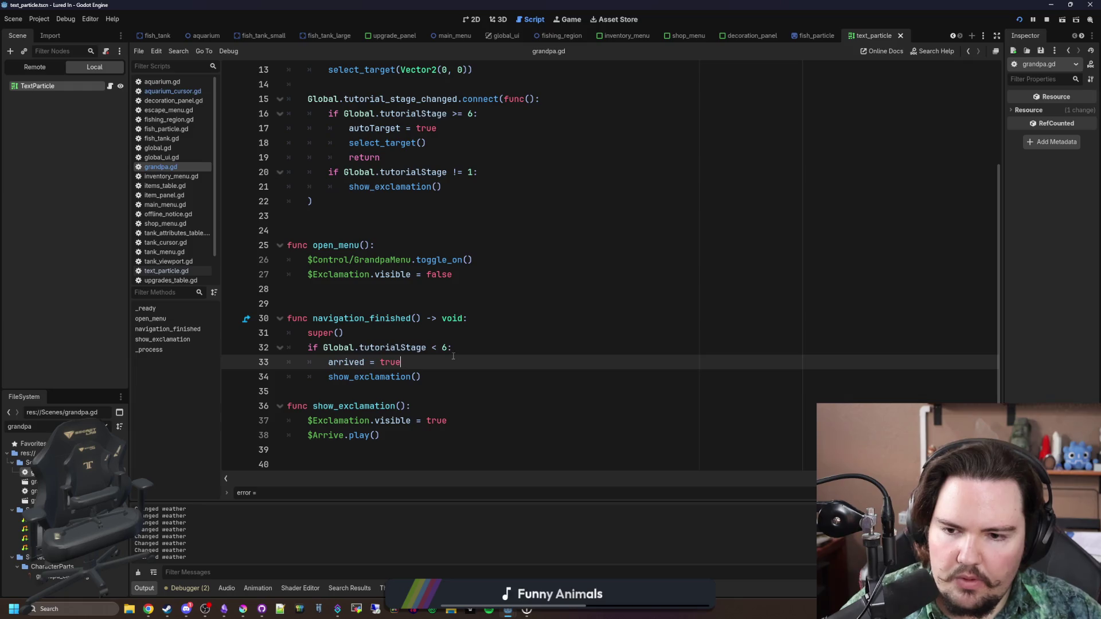
{"action": "left_click_drag", "start_coordinate": [453, 348], "coordinate": [317, 350]}
{"action": "key", "text": "ctrl+c"}
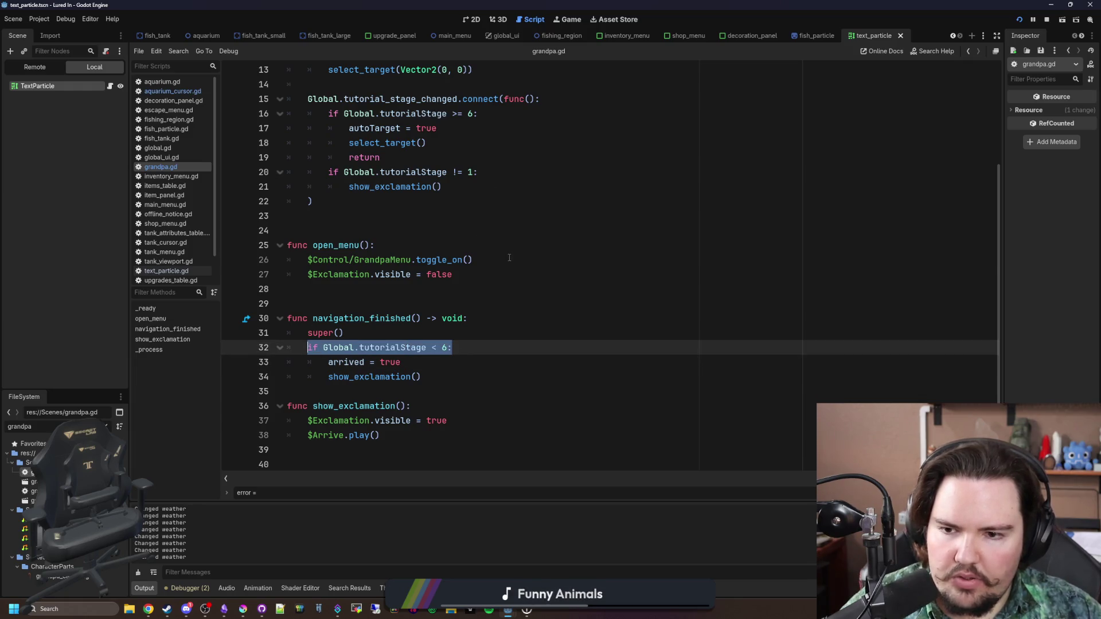
{"action": "left_click", "coordinate": [508, 259]}
{"action": "key", "text": "Return"}
{"action": "type", "text": "if"}
{"action": "key", "text": "ctrl+v"}
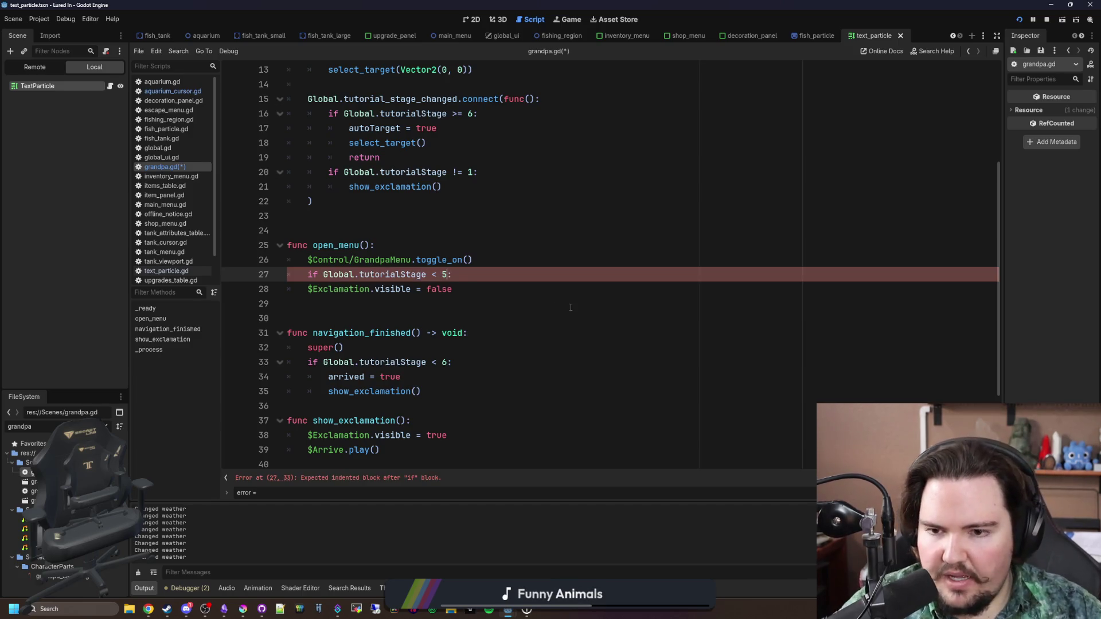
{"action": "left_click", "coordinate": [318, 292]}
{"action": "key", "text": "Tab"}
{"action": "left_click", "coordinate": [434, 210]}
Save grandpa.gd, run the game, and go back to its main menu
{"action": "key", "text": "ctrl+s"}
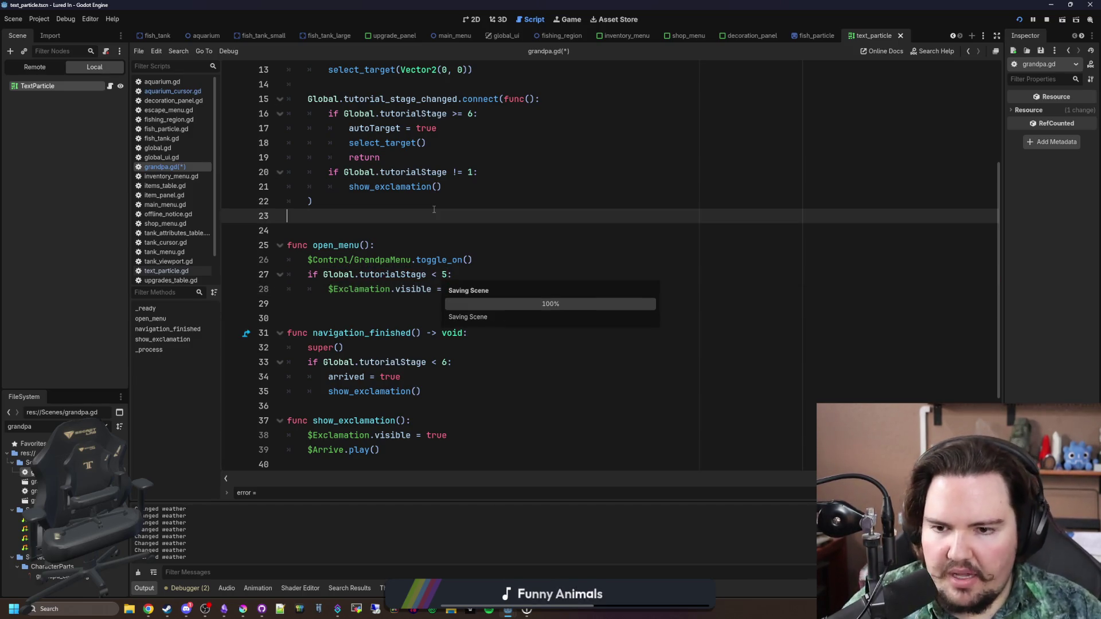
{"action": "left_click", "coordinate": [570, 18]}
{"action": "key", "text": "Escape"}
{"action": "left_click", "coordinate": [562, 302]}
Reload the game, talk to Grandpa, dismiss his end-of-tutorial dialogs, then return to the script editor
{"action": "left_click", "coordinate": [307, 290]}
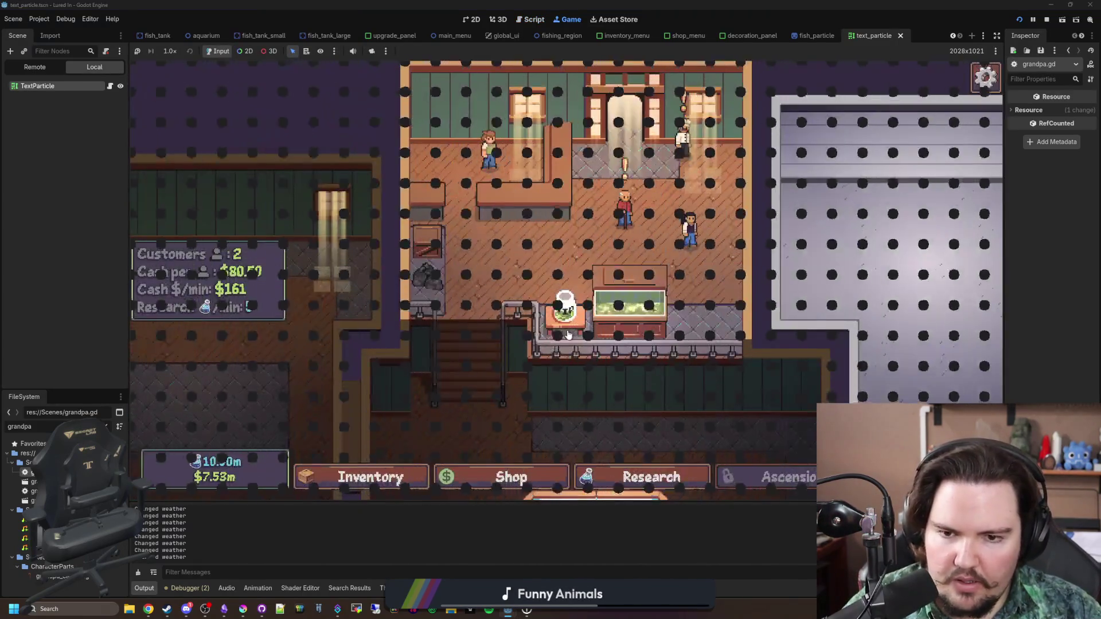
{"action": "left_click", "coordinate": [565, 302]}
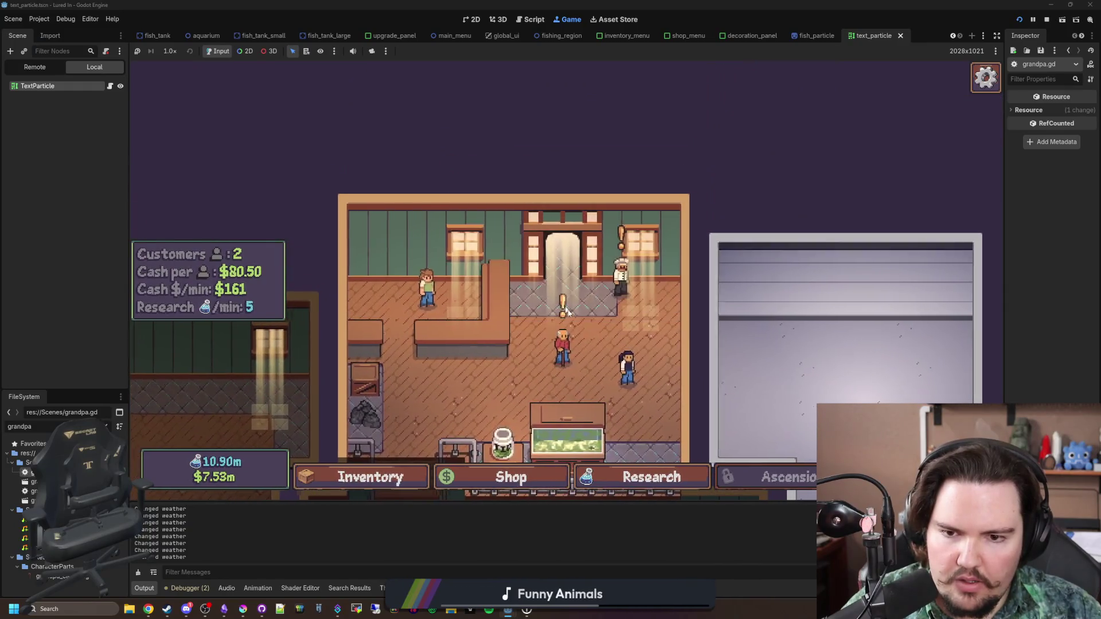
{"action": "left_click", "coordinate": [507, 325]}
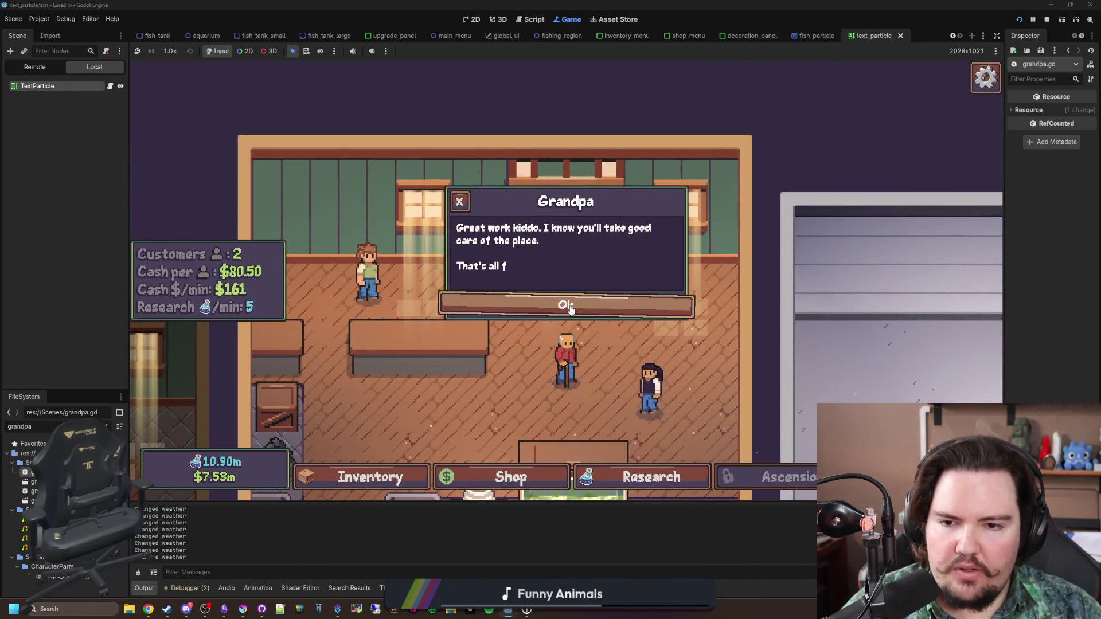
{"action": "left_click", "coordinate": [570, 308]}
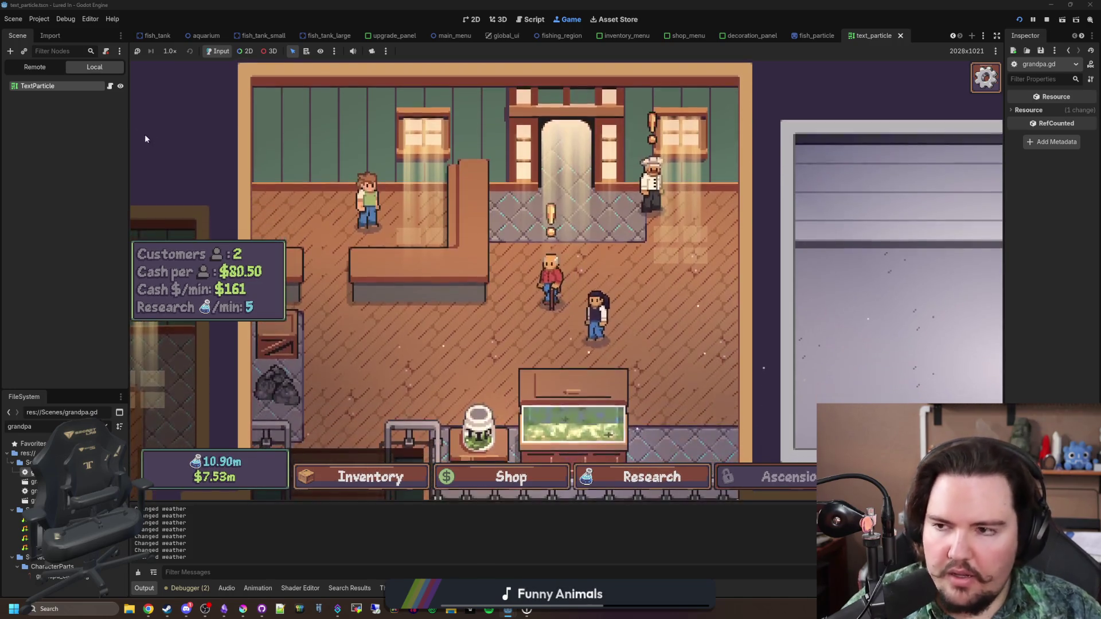
{"action": "key", "text": "ctrl+F3"}
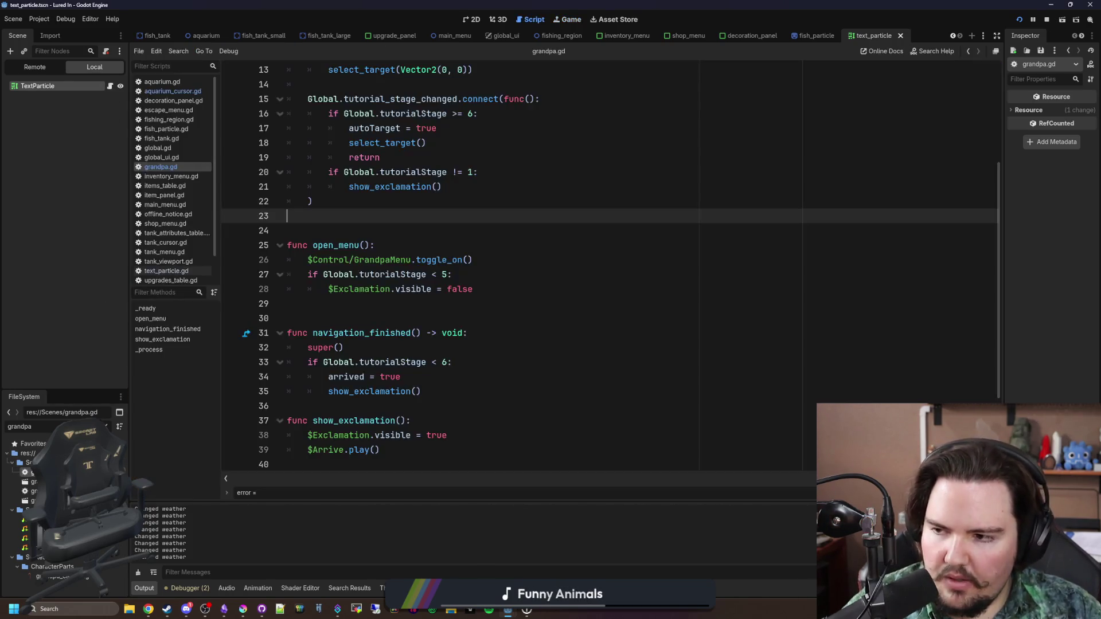
Look over grandpa.gd and item_panel.gd, then open grandpa.tscn from the FileSystem dock
{"action": "left_click", "coordinate": [401, 303]}
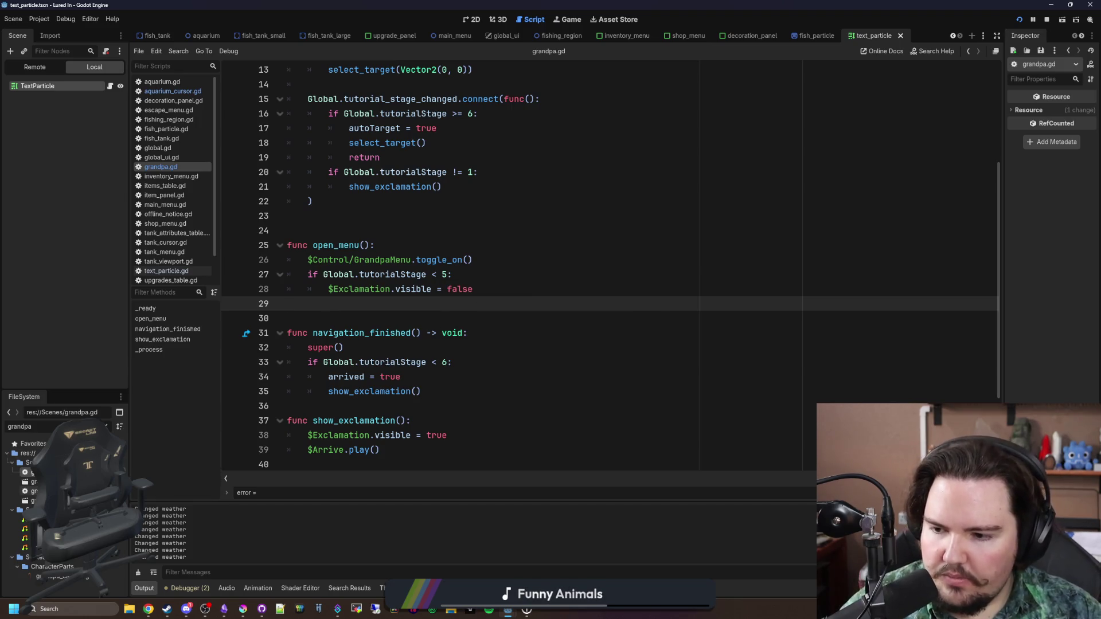
{"action": "scroll", "coordinate": [367, 373], "scroll_direction": "down", "scroll_amount": 3}
{"action": "left_click", "coordinate": [449, 353]}
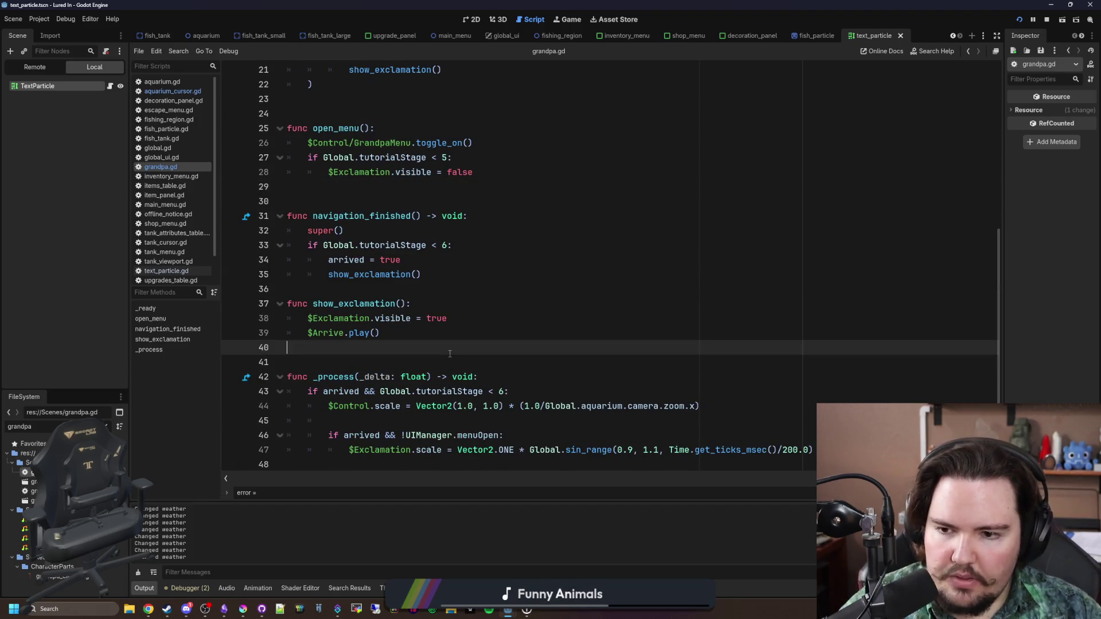
{"action": "scroll", "coordinate": [381, 341], "scroll_direction": "up", "scroll_amount": 7}
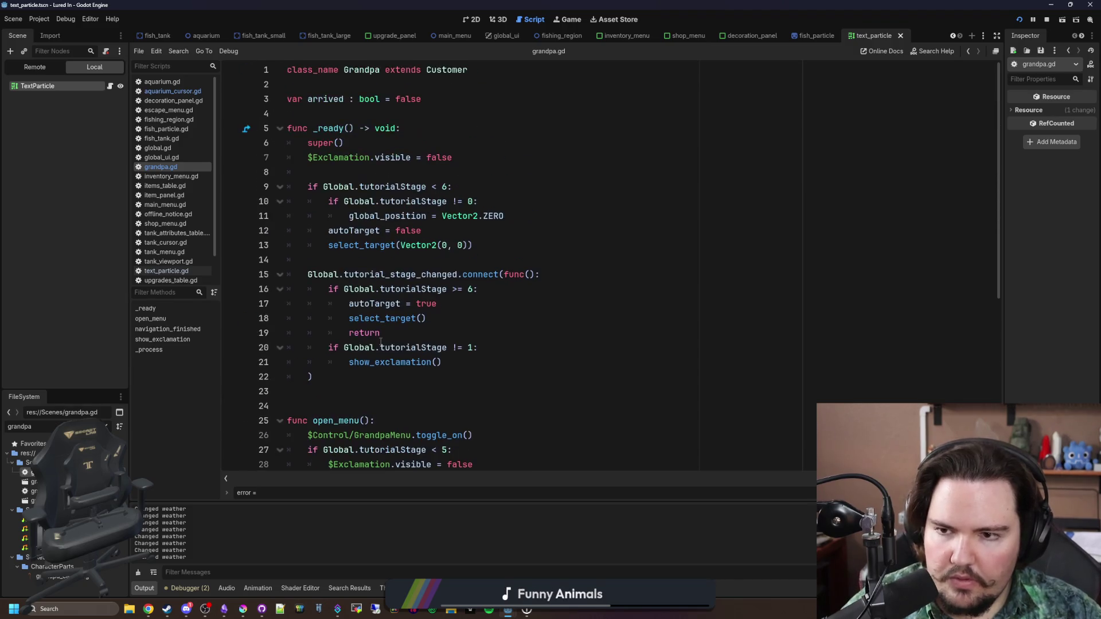
{"action": "scroll", "coordinate": [381, 341], "scroll_direction": "down", "scroll_amount": 4}
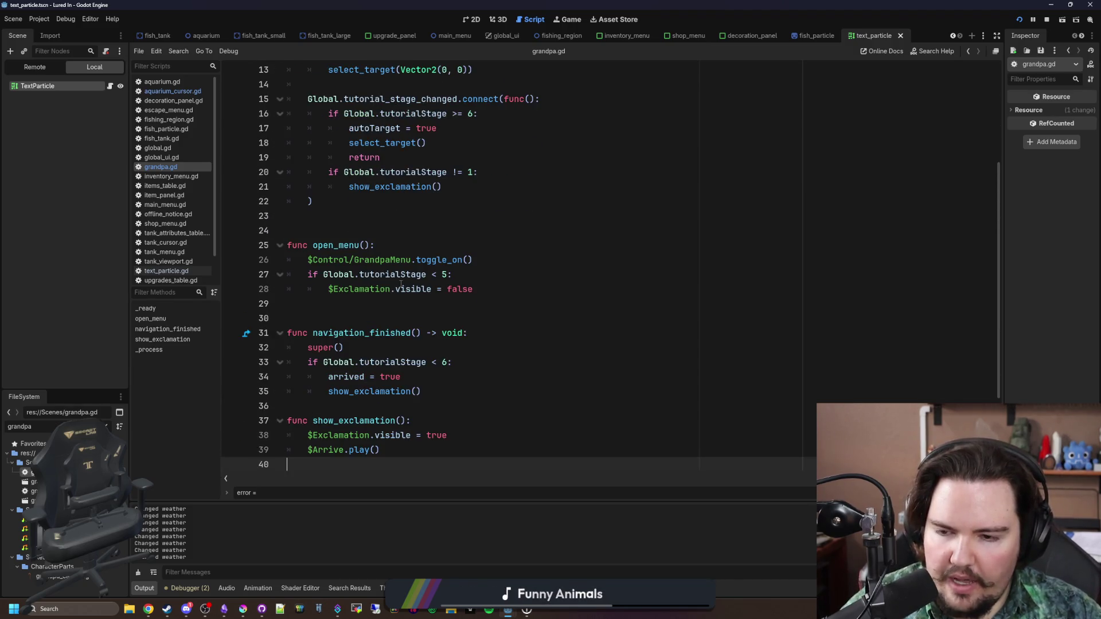
{"action": "left_click", "coordinate": [195, 198]}
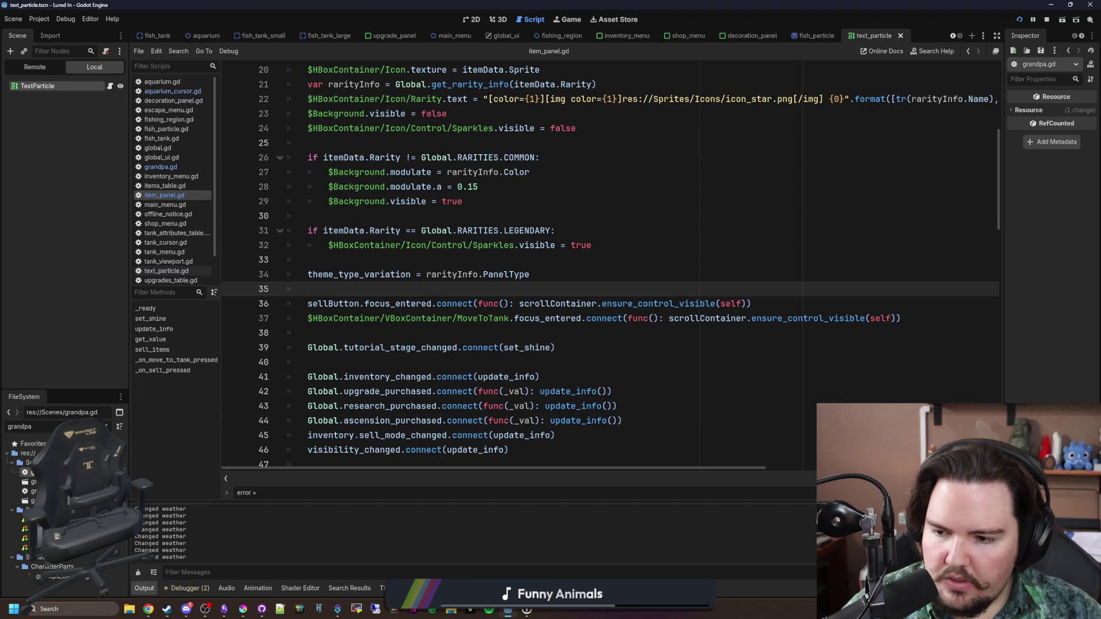
{"action": "double_click", "coordinate": [33, 482]}
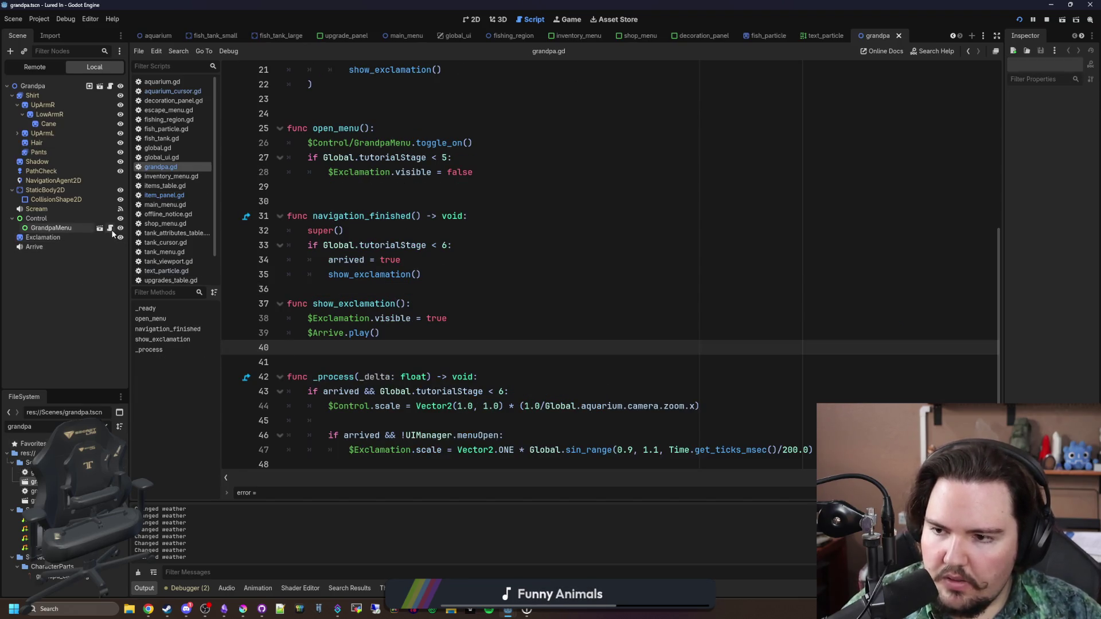
Open GrandpaMenu's script to its stage-5 case and select grandpa.gd's Exclamation line
{"action": "left_click", "coordinate": [110, 228]}
{"action": "scroll", "coordinate": [436, 264], "scroll_direction": "down", "scroll_amount": 8}
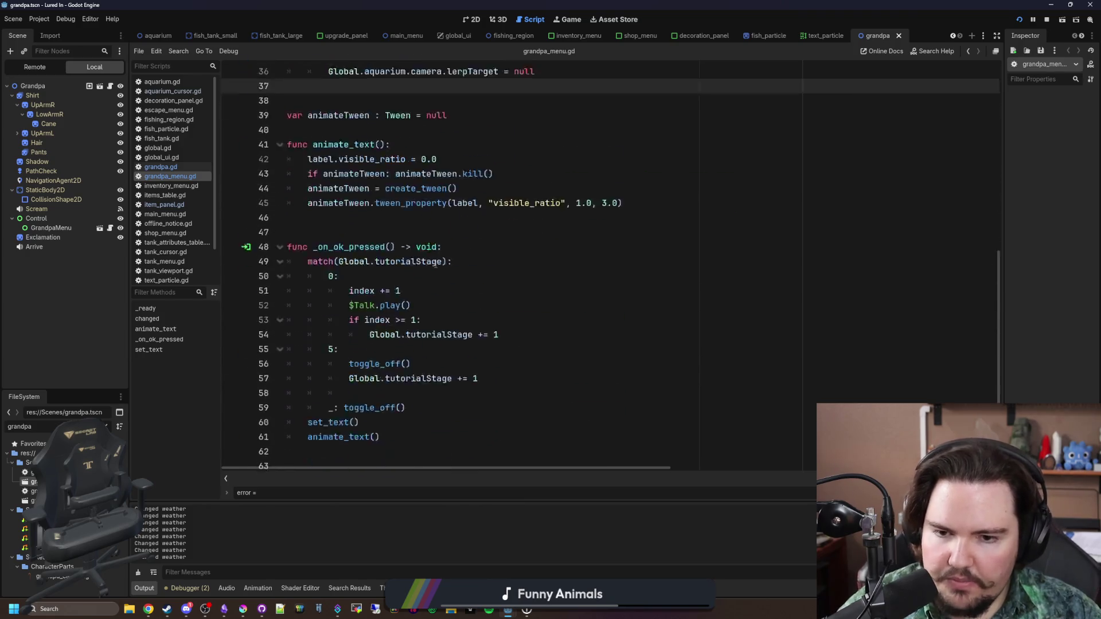
{"action": "scroll", "coordinate": [436, 265], "scroll_direction": "down", "scroll_amount": 2}
{"action": "left_click", "coordinate": [410, 291]}
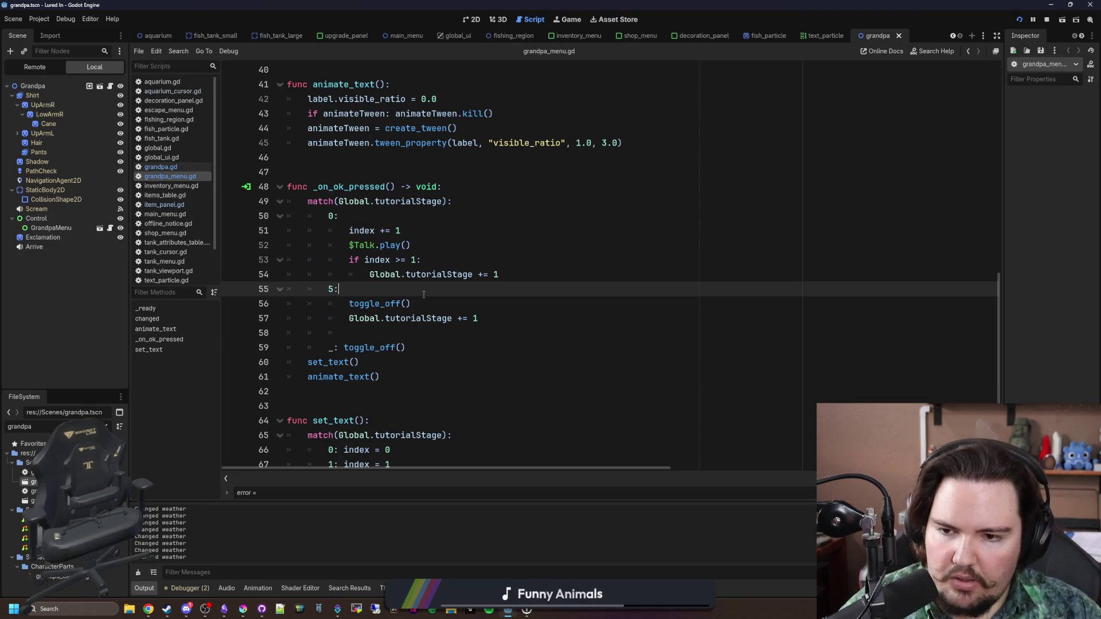
{"action": "left_click", "coordinate": [522, 313]}
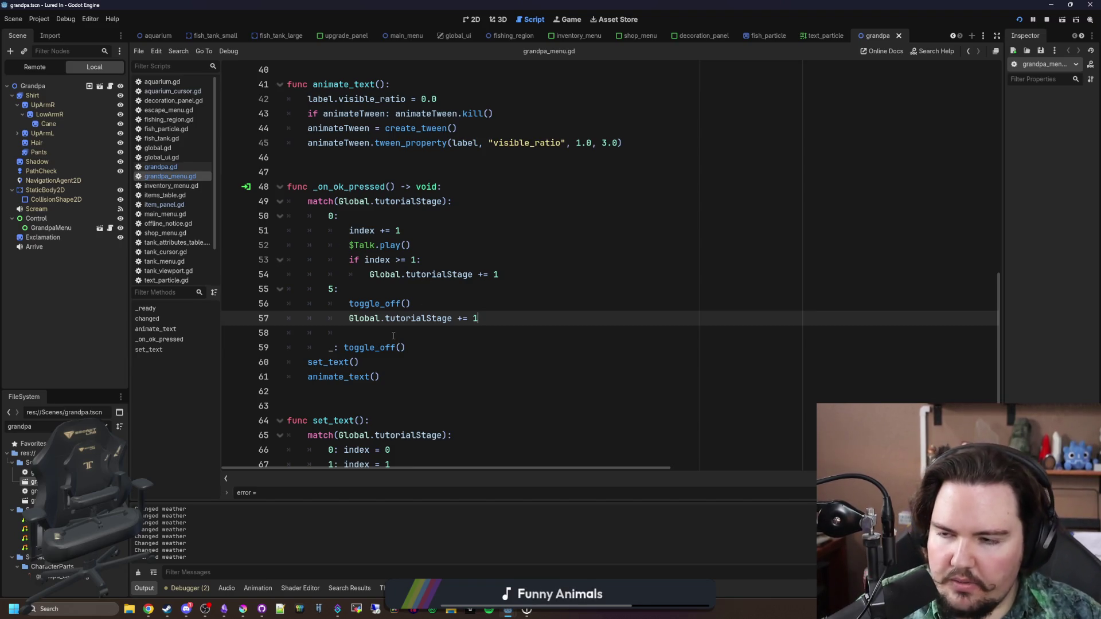
{"action": "left_click", "coordinate": [109, 86]}
{"action": "left_click", "coordinate": [396, 274]}
{"action": "left_click", "coordinate": [403, 288]}
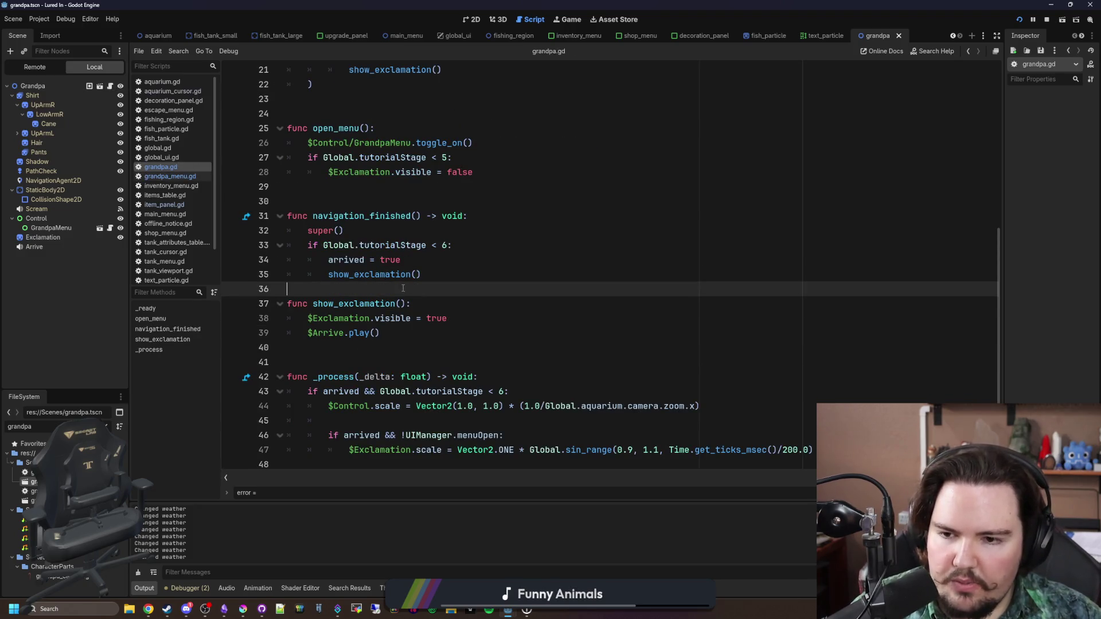
{"action": "left_click_drag", "start_coordinate": [457, 317], "coordinate": [308, 319]}
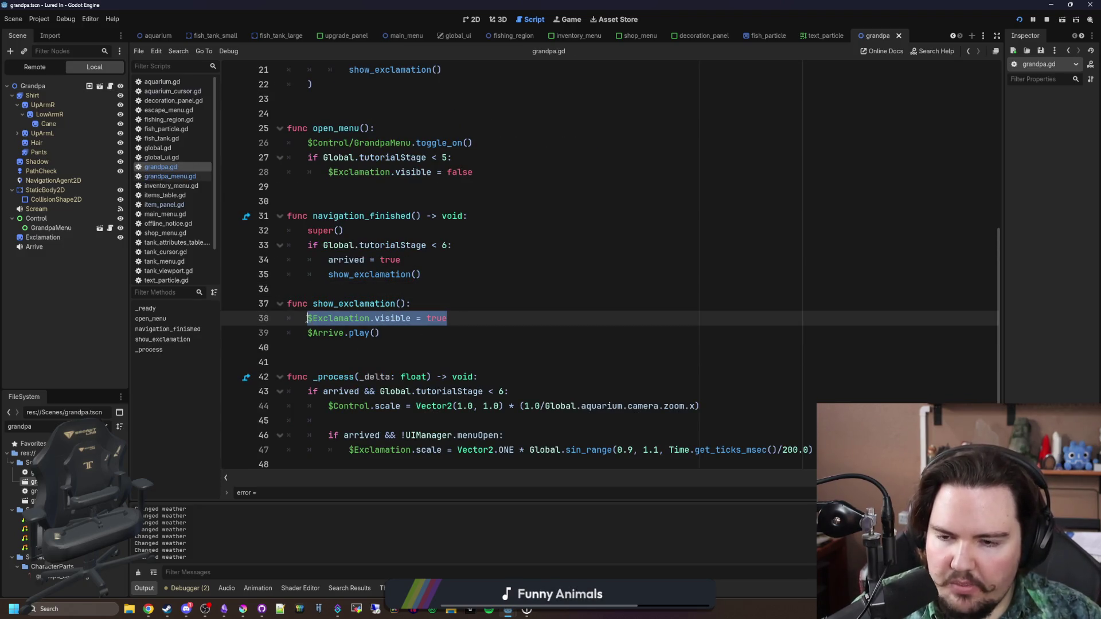
After the tutorialStage increment, add 'get_parent().get_parent().$Exclamation.visible = true'
{"action": "left_click", "coordinate": [177, 175]}
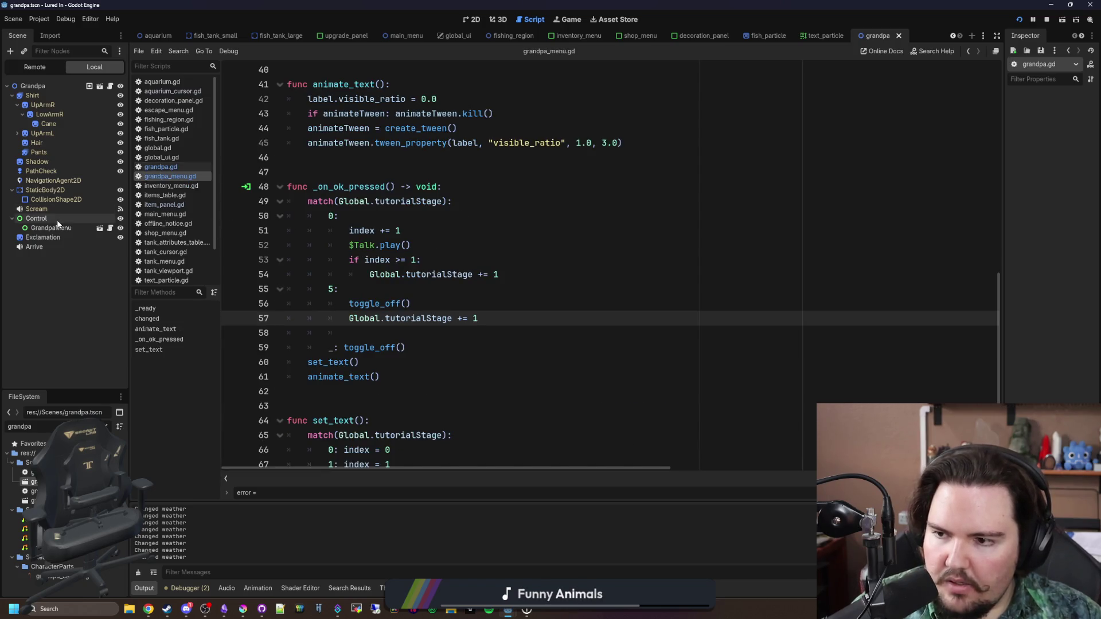
{"action": "scroll", "coordinate": [359, 140], "scroll_direction": "up", "scroll_amount": 10}
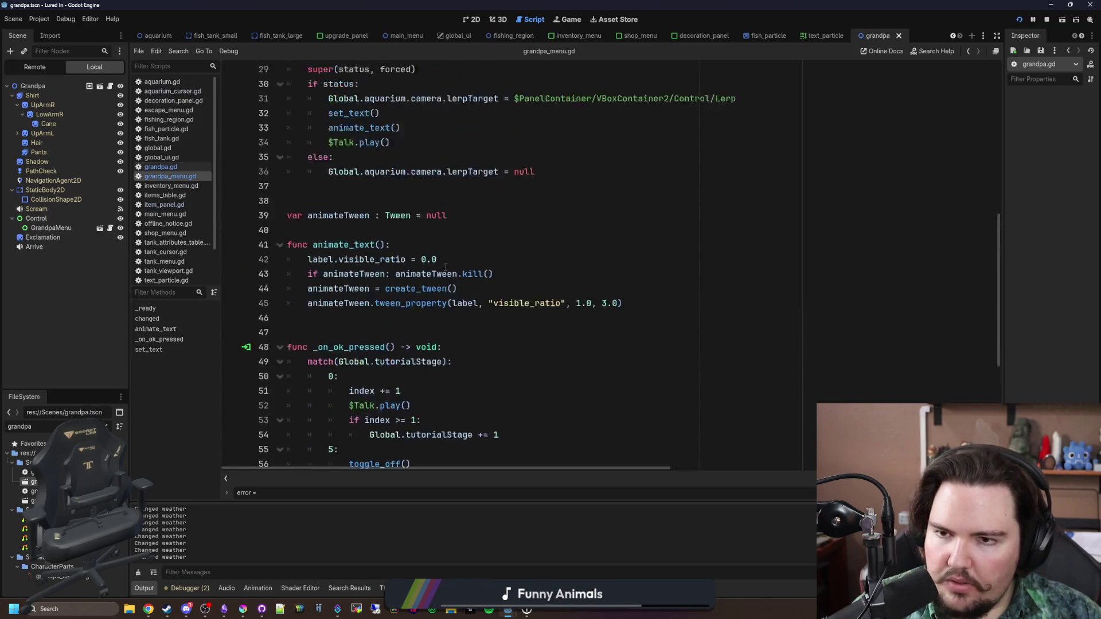
{"action": "scroll", "coordinate": [359, 140], "scroll_direction": "down", "scroll_amount": 5}
{"action": "scroll", "coordinate": [367, 172], "scroll_direction": "down", "scroll_amount": 10}
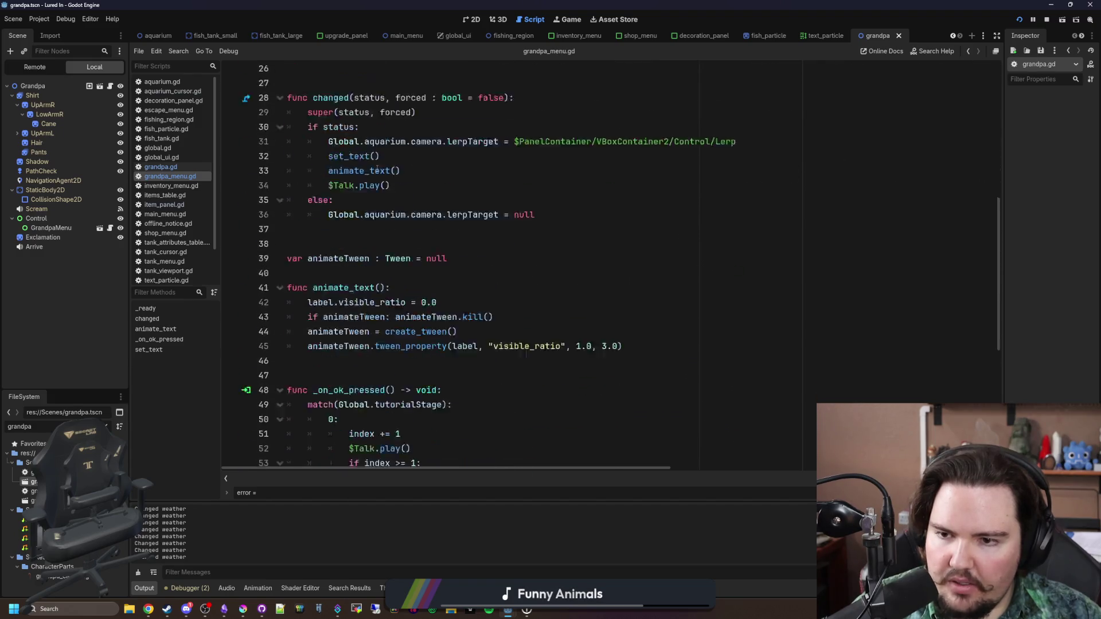
{"action": "type", "text": "Global.tutorialStage += 1"}
{"action": "key", "text": "Return"}
{"action": "type", "text": "g"}
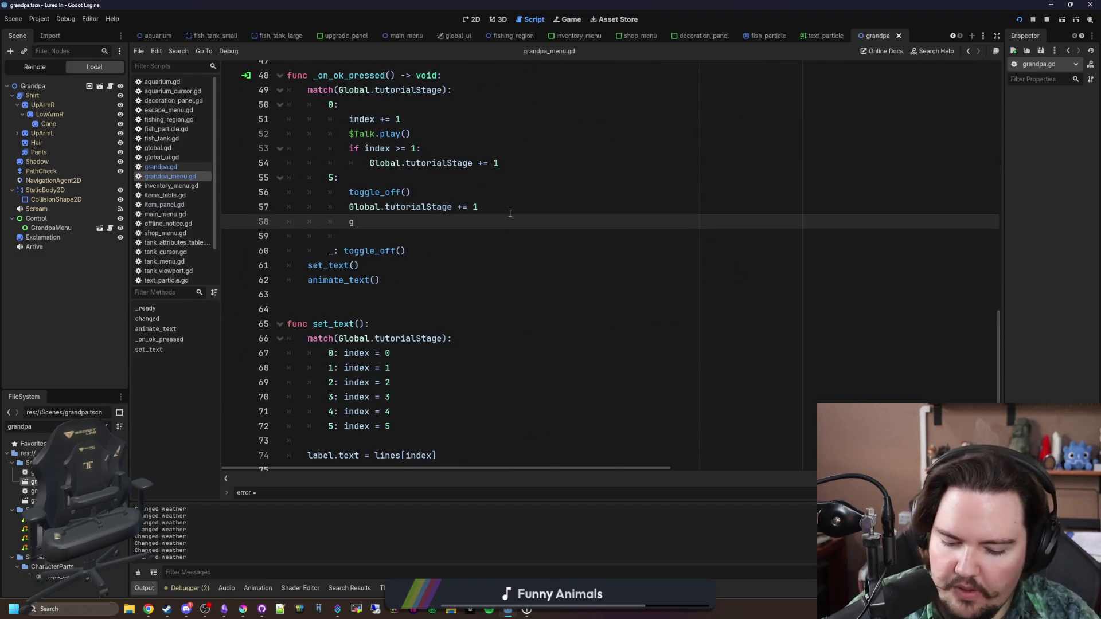
{"action": "type", "text": "et_parent().get_pare"}
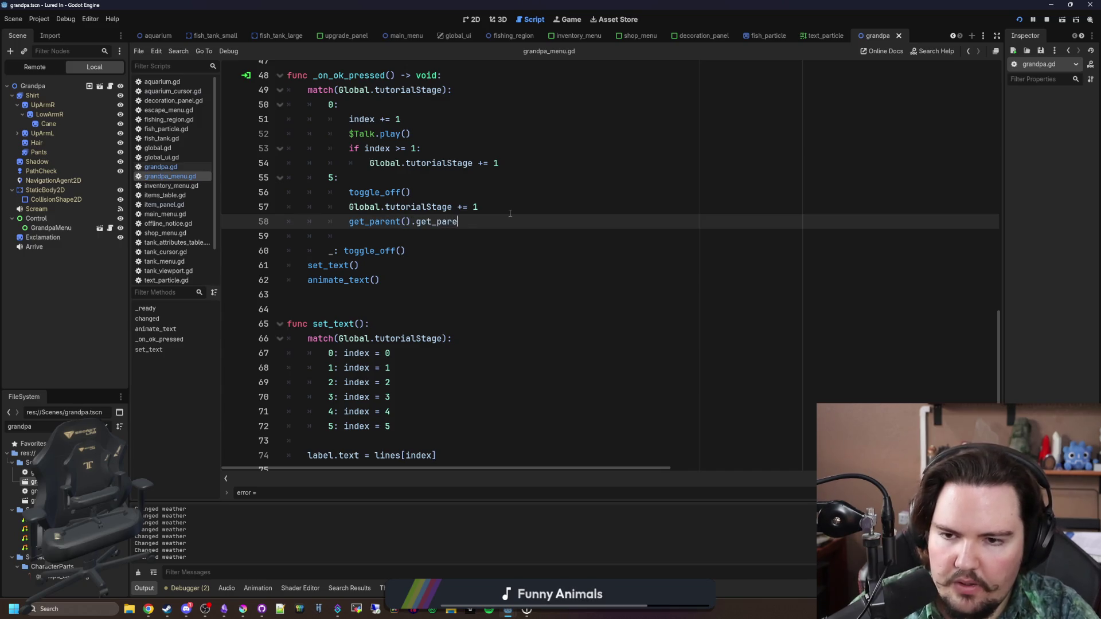
{"action": "type", "text": "nt().$Exclamation.visible = true"}
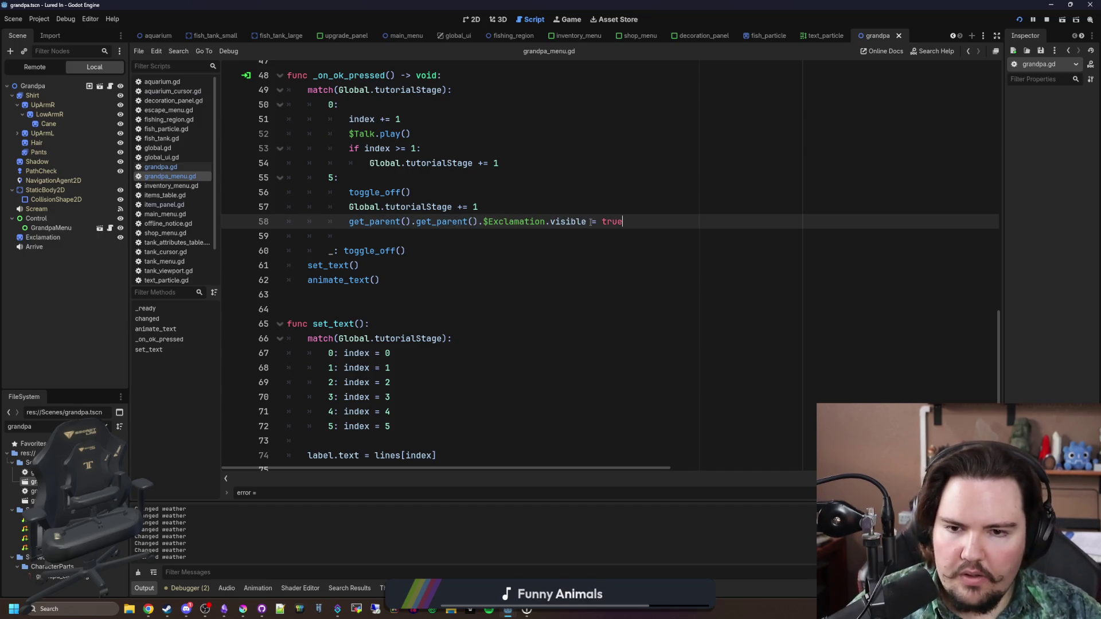
Rewrite that line as get_parent().get_parent().get_node("Exclamation").visible = false
{"action": "scroll", "coordinate": [616, 221], "scroll_direction": "up", "scroll_amount": 1}
{"action": "left_click", "coordinate": [617, 221]}
{"action": "double_click", "coordinate": [613, 230]}
{"action": "type", "text": "fal"}
{"action": "key", "text": "Up"}
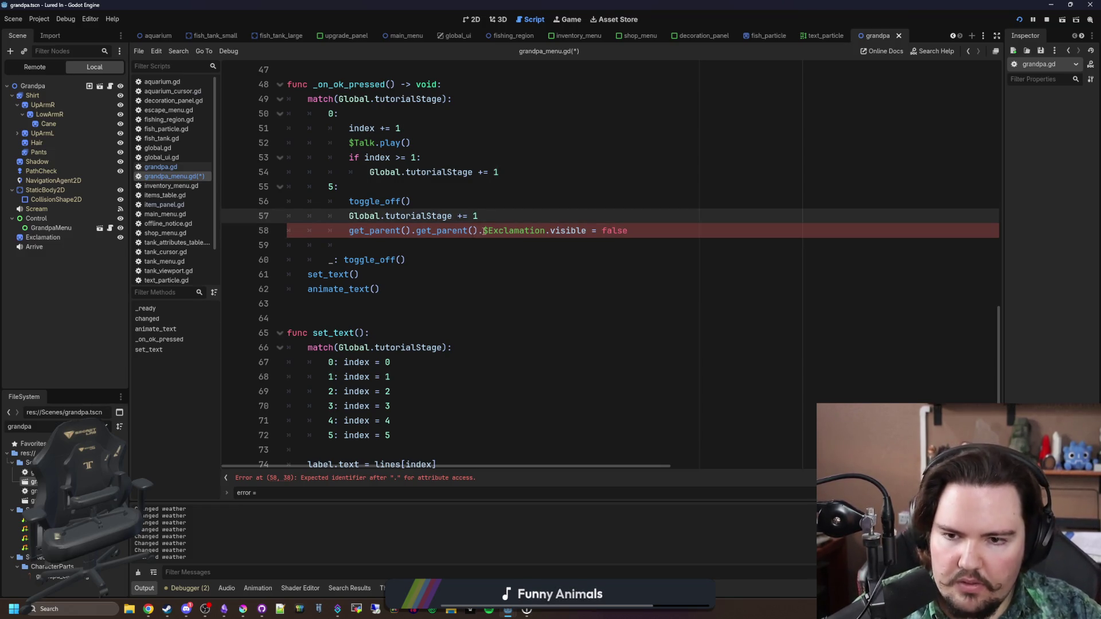
{"action": "left_click", "coordinate": [482, 230]}
{"action": "type", "text": "get_node()"}
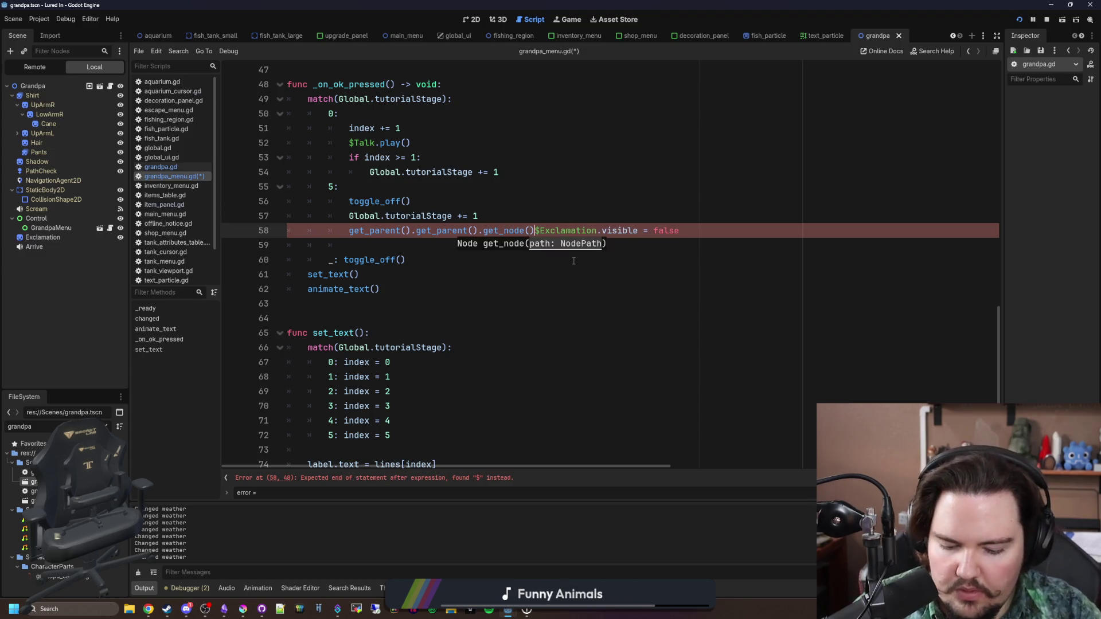
{"action": "key", "text": "BackSpace"}
{"action": "type", "text": "\""}
{"action": "key", "text": "Delete"}
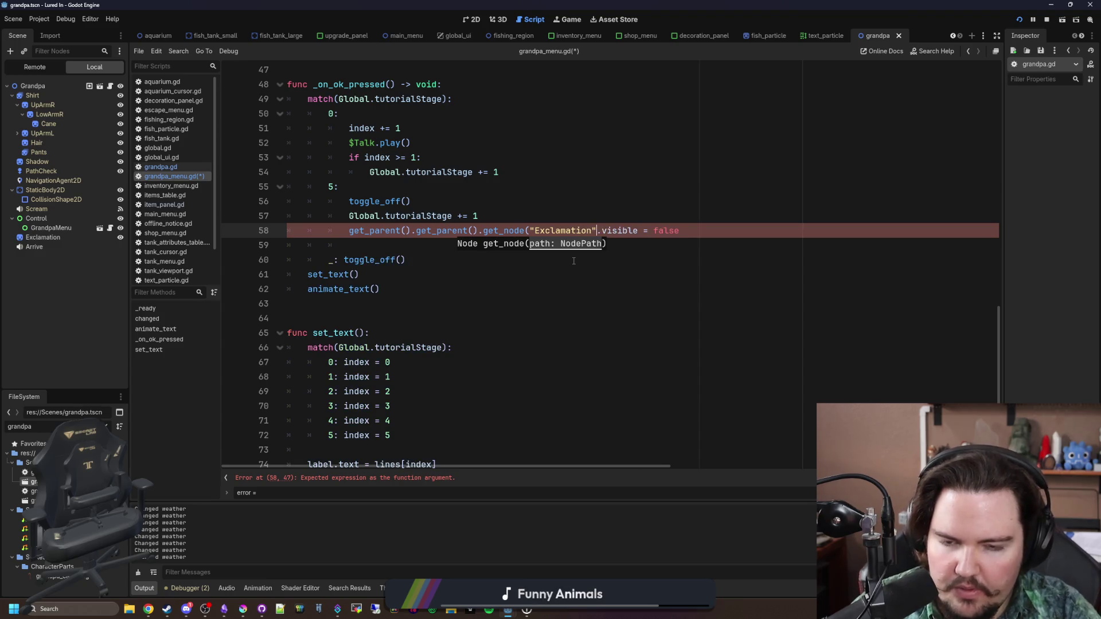
{"action": "type", "text": "\")"}
Save grandpa_menu.gd and bring up the running game's pause menu
{"action": "left_click", "coordinate": [574, 261]}
{"action": "key", "text": "ctrl+s"}
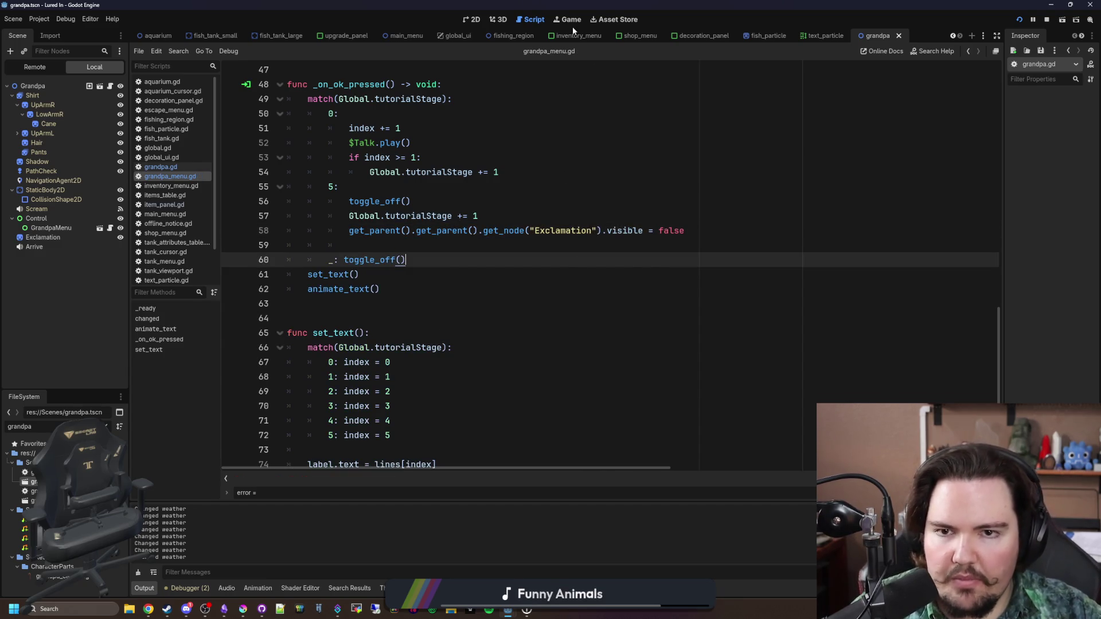
{"action": "left_click", "coordinate": [570, 21]}
{"action": "key", "text": "Escape"}
Restart the tutorial with the 'tutorial' command, dismiss Grandpa's line, and reopen grandpa_menu.gd
{"action": "left_click", "coordinate": [495, 312]}
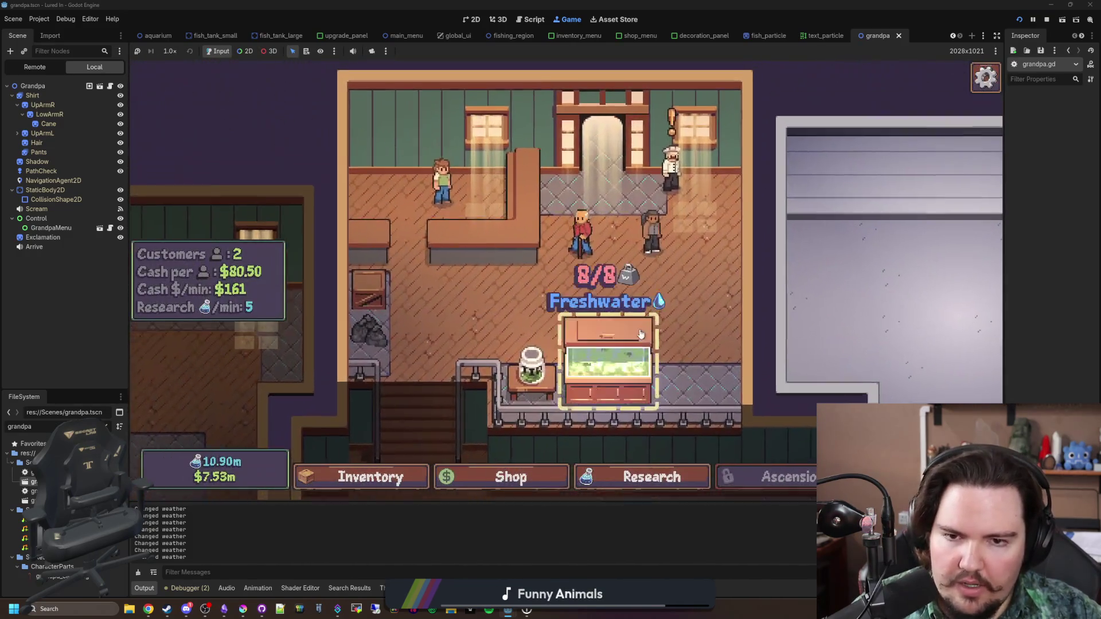
{"action": "key", "text": "grave"}
{"action": "type", "text": "tutorial"}
{"action": "key", "text": "Return"}
{"action": "key", "text": "Escape"}
{"action": "left_click", "coordinate": [575, 318]}
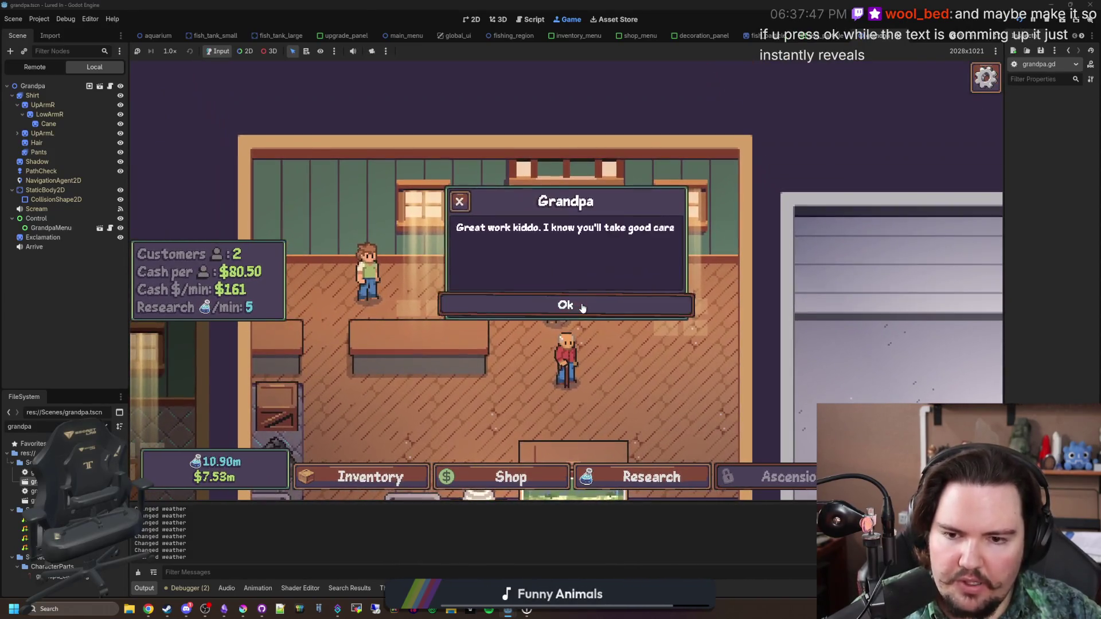
{"action": "left_click", "coordinate": [581, 307]}
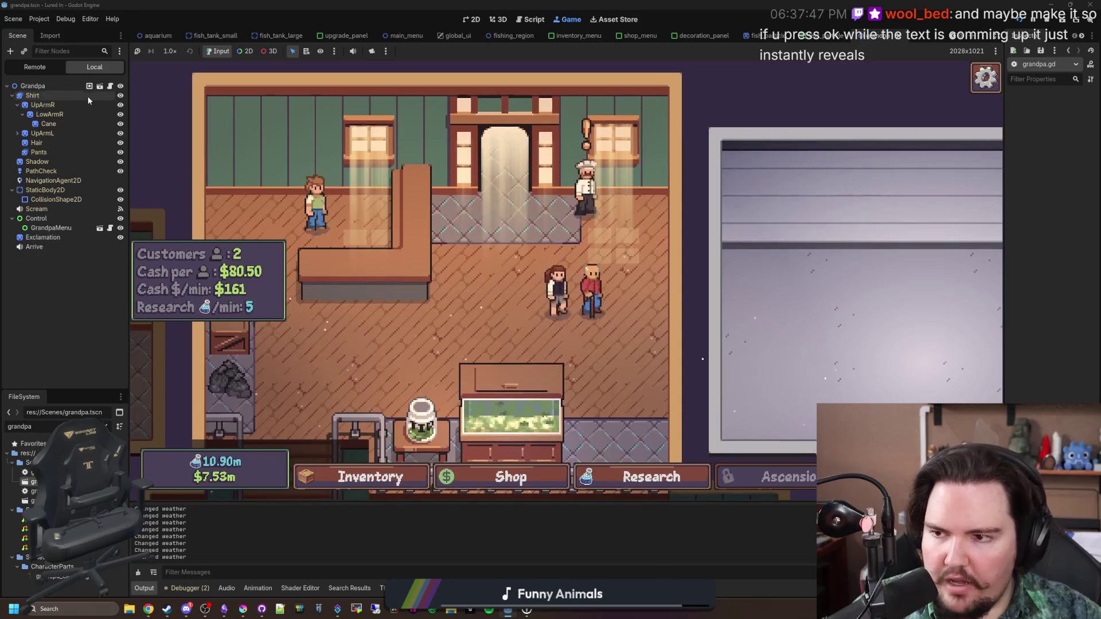
{"action": "left_click", "coordinate": [110, 228]}
{"action": "left_click", "coordinate": [574, 289]}
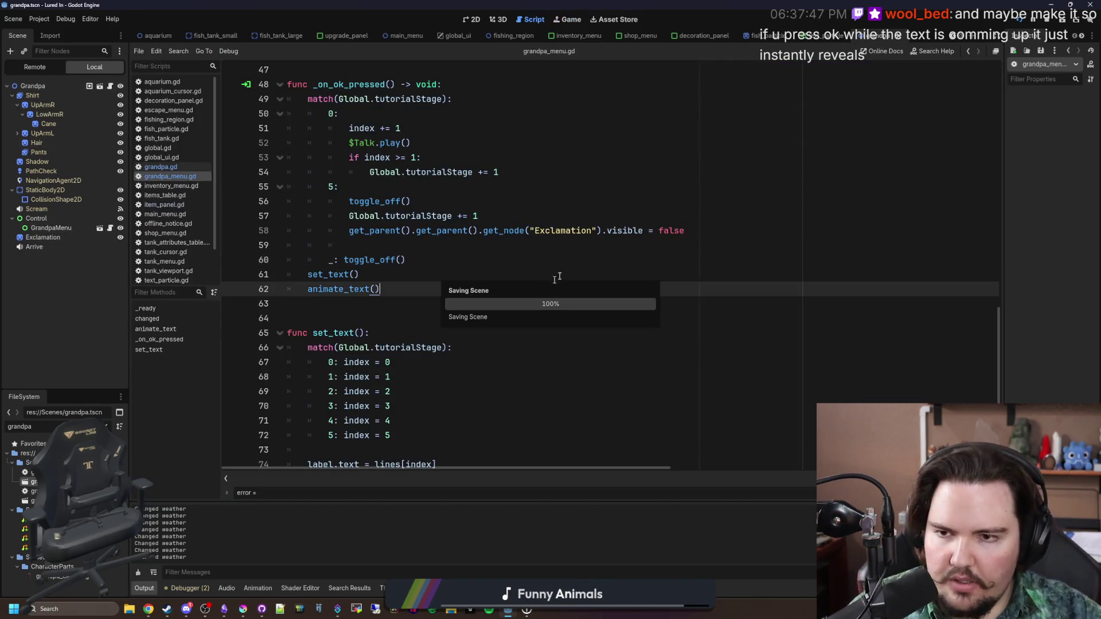
Inspect the Ok button's properties in a widened Inspector
{"action": "left_click", "coordinate": [429, 305]}
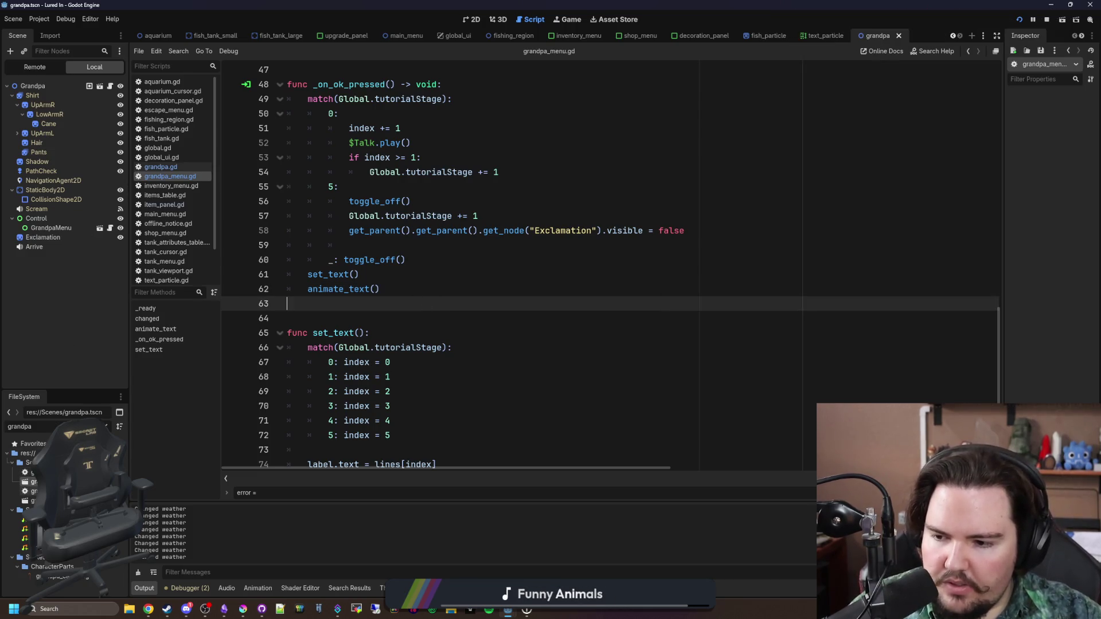
{"action": "left_click", "coordinate": [69, 170]}
{"action": "scroll", "coordinate": [405, 257], "scroll_direction": "down", "scroll_amount": 1}
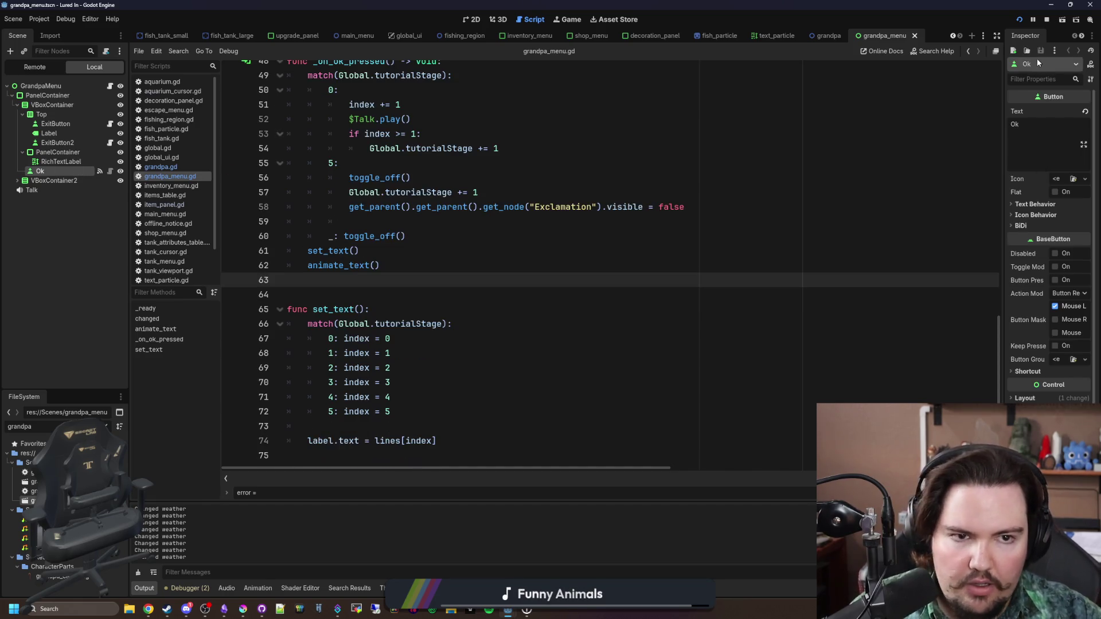
{"action": "left_click_drag", "start_coordinate": [1002, 70], "coordinate": [855, 88]}
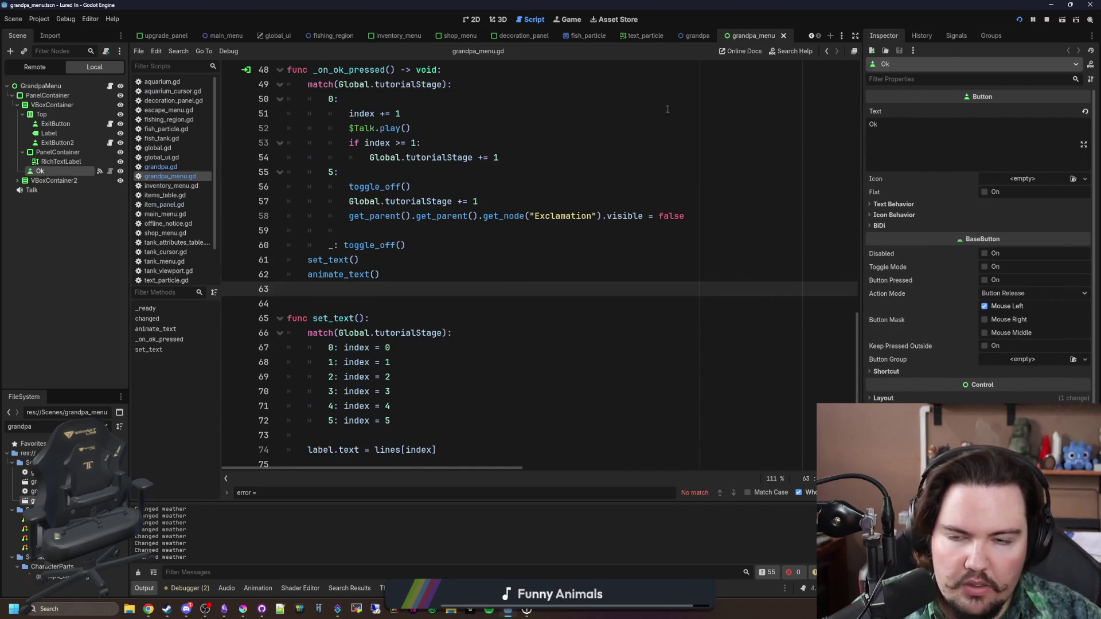
{"action": "scroll", "coordinate": [367, 259], "scroll_direction": "up", "scroll_amount": 3}
Read the animate_text() definition and its animateTween kill check, then return to _on_ok_pressed
{"action": "left_click", "coordinate": [475, 215]}
{"action": "left_click", "coordinate": [493, 201]}
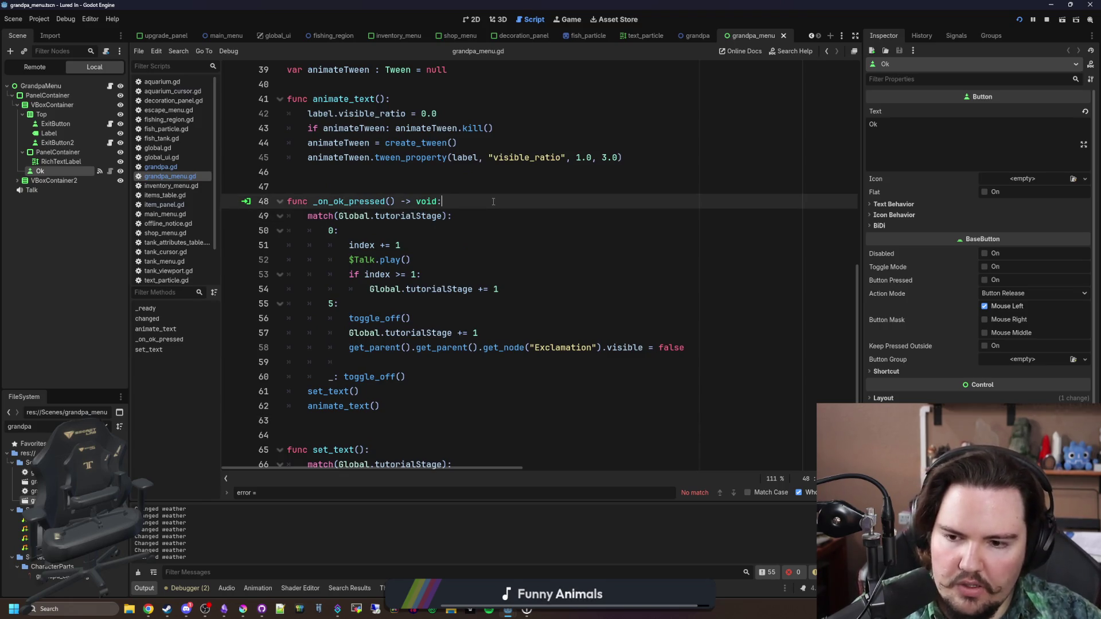
{"action": "left_click", "coordinate": [342, 407], "text": "ctrl"}
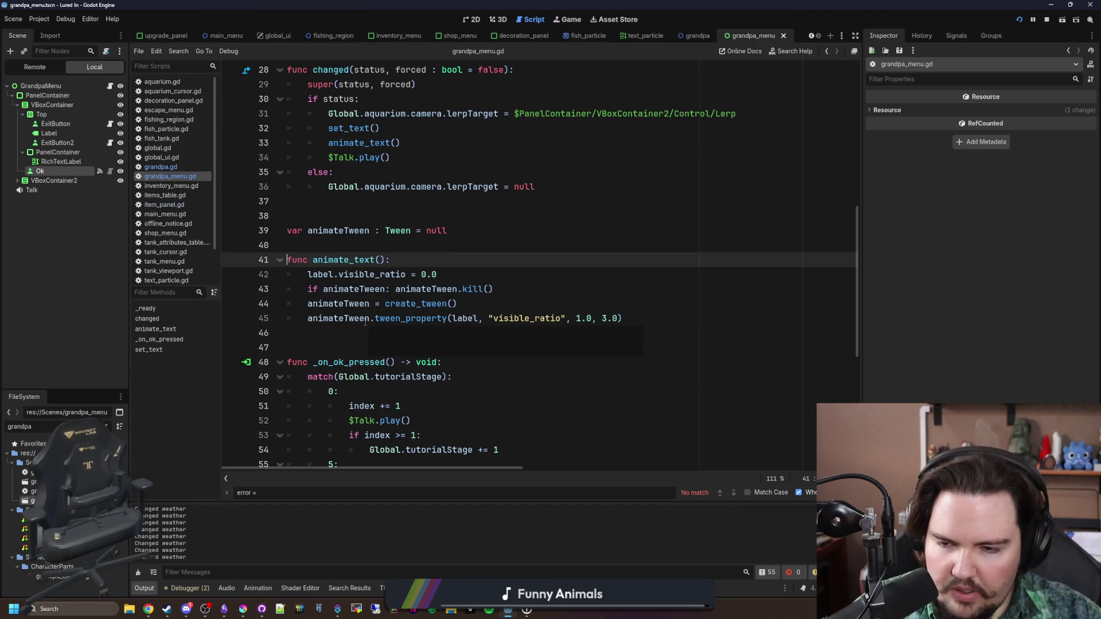
{"action": "left_click", "coordinate": [361, 290]}
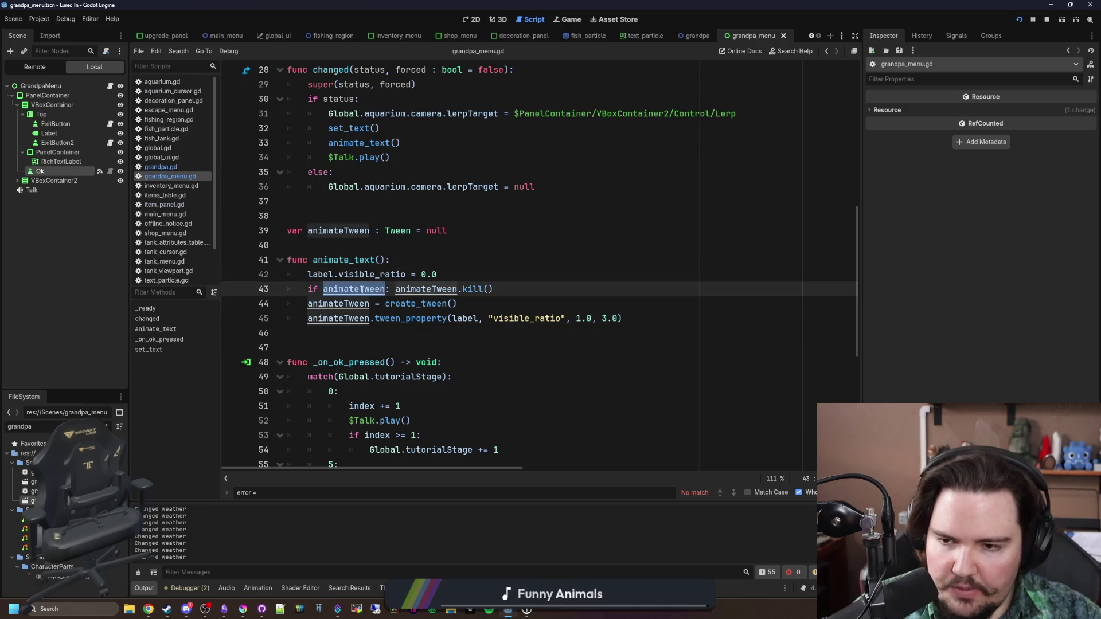
{"action": "key", "text": "alt+Left"}
{"action": "scroll", "coordinate": [362, 290], "scroll_direction": "up", "scroll_amount": 2}
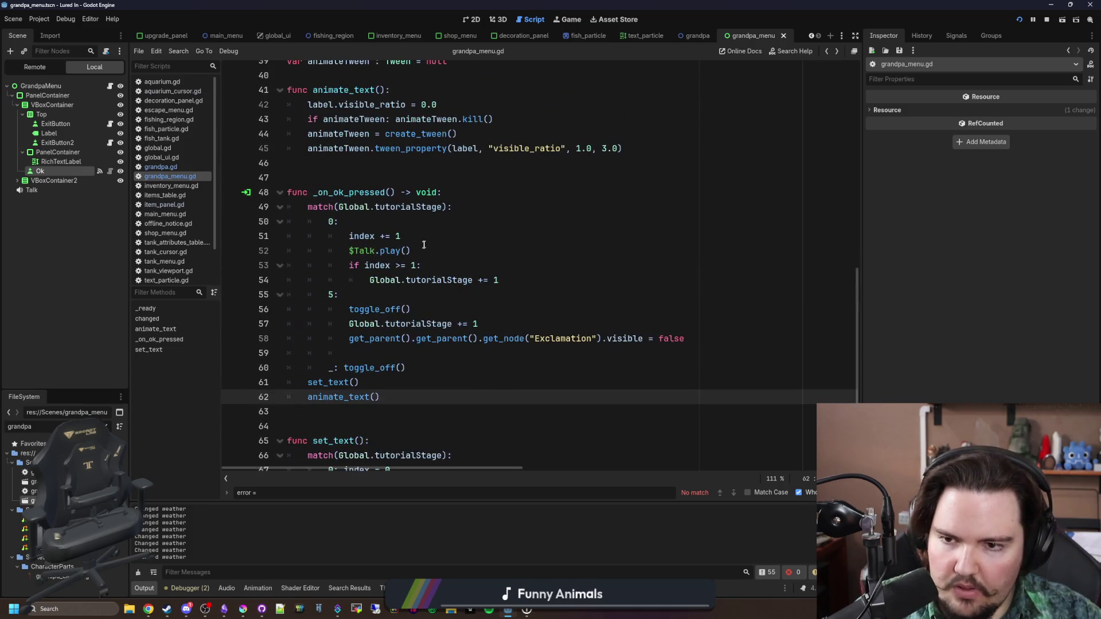
{"action": "left_click", "coordinate": [361, 393], "text": "ctrl"}
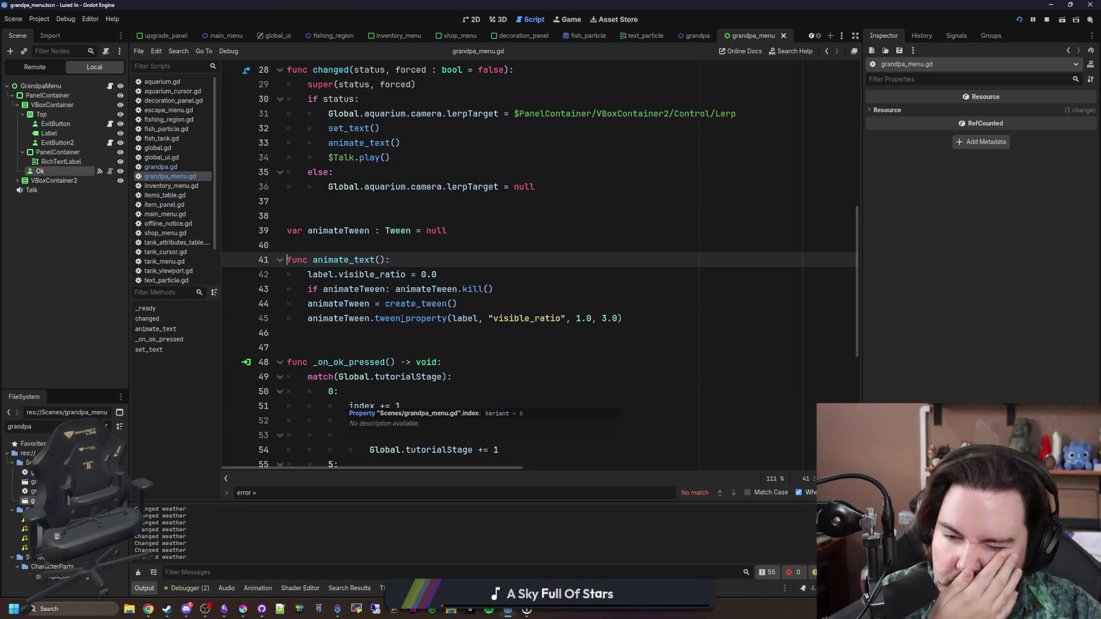
{"action": "mouse_move", "coordinate": [403, 319]}
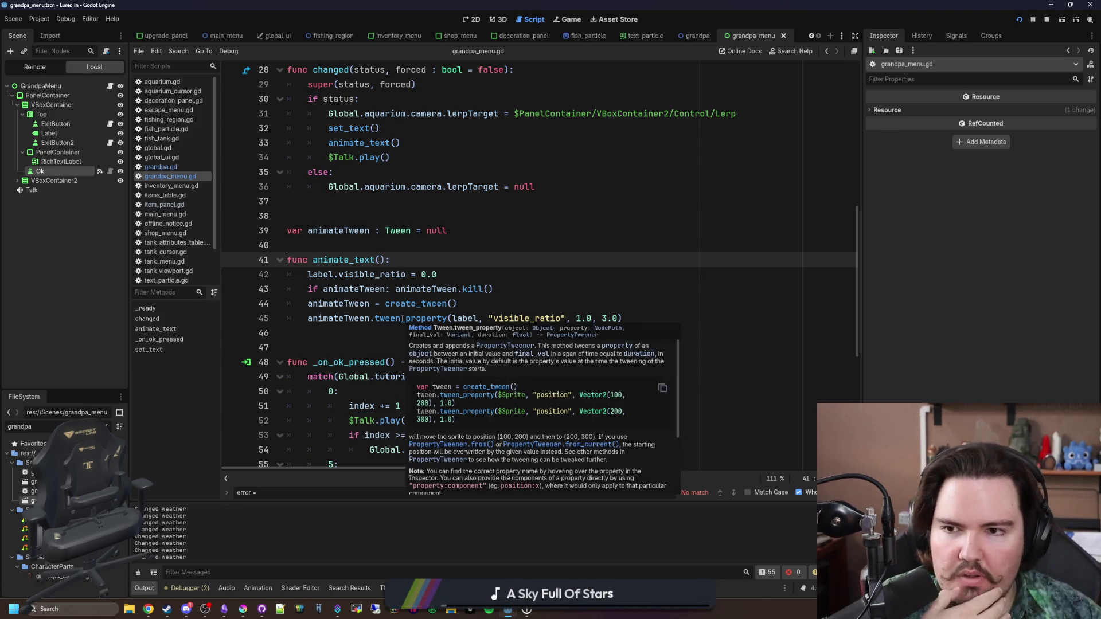
{"action": "scroll", "coordinate": [403, 319], "scroll_direction": "up", "scroll_amount": 9}
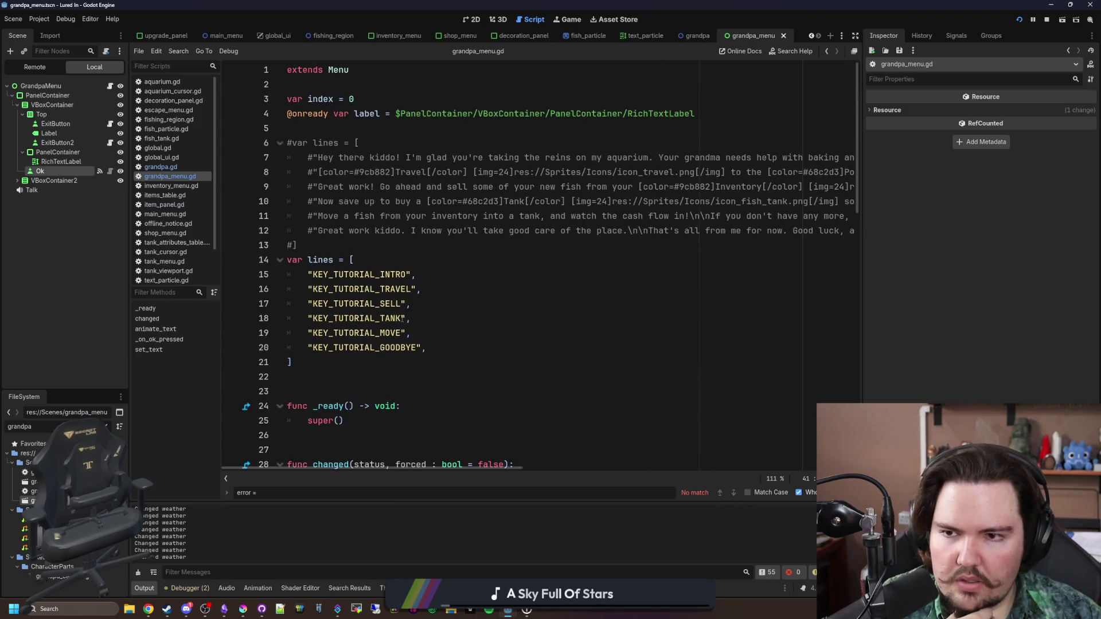
{"action": "key", "text": "alt+Left"}
Open blank lines at the top of _on_ok_pressed for the new check
{"action": "left_click", "coordinate": [451, 190]}
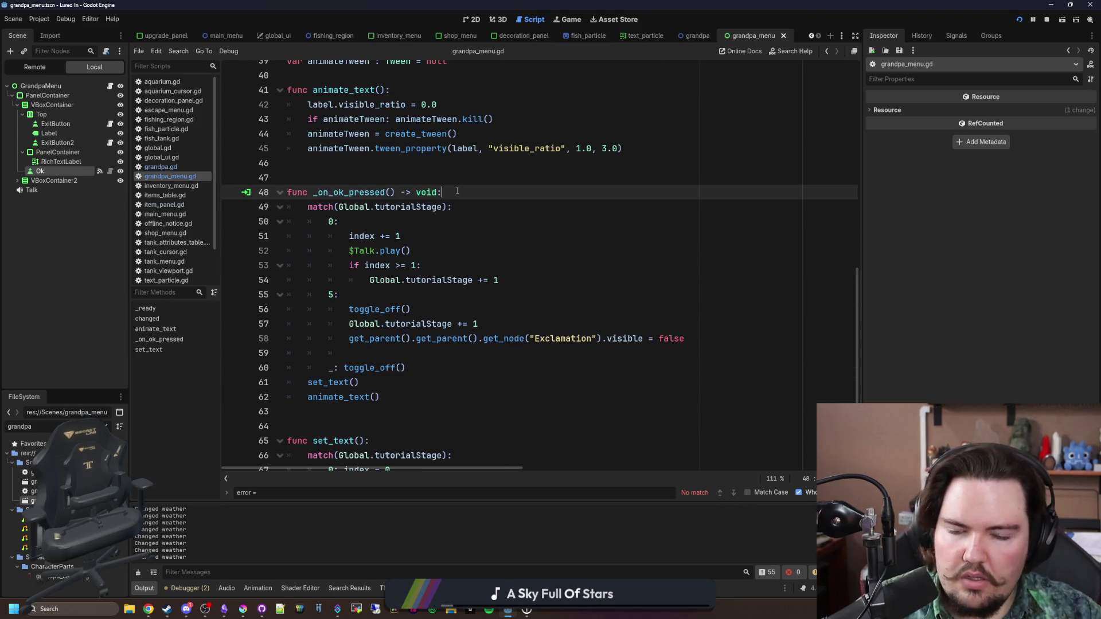
{"action": "key", "text": "Return"}
{"action": "key", "text": "Return"}
{"action": "key", "text": "Up"}
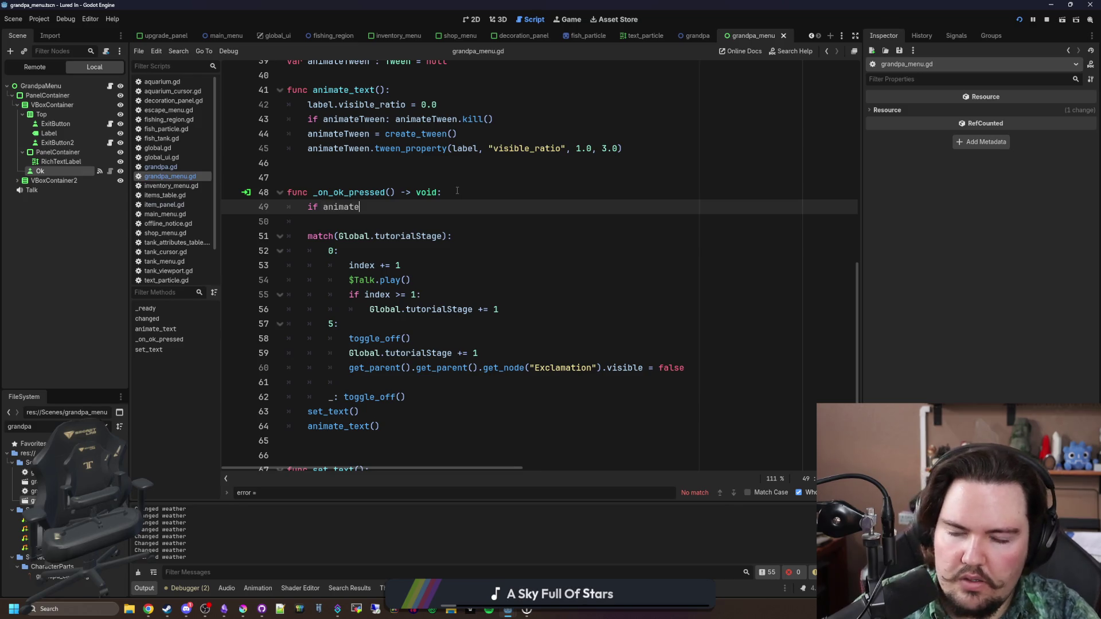
Browse animateTween's members and the Tween class documentation to find the right method
{"action": "key", "text": "Return"}
{"action": "type", "text": ".act"}
{"action": "key", "text": "BackSpace"}
{"action": "key", "text": "BackSpace"}
{"action": "key", "text": "BackSpace"}
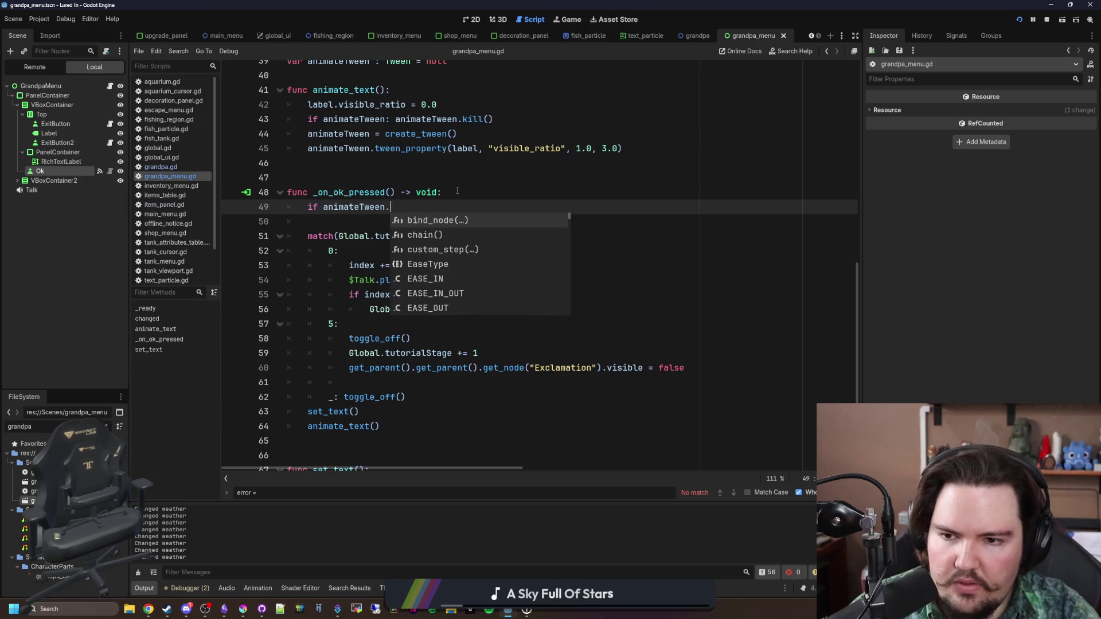
{"action": "type", "text": "k"}
{"action": "key", "text": "BackSpace"}
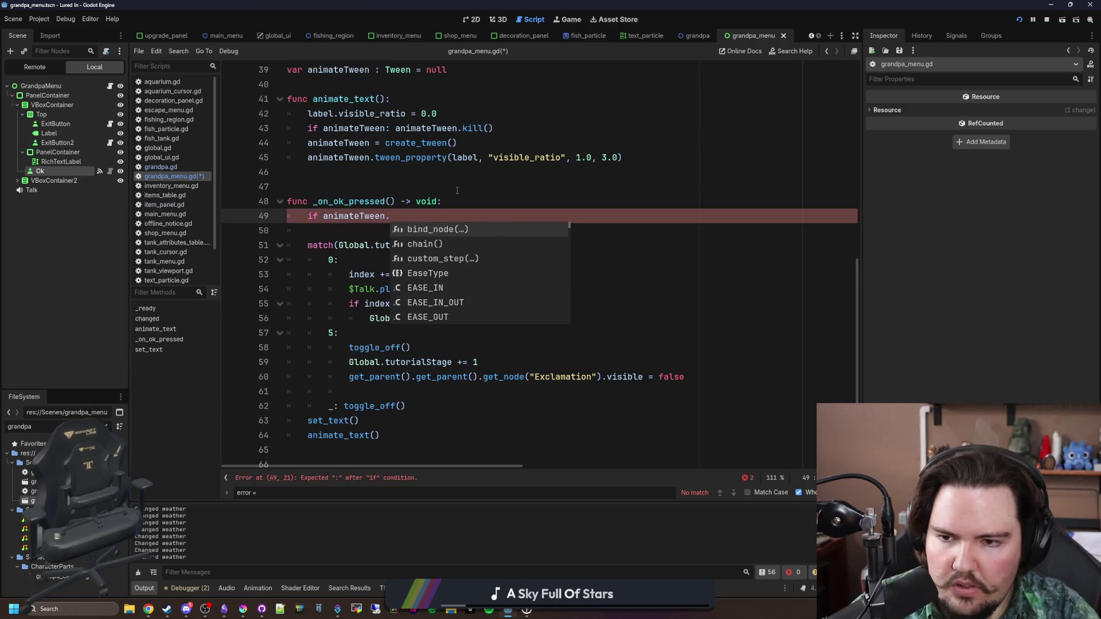
{"action": "type", "text": "t"}
{"action": "key", "text": "BackSpace"}
{"action": "type", "text": "in"}
{"action": "key", "text": "BackSpace"}
{"action": "key", "text": "BackSpace"}
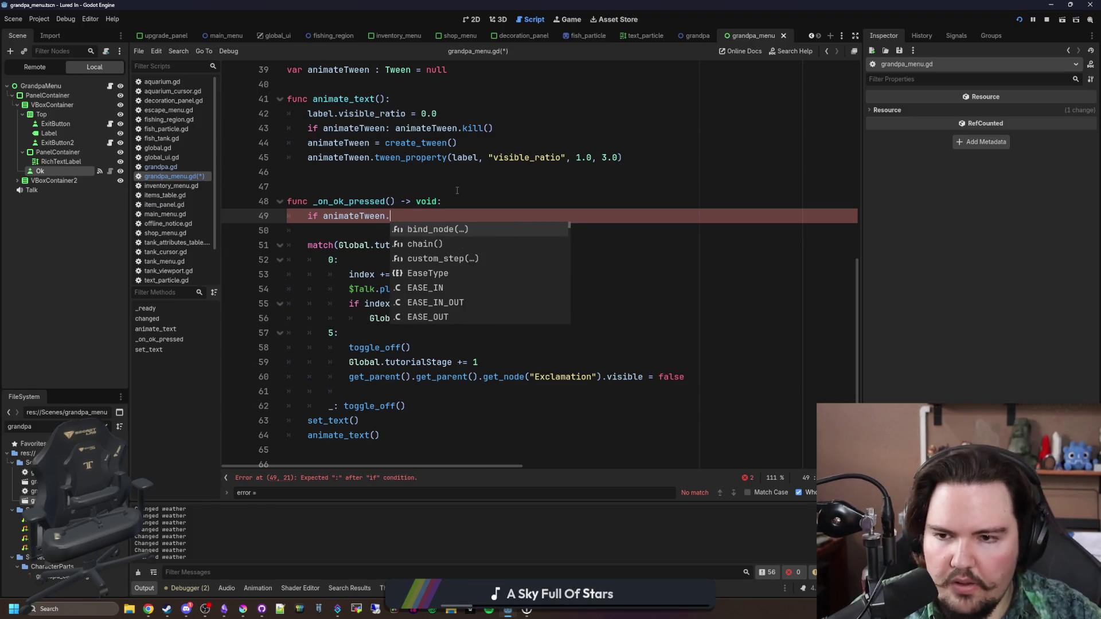
{"action": "left_click", "coordinate": [339, 215], "text": "ctrl"}
{"action": "left_click", "coordinate": [402, 259], "text": "ctrl"}
{"action": "scroll", "coordinate": [434, 355], "scroll_direction": "down", "scroll_amount": 15}
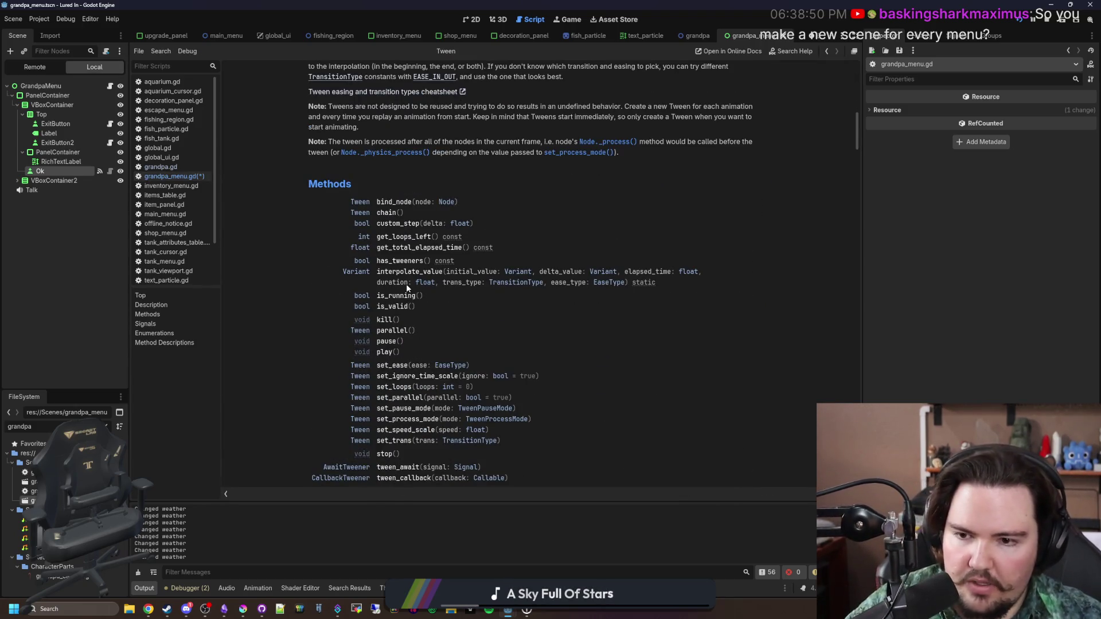
{"action": "key", "text": "alt+Left"}
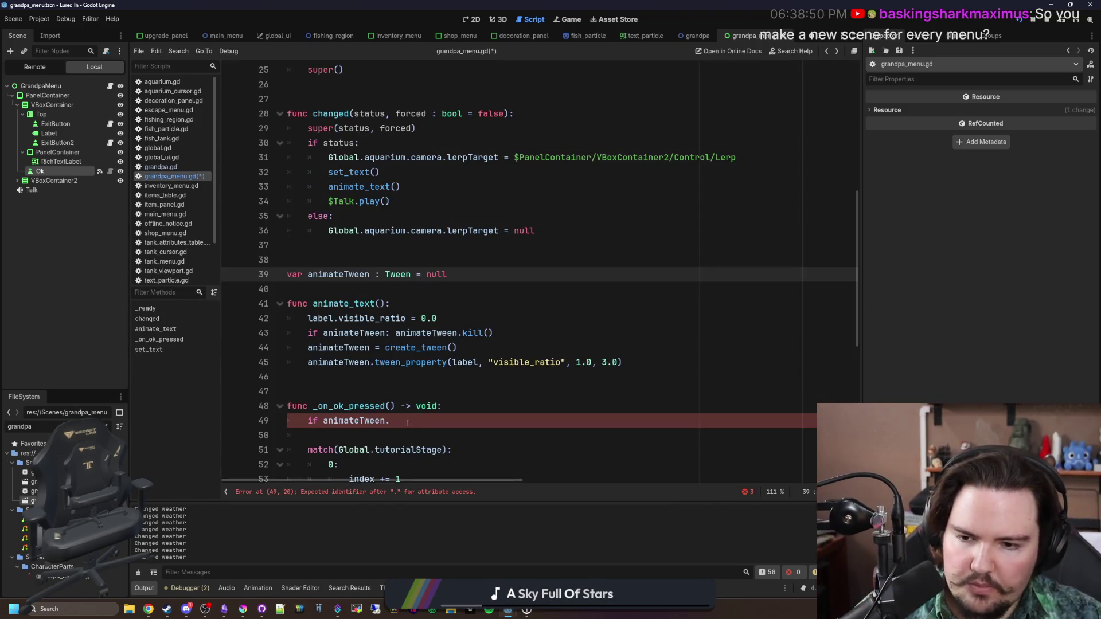
{"action": "key", "text": "alt+Left"}
Complete line 49 as 'if animateTween.is_running(): animateTween.kill()'
{"action": "type", "text": "is_ru"}
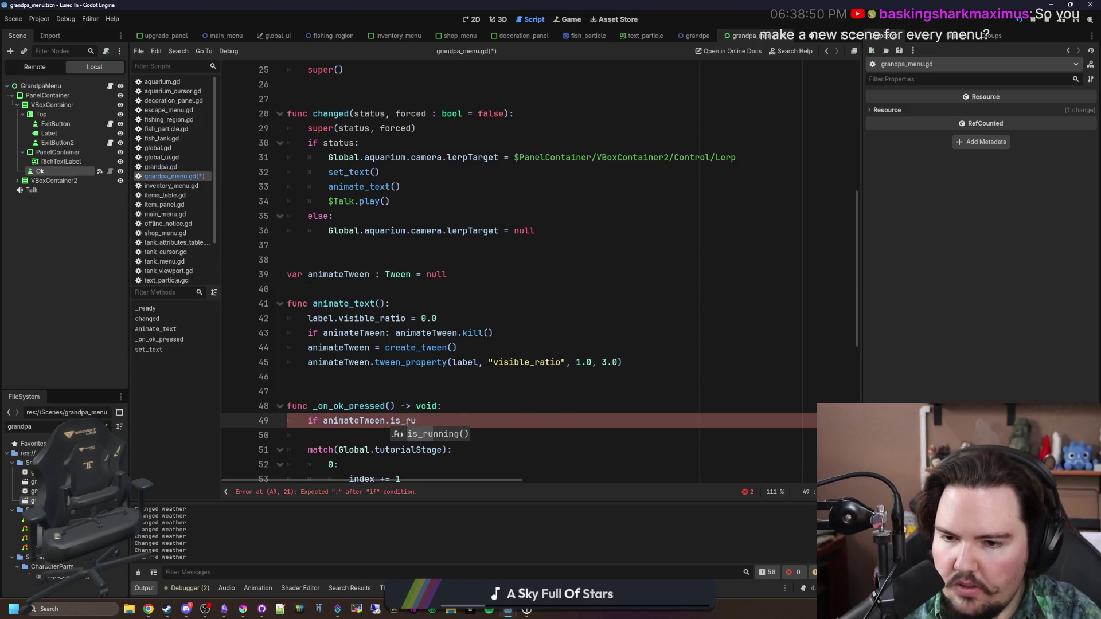
{"action": "key", "text": "Return"}
{"action": "scroll", "coordinate": [462, 220], "scroll_direction": "down", "scroll_amount": 2}
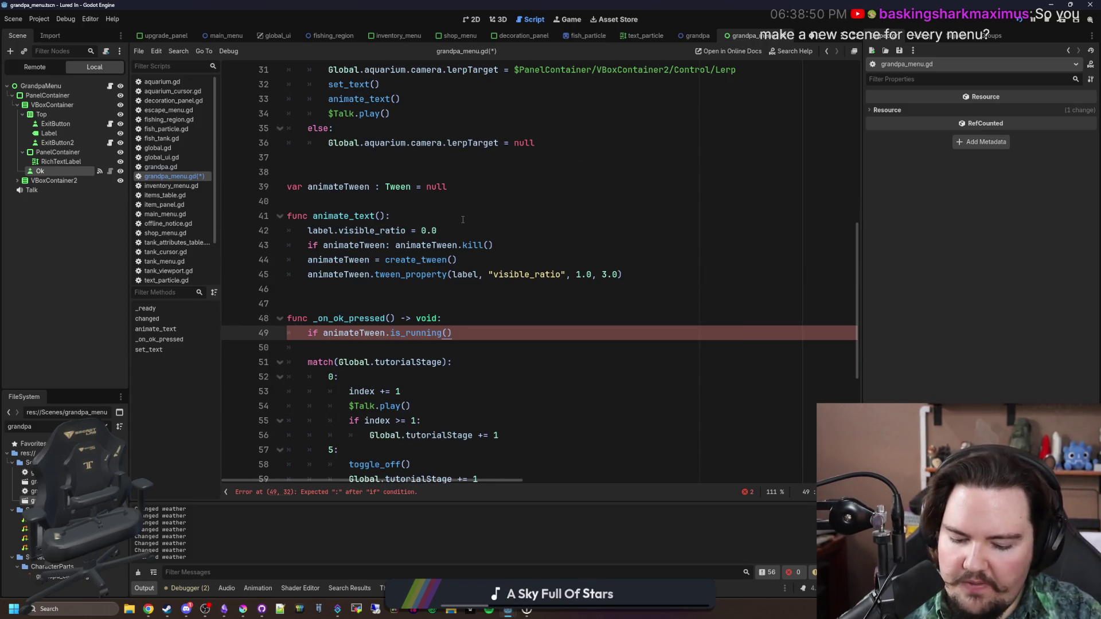
{"action": "type", "text": ": animateT"}
{"action": "key", "text": "Return"}
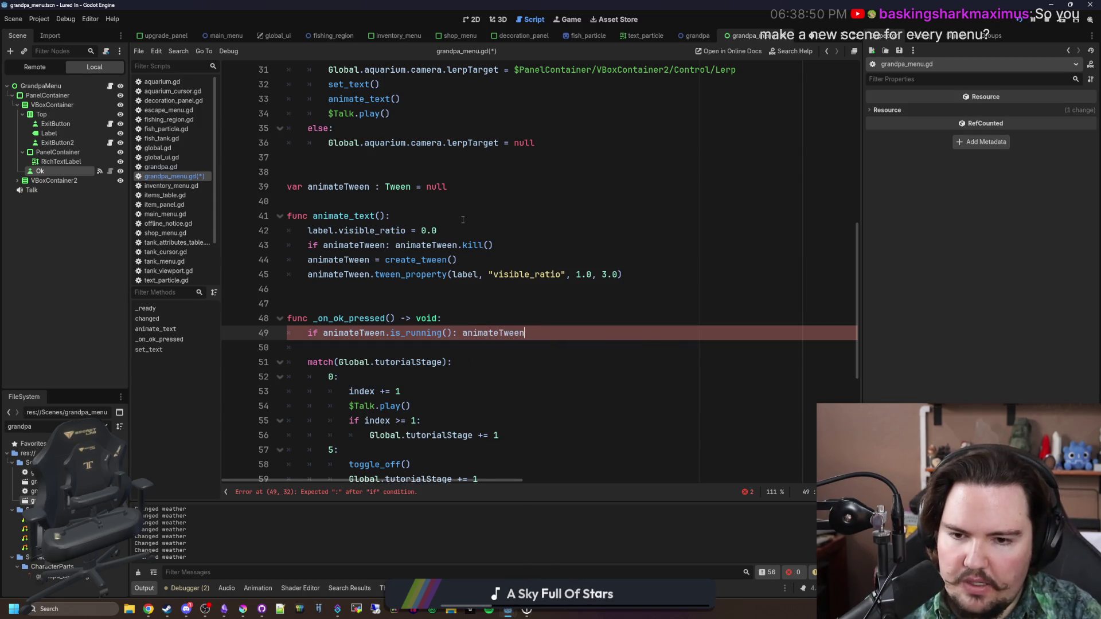
{"action": "type", "text": ".kill()"}
{"action": "scroll", "coordinate": [442, 245], "scroll_direction": "down", "scroll_amount": 2}
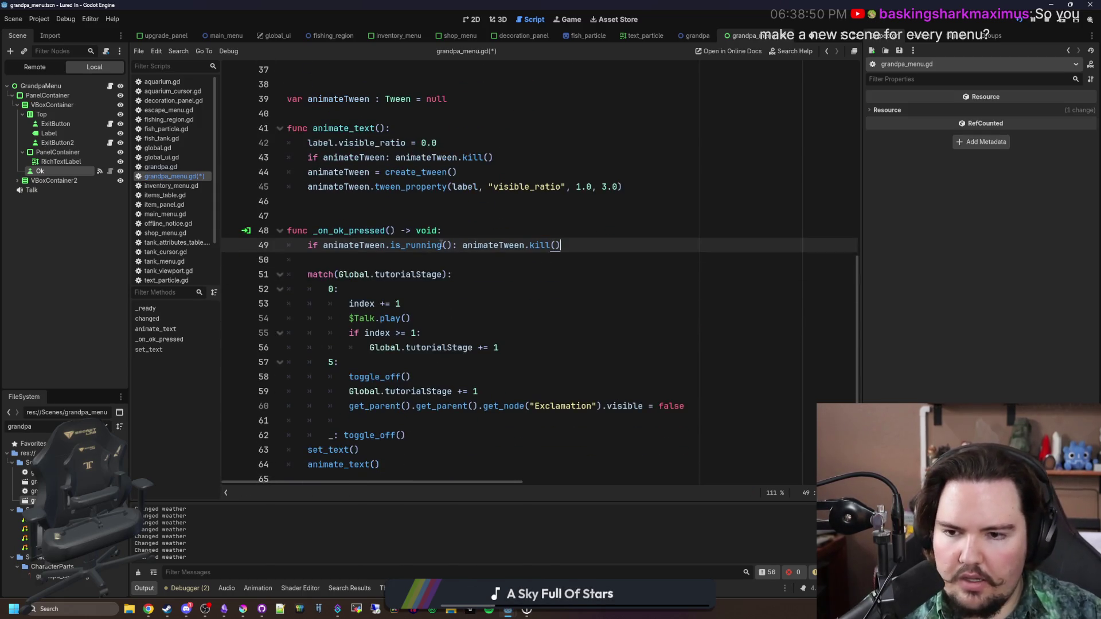
Add 'label.visible_ratio = 1.0' on line 50, save, and return to the running game
{"action": "key", "text": "Return"}
{"action": "scroll", "coordinate": [421, 299], "scroll_direction": "up", "scroll_amount": 2}
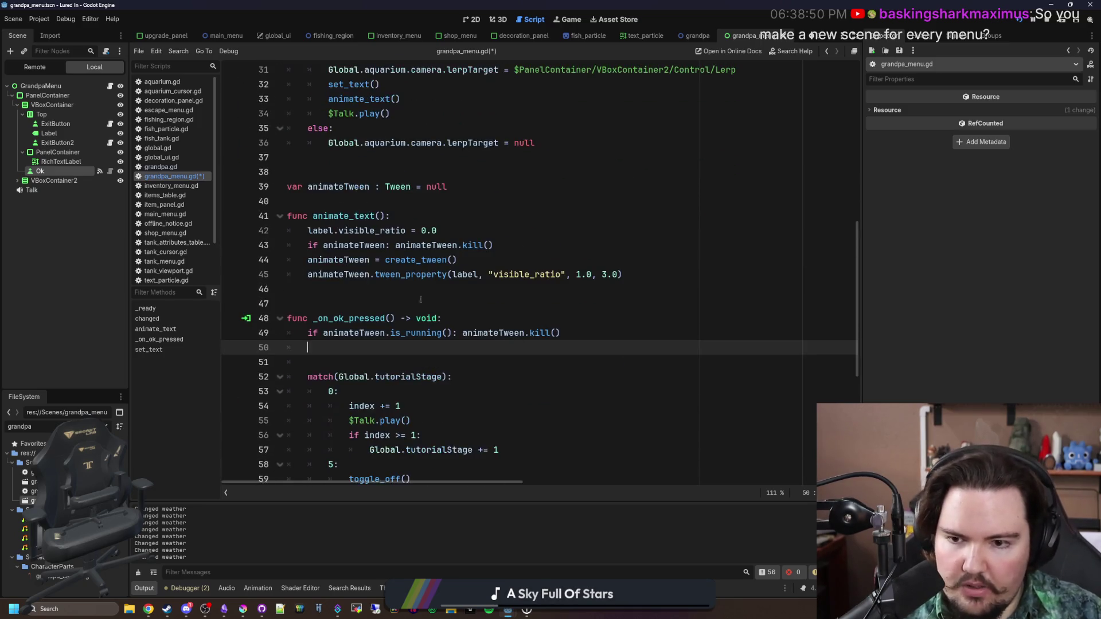
{"action": "left_click", "coordinate": [465, 278]}
{"action": "left_click", "coordinate": [425, 349]}
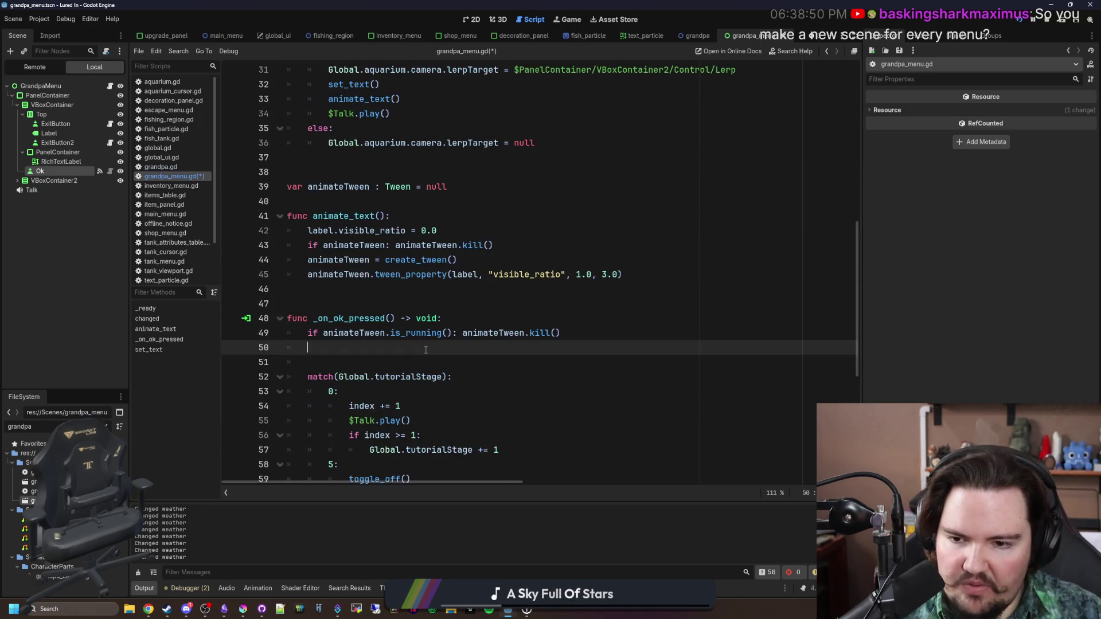
{"action": "type", "text": "label.visible_ratio = "}
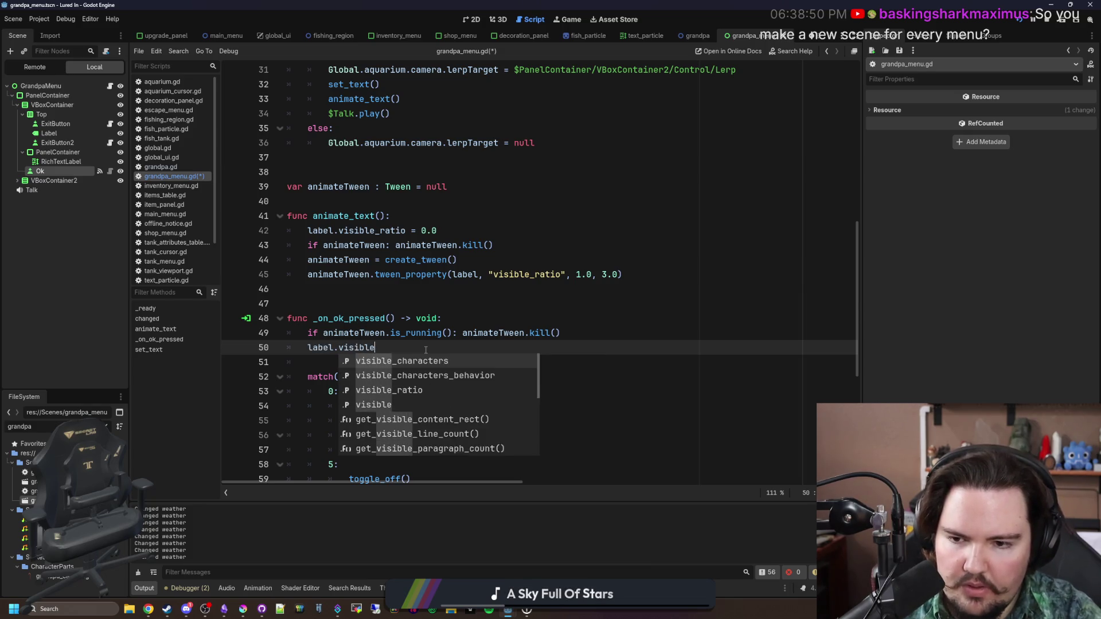
{"action": "type", "text": "1.0"}
{"action": "key", "text": "ctrl+s"}
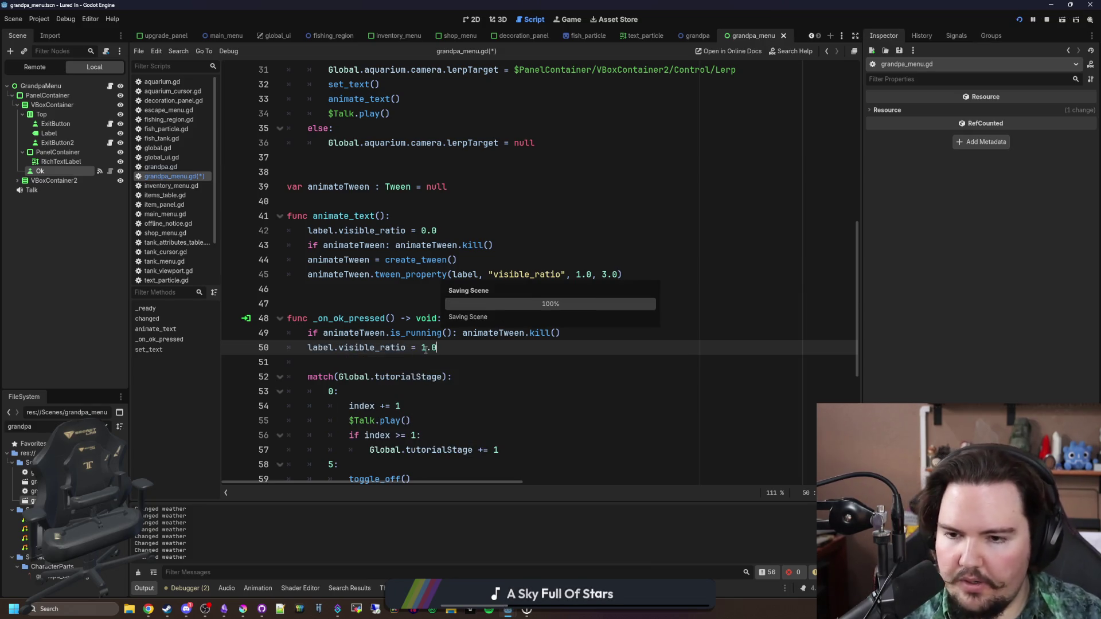
{"action": "left_click", "coordinate": [582, 23]}
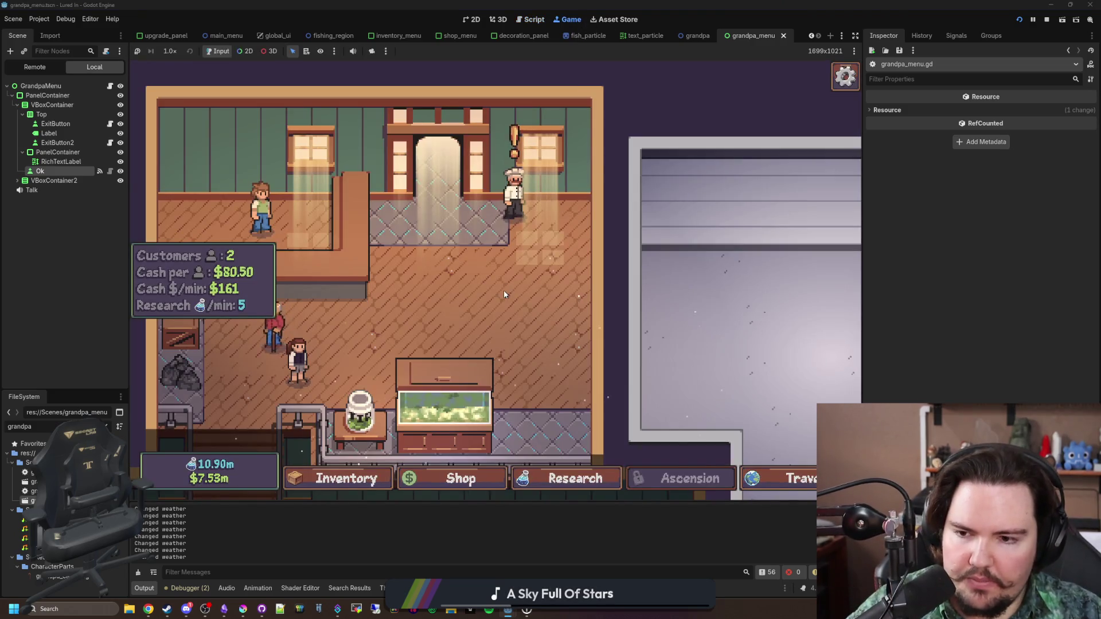
Restart the tutorial using the 'tutorial' secret command
{"action": "key", "text": "grave"}
{"action": "type", "text": "tutorial 0"}
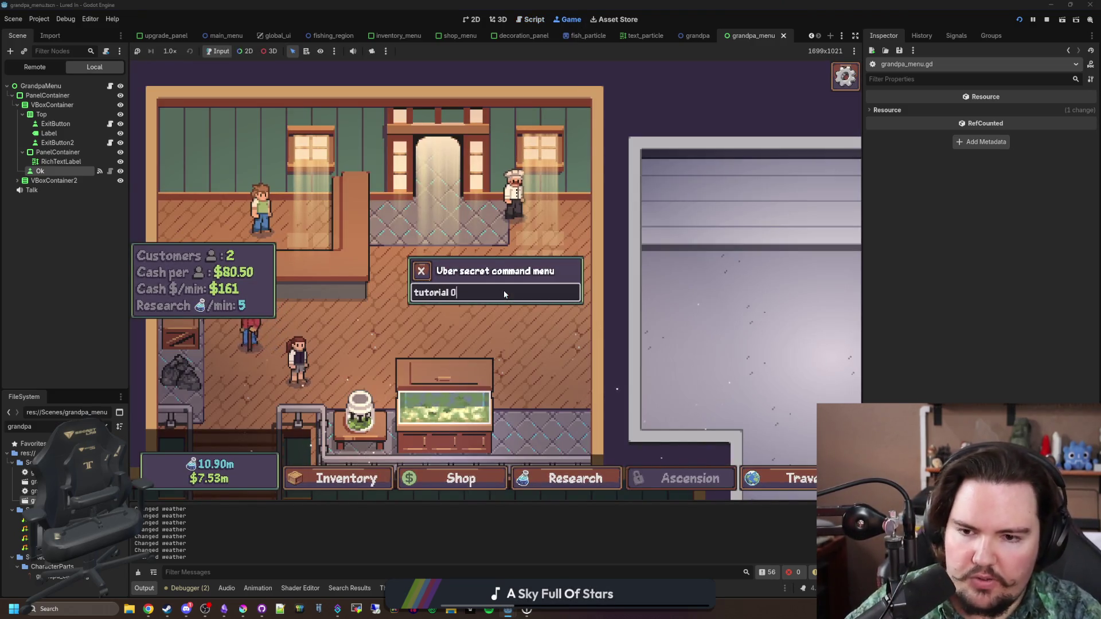
{"action": "key", "text": "Return"}
{"action": "left_click", "coordinate": [533, 322]}
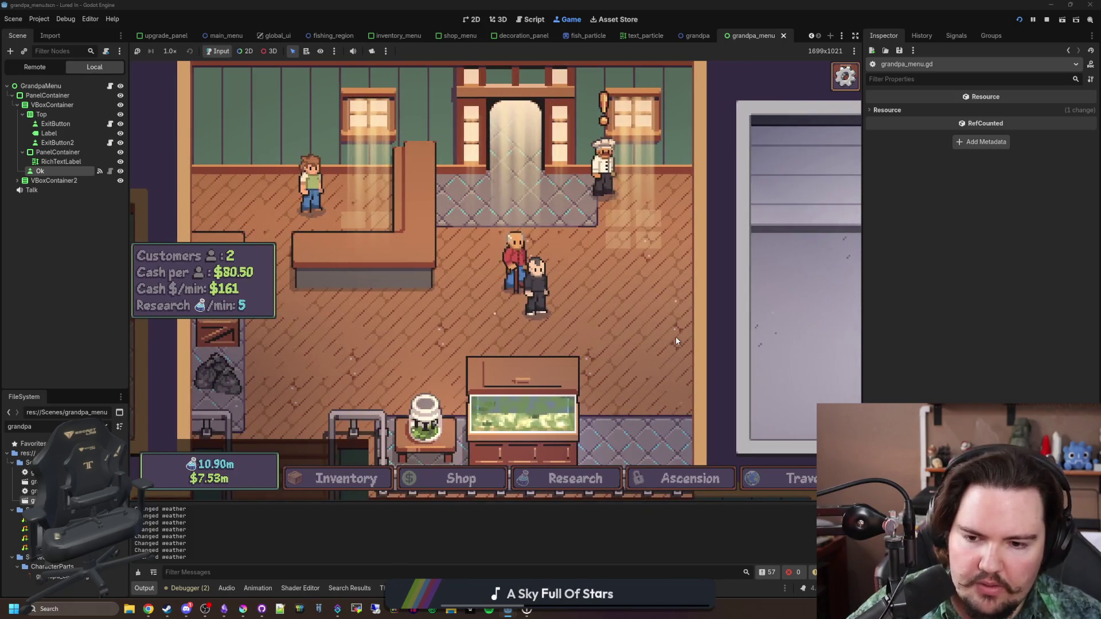
Talk through Grandpa's dialog, then return to grandpa_menu.gd
{"action": "left_click", "coordinate": [509, 252]}
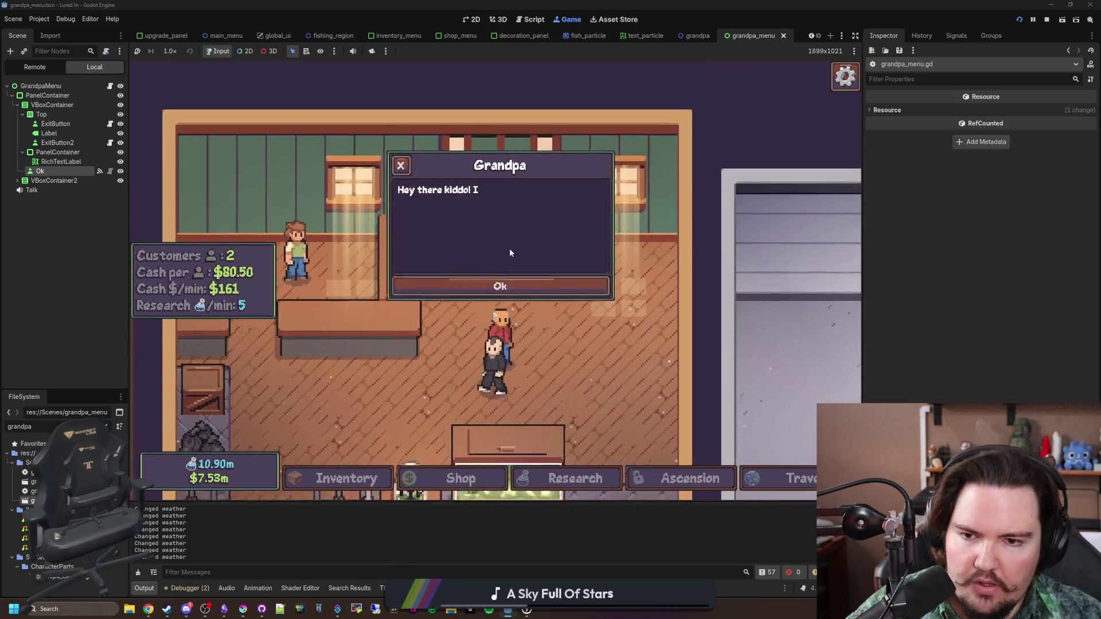
{"action": "left_click", "coordinate": [505, 283]}
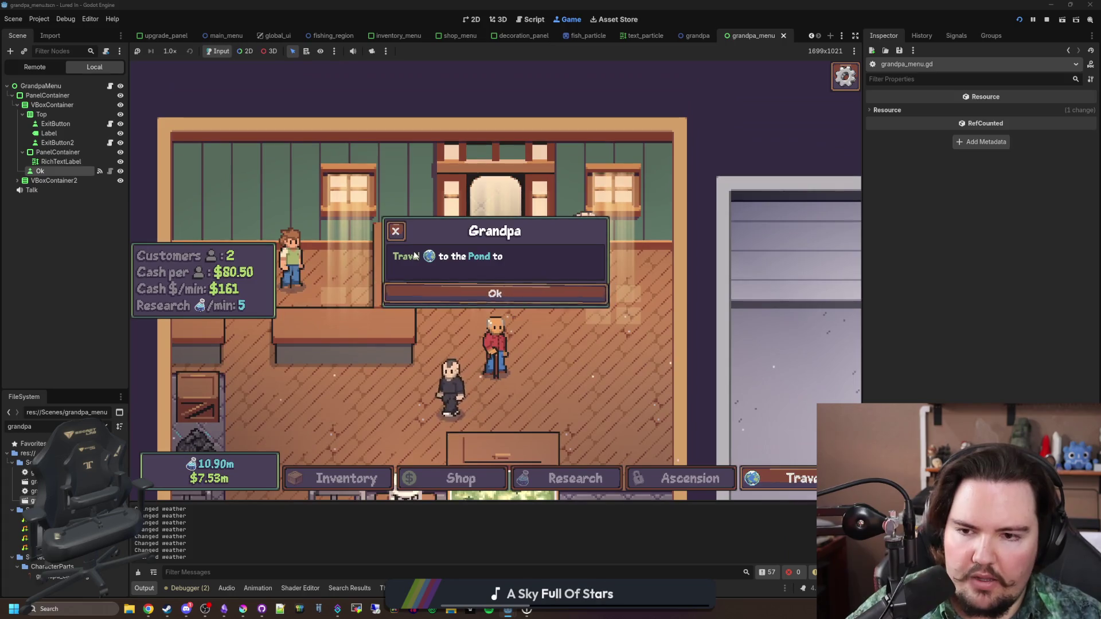
{"action": "left_click", "coordinate": [504, 294]}
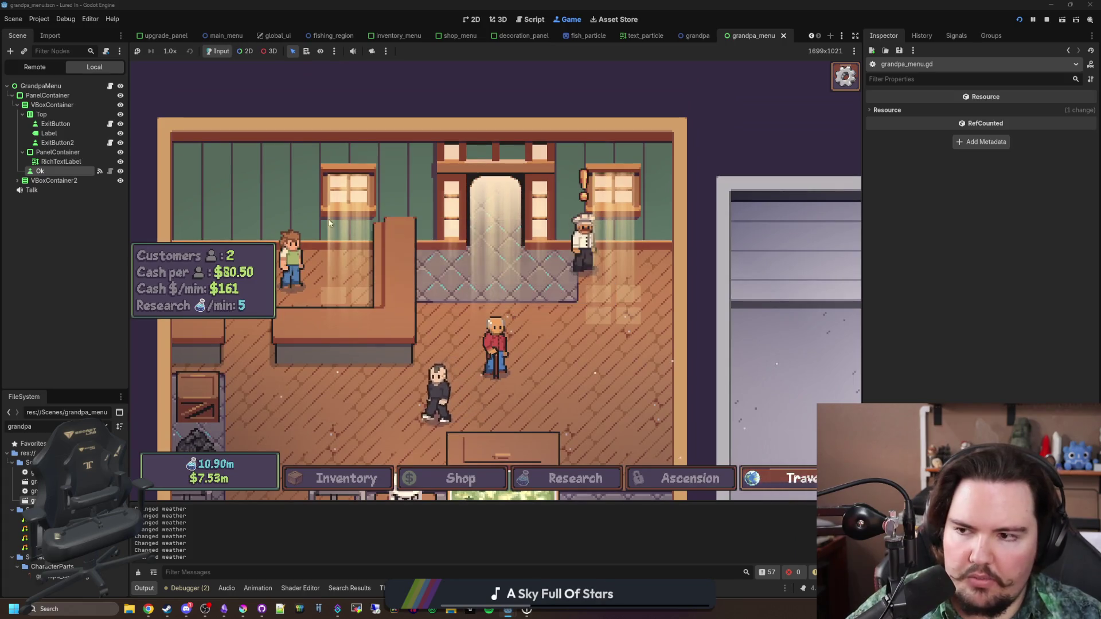
{"action": "left_click", "coordinate": [110, 85]}
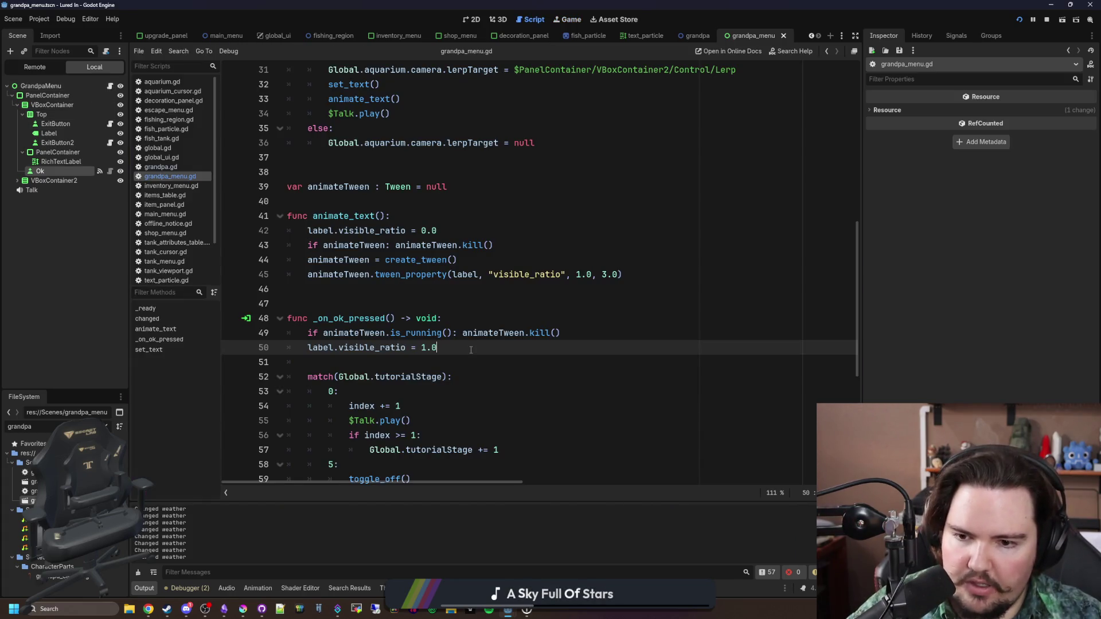
{"action": "scroll", "coordinate": [471, 350], "scroll_direction": "down", "scroll_amount": 2}
Put animateTween.kill(), label.visible_ratio = 1.0 and return inside the is_running() block
{"action": "left_click", "coordinate": [462, 245]}
{"action": "key", "text": "Return"}
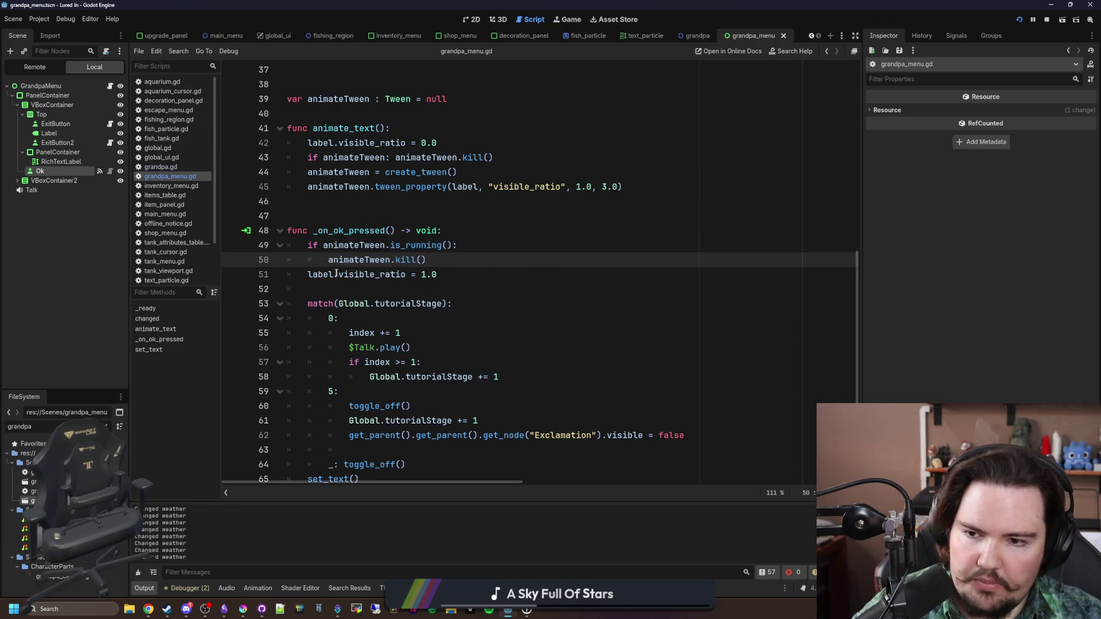
{"action": "left_click", "coordinate": [308, 274]}
{"action": "key", "text": "Tab"}
{"action": "left_click", "coordinate": [475, 271]}
{"action": "key", "text": "Return"}
{"action": "type", "text": "return"}
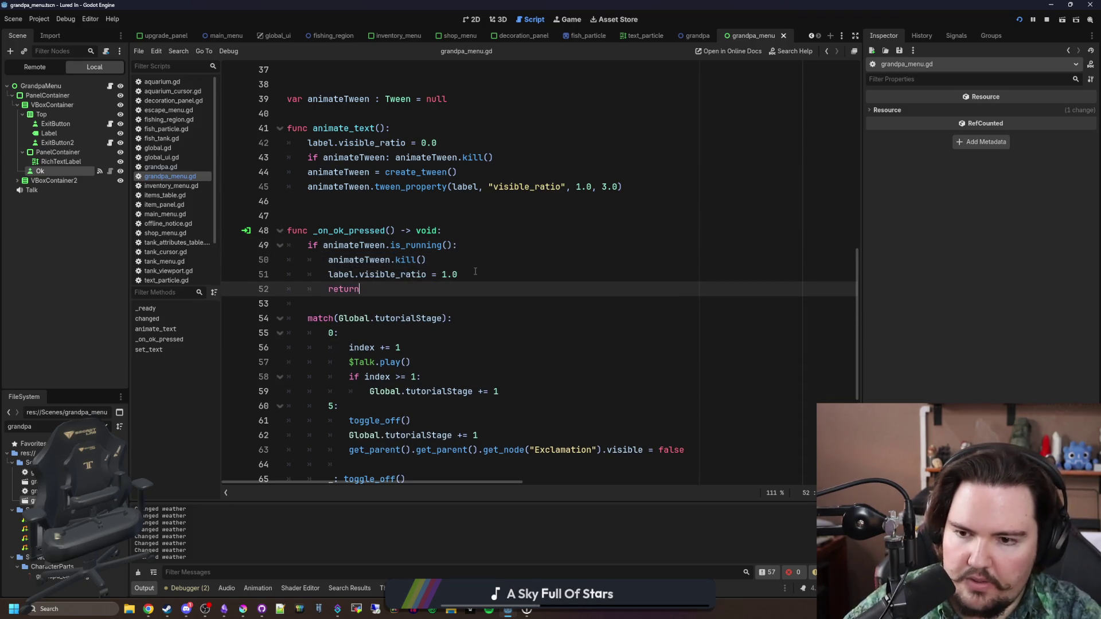
{"action": "scroll", "coordinate": [485, 260], "scroll_direction": "down", "scroll_amount": 4}
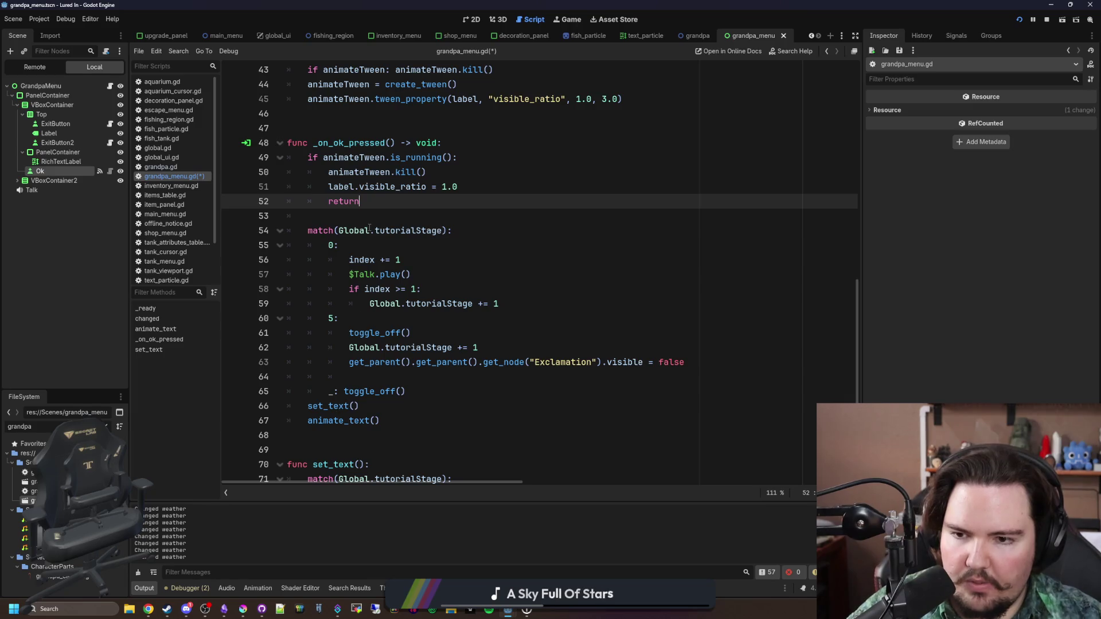
{"action": "key", "text": "Down"}
Save grandpa_menu.gd and open the running game's pause menu
{"action": "key", "text": "ctrl+s"}
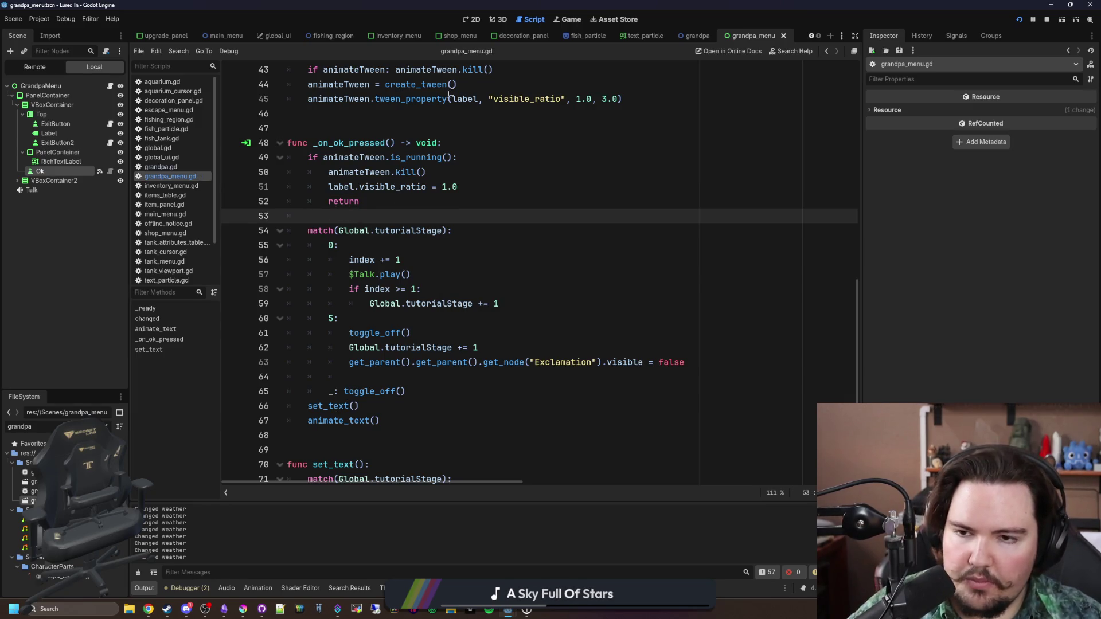
{"action": "left_click", "coordinate": [567, 20]}
{"action": "key", "text": "Escape"}
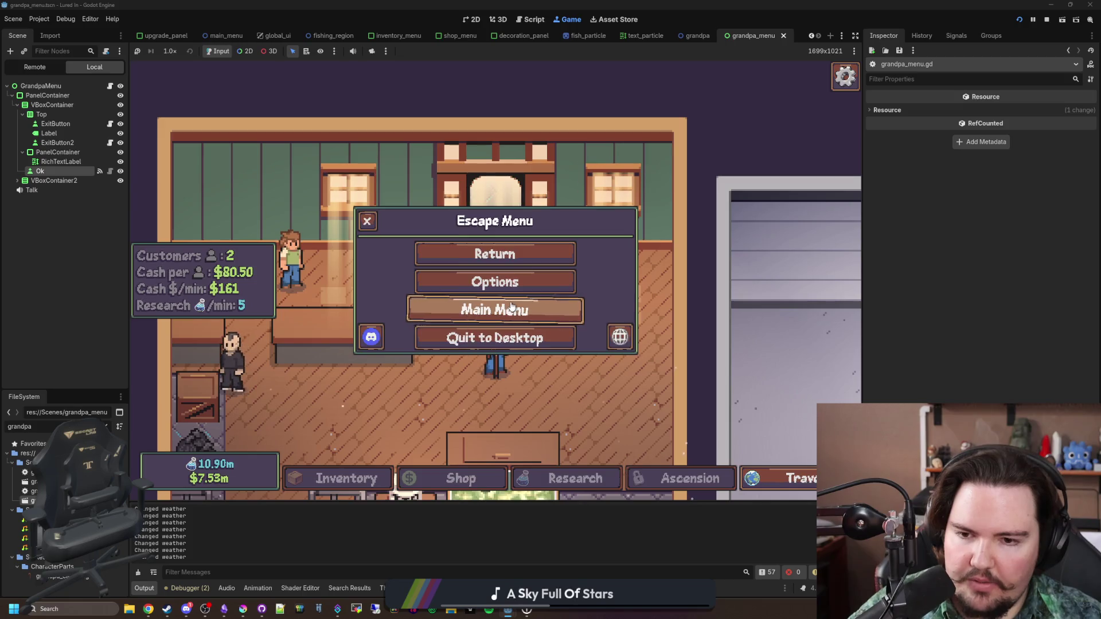
Run the 'tut' secret command, then return to the main menu and start a new game
{"action": "key", "text": "Escape"}
{"action": "key", "text": "grave"}
{"action": "type", "text": "tut"}
{"action": "key", "text": "Return"}
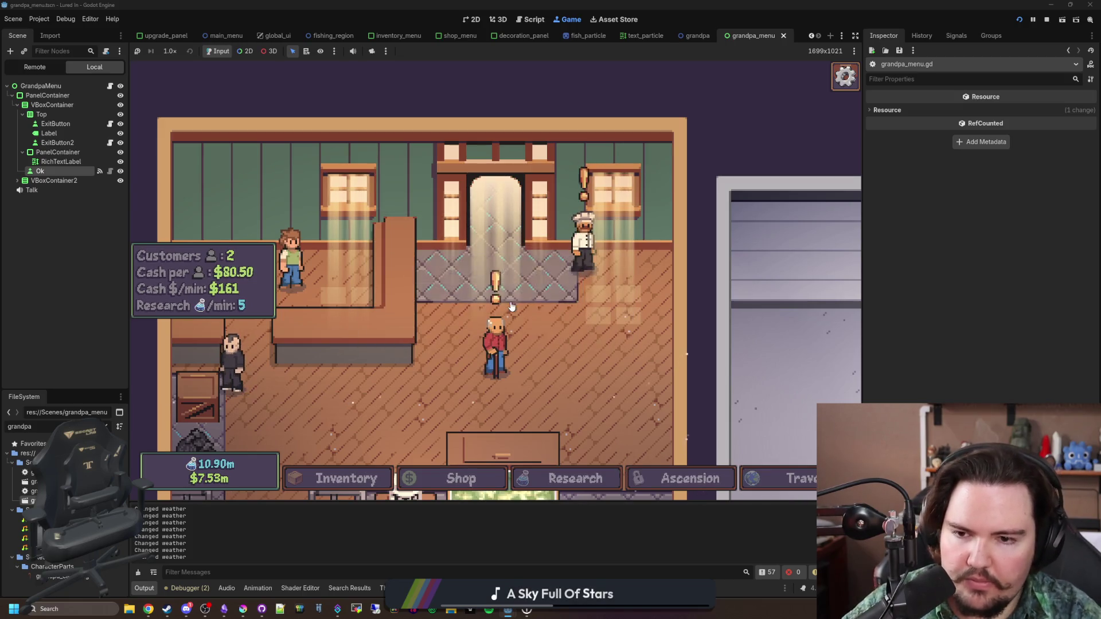
{"action": "key", "text": "Escape"}
{"action": "left_click", "coordinate": [512, 307]}
{"action": "left_click", "coordinate": [246, 267]}
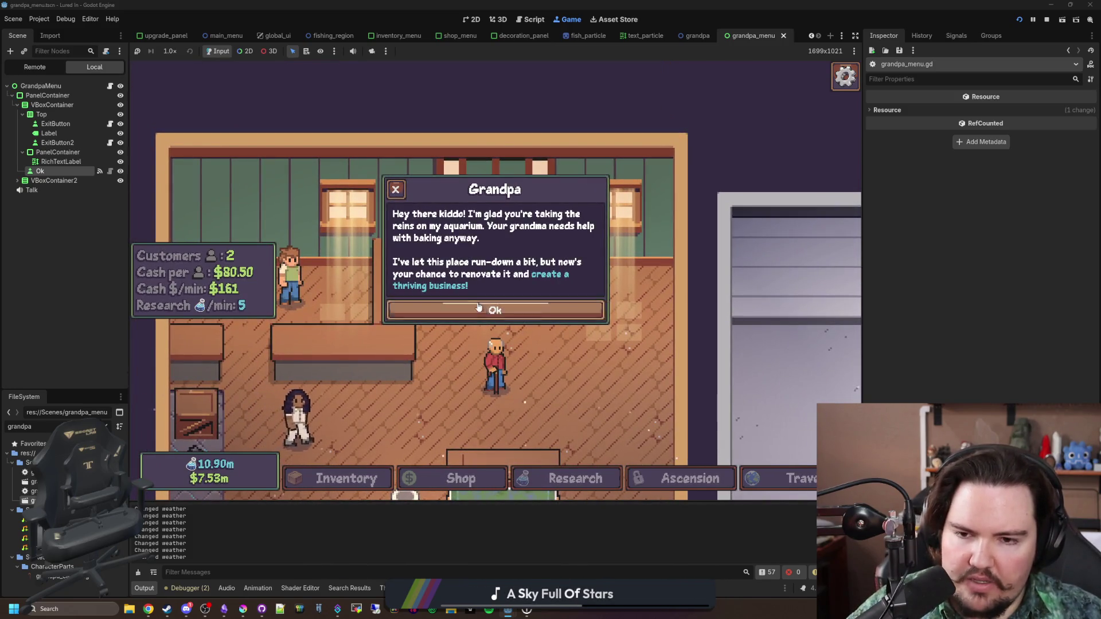
Follow Grandpa's intro to the Pond, cast and reel once, run 'give', and return to the shop
{"action": "left_click", "coordinate": [499, 310]}
{"action": "left_click", "coordinate": [519, 294]}
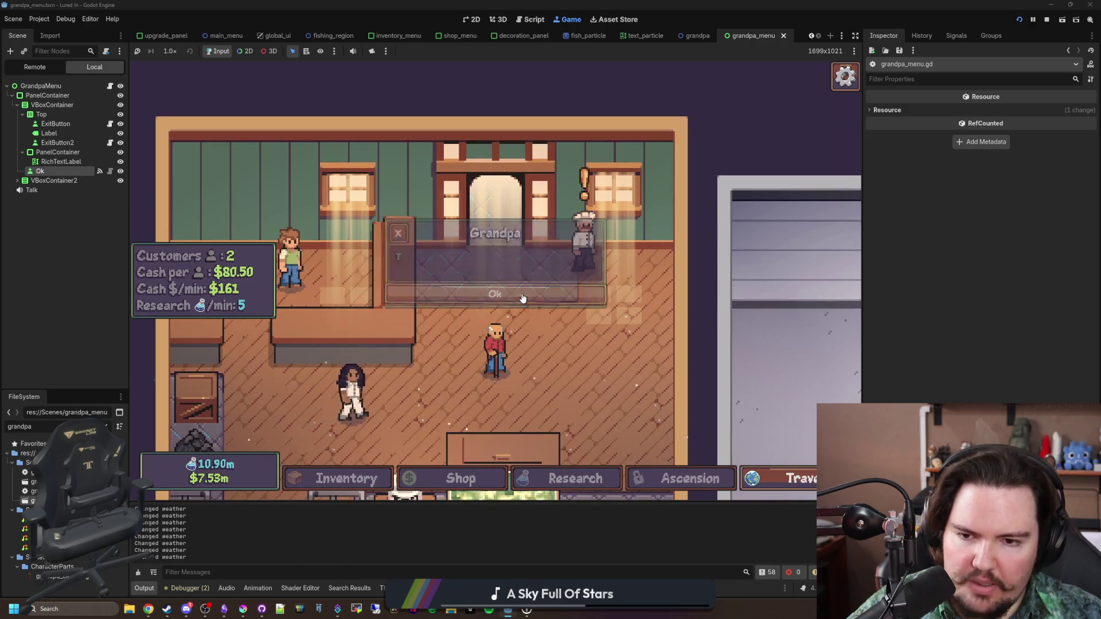
{"action": "left_click", "coordinate": [627, 212]}
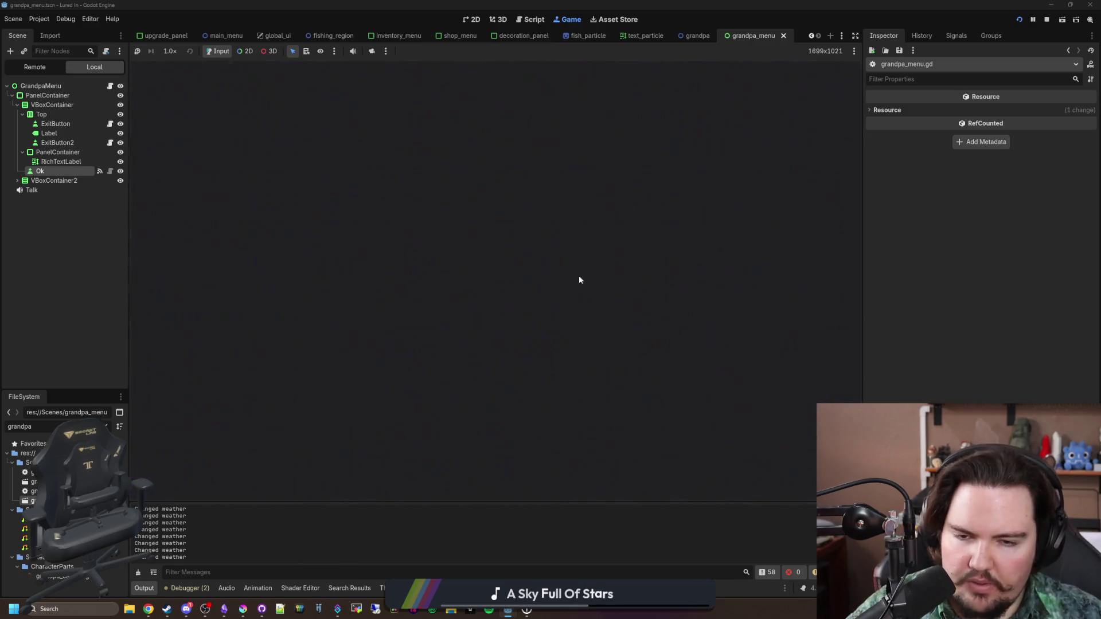
{"action": "left_click_drag", "start_coordinate": [556, 284], "coordinate": [563, 269]}
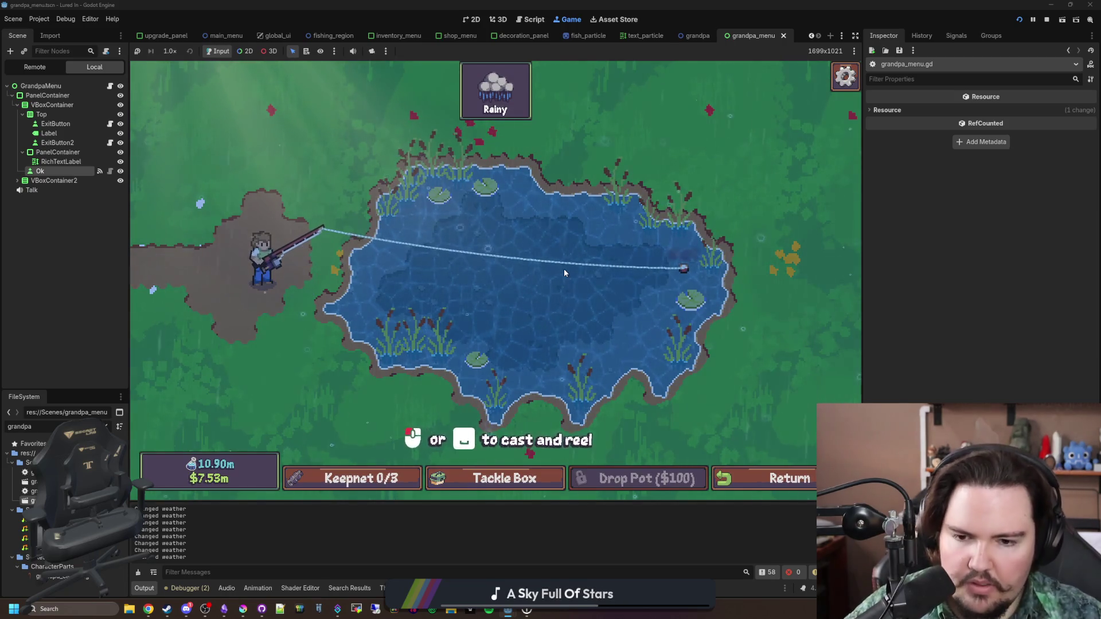
{"action": "key", "text": "space"}
{"action": "key", "text": "grave"}
{"action": "type", "text": "give"}
{"action": "key", "text": "Return"}
{"action": "key", "text": "grave"}
{"action": "left_click", "coordinate": [754, 476]}
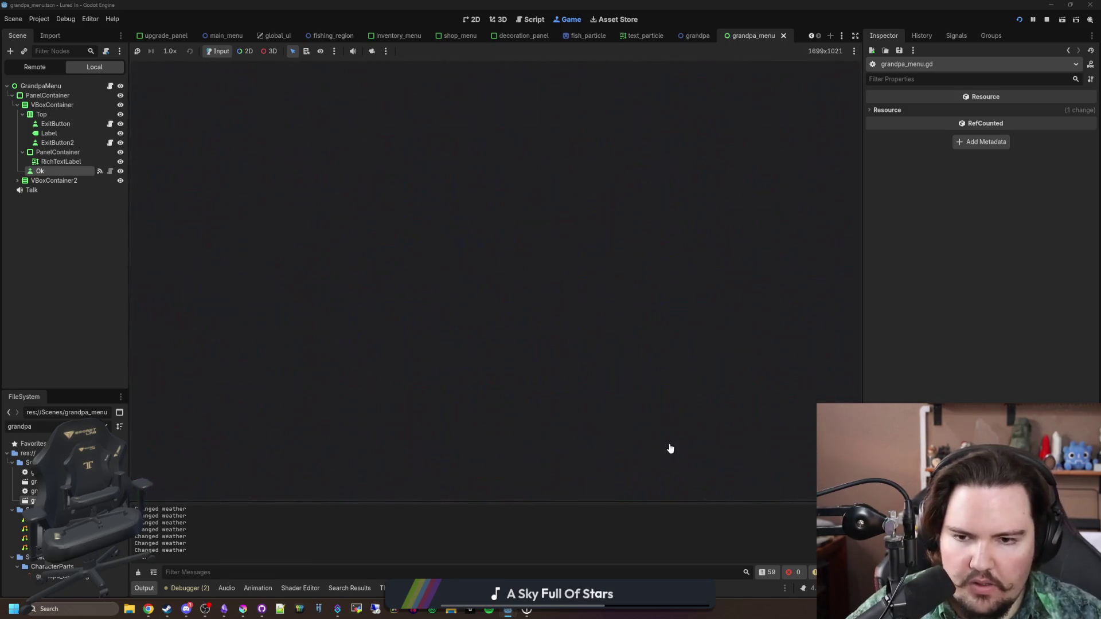
Travel to the Pond again, run 'minigame start', catch two fish, and return to the shop
{"action": "left_click", "coordinate": [773, 478]}
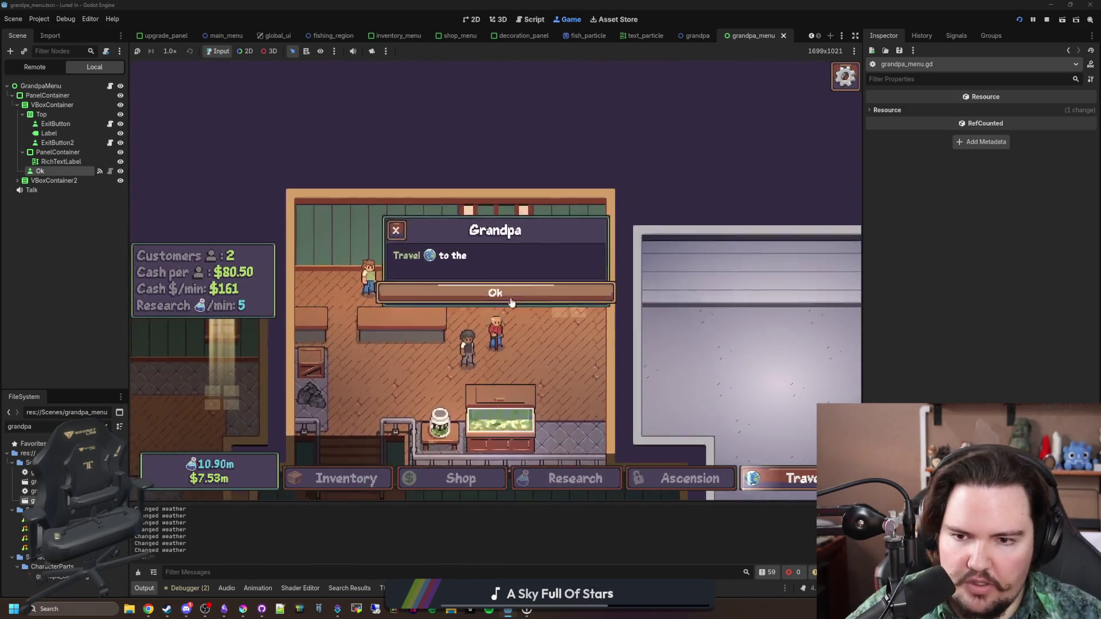
{"action": "left_click", "coordinate": [511, 302]}
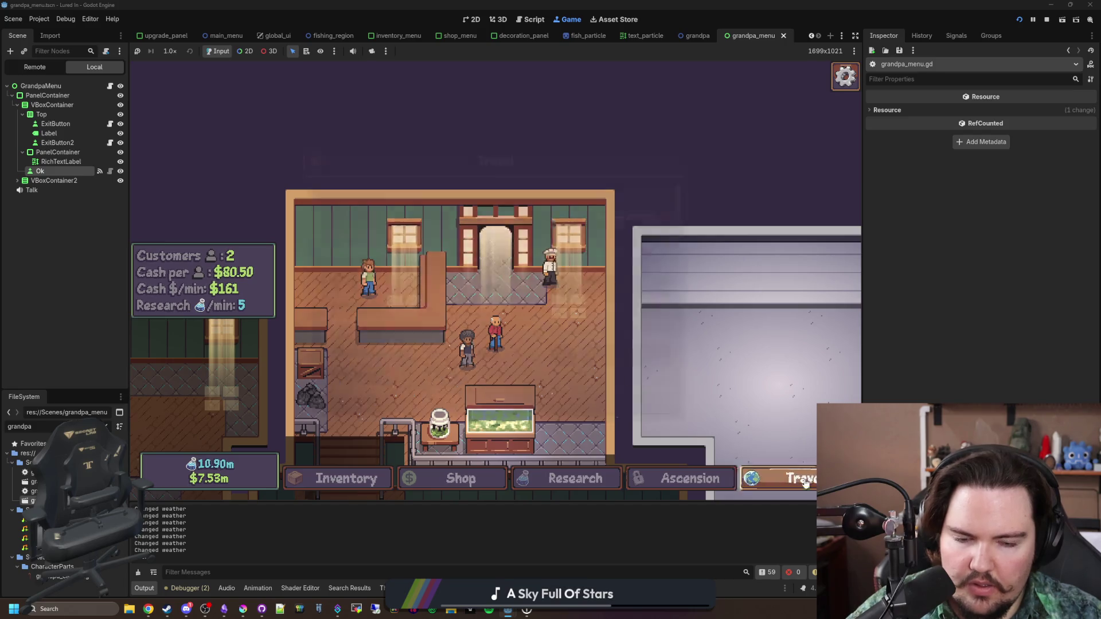
{"action": "left_click", "coordinate": [599, 214]}
{"action": "key", "text": "grave"}
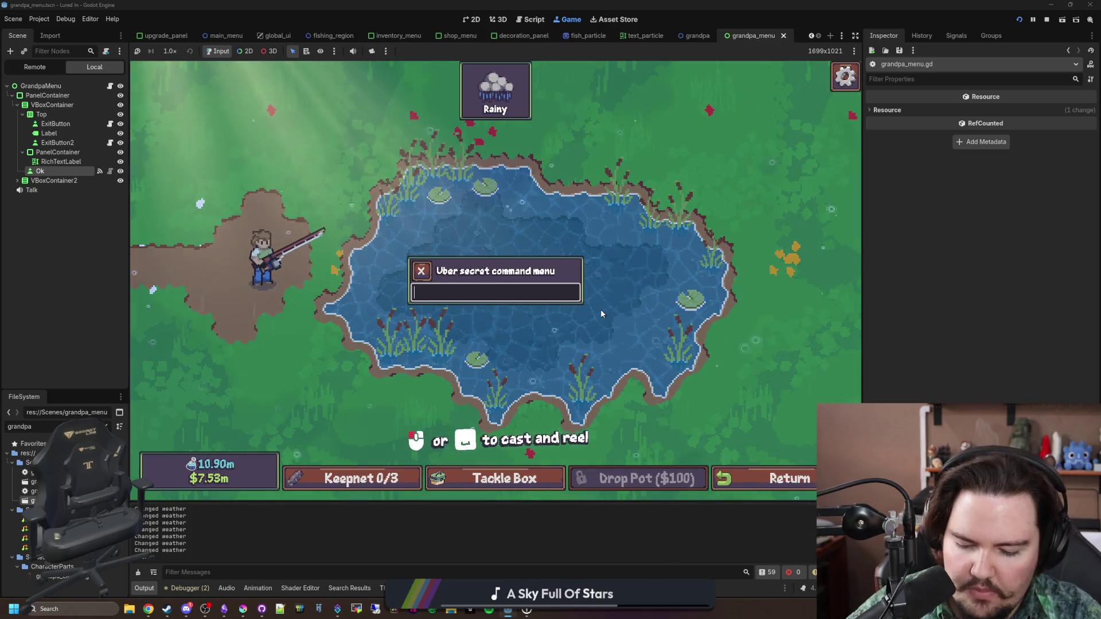
{"action": "type", "text": "minigame start"}
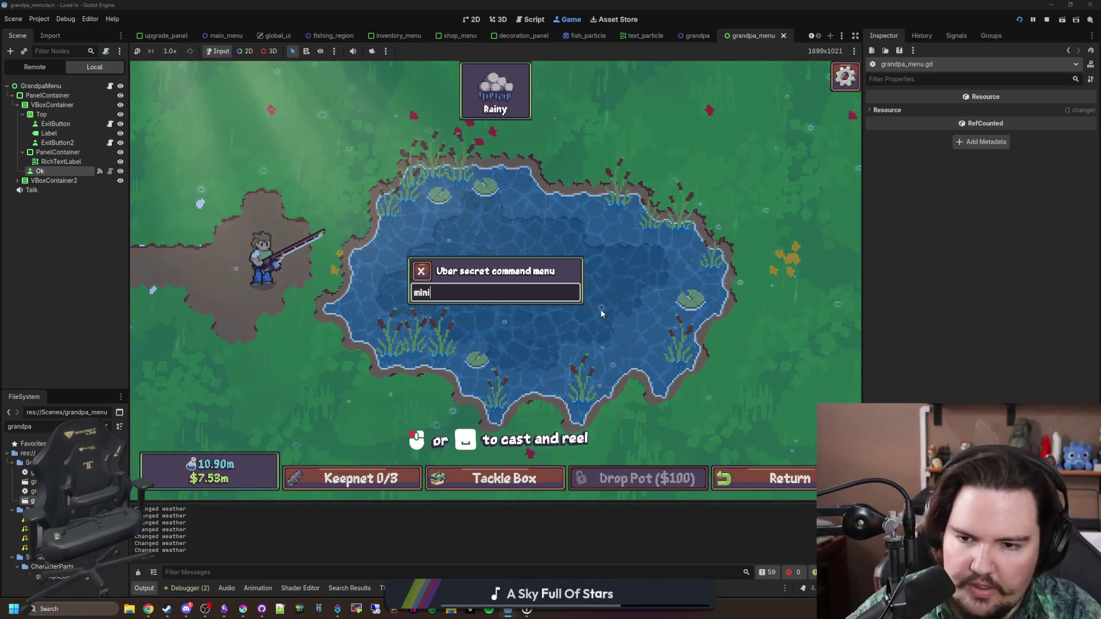
{"action": "key", "text": "Return"}
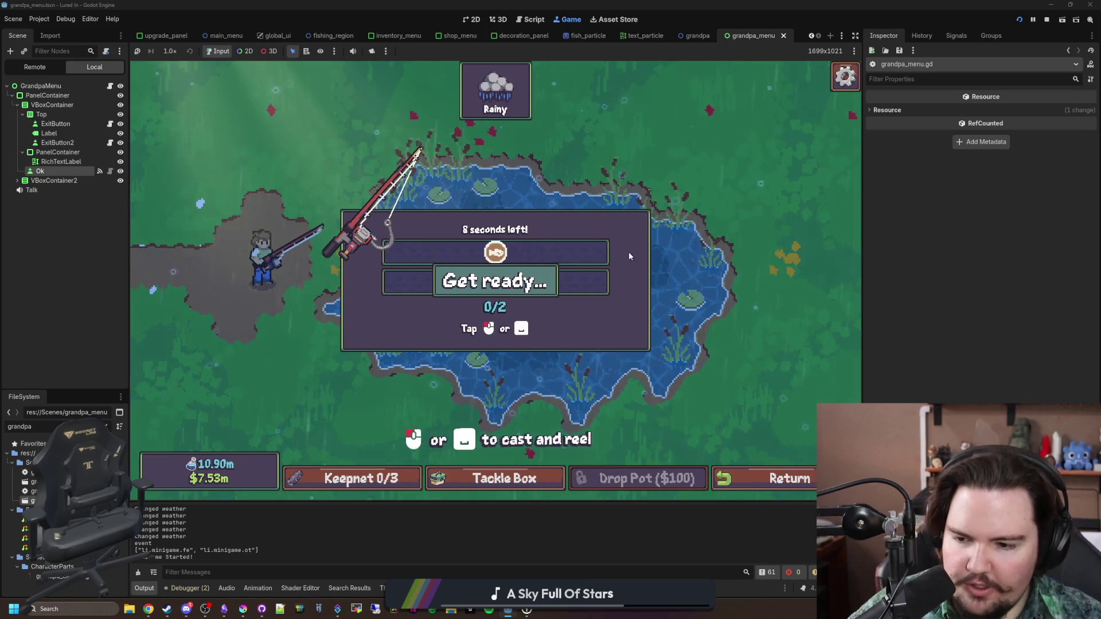
{"action": "left_click", "coordinate": [605, 282]}
{"action": "left_click", "coordinate": [606, 282]}
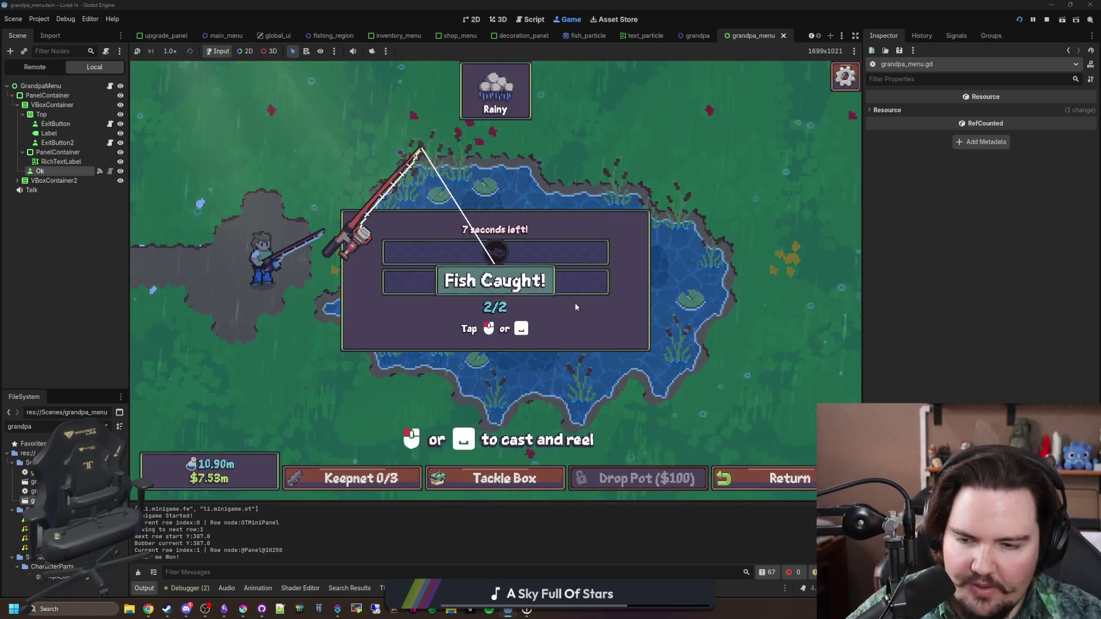
{"action": "left_click", "coordinate": [759, 483]}
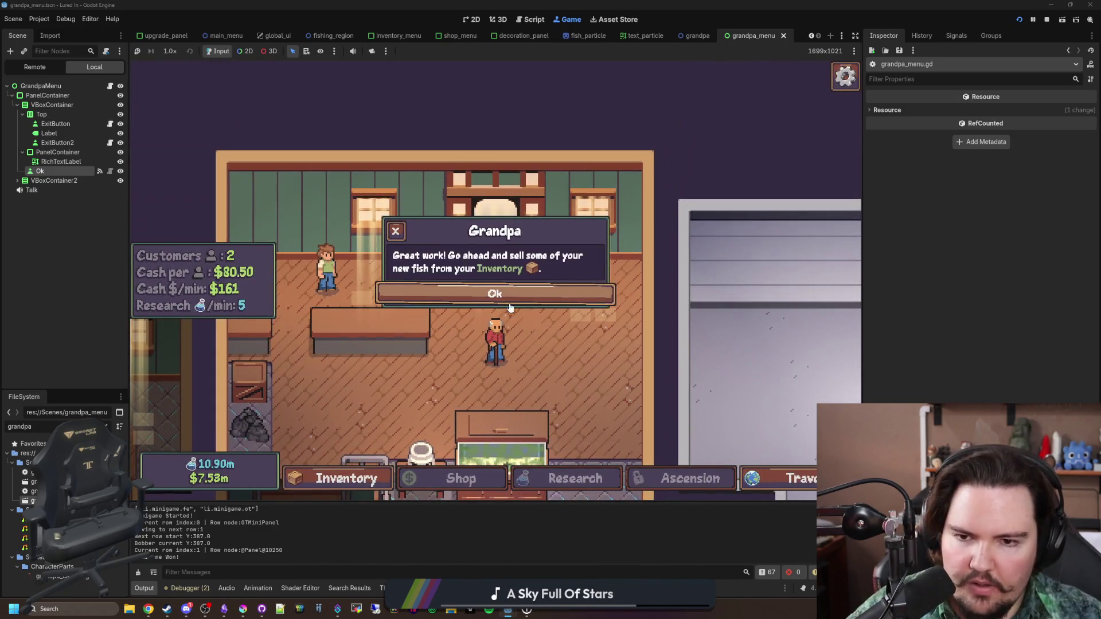
Sell one Arapaima for $160k, move another Arapaima into a tank, and dismiss Grandpa's praise
{"action": "left_click", "coordinate": [509, 293]}
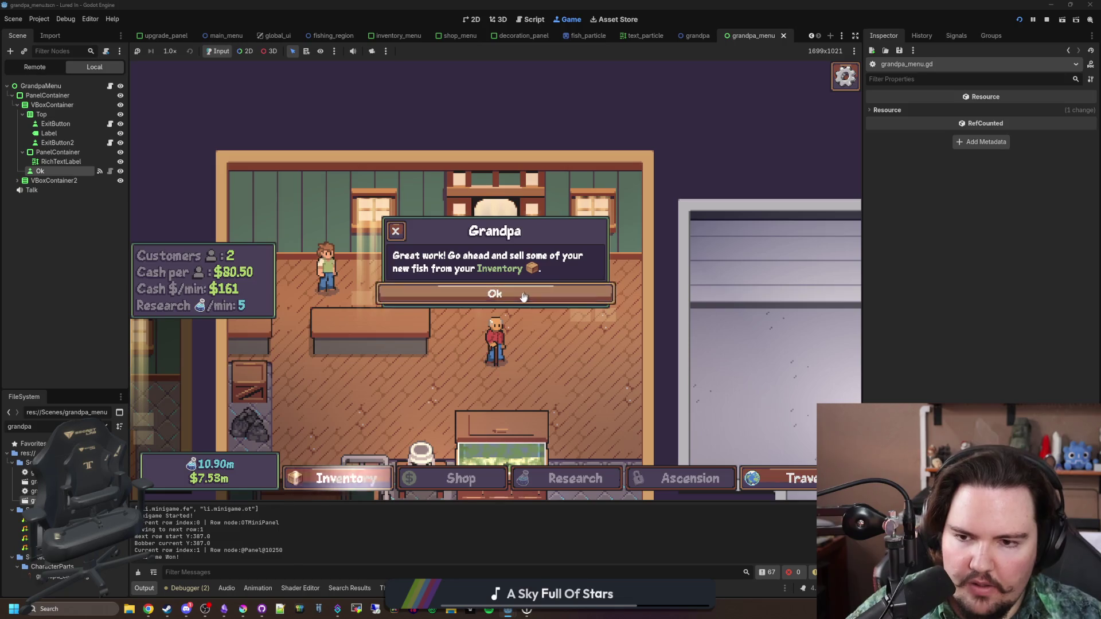
{"action": "left_click", "coordinate": [342, 480]}
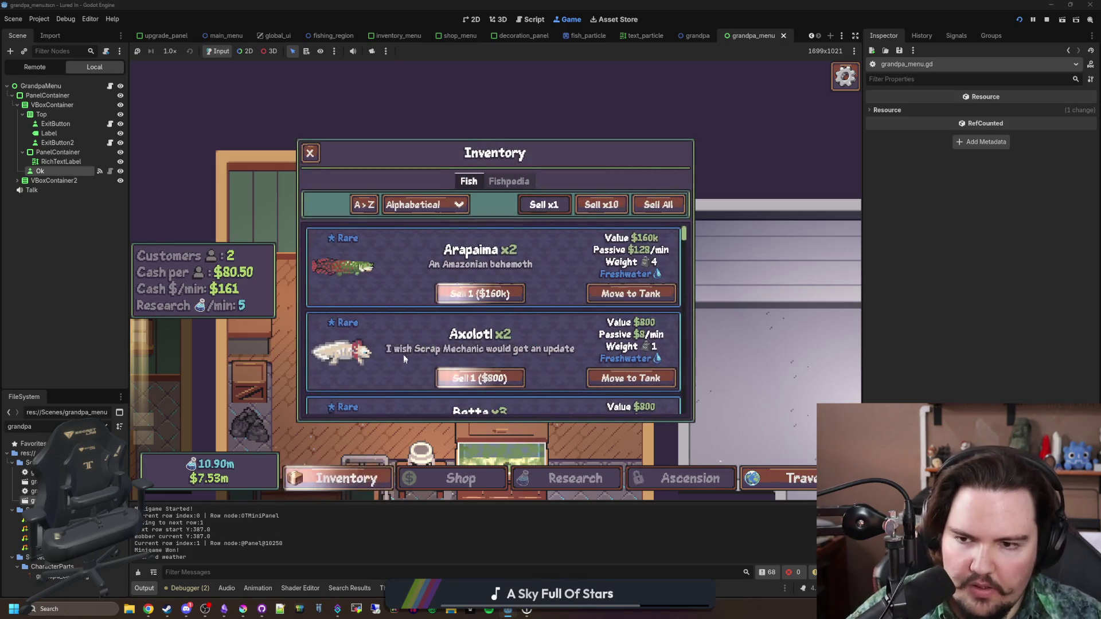
{"action": "left_click", "coordinate": [486, 294]}
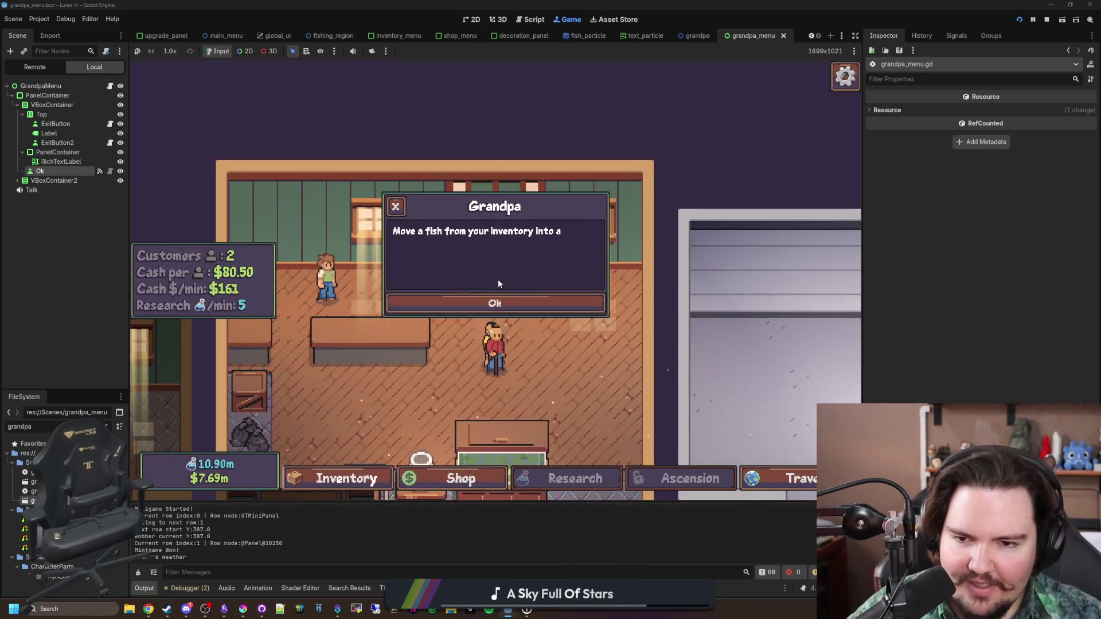
{"action": "left_click", "coordinate": [463, 309]}
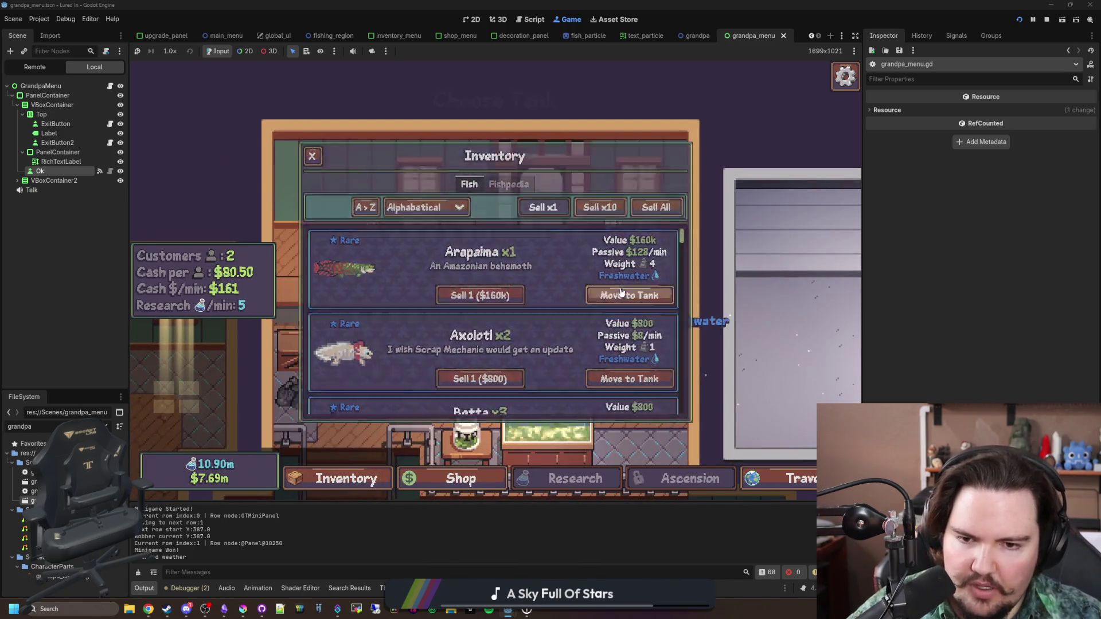
{"action": "left_click", "coordinate": [630, 293]}
{"action": "left_click", "coordinate": [505, 413]}
{"action": "key", "text": "Escape"}
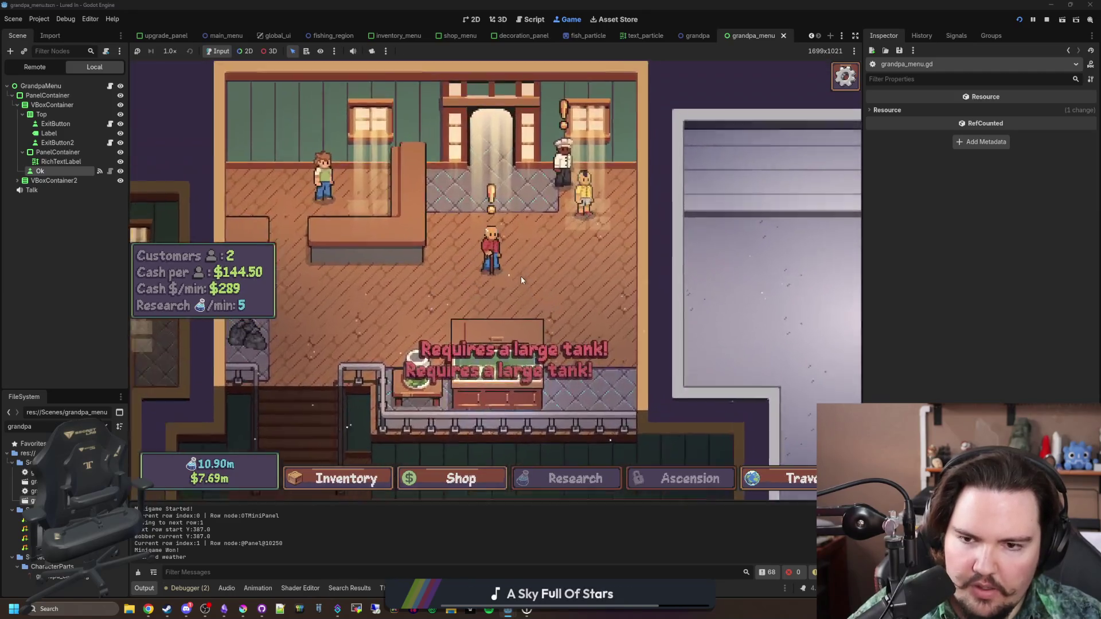
{"action": "left_click", "coordinate": [491, 253]}
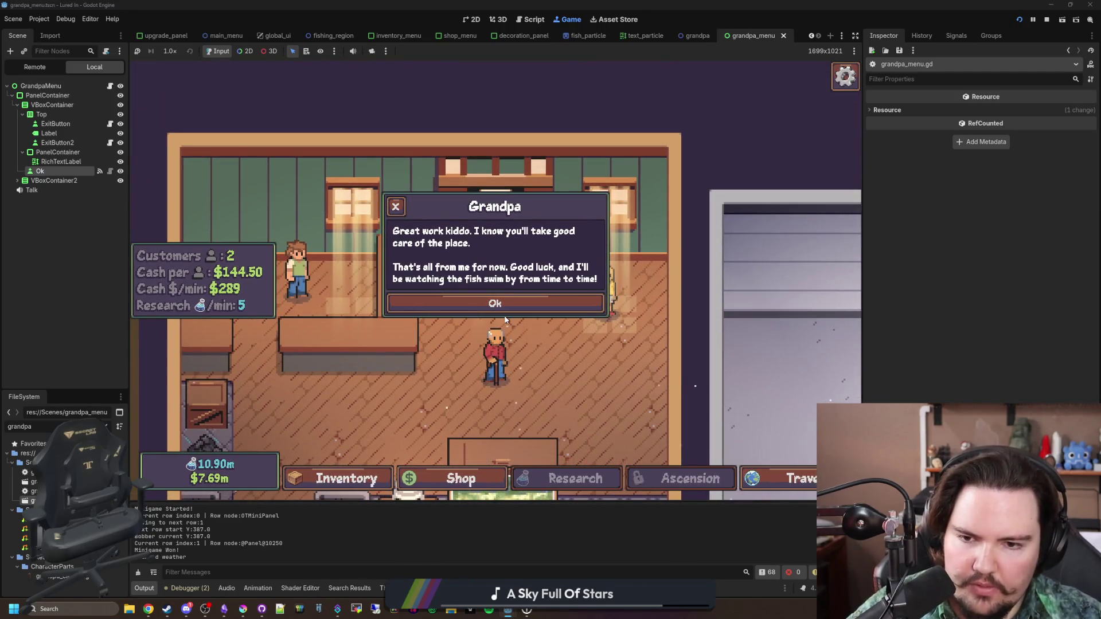
{"action": "left_click", "coordinate": [510, 307]}
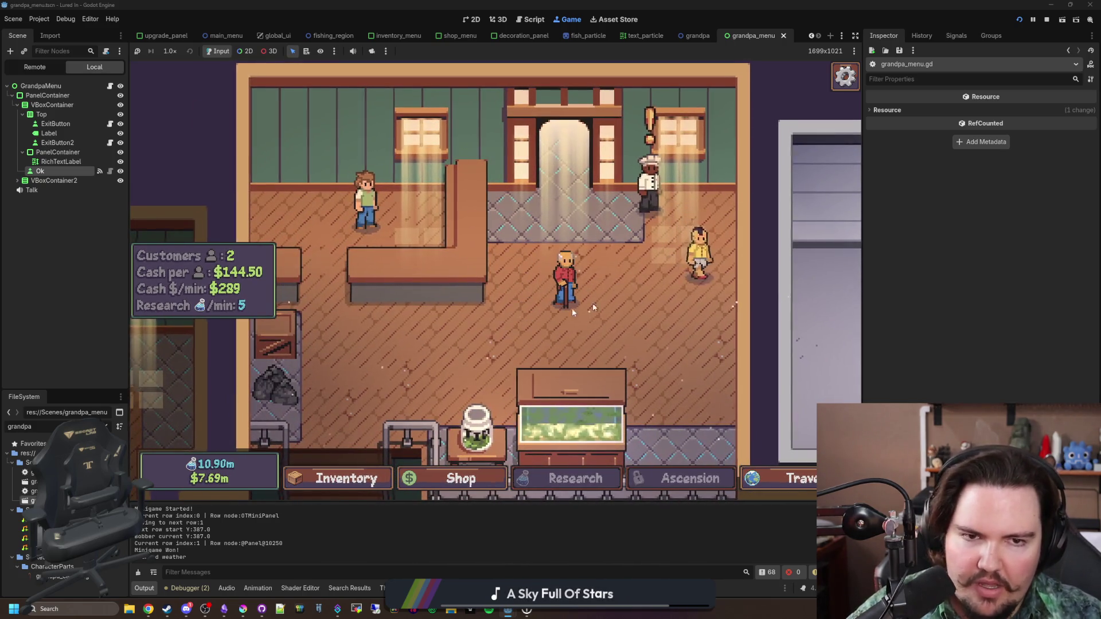
{"action": "key", "text": "grave"}
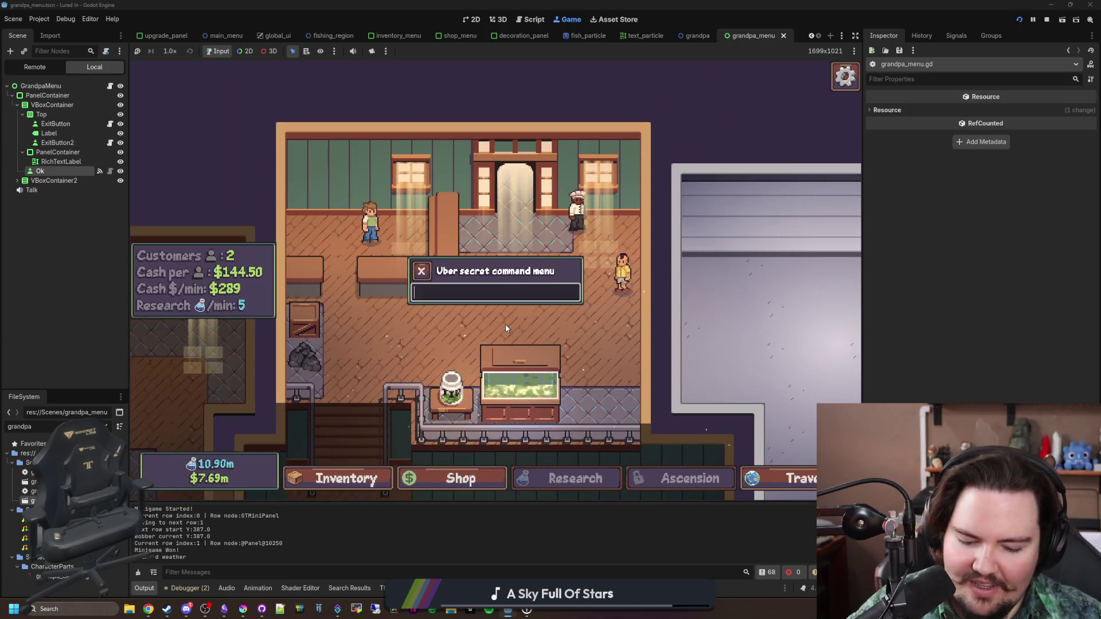
Run the 'tutorial' command, then return to the game's main menu
{"action": "type", "text": "tutorial"}
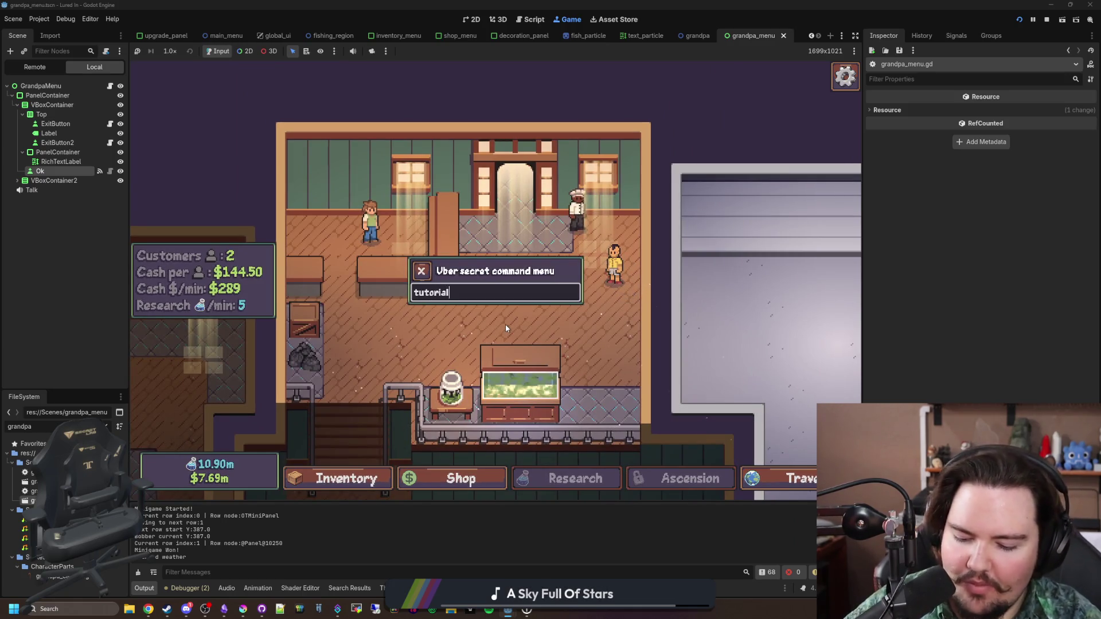
{"action": "key", "text": "Return"}
{"action": "key", "text": "Escape"}
{"action": "left_click", "coordinate": [427, 337]}
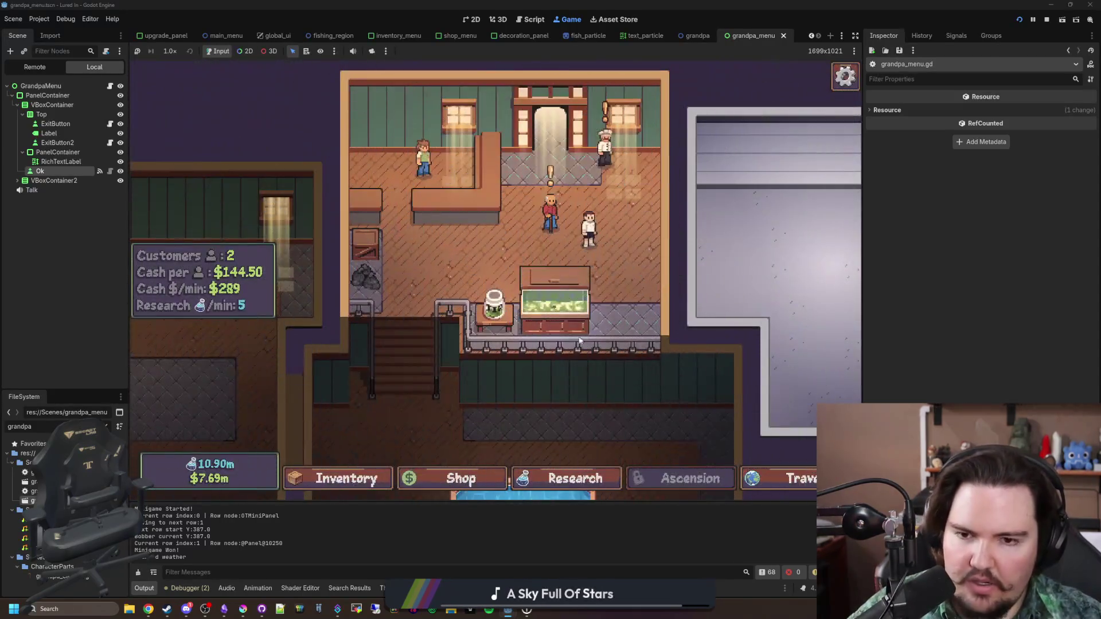
Click OK through Grandpa's dialogue until it closes, then switch to the Obsidian changelog
{"action": "left_click", "coordinate": [394, 204]}
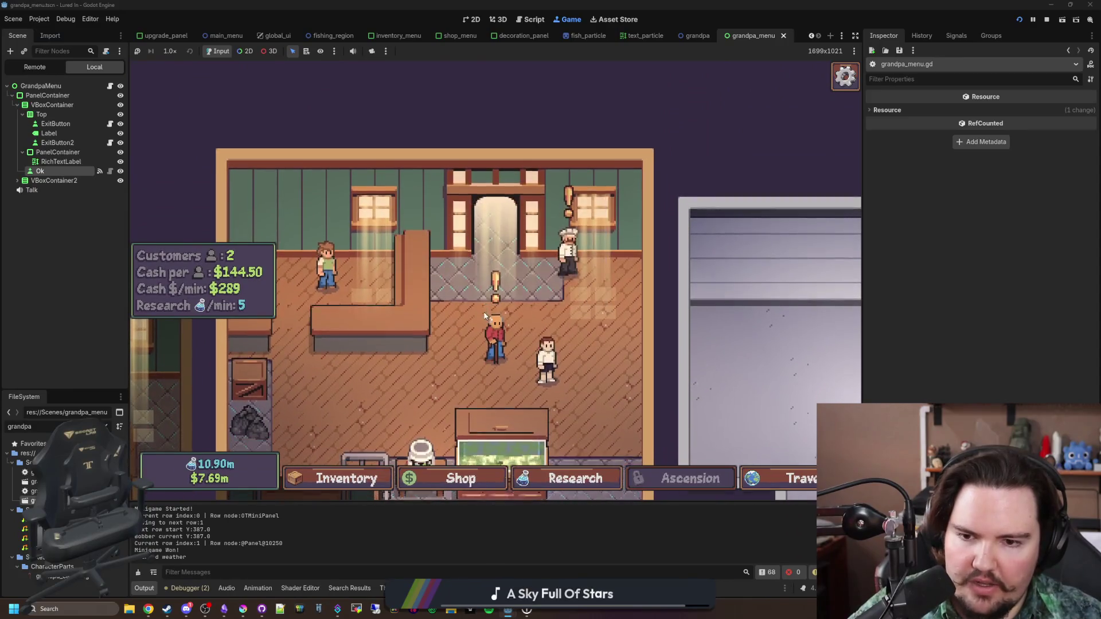
{"action": "left_click", "coordinate": [496, 338]}
{"action": "left_click", "coordinate": [495, 338]}
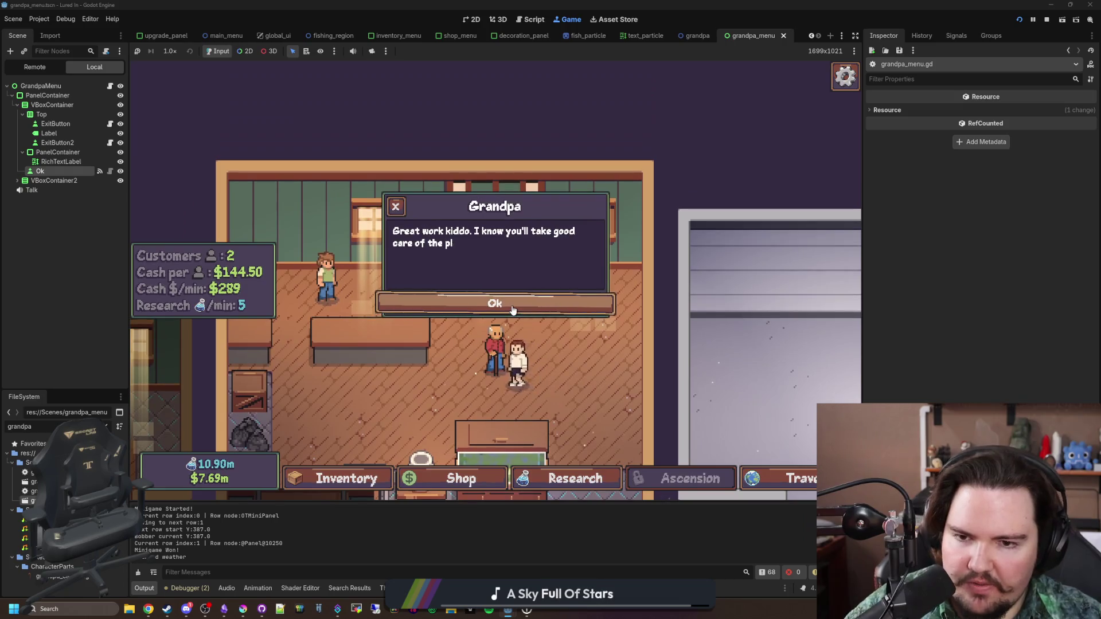
{"action": "left_click", "coordinate": [512, 309]}
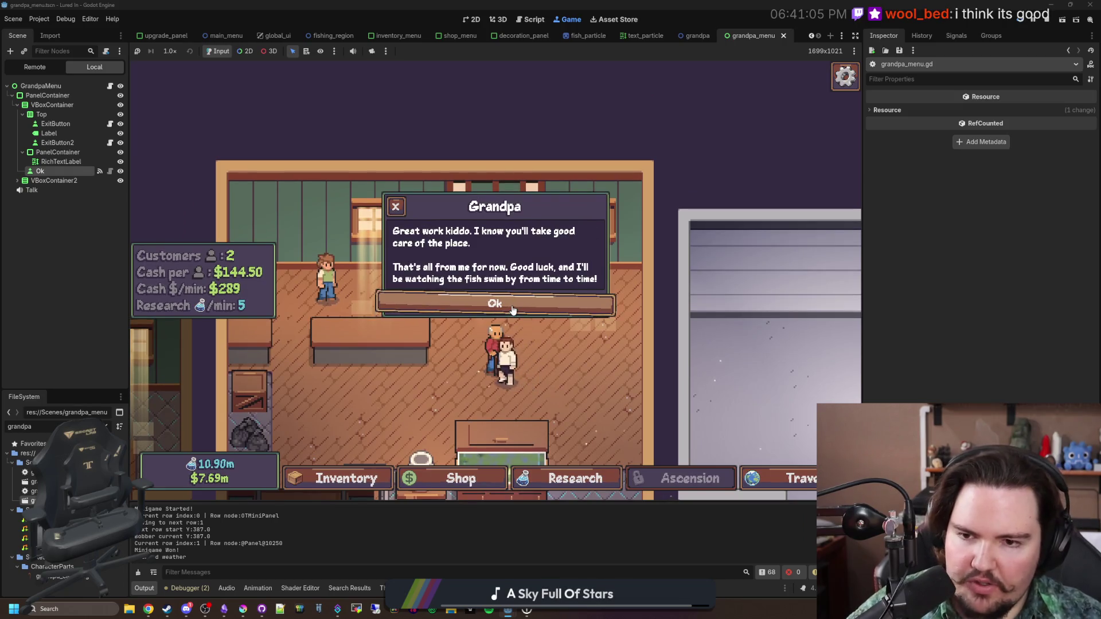
{"action": "left_click", "coordinate": [493, 307]}
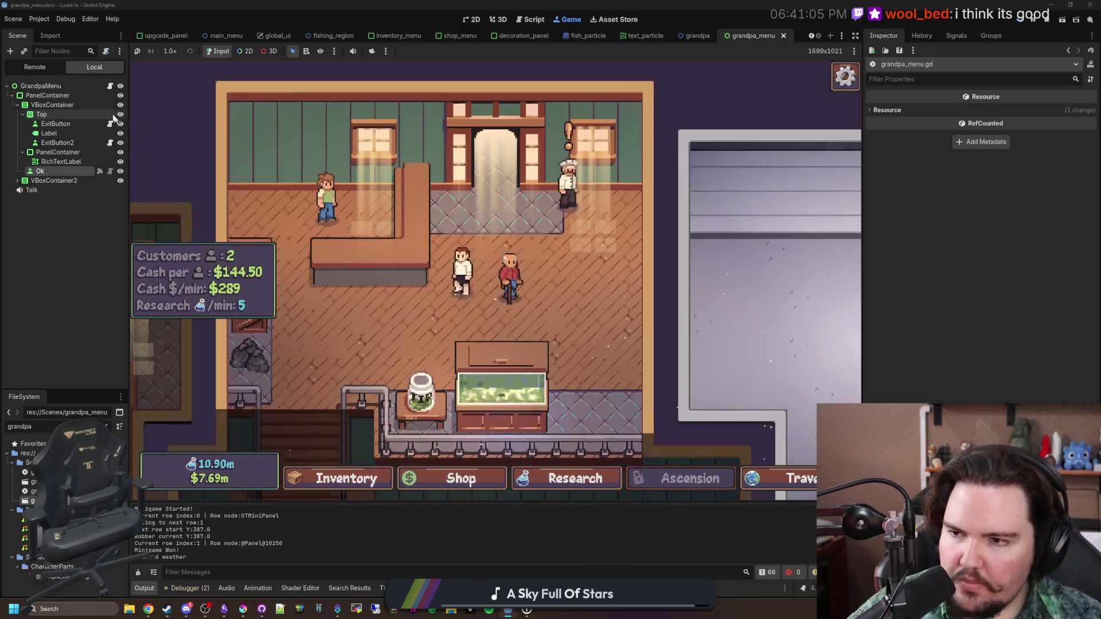
{"action": "left_click", "coordinate": [223, 609]}
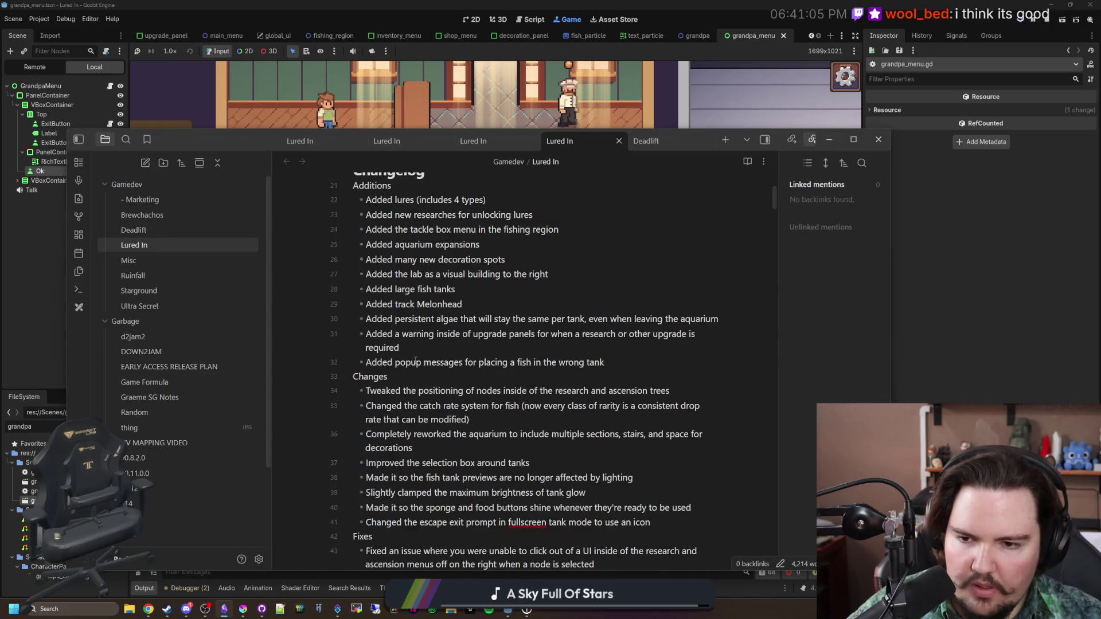
Add a Changes bullet: clicking OK with grandpa during the tutorial skips his dialogue
{"action": "scroll", "coordinate": [415, 361], "scroll_direction": "up", "scroll_amount": 2}
{"action": "scroll", "coordinate": [520, 411], "scroll_direction": "down", "scroll_amount": 3}
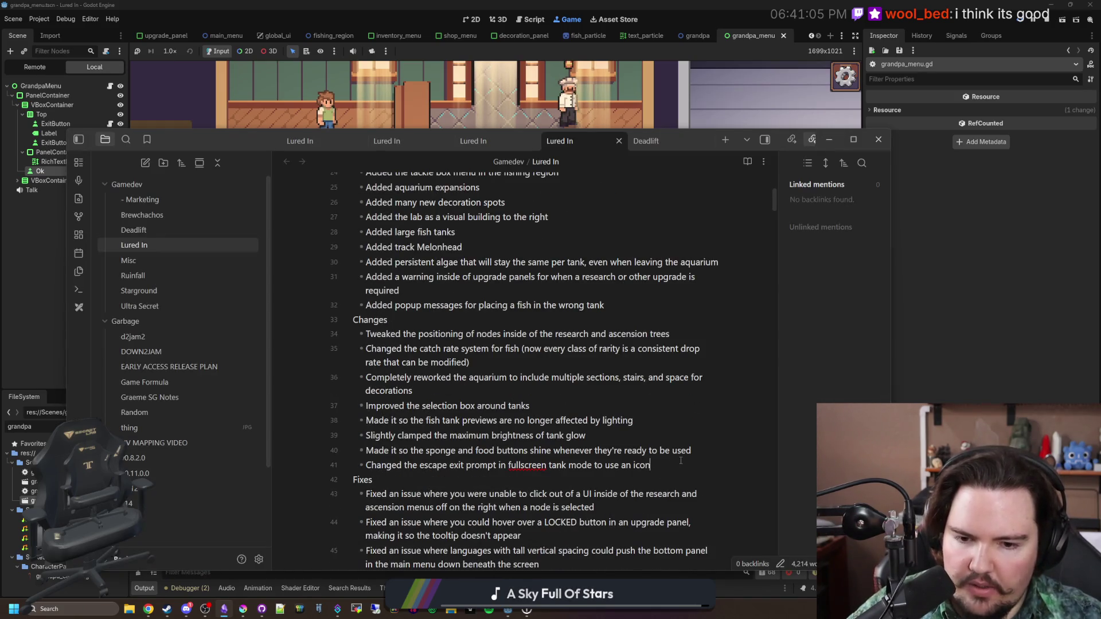
{"action": "key", "text": "Return"}
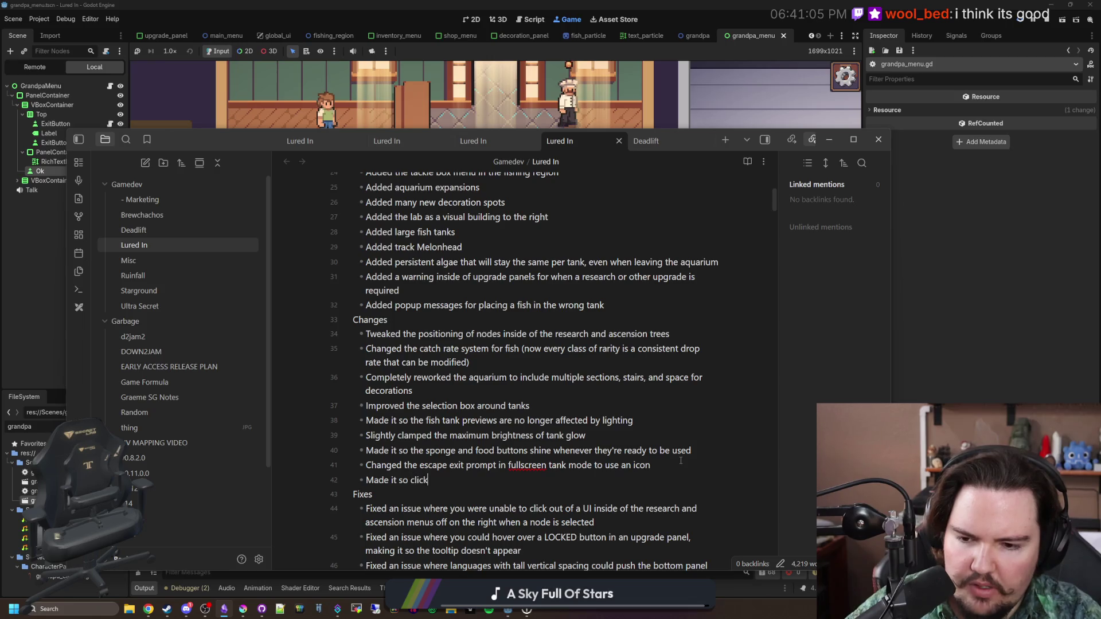
{"action": "type", "text": "Made it so clicking OK while talking to"}
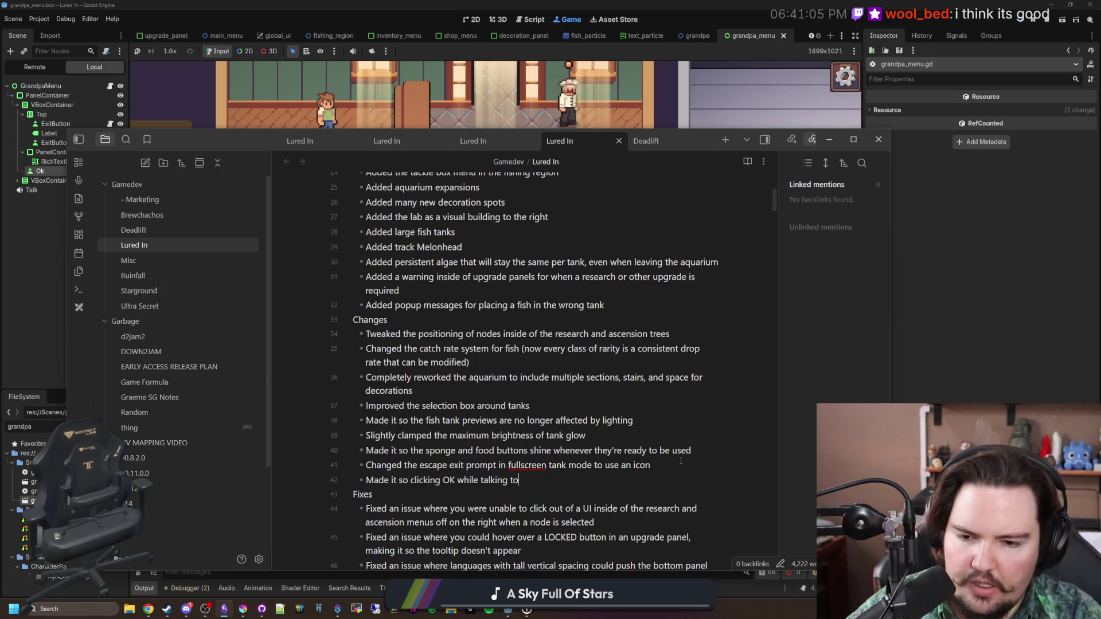
{"action": "type", "text": "grandpa during the tutorial will skip his dialogue"}
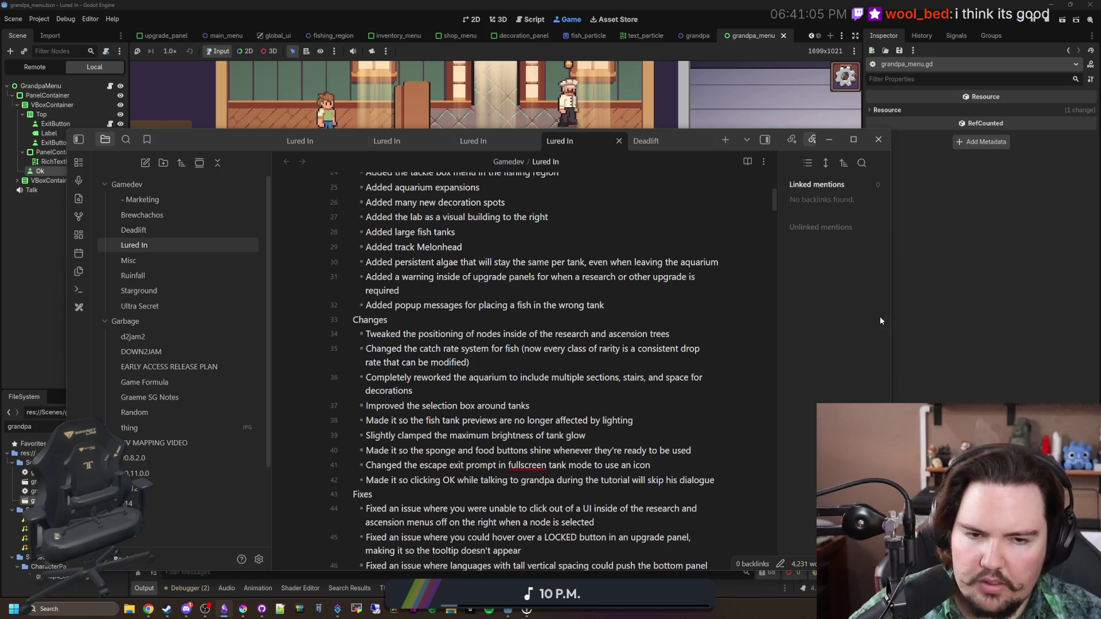
{"action": "left_click", "coordinate": [1024, 273]}
{"action": "scroll", "coordinate": [599, 280], "scroll_direction": "down", "scroll_amount": 3}
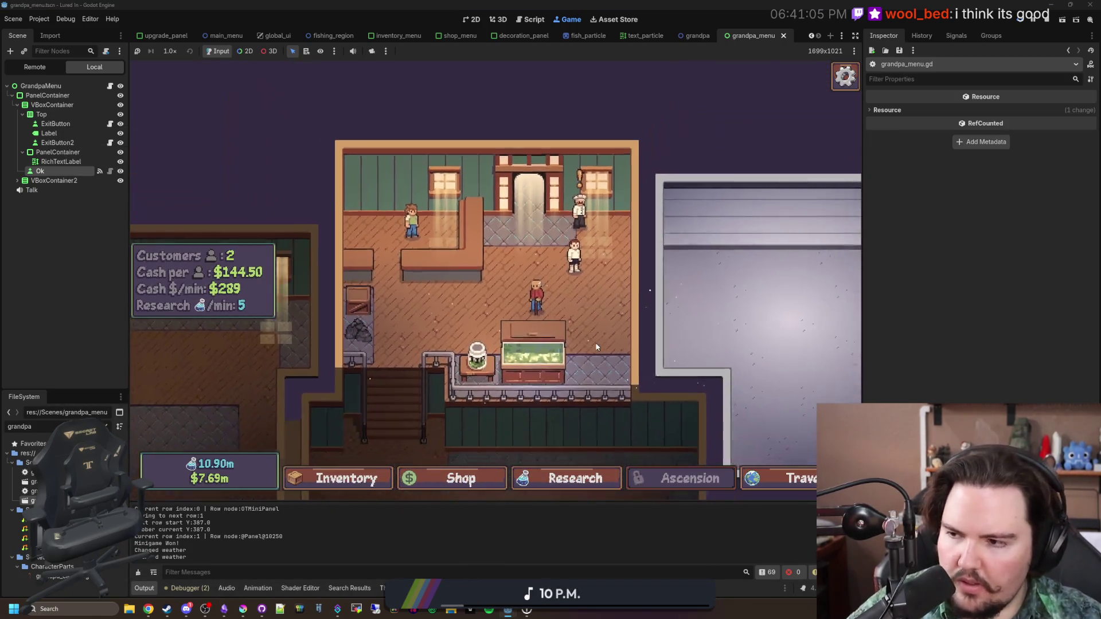
Decline the chef's offer with No Thanks, stop the game, and filter FileSystem by 'chef'
{"action": "left_click", "coordinate": [573, 207]}
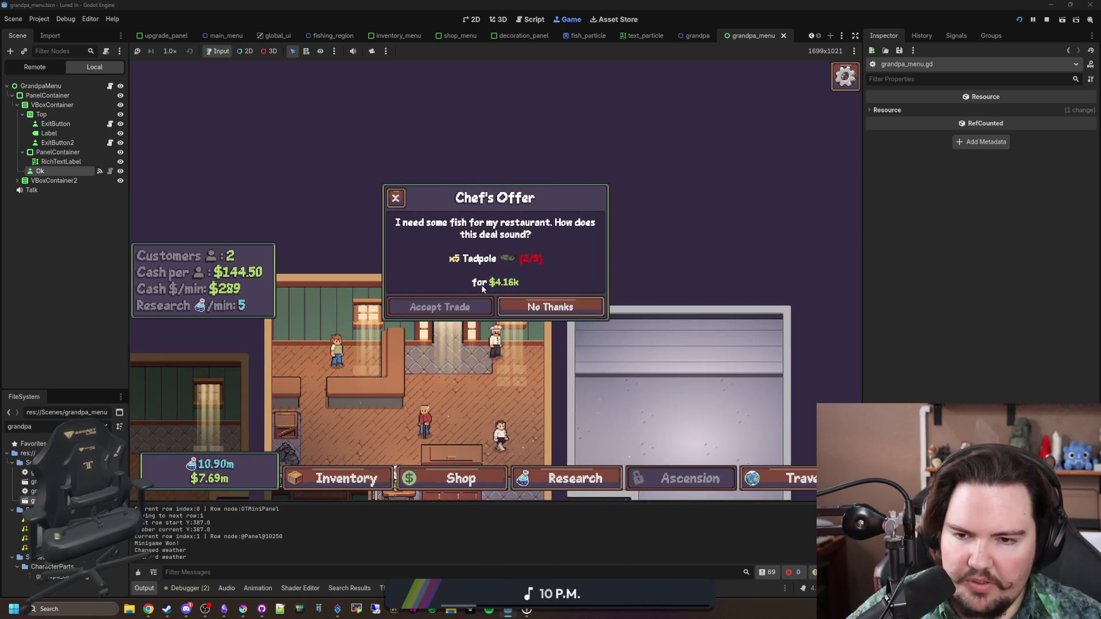
{"action": "left_click", "coordinate": [515, 307]}
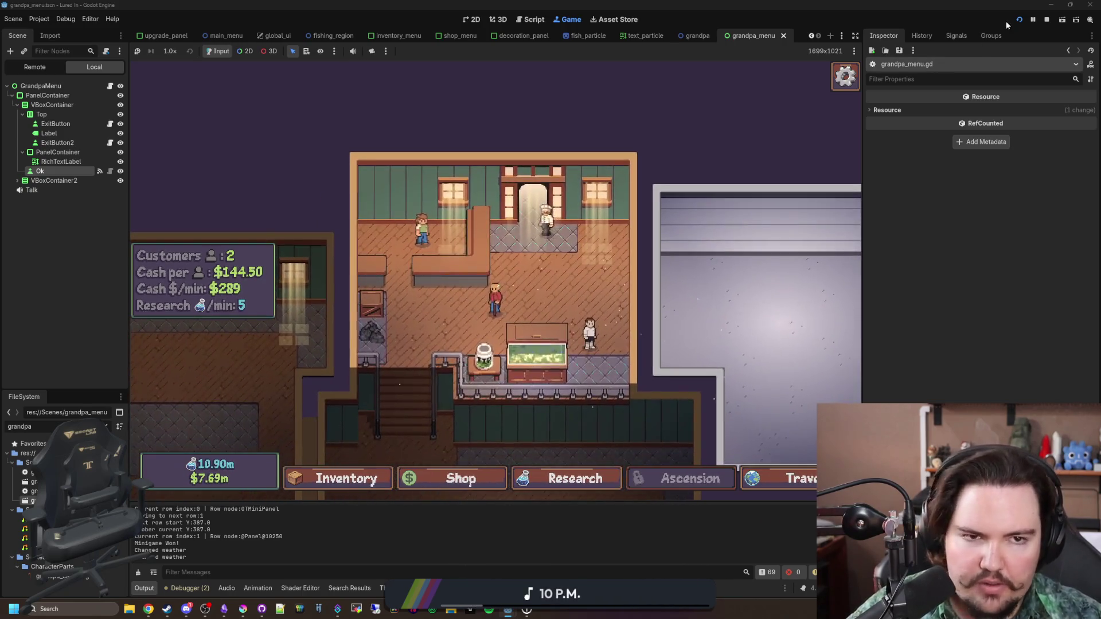
{"action": "left_click", "coordinate": [1046, 20]}
{"action": "key", "text": "ctrl+s"}
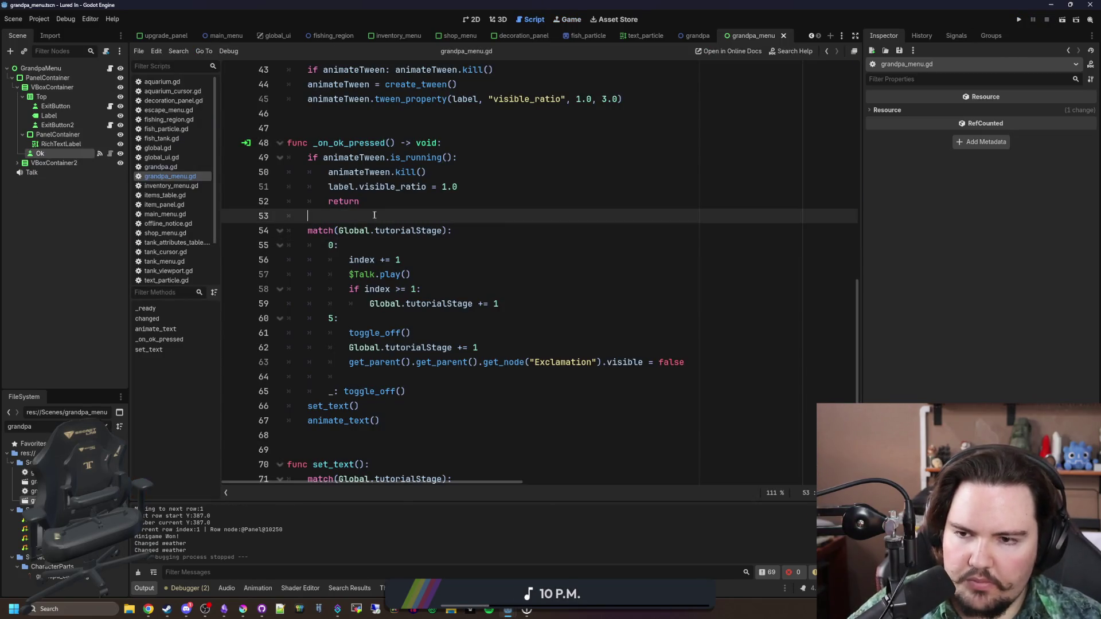
{"action": "type", "text": "chef"}
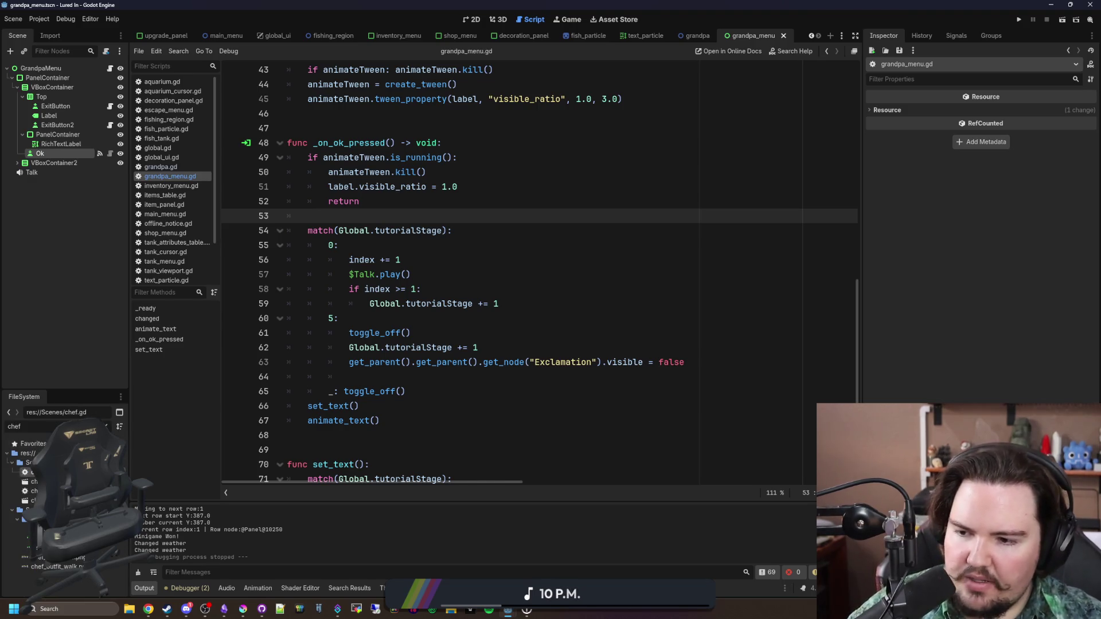
Open chef.gd, review the offer code around lines 63–66, and select commented lines 36–37
{"action": "double_click", "coordinate": [32, 472]}
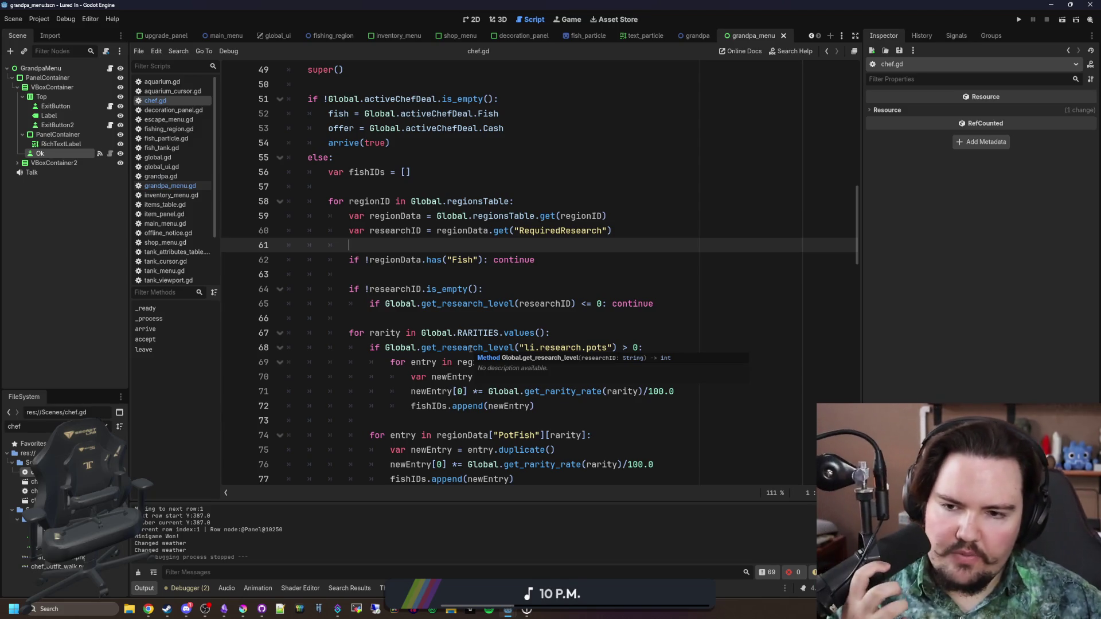
{"action": "left_click", "coordinate": [496, 320]}
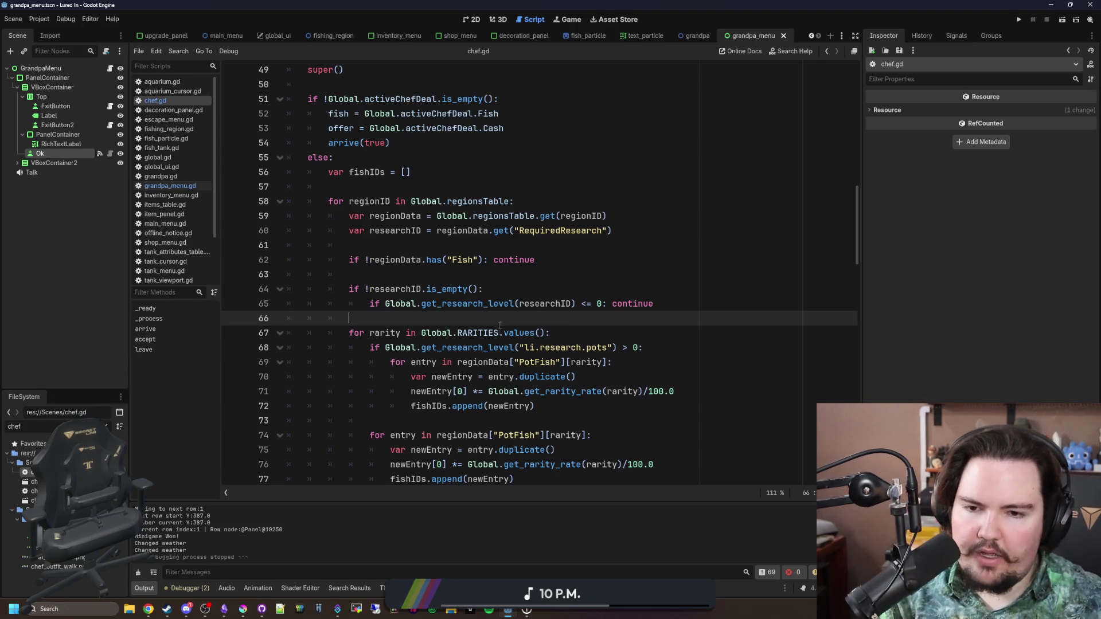
{"action": "left_click", "coordinate": [480, 275]}
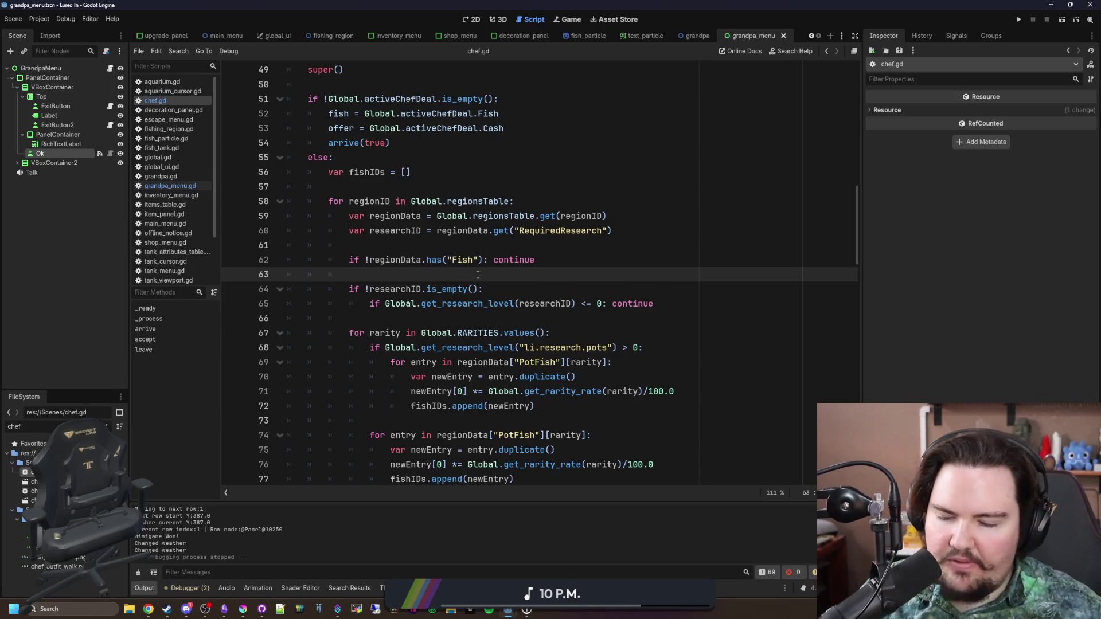
{"action": "scroll", "coordinate": [477, 275], "scroll_direction": "up", "scroll_amount": 8}
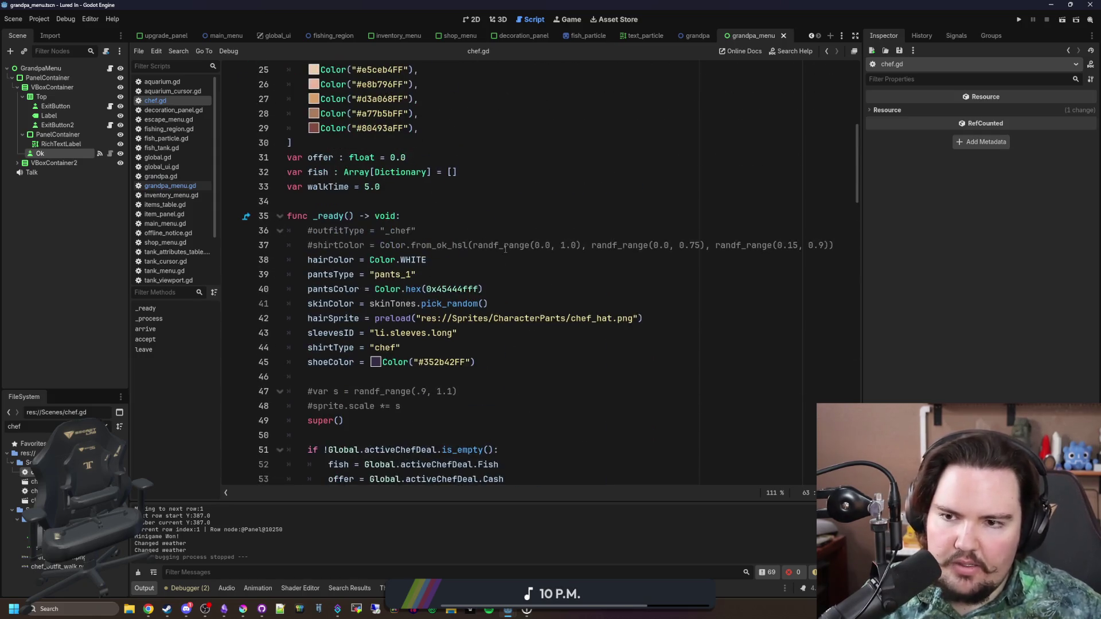
{"action": "left_click", "coordinate": [496, 232]}
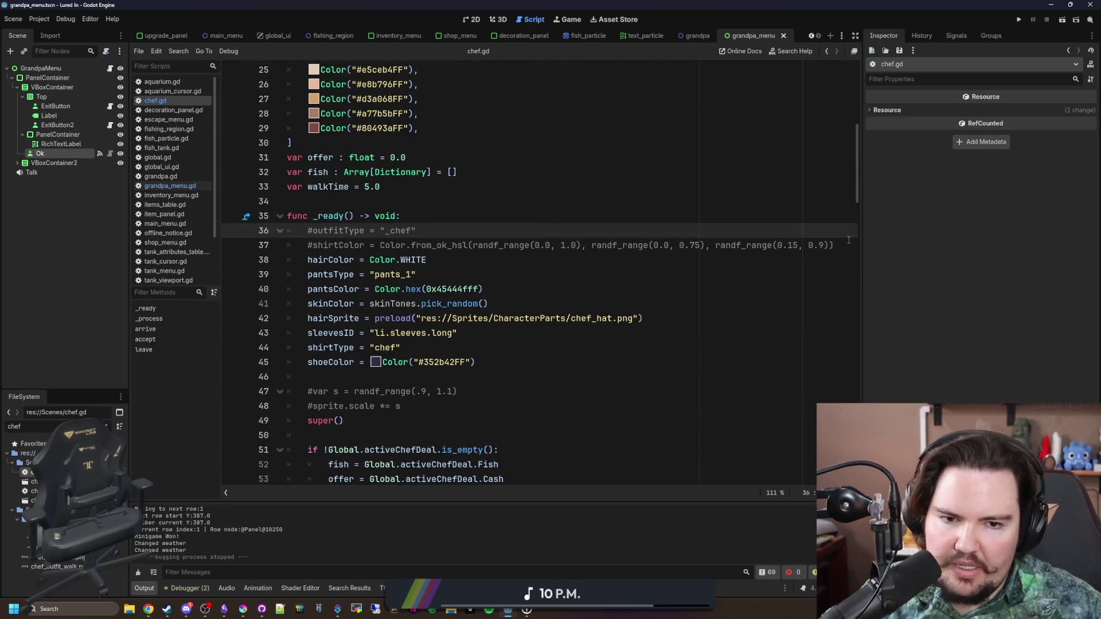
{"action": "left_click_drag", "start_coordinate": [844, 244], "coordinate": [242, 225]}
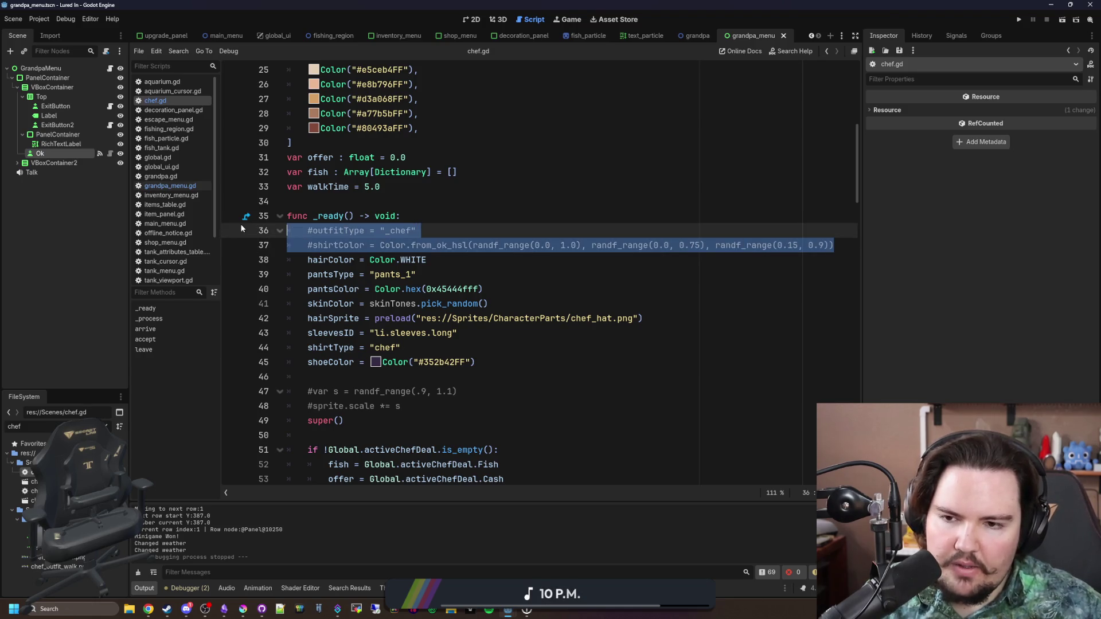
Delete the commented-out outfitType, shirtColor and sprite scaling lines from chef.gd and save
{"action": "key", "text": "BackSpace"}
{"action": "key", "text": "BackSpace"}
{"action": "left_click_drag", "start_coordinate": [400, 377], "coordinate": [253, 363]}
{"action": "key", "text": "BackSpace"}
{"action": "key", "text": "BackSpace"}
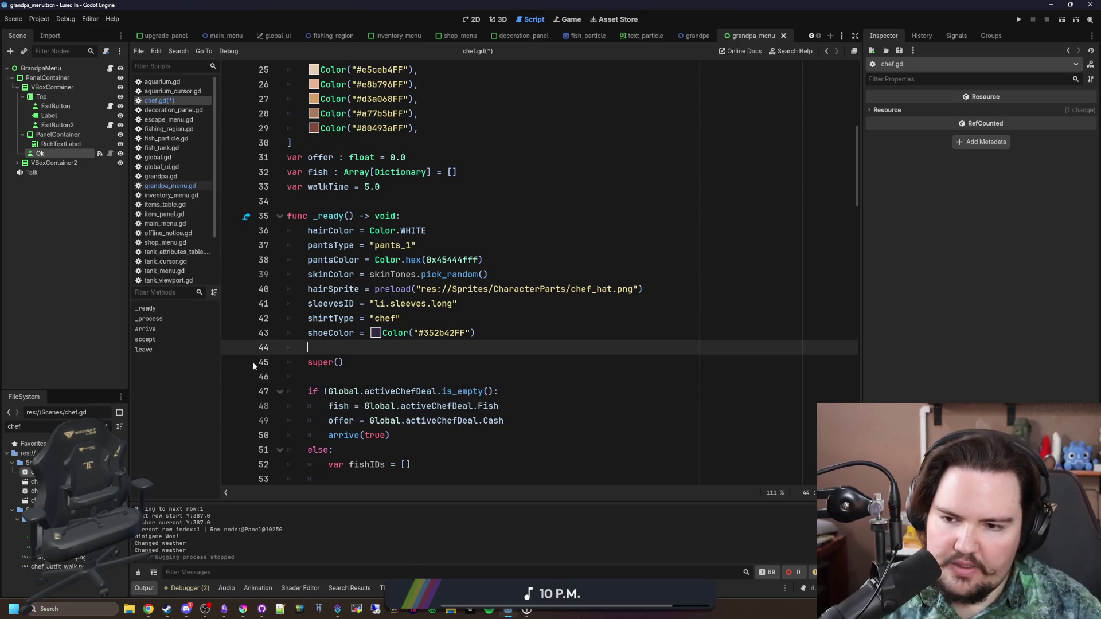
{"action": "left_click", "coordinate": [360, 362]}
{"action": "key", "text": "ctrl+s"}
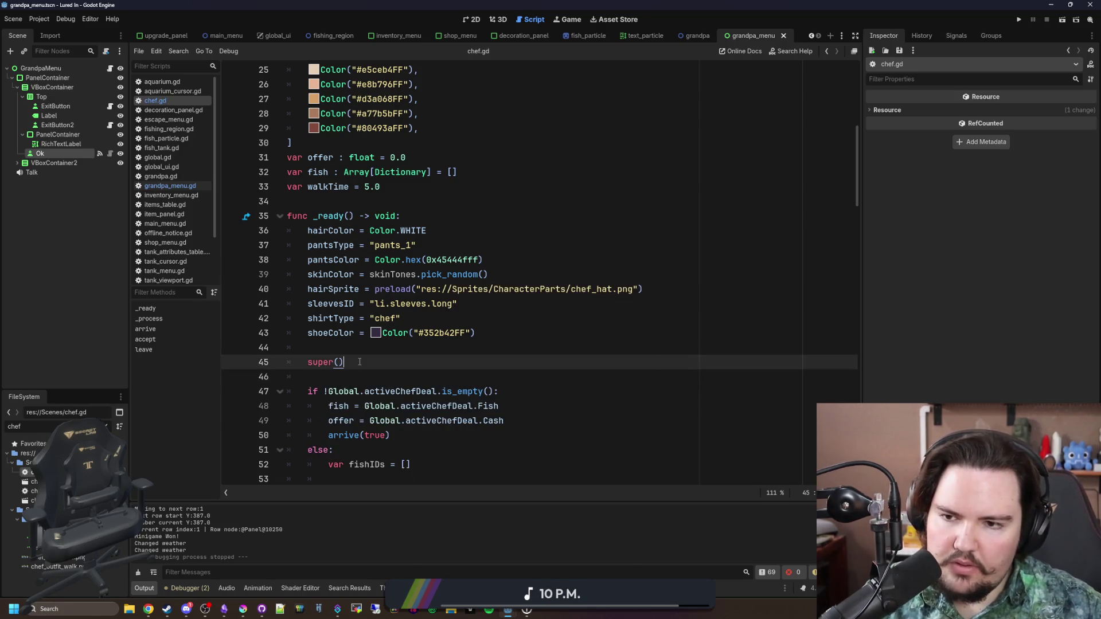
Look through the _process, arrive and accept functions in chef.gd
{"action": "scroll", "coordinate": [400, 298], "scroll_direction": "down", "scroll_amount": 15}
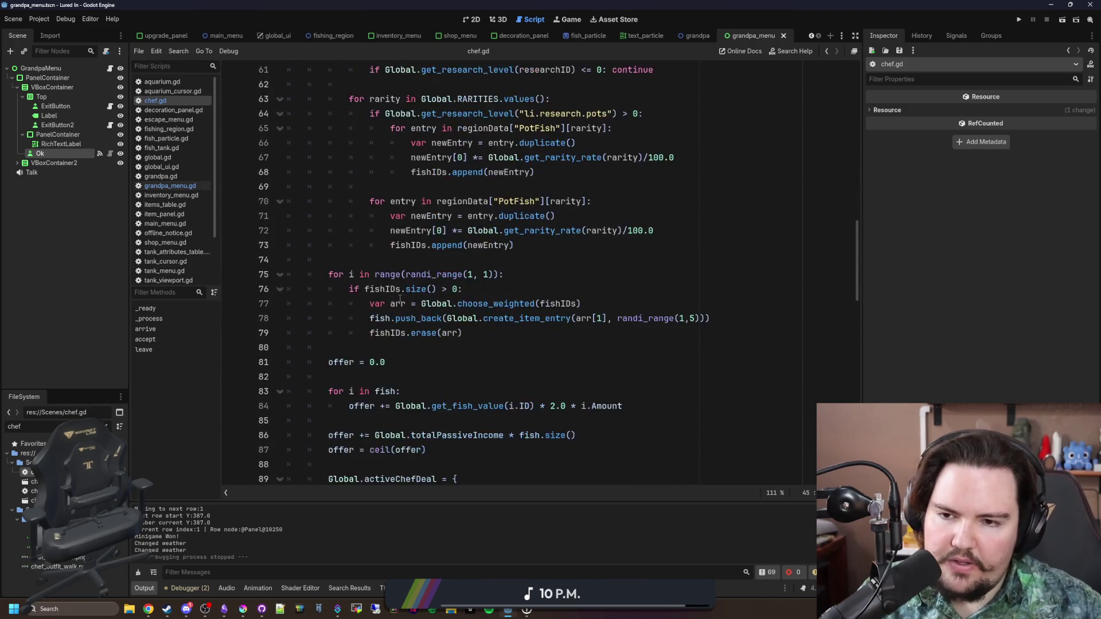
{"action": "scroll", "coordinate": [399, 298], "scroll_direction": "down", "scroll_amount": 5}
{"action": "left_click", "coordinate": [399, 298]}
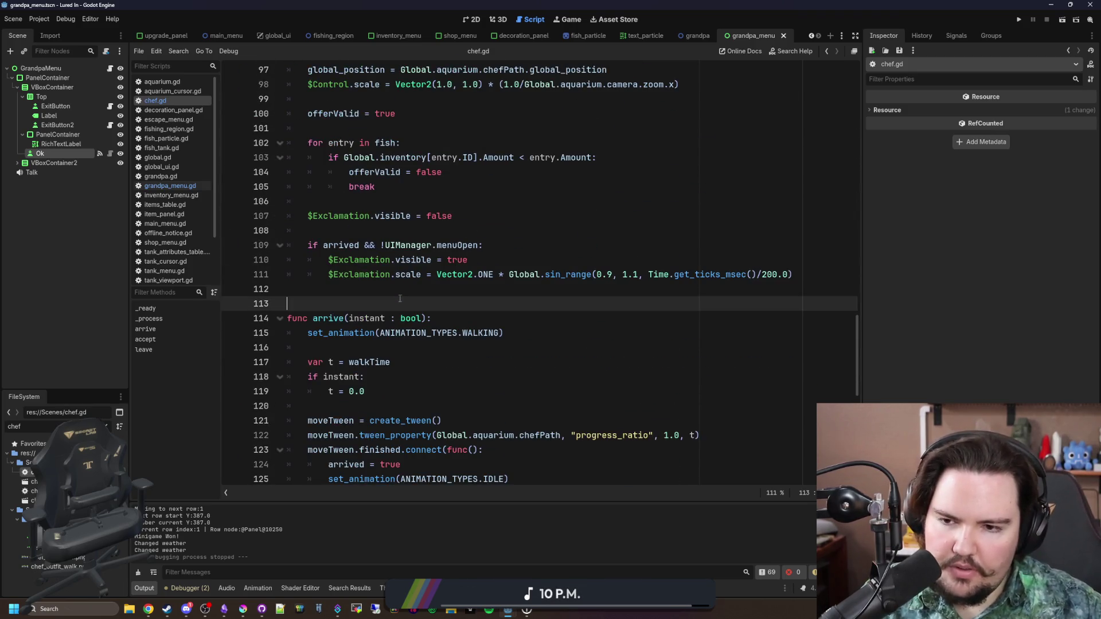
{"action": "key", "text": "Down"}
{"action": "key", "text": "Down"}
{"action": "key", "text": "Down"}
{"action": "scroll", "coordinate": [400, 298], "scroll_direction": "up", "scroll_amount": 2}
{"action": "left_click", "coordinate": [436, 333]}
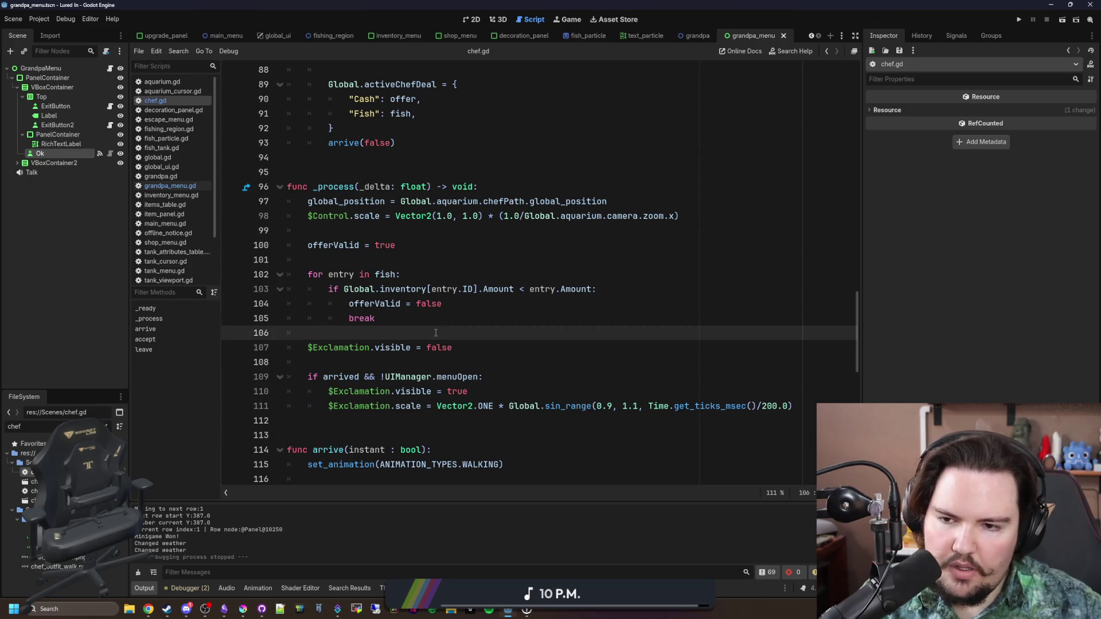
{"action": "scroll", "coordinate": [435, 333], "scroll_direction": "down", "scroll_amount": 6}
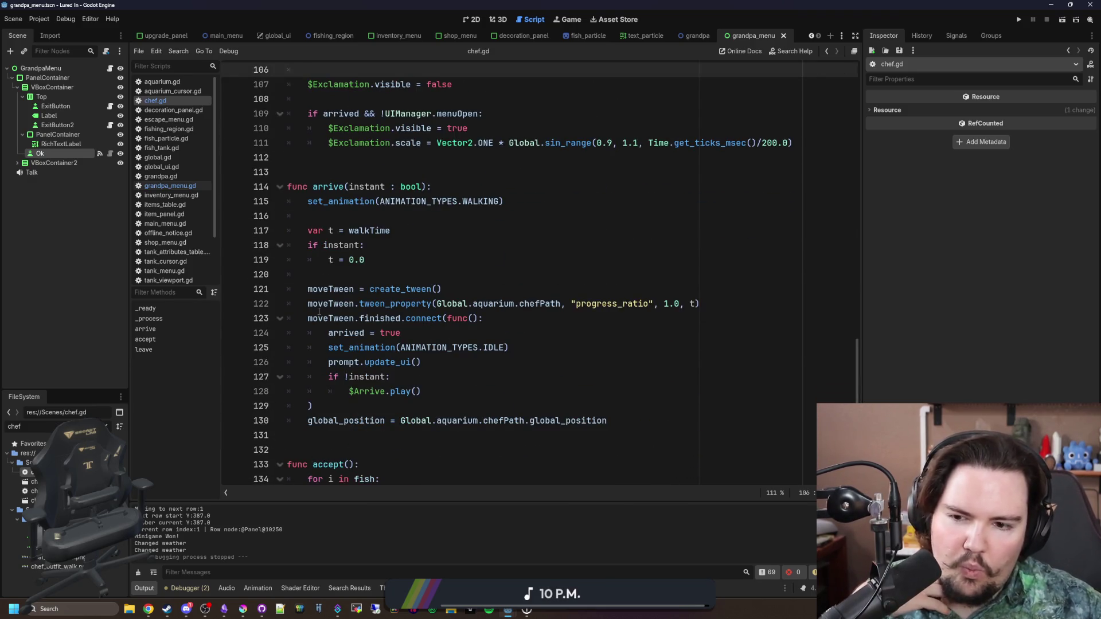
{"action": "left_click", "coordinate": [375, 280]}
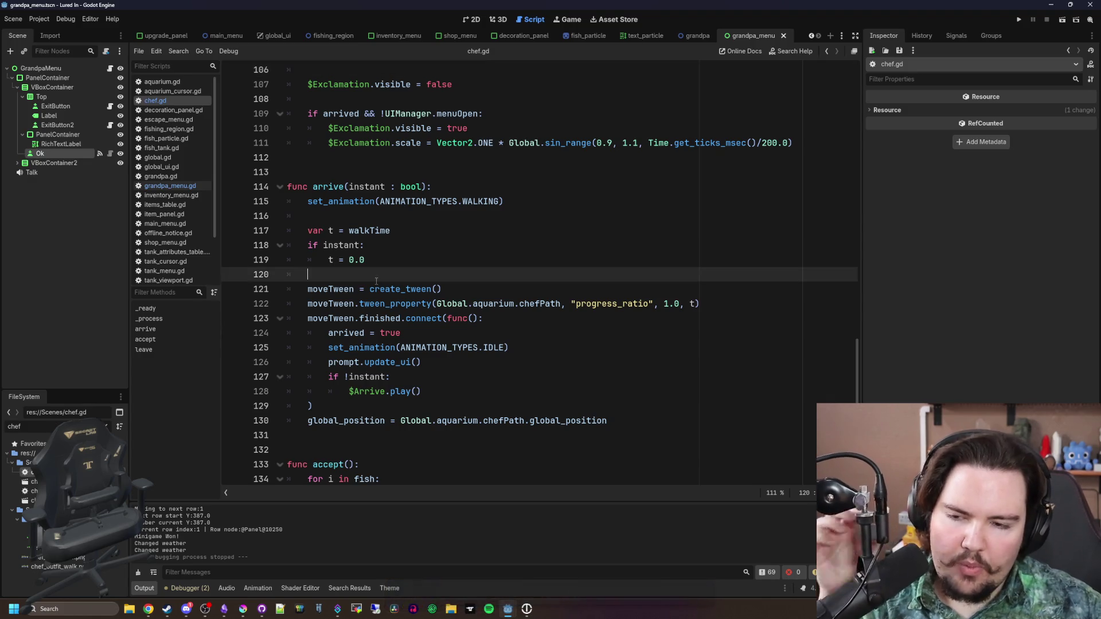
{"action": "scroll", "coordinate": [402, 270], "scroll_direction": "down", "scroll_amount": 2}
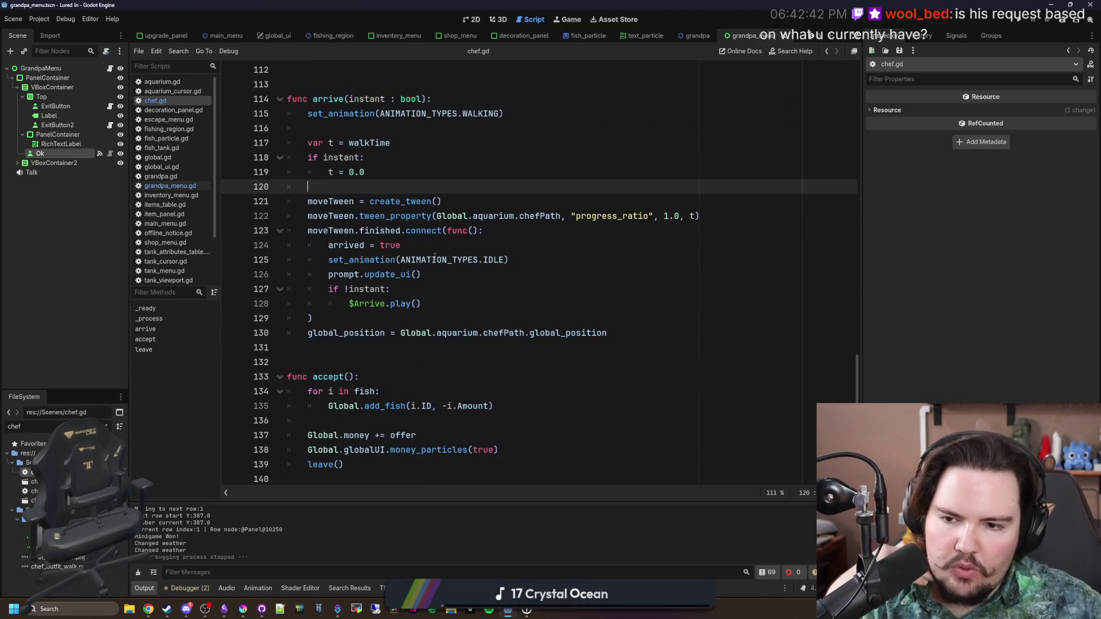
{"action": "scroll", "coordinate": [434, 258], "scroll_direction": "down", "scroll_amount": 3}
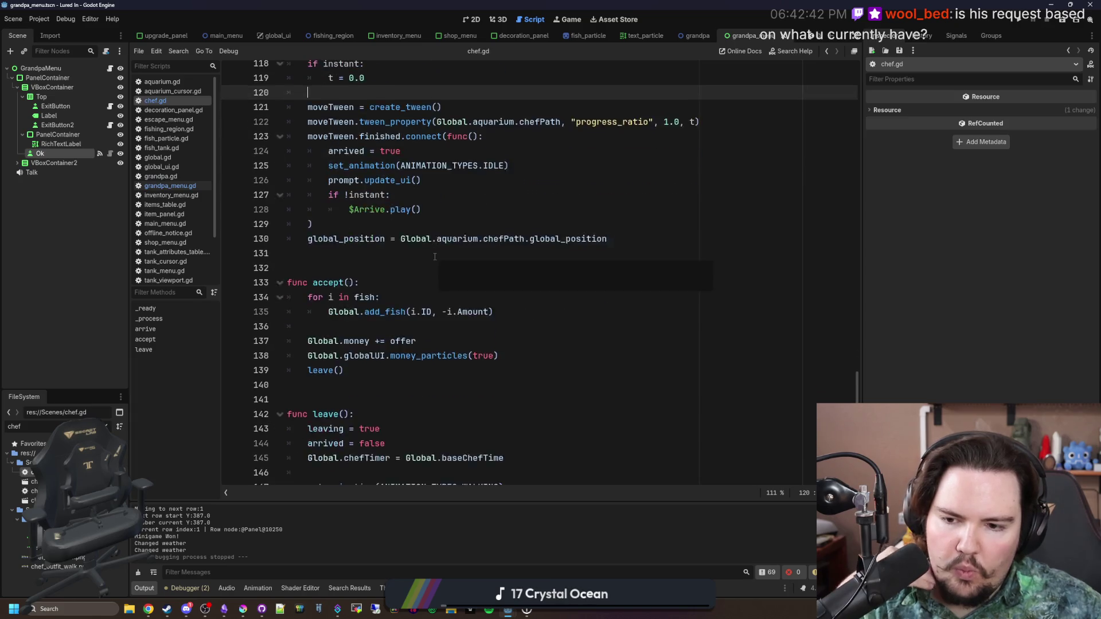
{"action": "left_click", "coordinate": [365, 287]}
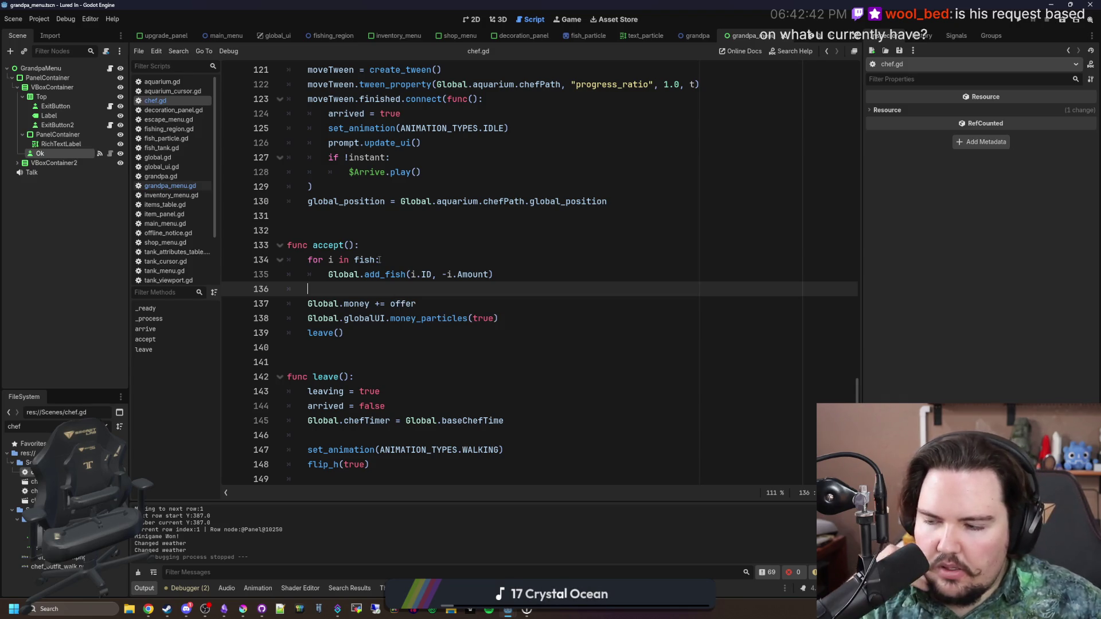
{"action": "scroll", "coordinate": [378, 260], "scroll_direction": "down", "scroll_amount": 1}
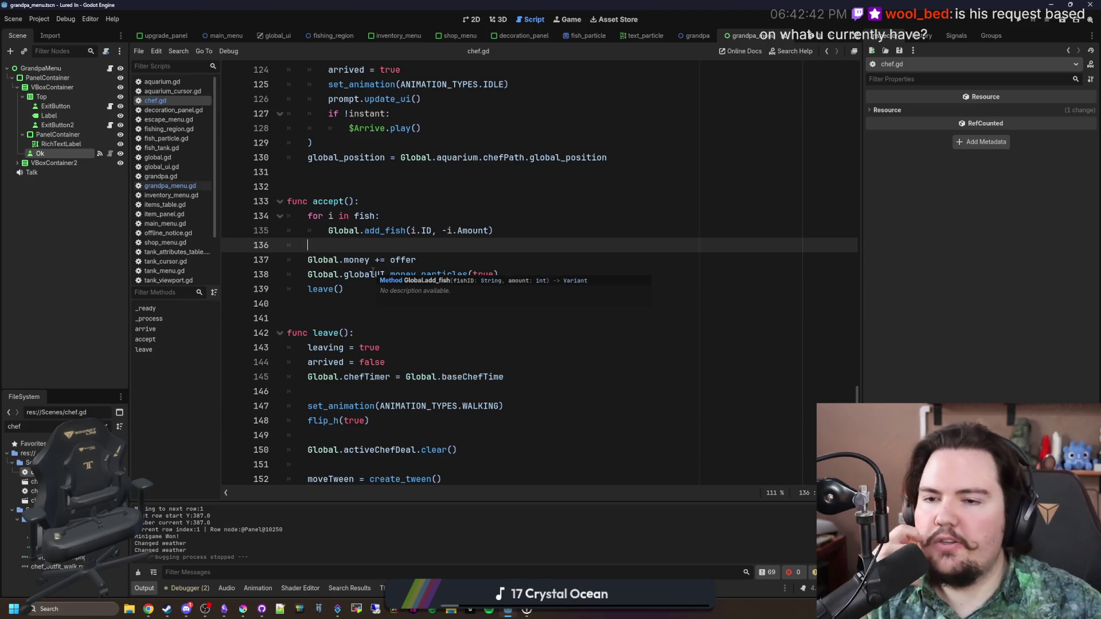
{"action": "scroll", "coordinate": [372, 271], "scroll_direction": "up", "scroll_amount": 20}
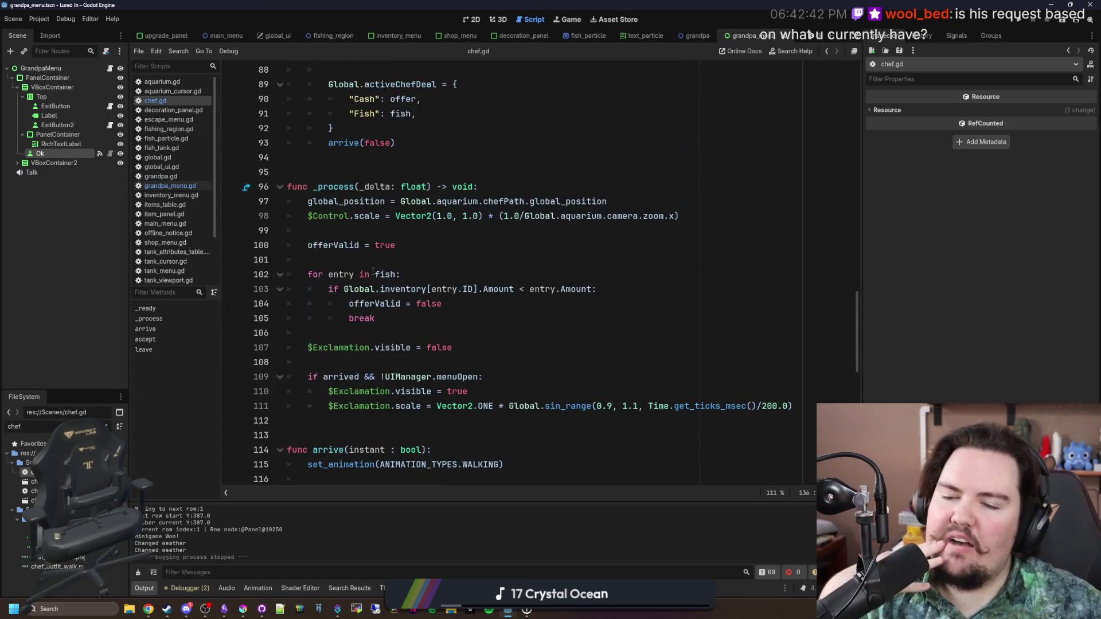
{"action": "scroll", "coordinate": [372, 272], "scroll_direction": "up", "scroll_amount": 6}
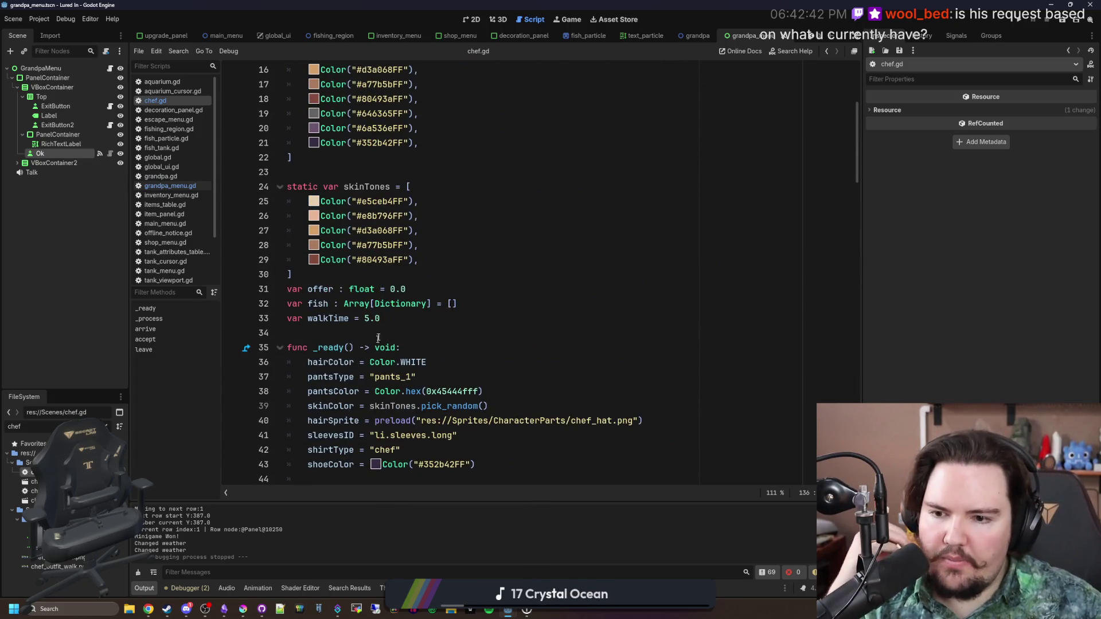
{"action": "left_click_drag", "start_coordinate": [405, 289], "coordinate": [250, 277]}
{"action": "left_click", "coordinate": [338, 274]}
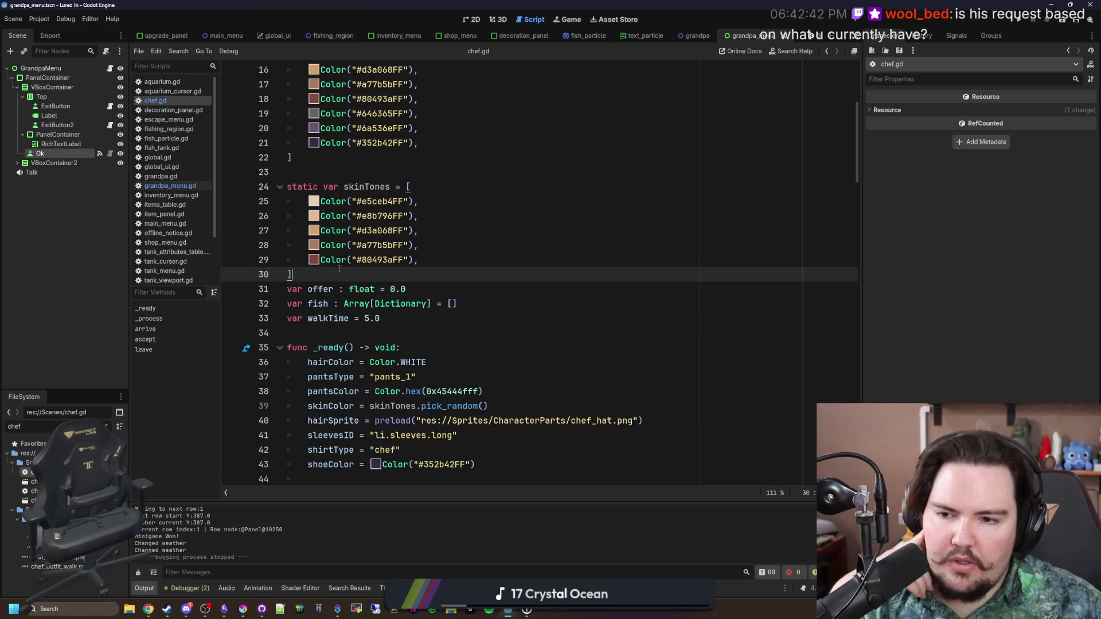
Insert blank lines after the fish-inventory check loop in _process for new offer code
{"action": "scroll", "coordinate": [339, 269], "scroll_direction": "down", "scroll_amount": 7}
{"action": "scroll", "coordinate": [338, 269], "scroll_direction": "down", "scroll_amount": 15}
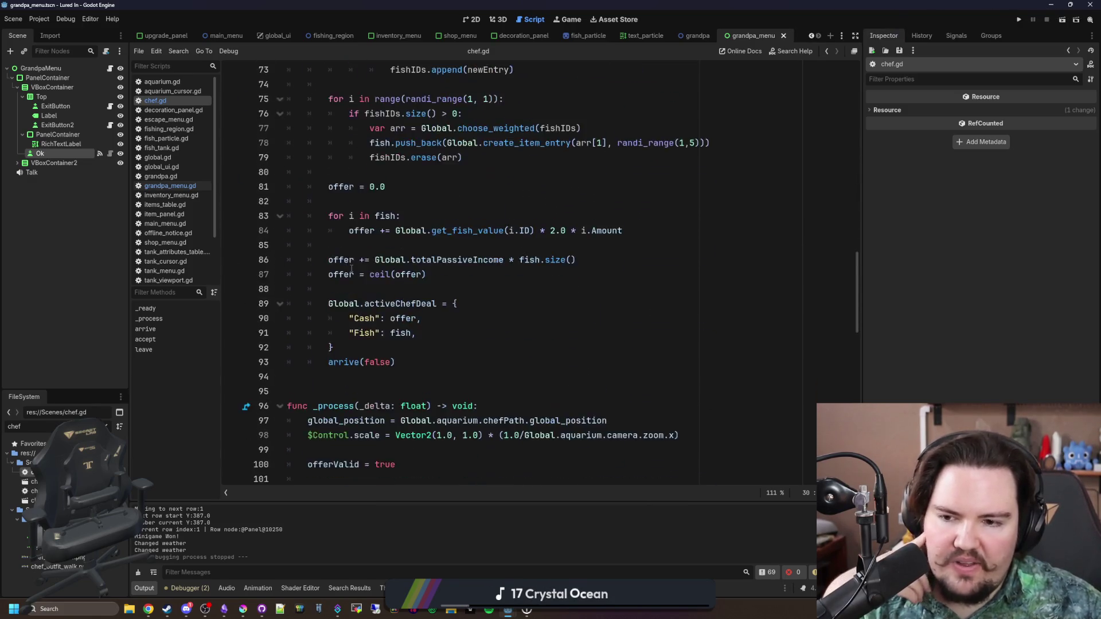
{"action": "scroll", "coordinate": [369, 286], "scroll_direction": "down", "scroll_amount": 2}
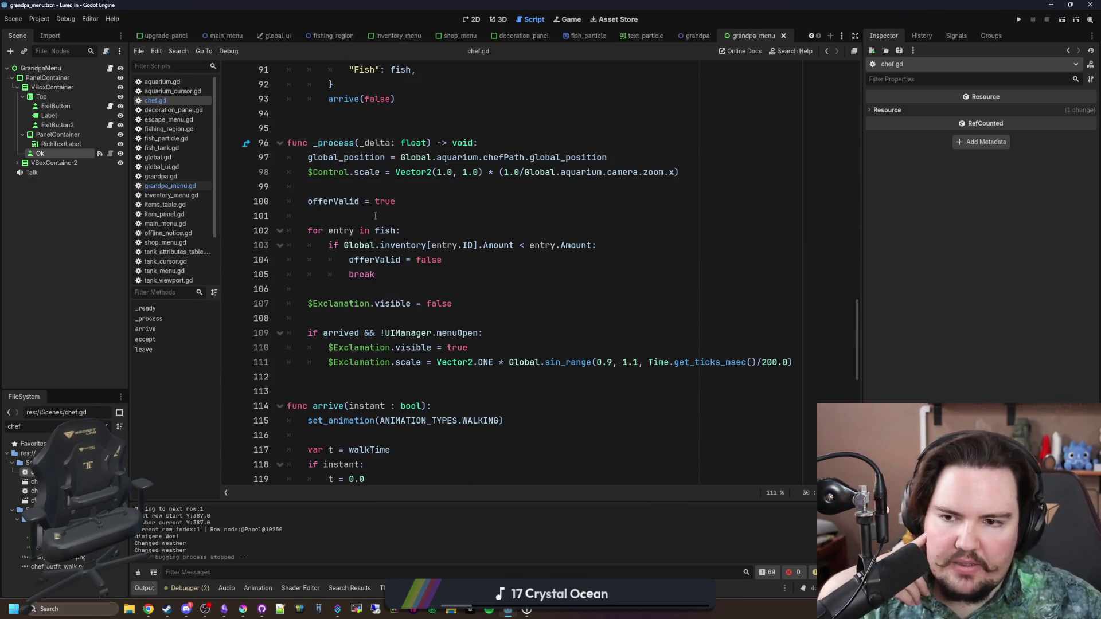
{"action": "left_click", "coordinate": [378, 188]}
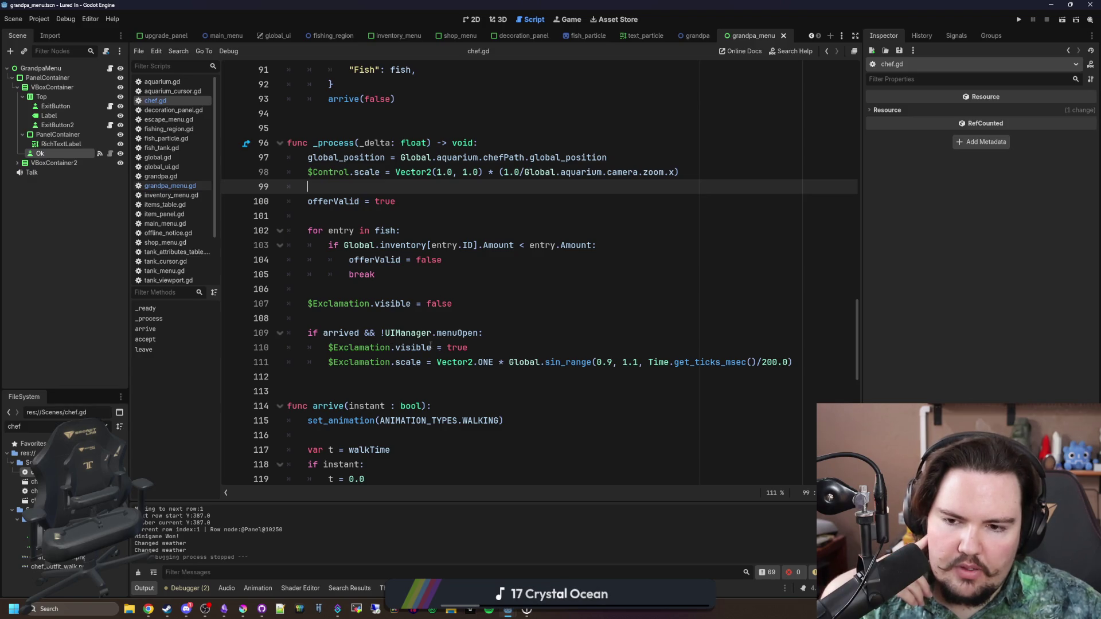
{"action": "left_click", "coordinate": [804, 360]}
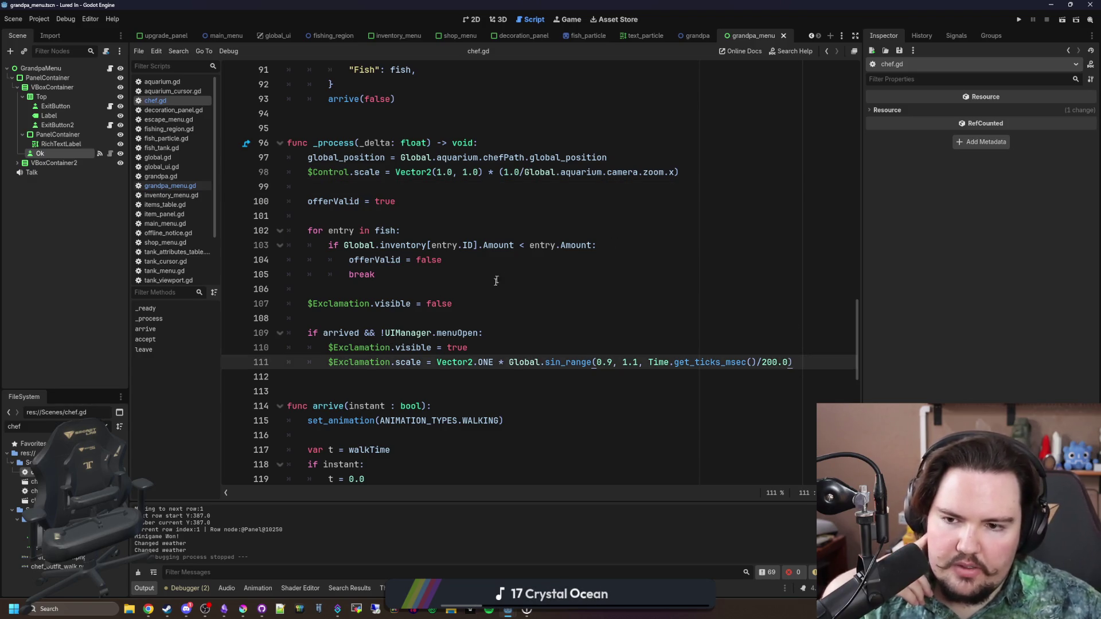
{"action": "left_click", "coordinate": [489, 335]}
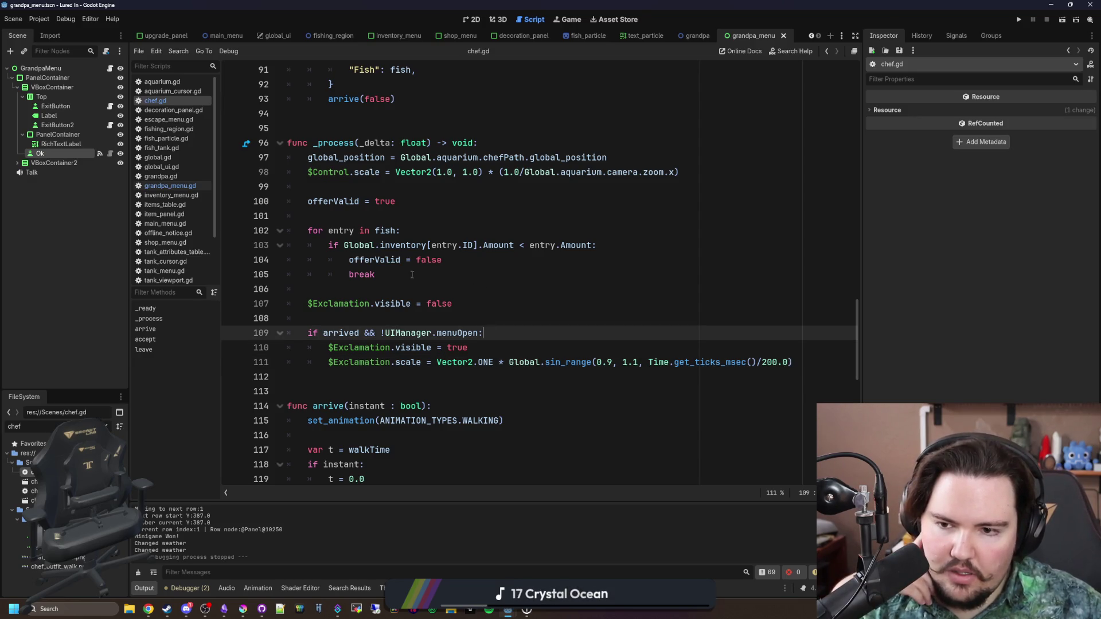
{"action": "mouse_move", "coordinate": [385, 251]}
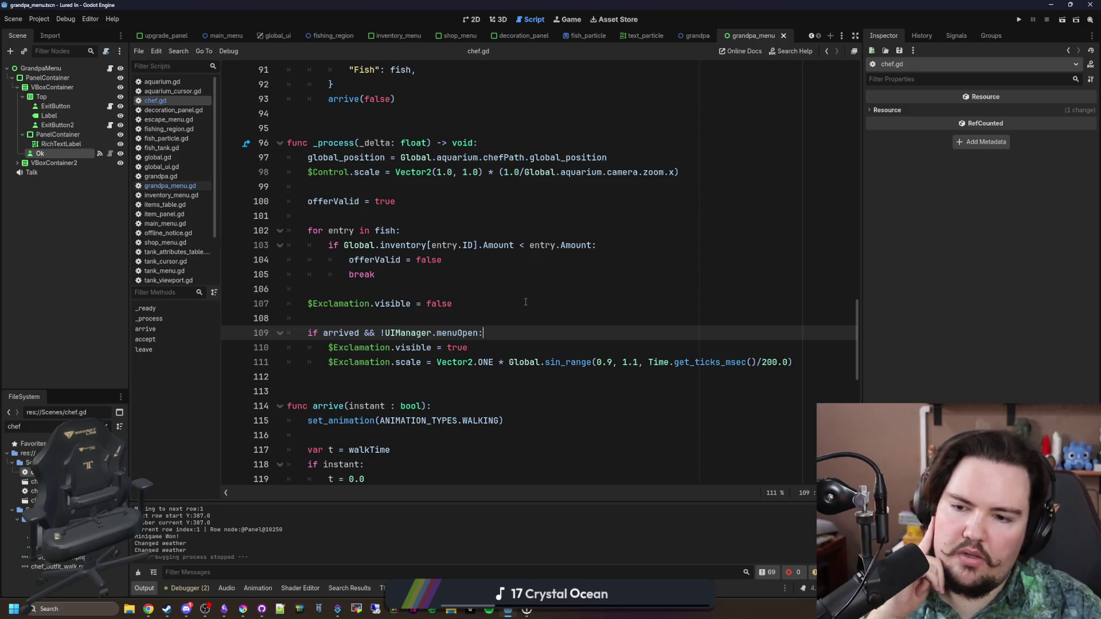
{"action": "key", "text": "Up"}
{"action": "key", "text": "Up"}
{"action": "key", "text": "Up"}
{"action": "key", "text": "Return"}
{"action": "key", "text": "Return"}
{"action": "key", "text": "Up"}
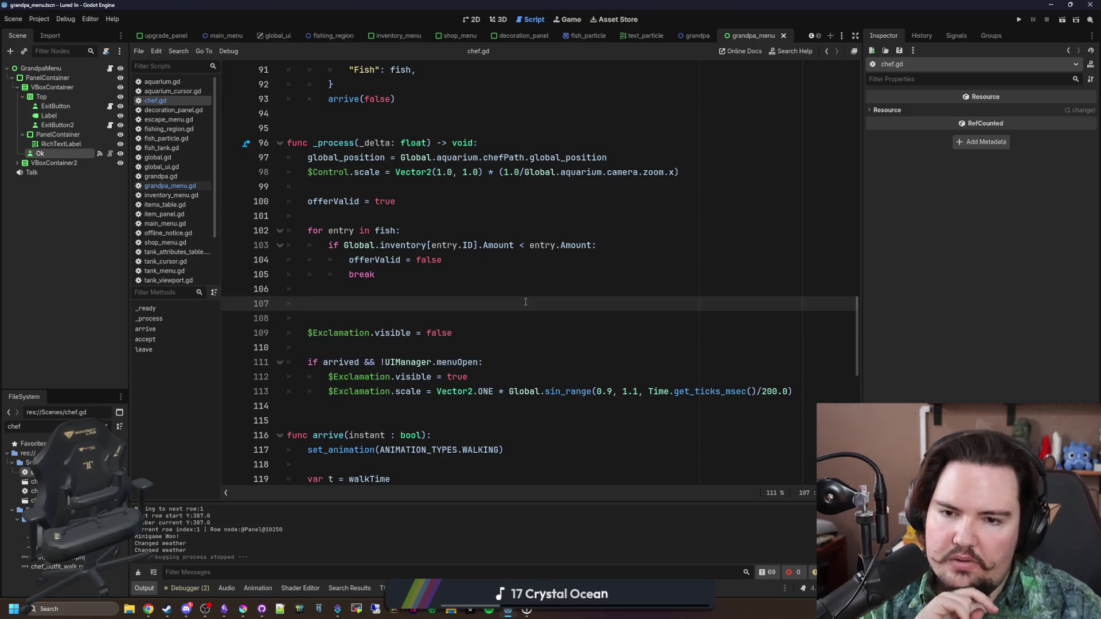
Begin an 'offer =' line, then change randi_range(1,5) to randi_range(1,4) and save
{"action": "type", "text": "offer ="}
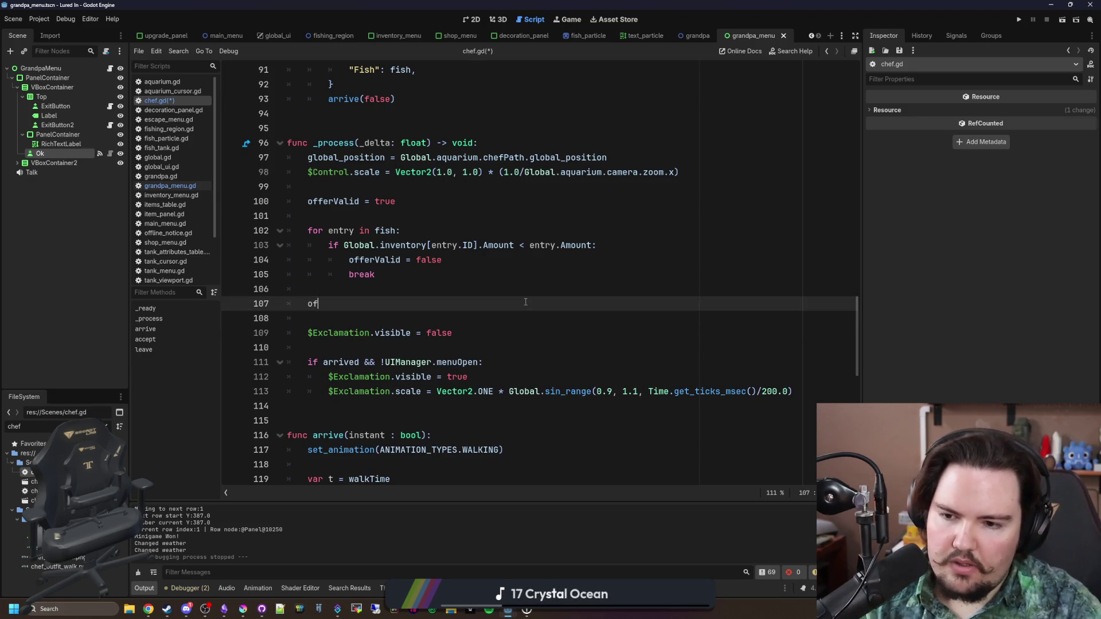
{"action": "key", "text": "Escape"}
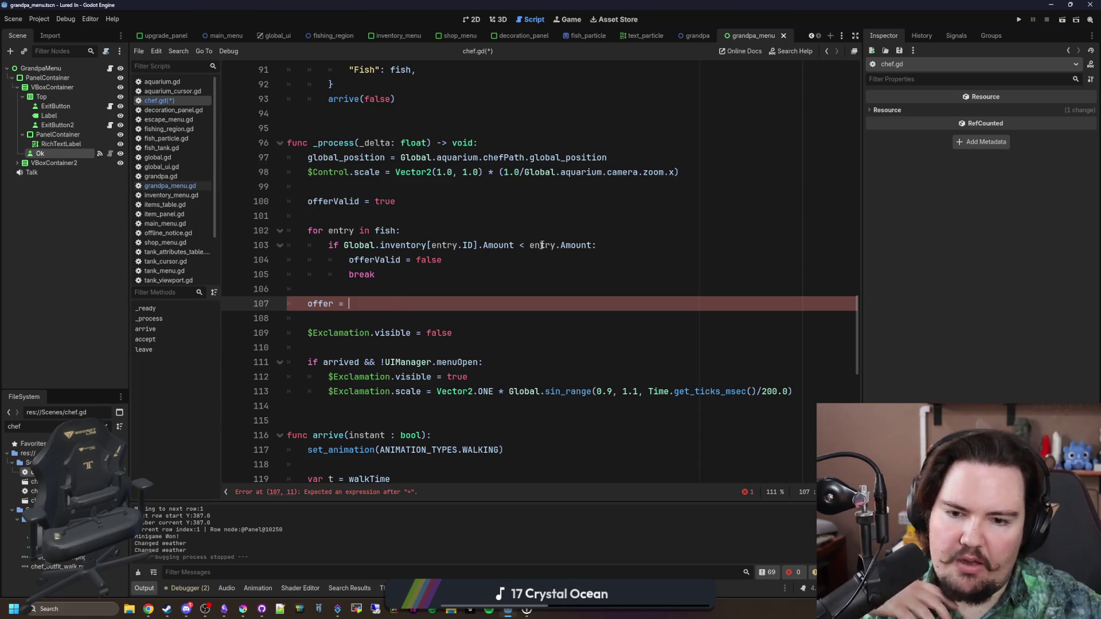
{"action": "scroll", "coordinate": [542, 244], "scroll_direction": "up", "scroll_amount": 5}
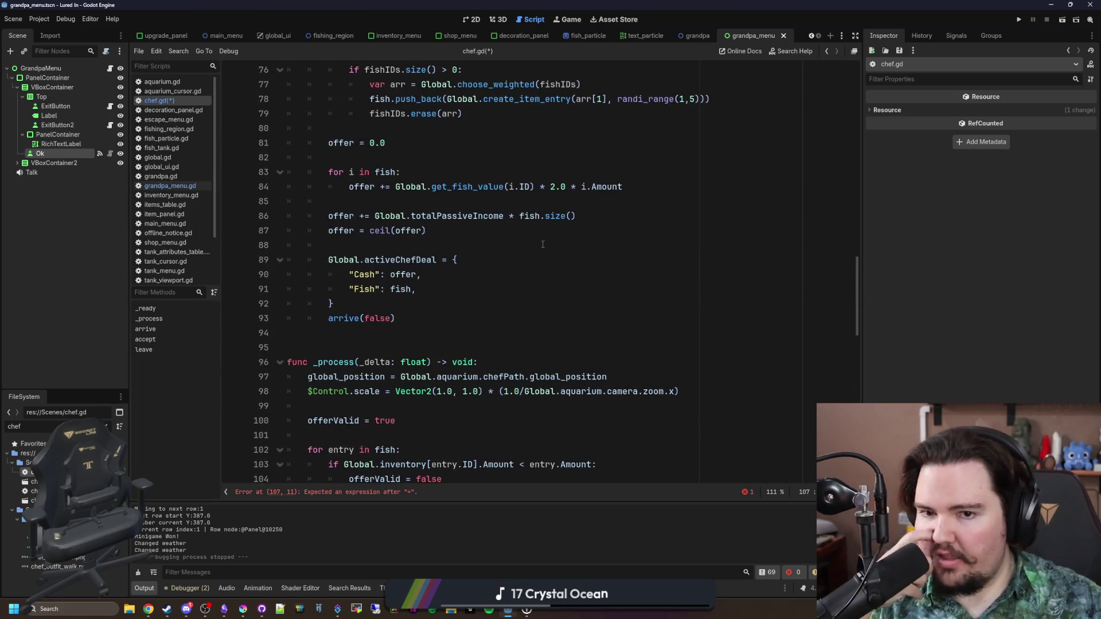
{"action": "scroll", "coordinate": [542, 244], "scroll_direction": "up", "scroll_amount": 2}
{"action": "scroll", "coordinate": [542, 244], "scroll_direction": "up", "scroll_amount": 5}
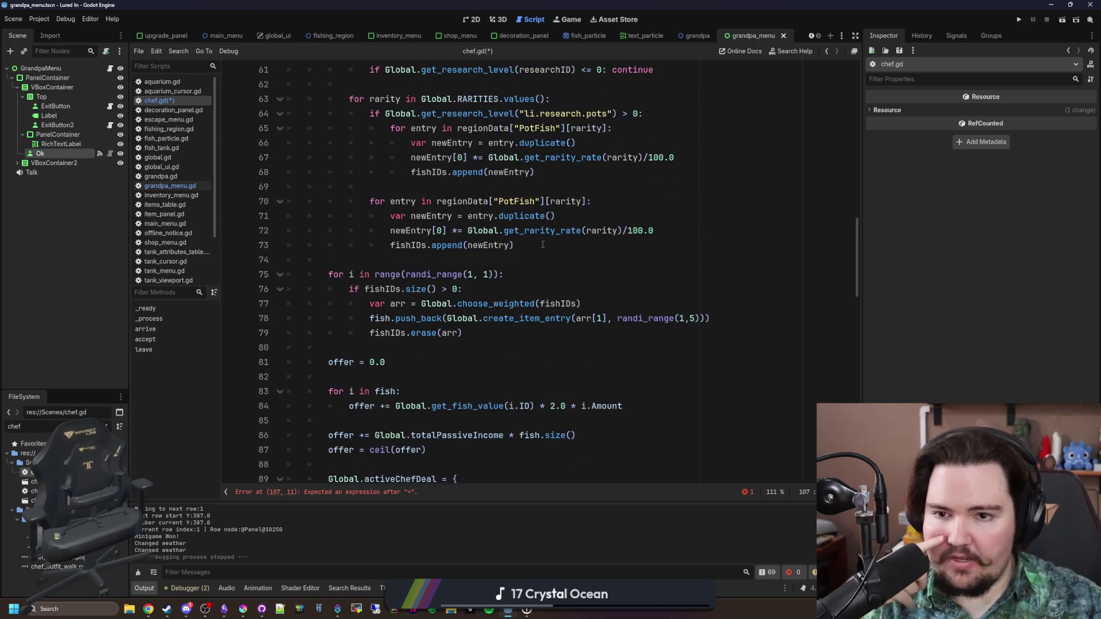
{"action": "scroll", "coordinate": [542, 245], "scroll_direction": "up", "scroll_amount": 3}
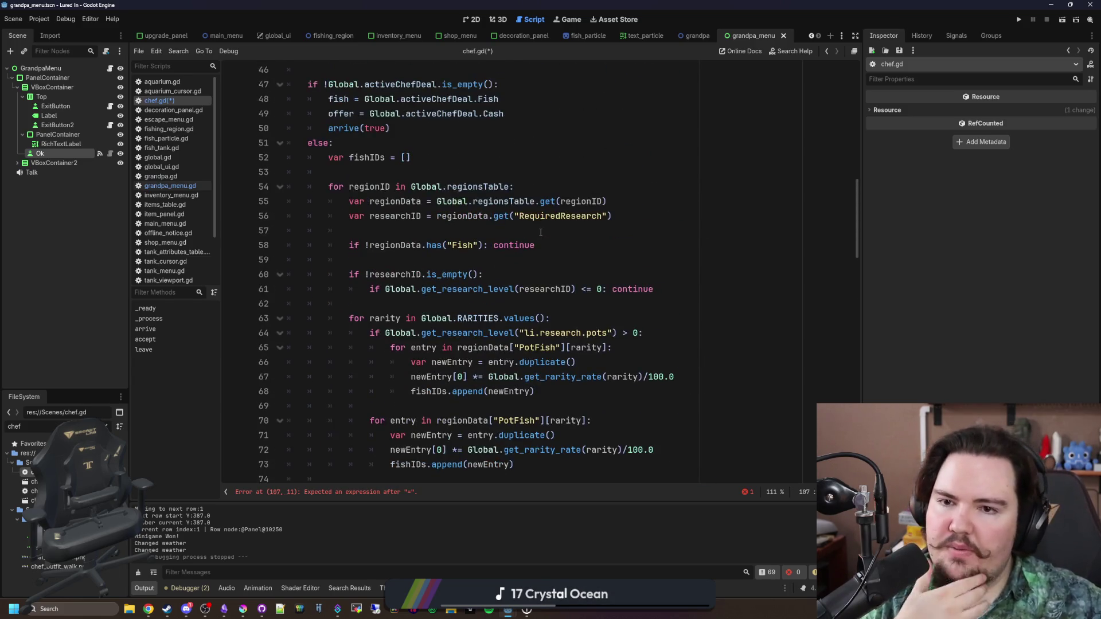
{"action": "scroll", "coordinate": [517, 230], "scroll_direction": "down", "scroll_amount": 3}
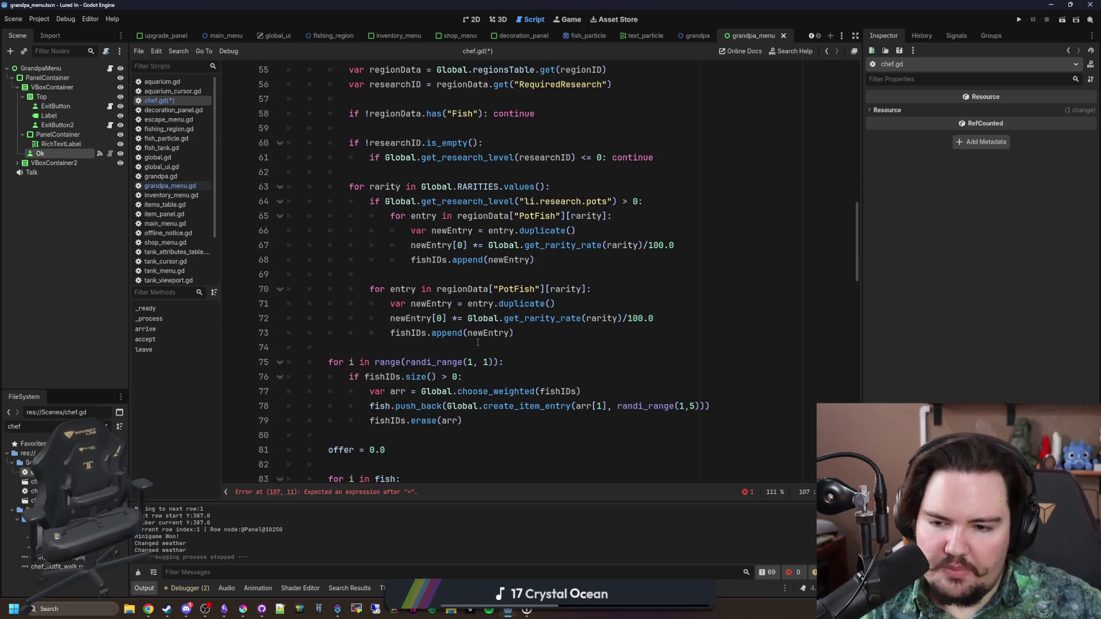
{"action": "left_click", "coordinate": [695, 406]}
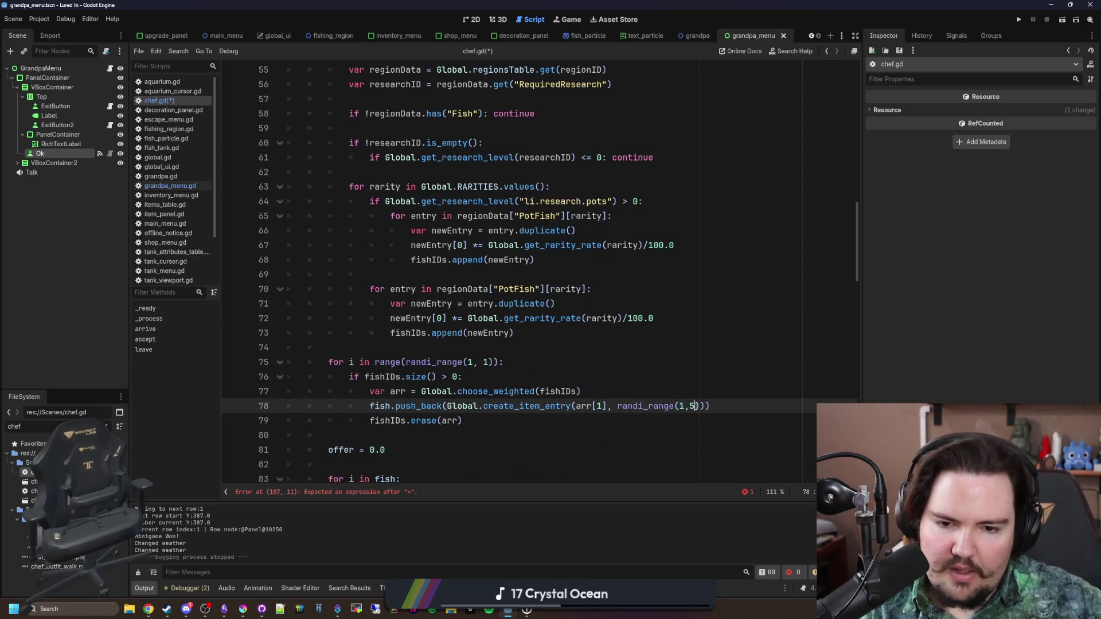
{"action": "key", "text": "BackSpace"}
{"action": "type", "text": "4"}
{"action": "left_click", "coordinate": [745, 377]}
{"action": "key", "text": "ctrl+s"}
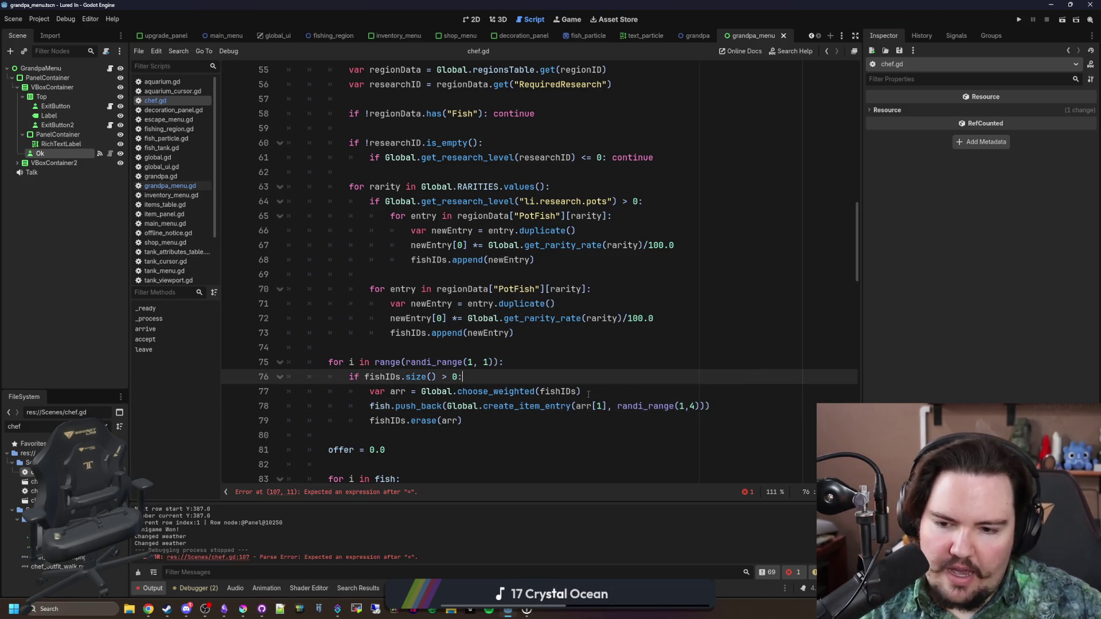
Complete line 107 as 'offer = 1' to fix the parse error
{"action": "left_click", "coordinate": [388, 493]}
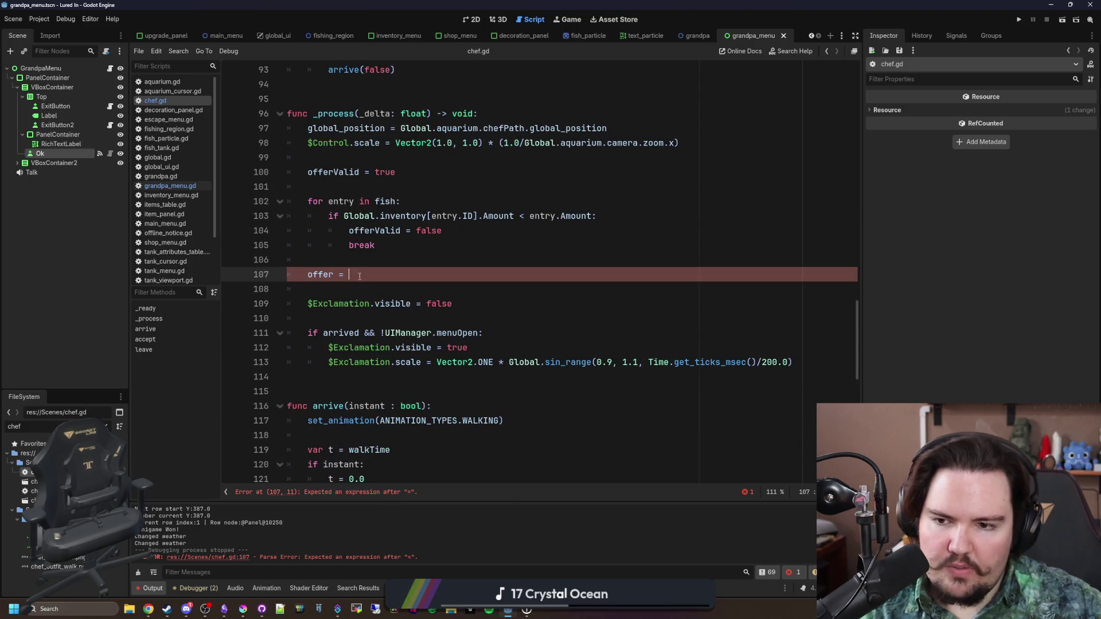
{"action": "type", "text": "1"}
{"action": "left_click", "coordinate": [432, 245]}
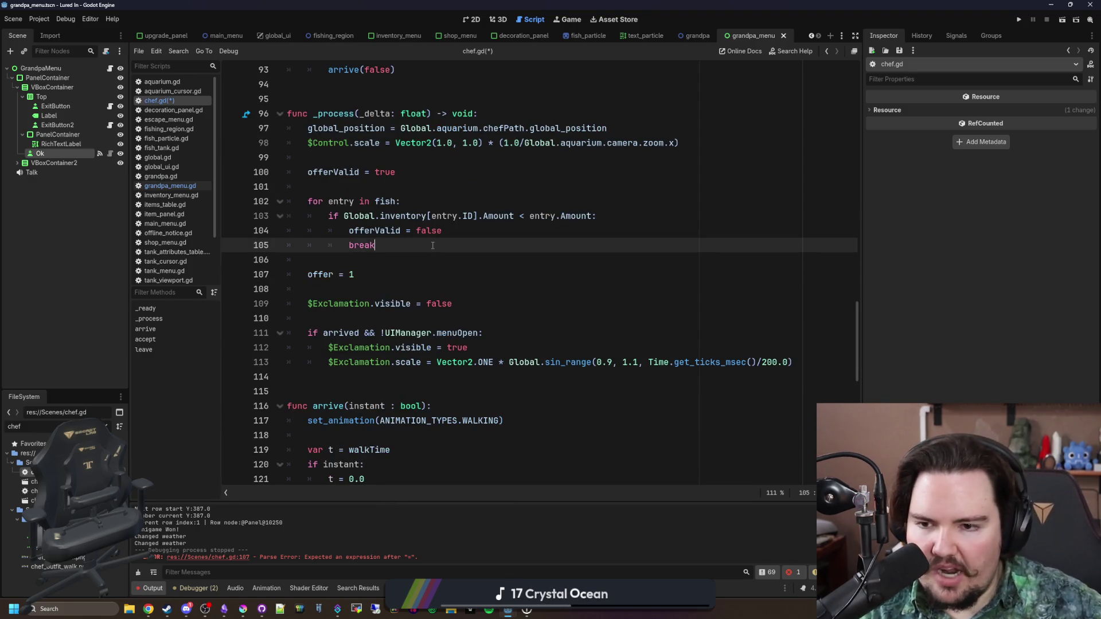
{"action": "scroll", "coordinate": [476, 228], "scroll_direction": "down", "scroll_amount": 7}
{"action": "left_click", "coordinate": [563, 240]}
{"action": "key", "text": "ctrl+f"}
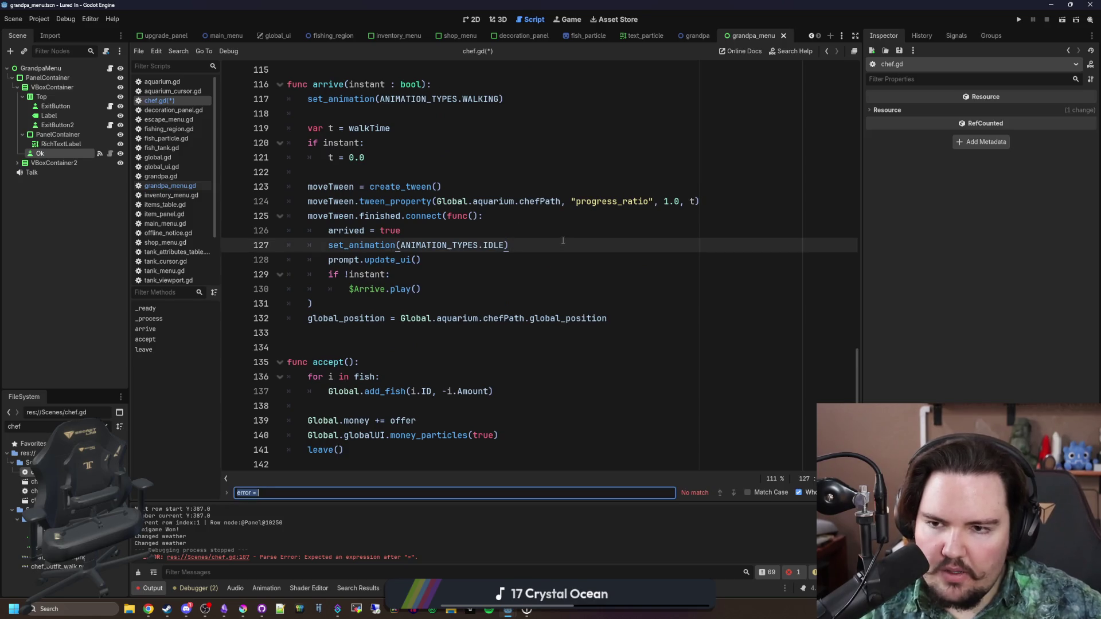
Find the offer lines and declare a new empty 'func calculate_offer():' above _process
{"action": "type", "text": "offer"}
{"action": "key", "text": "Return"}
{"action": "key", "text": "Return"}
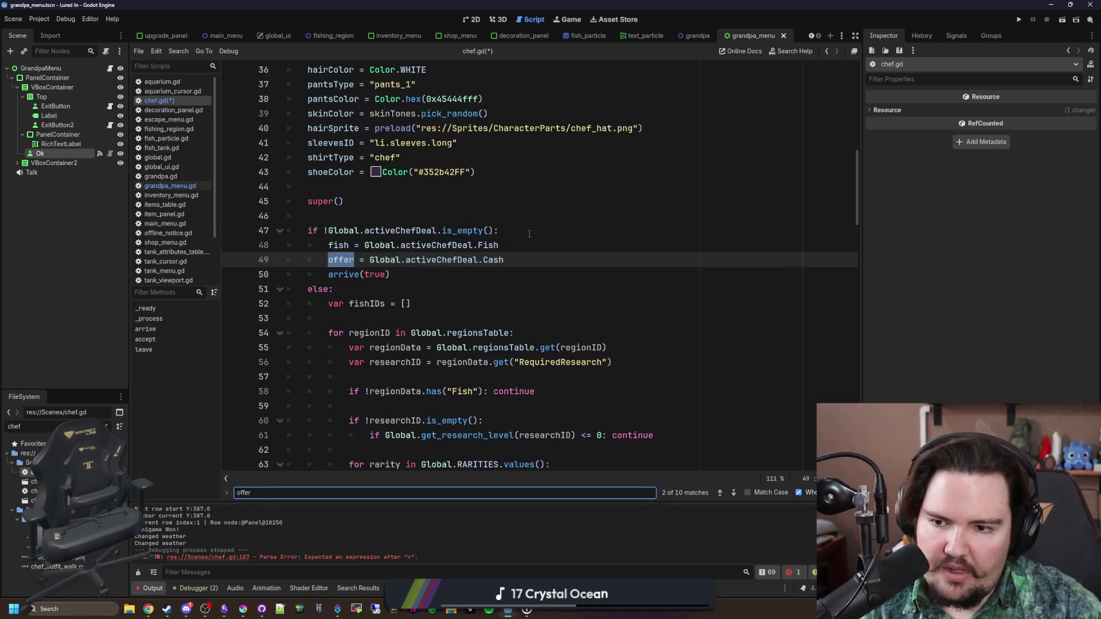
{"action": "key", "text": "Return"}
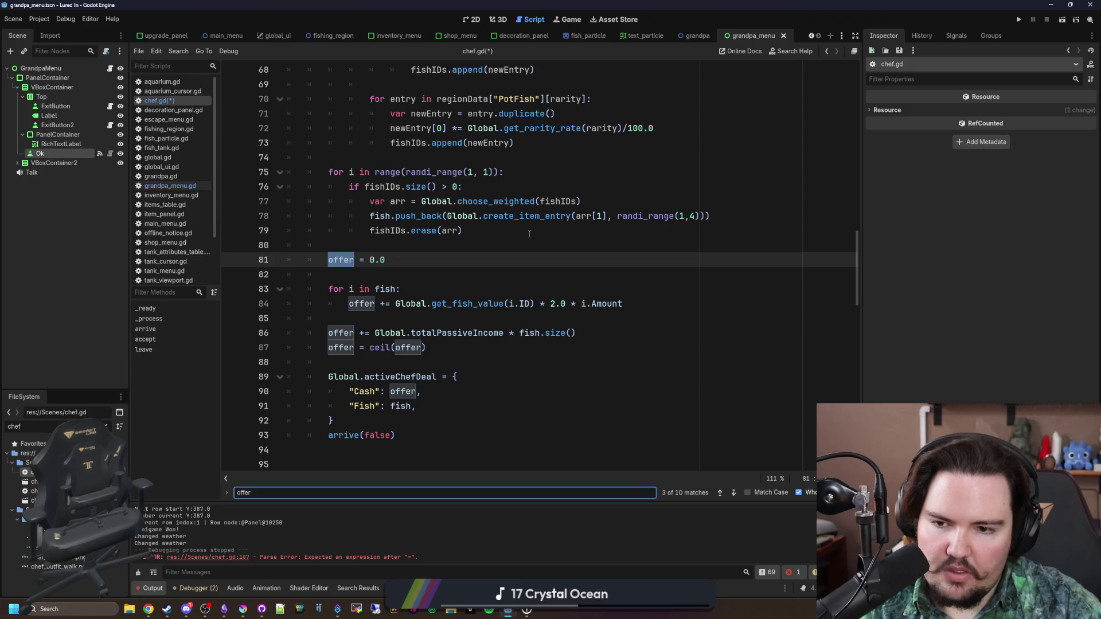
{"action": "scroll", "coordinate": [529, 233], "scroll_direction": "up", "scroll_amount": 12}
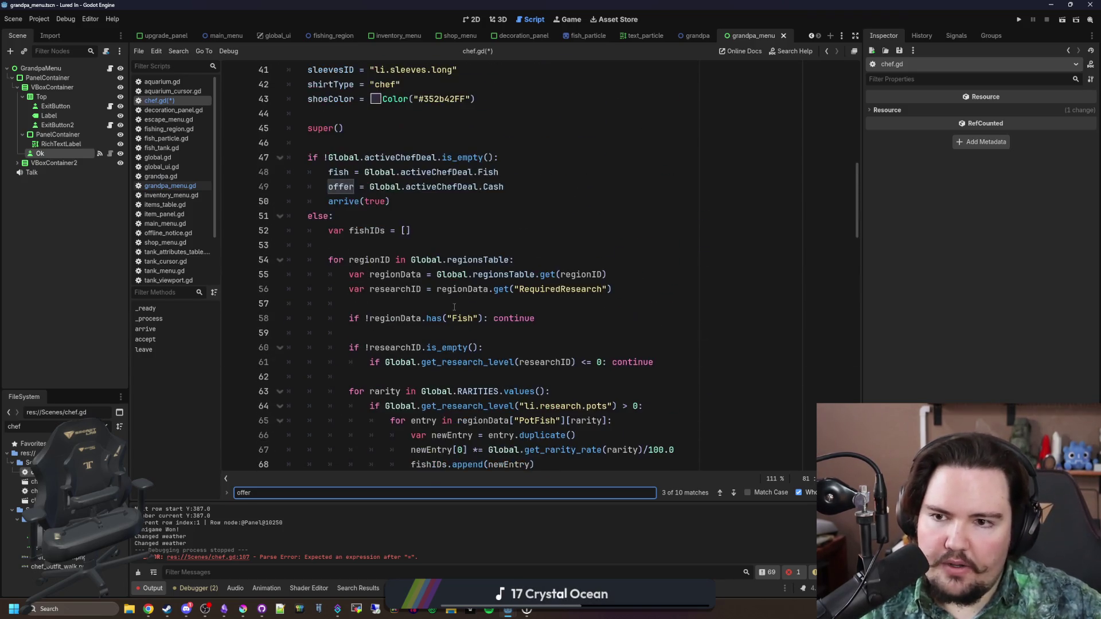
{"action": "scroll", "coordinate": [454, 296], "scroll_direction": "down", "scroll_amount": 13}
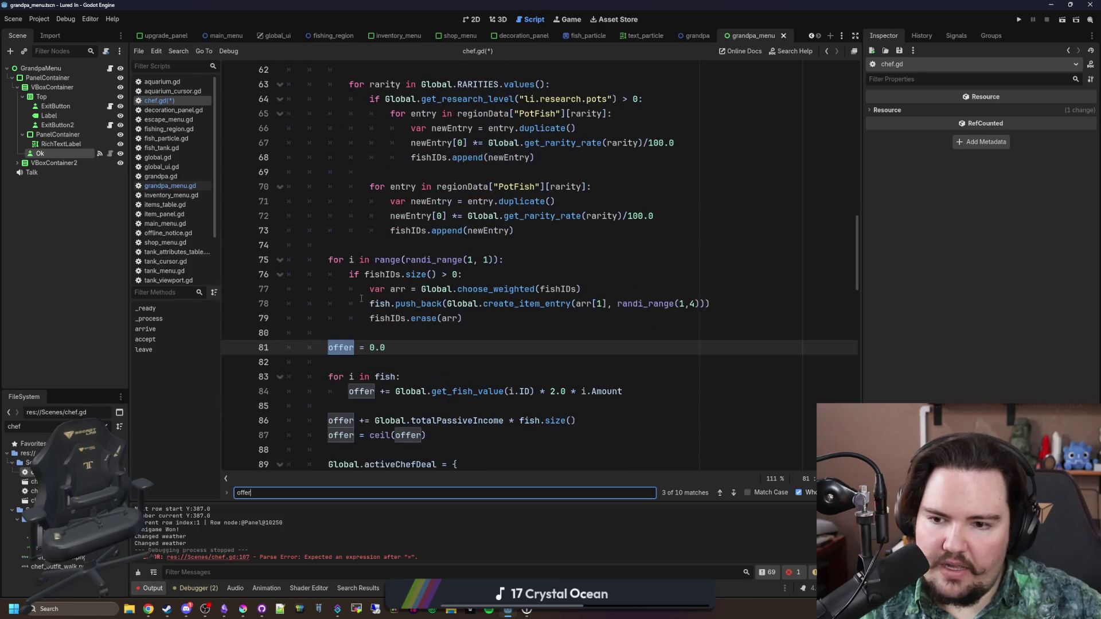
{"action": "left_click", "coordinate": [443, 324]}
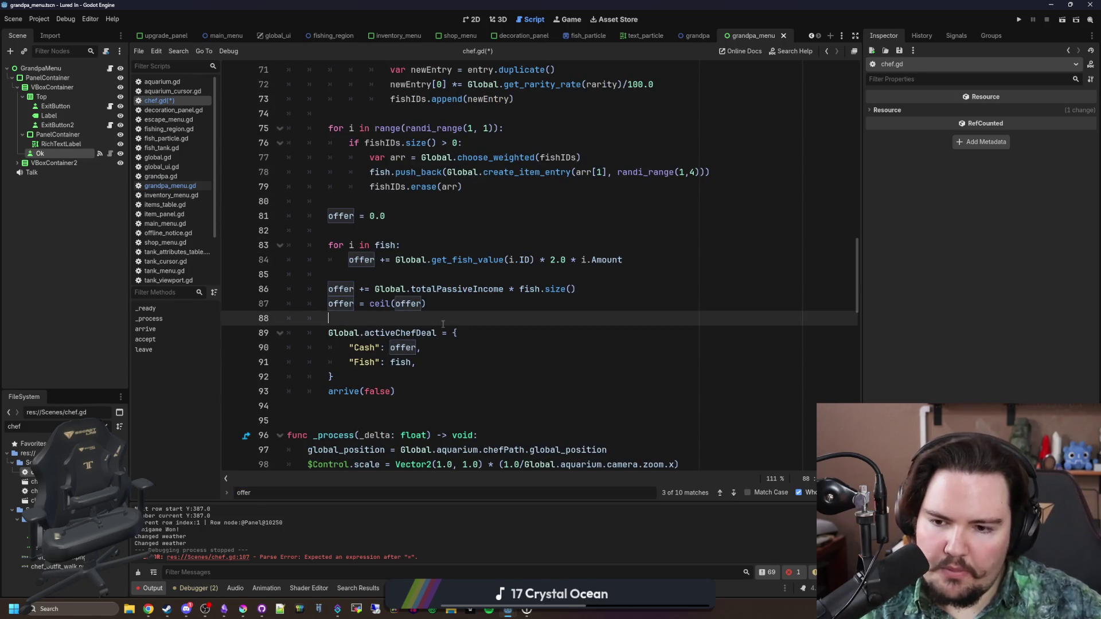
{"action": "left_click", "coordinate": [392, 396]}
{"action": "left_click", "coordinate": [332, 409]}
{"action": "key", "text": "Return"}
{"action": "key", "text": "Return"}
{"action": "key", "text": "Return"}
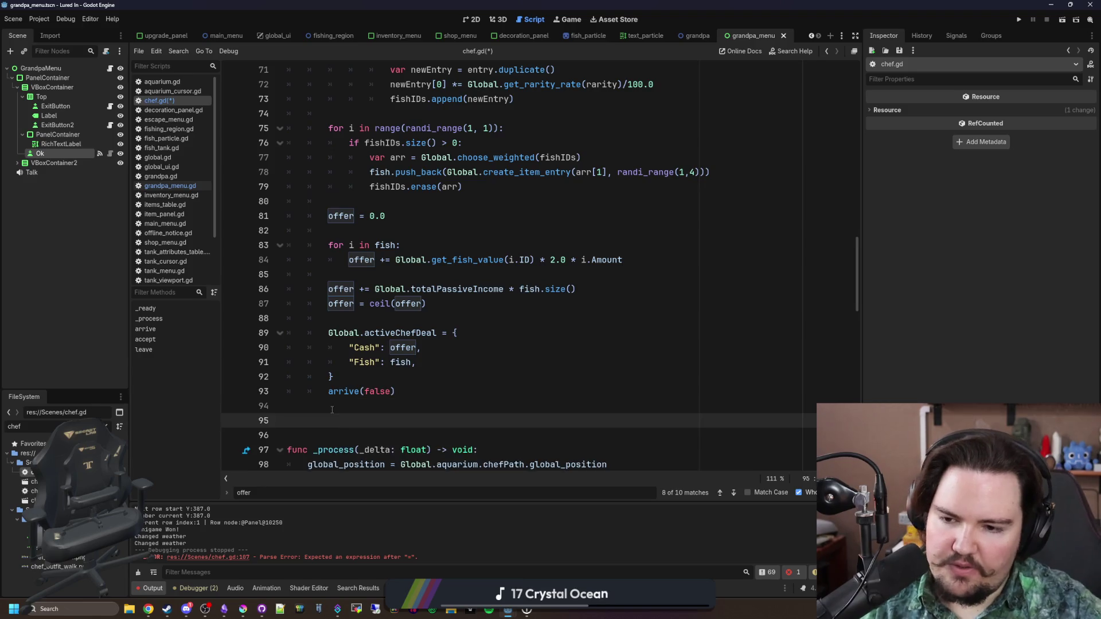
{"action": "key", "text": "Up"}
{"action": "type", "text": "func calculate_offer():"}
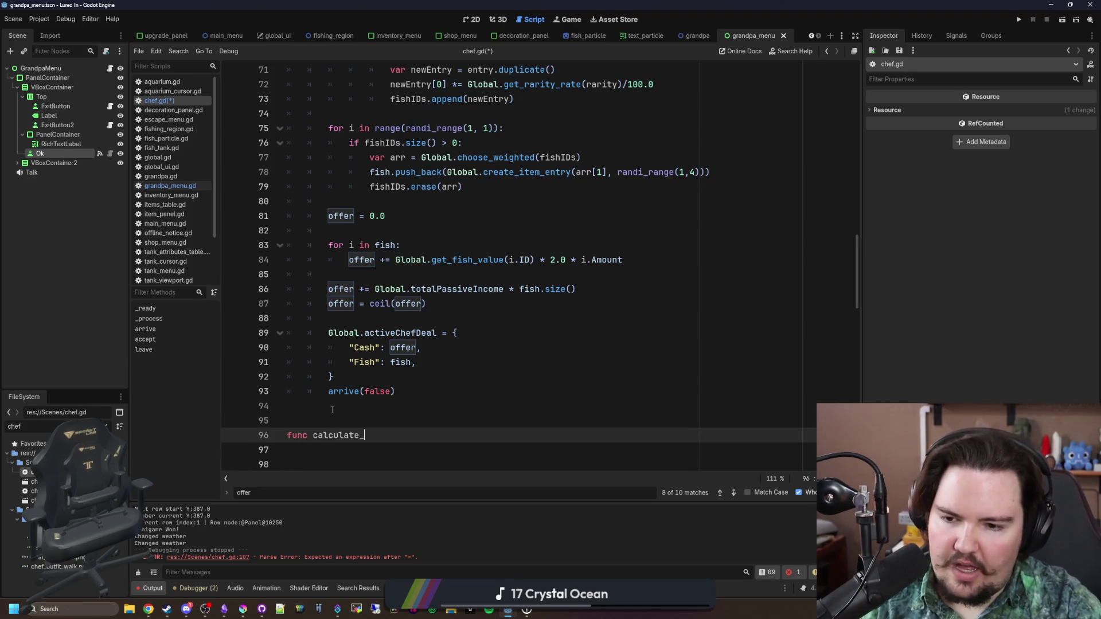
{"action": "key", "text": "Return"}
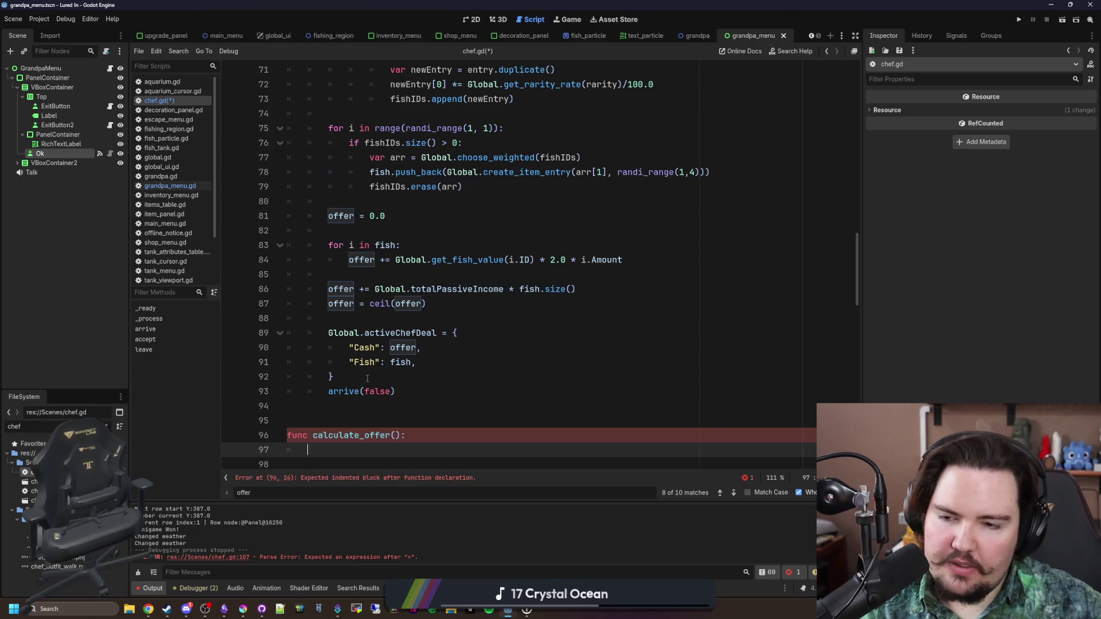
Move the Global.activeChefDeal block up after the fish-picking loop and set its Cash to 0
{"action": "left_click_drag", "start_coordinate": [367, 378], "coordinate": [290, 333]}
{"action": "key", "text": "ctrl+c"}
{"action": "key", "text": "BackSpace"}
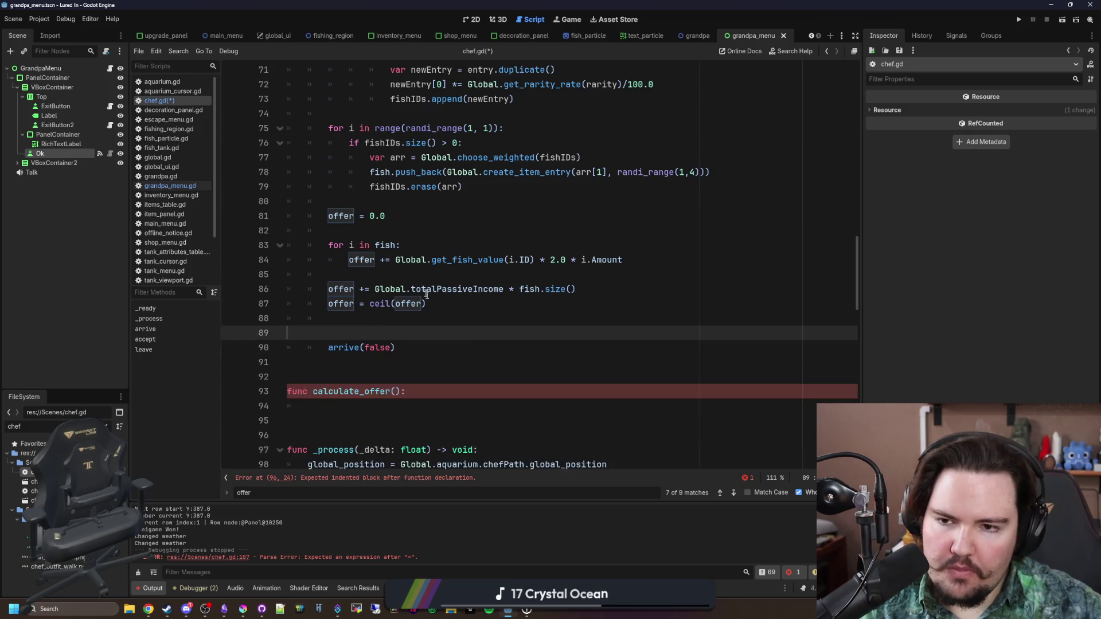
{"action": "scroll", "coordinate": [385, 293], "scroll_direction": "up", "scroll_amount": 2}
{"action": "left_click", "coordinate": [385, 293]}
{"action": "key", "text": "Return"}
{"action": "key", "text": "Return"}
{"action": "key", "text": "Up"}
{"action": "key", "text": "ctrl+v"}
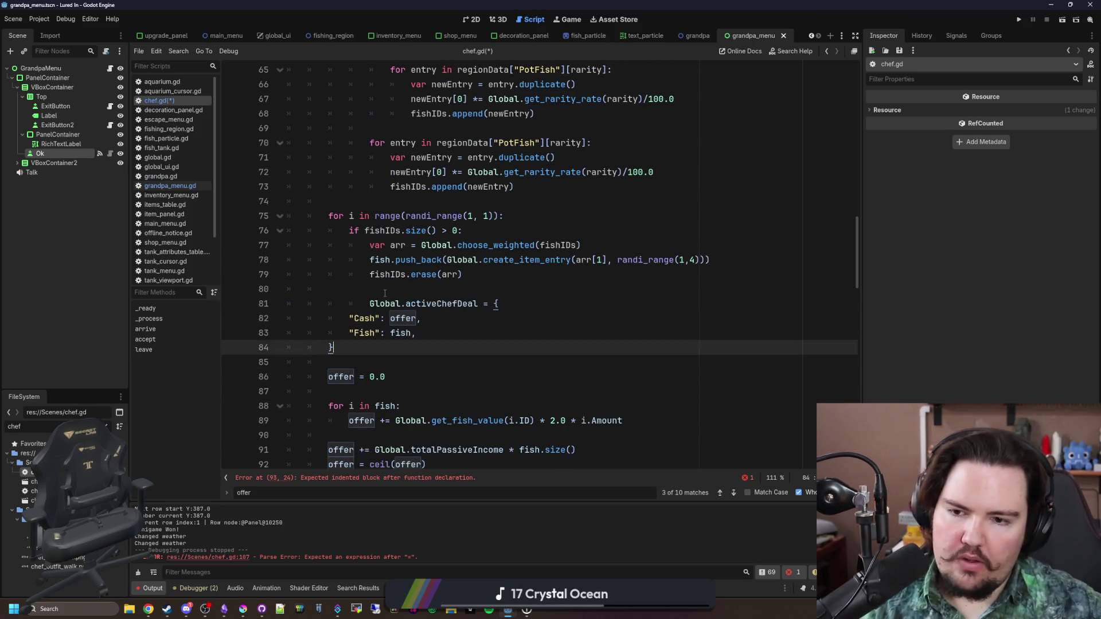
{"action": "key", "text": "Up"}
{"action": "key", "text": "Up"}
{"action": "key", "text": "Up"}
{"action": "left_click_drag", "start_coordinate": [422, 318], "coordinate": [254, 324]}
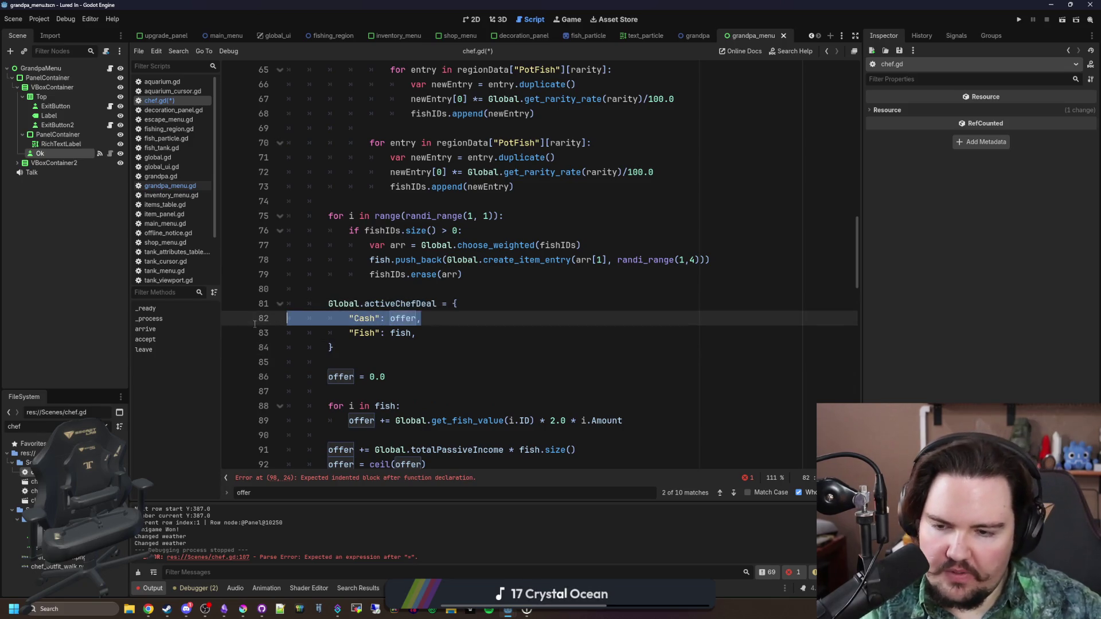
{"action": "double_click", "coordinate": [403, 318]}
{"action": "type", "text": "0"}
Cut the offer calculation lines and call calculate_offer() in their place before arrive(false)
{"action": "scroll", "coordinate": [403, 318], "scroll_direction": "down", "scroll_amount": 3}
{"action": "left_click", "coordinate": [424, 360]}
{"action": "left_click_drag", "start_coordinate": [429, 334], "coordinate": [288, 244]}
{"action": "key", "text": "BackSpace"}
{"action": "type", "text": "calculate_offer():"}
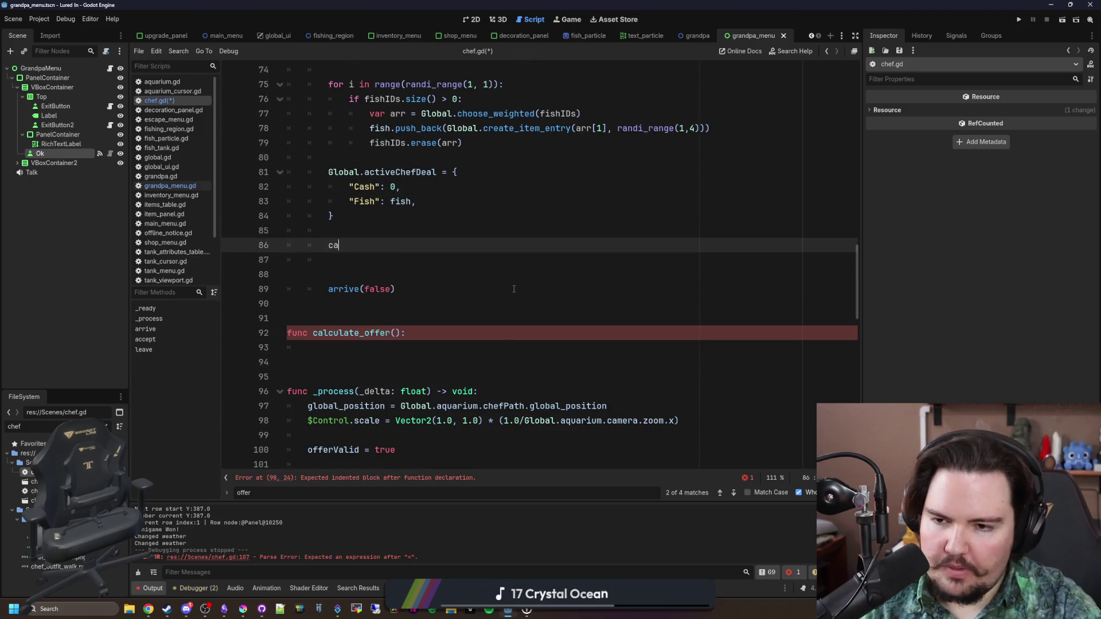
{"action": "key", "text": "Return"}
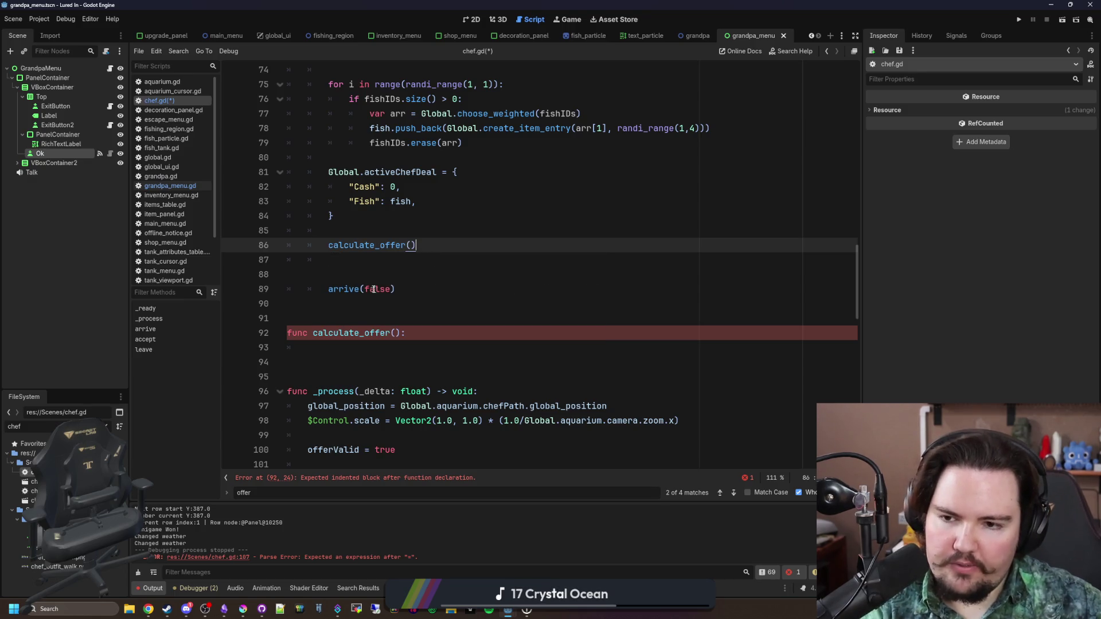
{"action": "key", "text": "Down"}
{"action": "key", "text": "Down"}
{"action": "key", "text": "BackSpace"}
Paste the offer calculation into calculate_offer's body and fix its indentation
{"action": "left_click", "coordinate": [331, 334]}
{"action": "key", "text": "ctrl+v"}
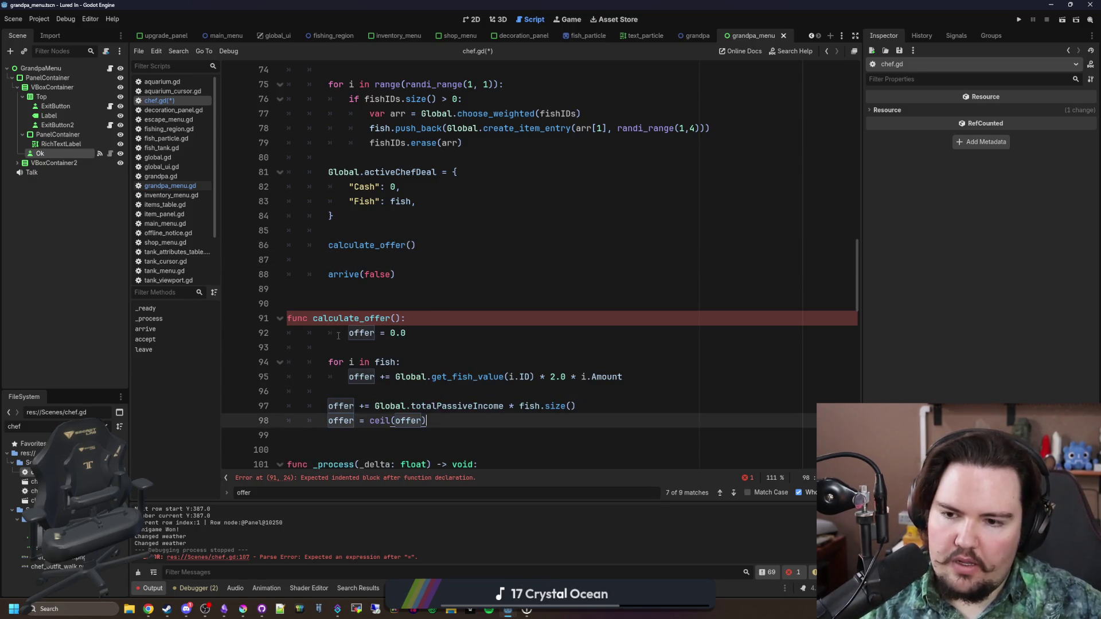
{"action": "key", "text": "Tab"}
{"action": "left_click", "coordinate": [427, 420]}
{"action": "left_click_drag", "start_coordinate": [414, 413], "coordinate": [289, 333]}
{"action": "key", "text": "shift+Tab"}
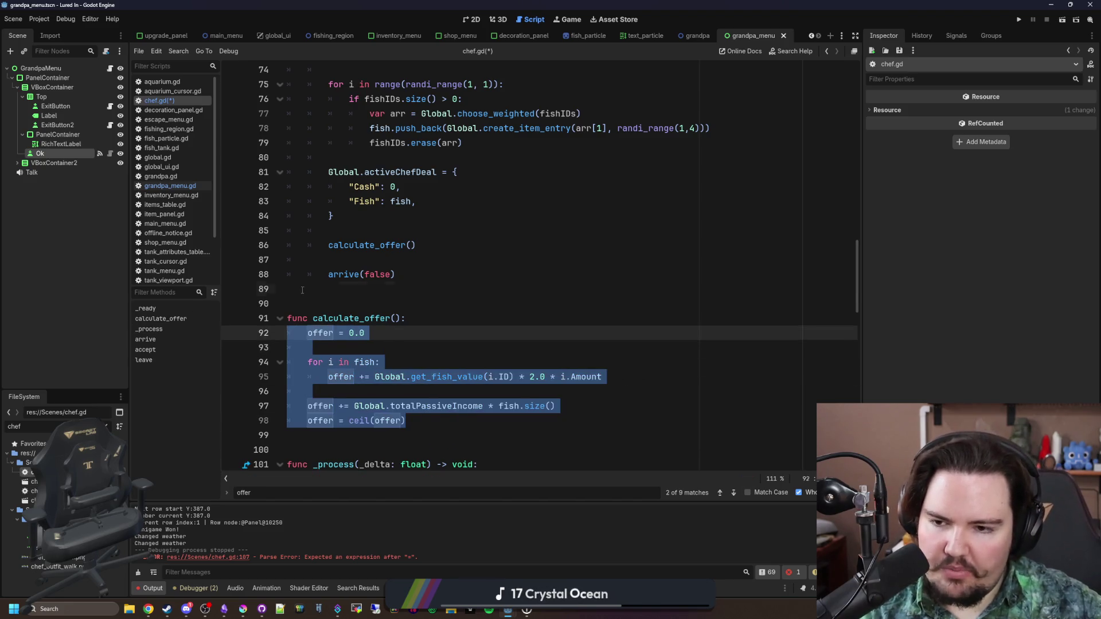
{"action": "left_click", "coordinate": [401, 289]}
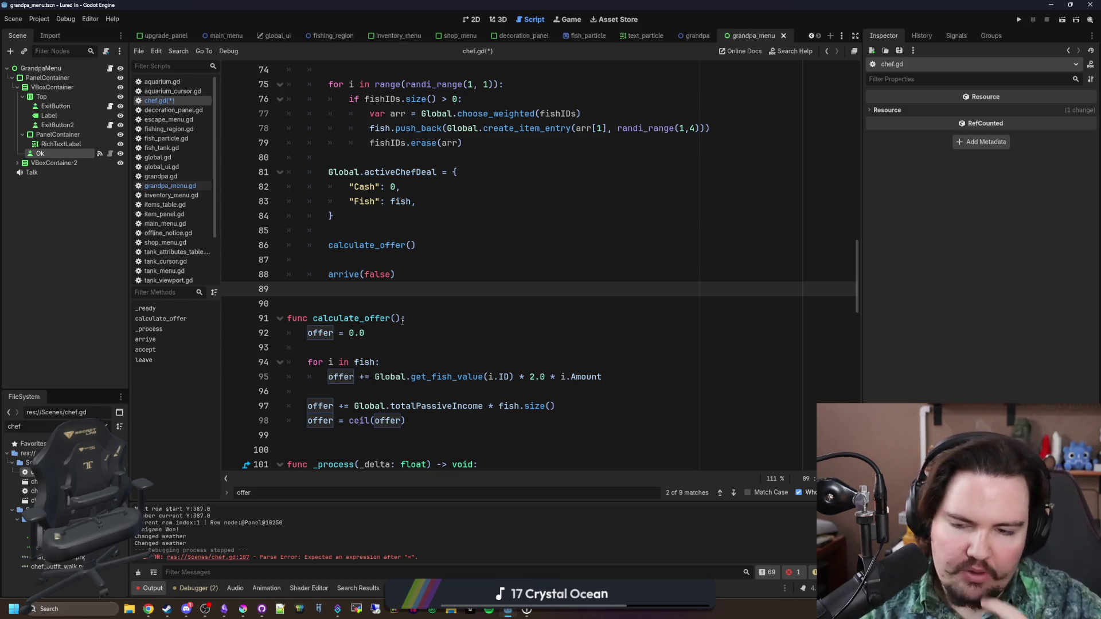
{"action": "scroll", "coordinate": [430, 307], "scroll_direction": "down", "scroll_amount": 1}
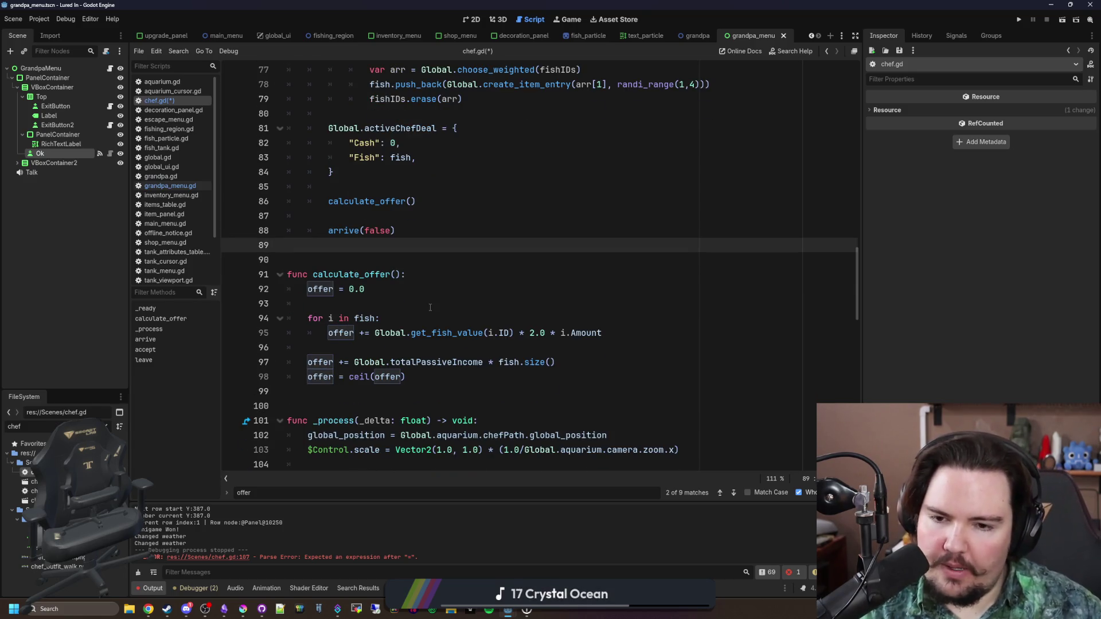
{"action": "left_click", "coordinate": [368, 322]}
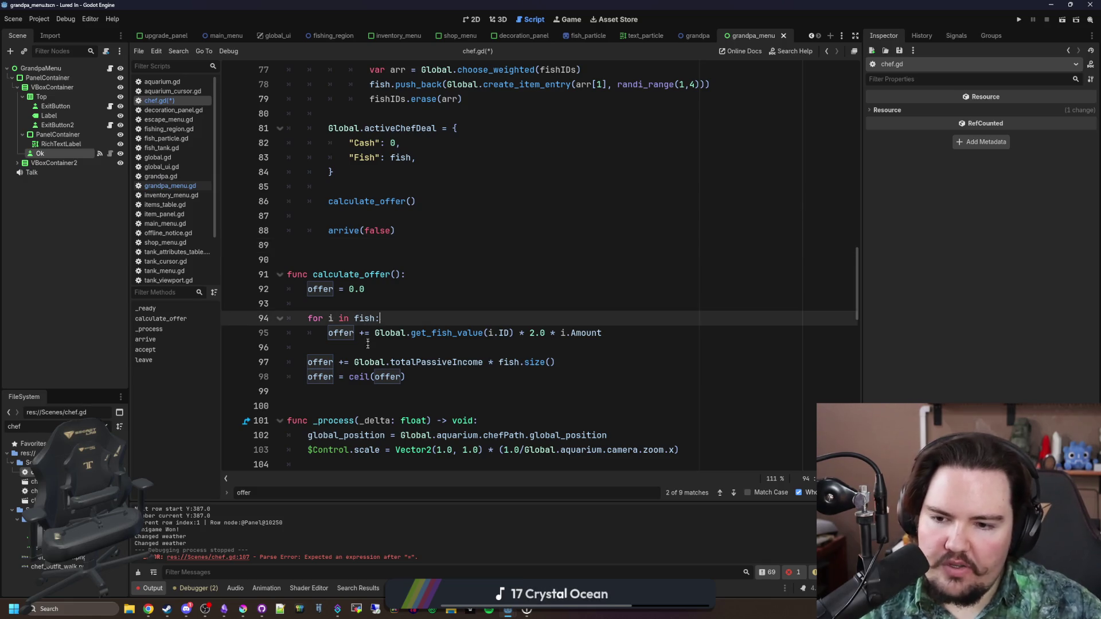
{"action": "left_click", "coordinate": [420, 298]}
{"action": "scroll", "coordinate": [436, 294], "scroll_direction": "down", "scroll_amount": 1}
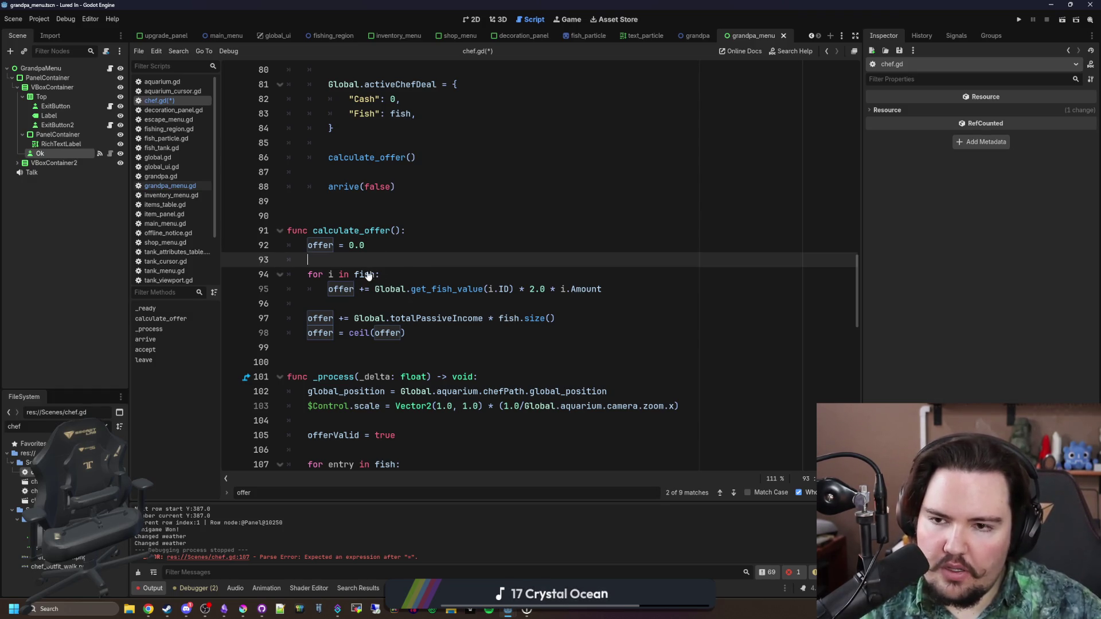
{"action": "scroll", "coordinate": [385, 280], "scroll_direction": "up", "scroll_amount": 4}
{"action": "left_click", "coordinate": [401, 289], "text": "ctrl"}
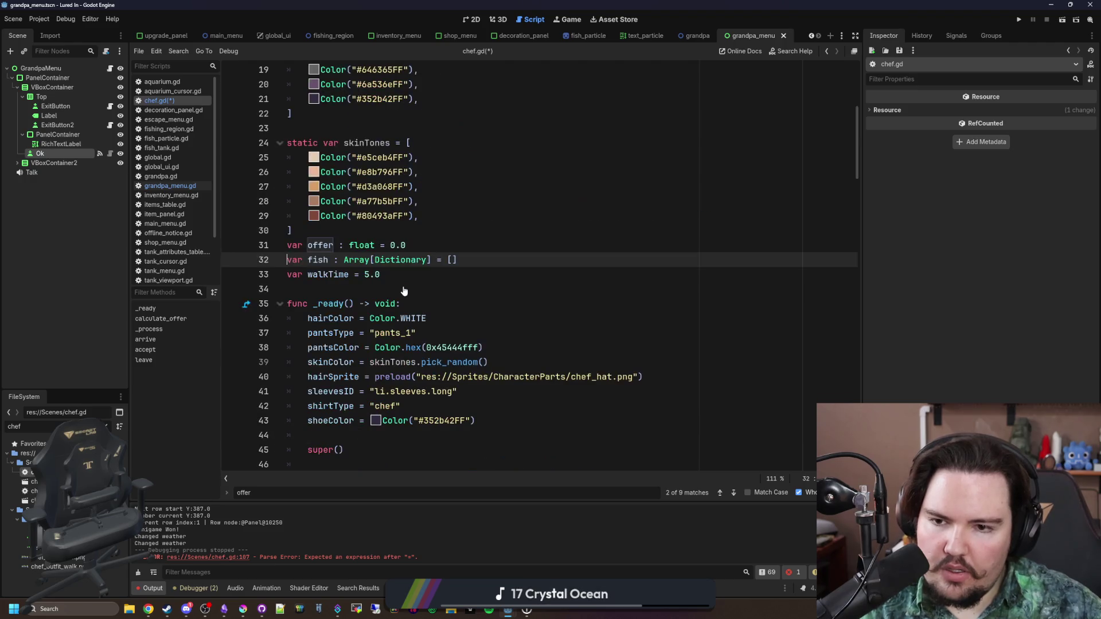
{"action": "scroll", "coordinate": [389, 293], "scroll_direction": "down", "scroll_amount": 16}
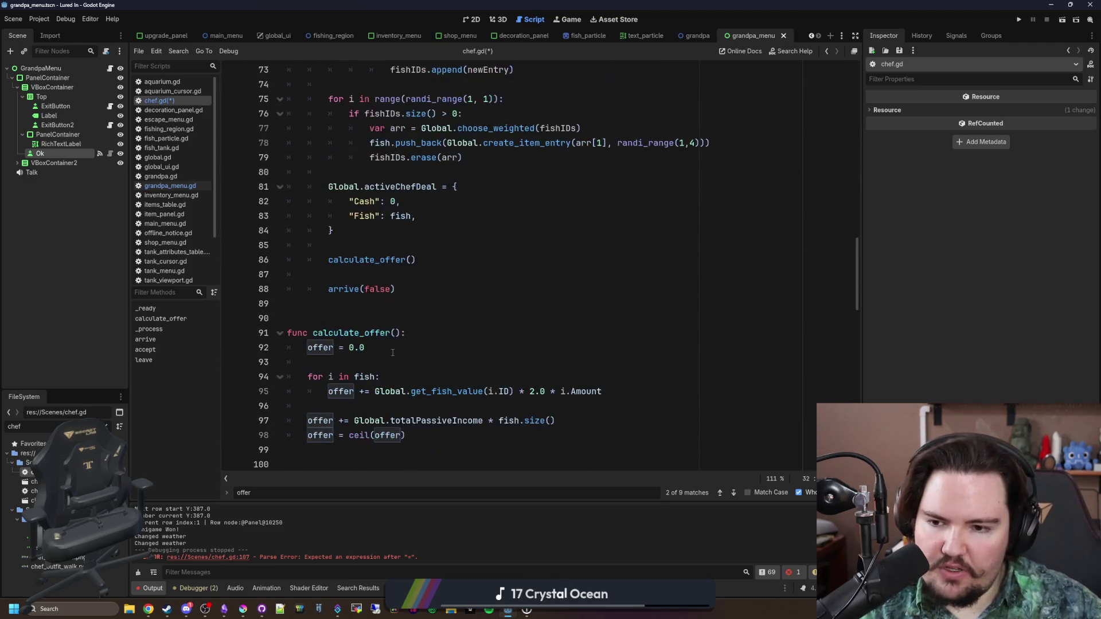
{"action": "left_click", "coordinate": [429, 351]}
{"action": "scroll", "coordinate": [436, 338], "scroll_direction": "down", "scroll_amount": 1}
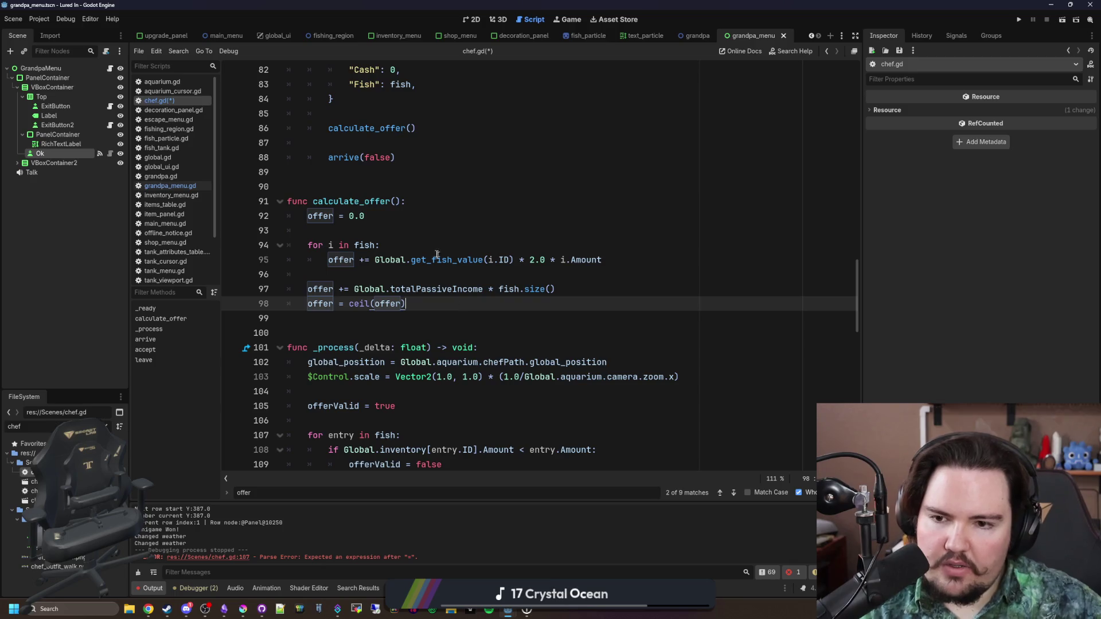
{"action": "mouse_move", "coordinate": [369, 259]}
{"action": "left_mouse_down"}
{"action": "mouse_move", "coordinate": [522, 274]}
{"action": "mouse_move", "coordinate": [600, 261]}
{"action": "left_mouse_up"}
{"action": "left_click_drag", "start_coordinate": [426, 260], "coordinate": [483, 260]}
{"action": "left_click", "coordinate": [488, 259]}
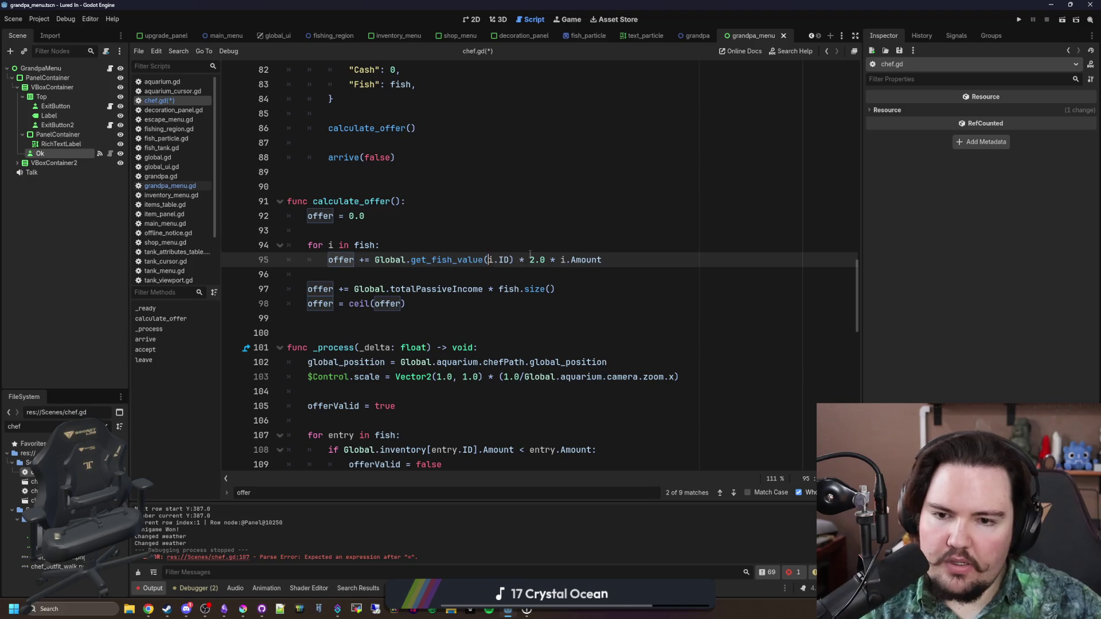
{"action": "left_click", "coordinate": [548, 247]}
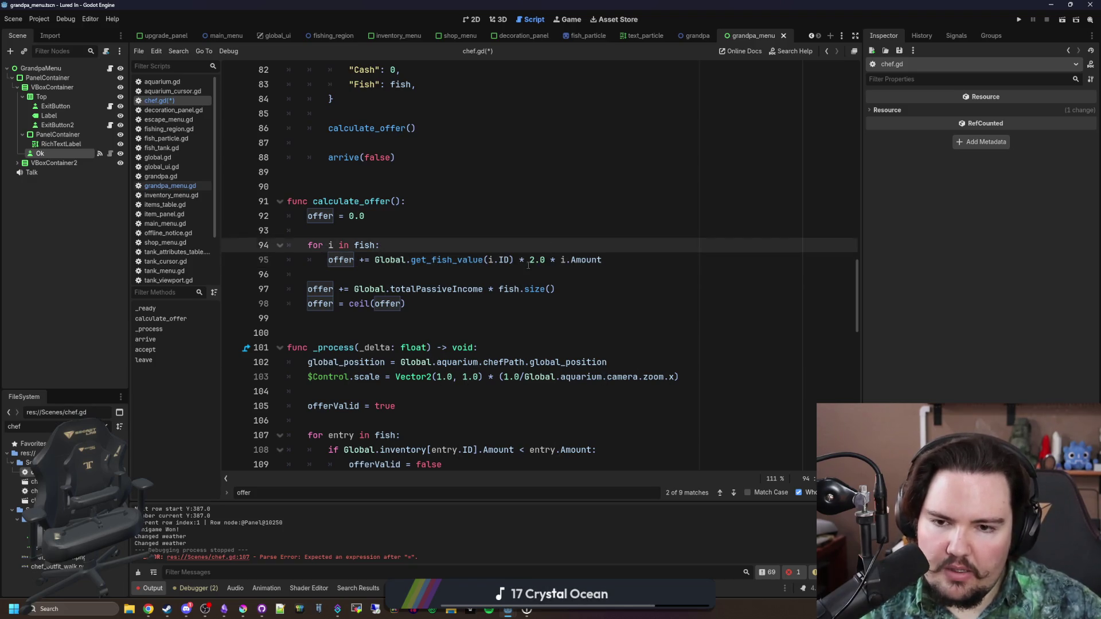
{"action": "left_click", "coordinate": [543, 259]}
{"action": "key", "text": "Up"}
{"action": "key", "text": "Up"}
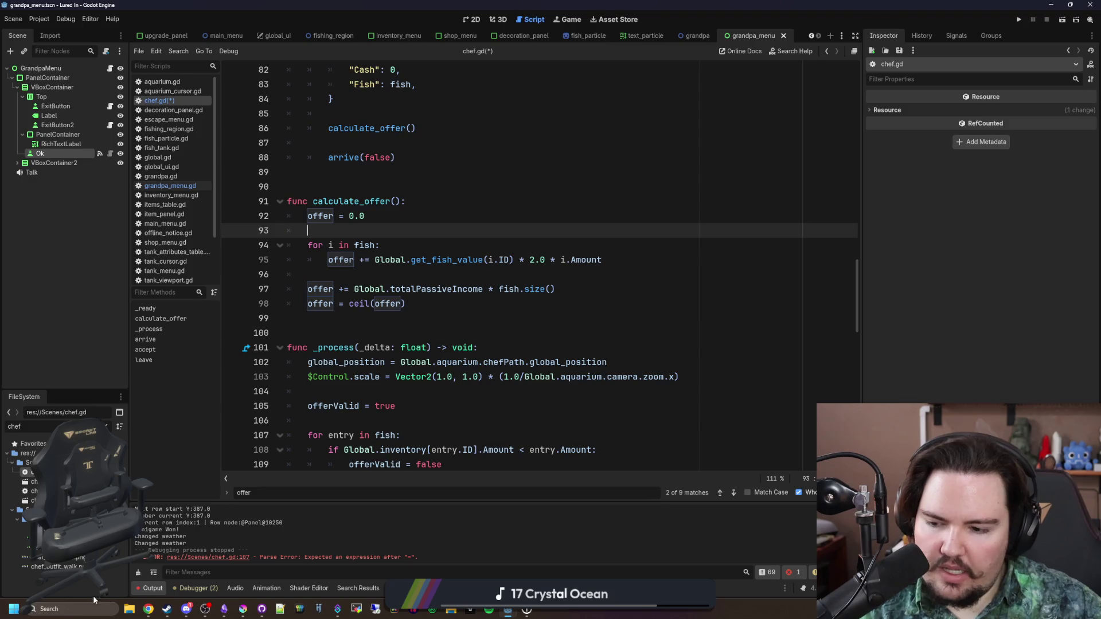
{"action": "left_click", "coordinate": [94, 607]}
{"action": "type", "text": "calculator"}
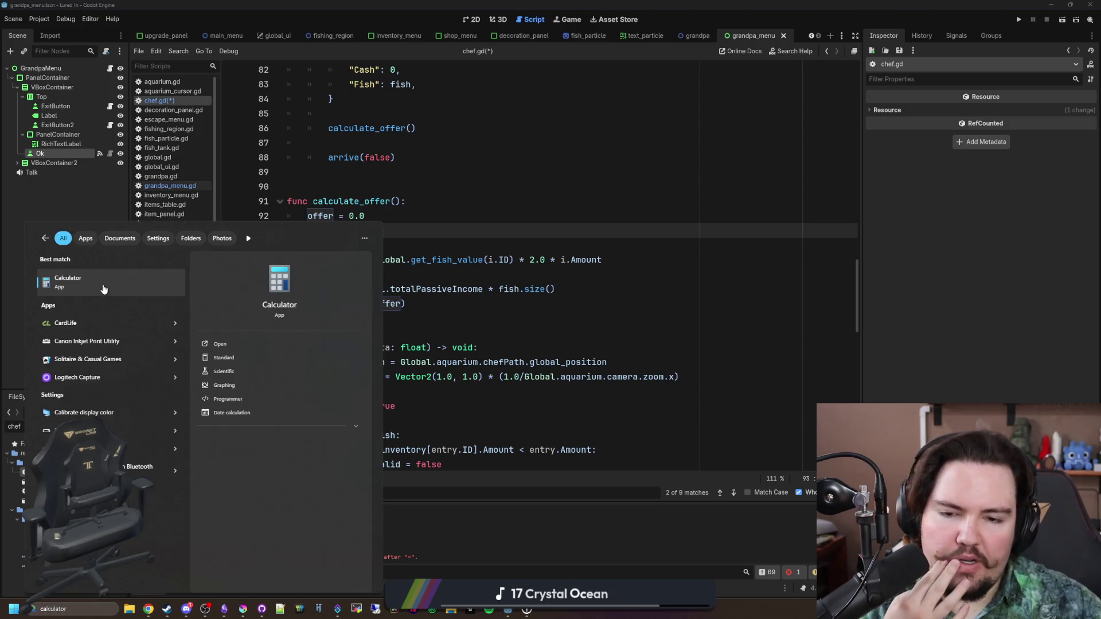
{"action": "left_click", "coordinate": [103, 288]}
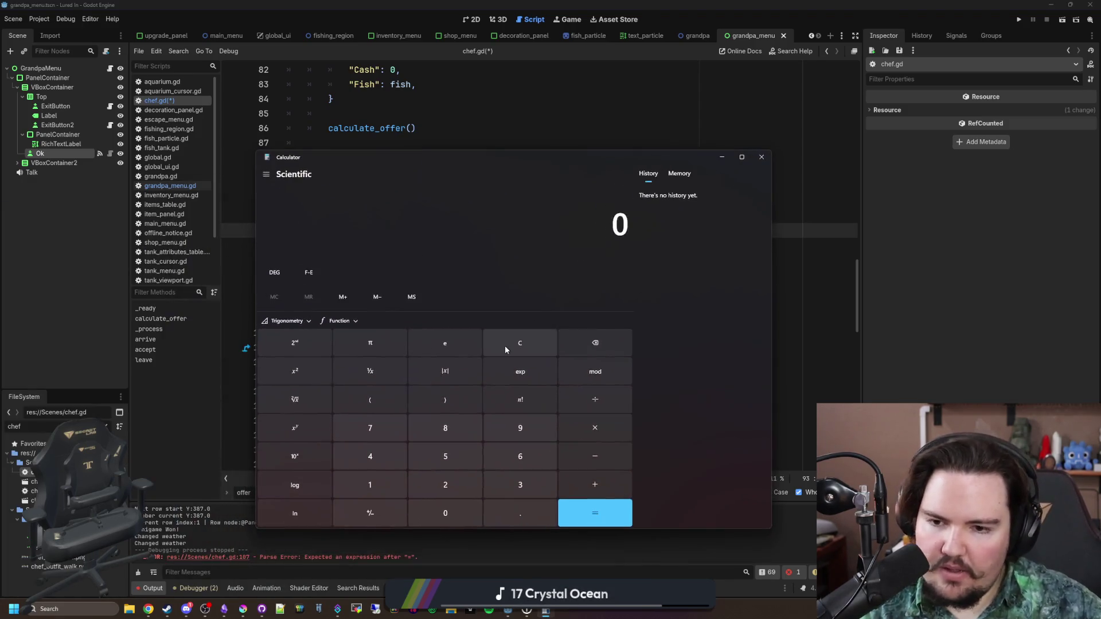
{"action": "type", "text": "4"}
{"action": "type", "text": "*2="}
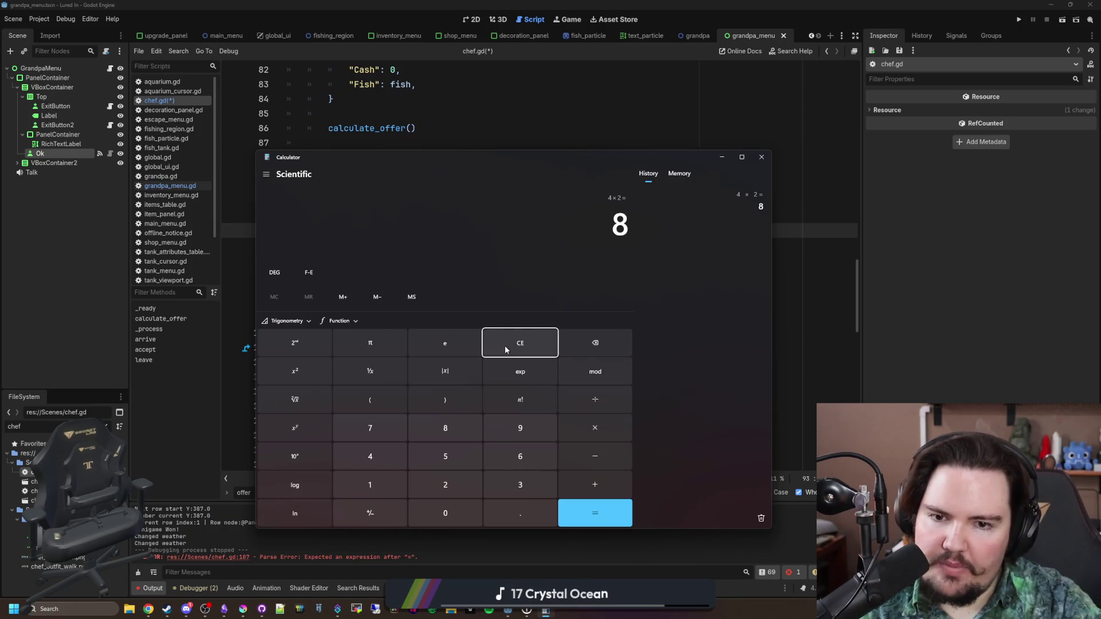
{"action": "mouse_move", "coordinate": [485, 157]}
{"action": "left_mouse_down"}
{"action": "mouse_move", "coordinate": [475, 232]}
{"action": "mouse_move", "coordinate": [507, 491]}
{"action": "mouse_move", "coordinate": [880, 307]}
{"action": "mouse_move", "coordinate": [936, 245]}
{"action": "mouse_move", "coordinate": [963, 92]}
{"action": "left_mouse_up"}
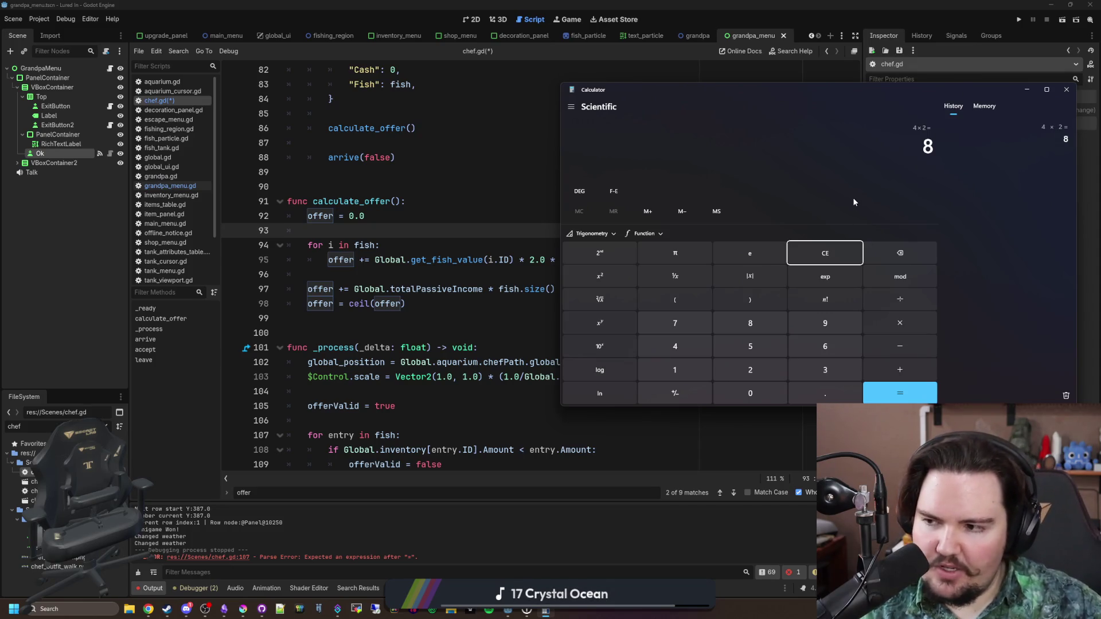
{"action": "left_click", "coordinate": [844, 245]}
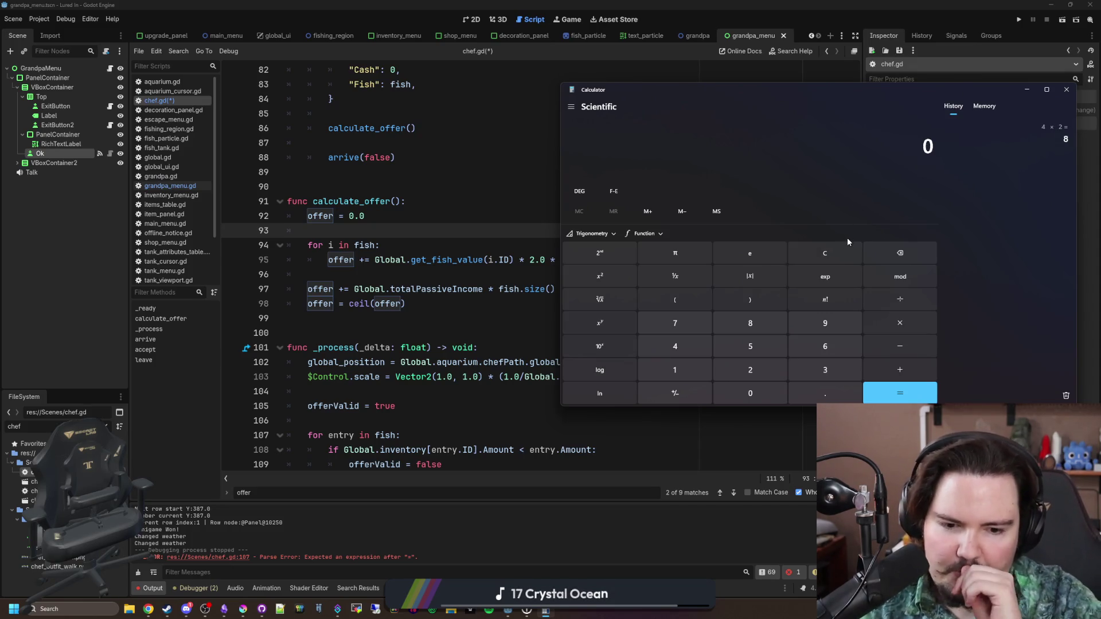
{"action": "key", "text": "2"}
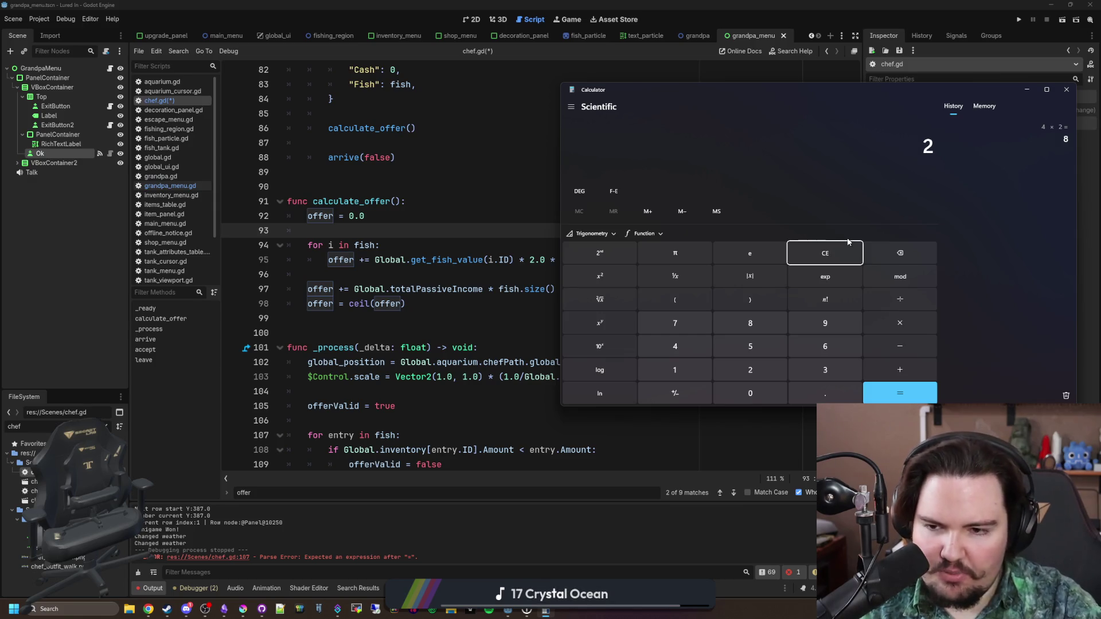
{"action": "left_click", "coordinate": [829, 256]}
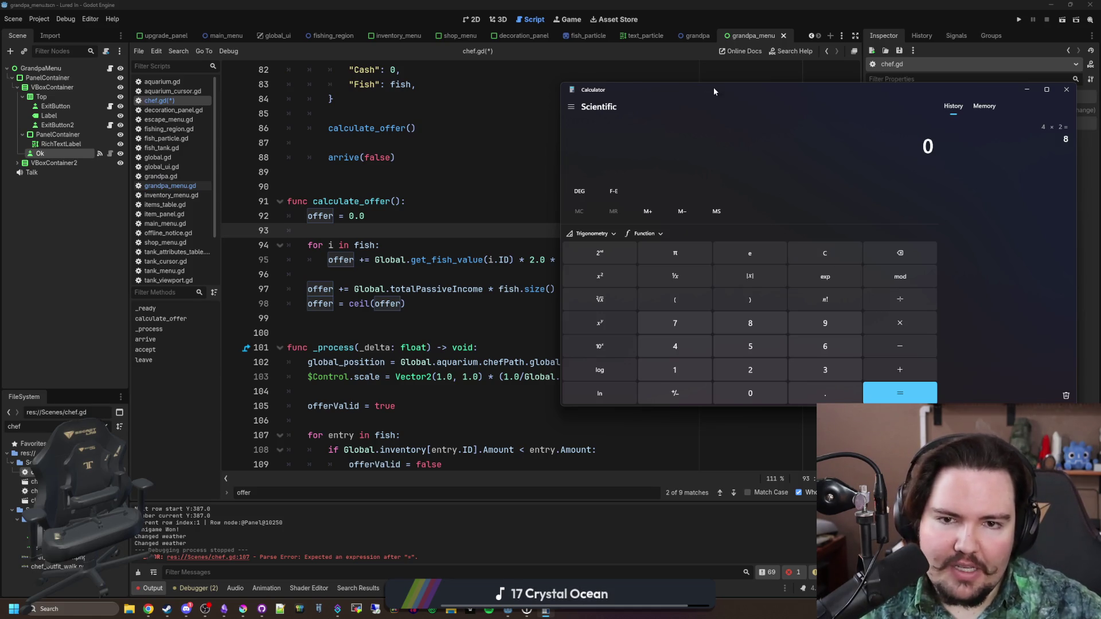
{"action": "left_click", "coordinate": [1066, 90]}
{"action": "left_click", "coordinate": [573, 289]}
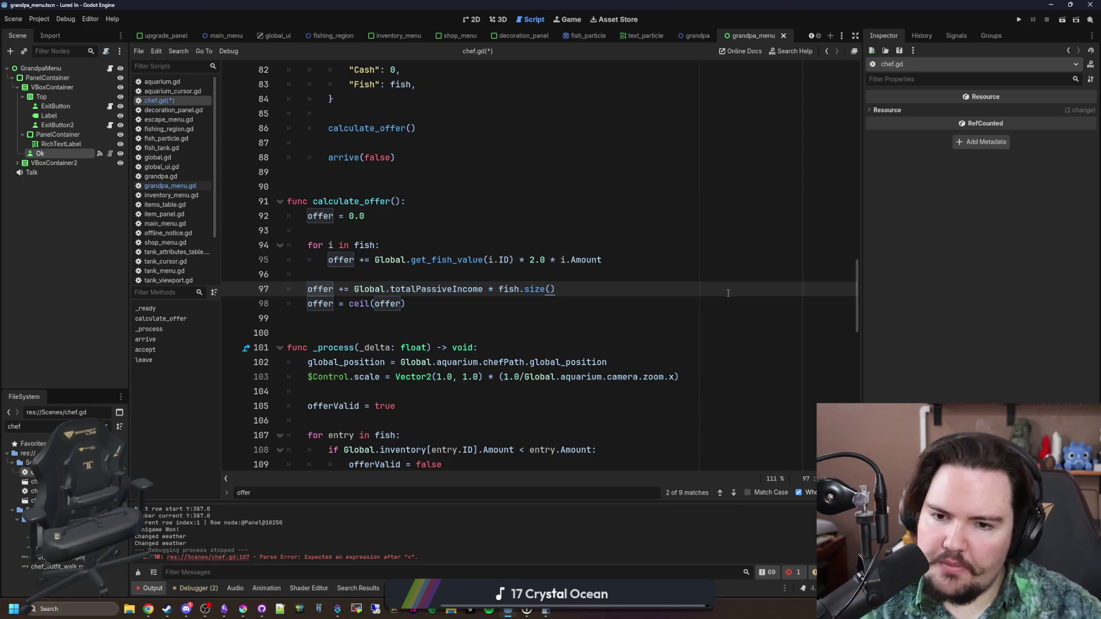
Change the fish amount from randi_range(1,4) to randi_range(1,3) and save
{"action": "scroll", "coordinate": [653, 288], "scroll_direction": "up", "scroll_amount": 5}
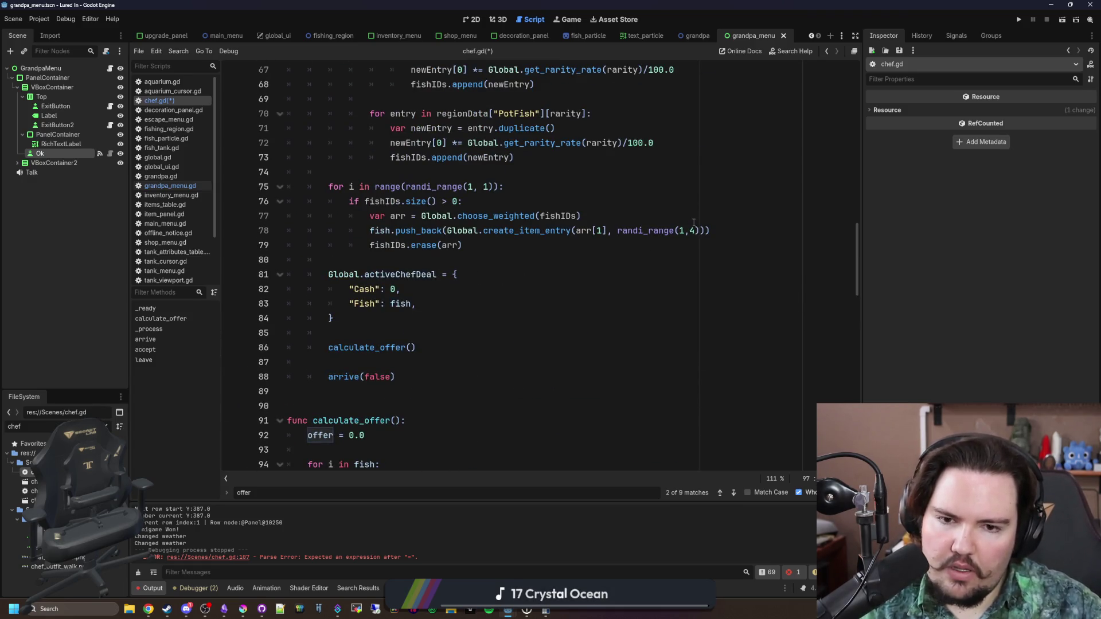
{"action": "left_click", "coordinate": [696, 230]}
{"action": "key", "text": "BackSpace"}
{"action": "type", "text": "3"}
{"action": "left_click", "coordinate": [495, 274]}
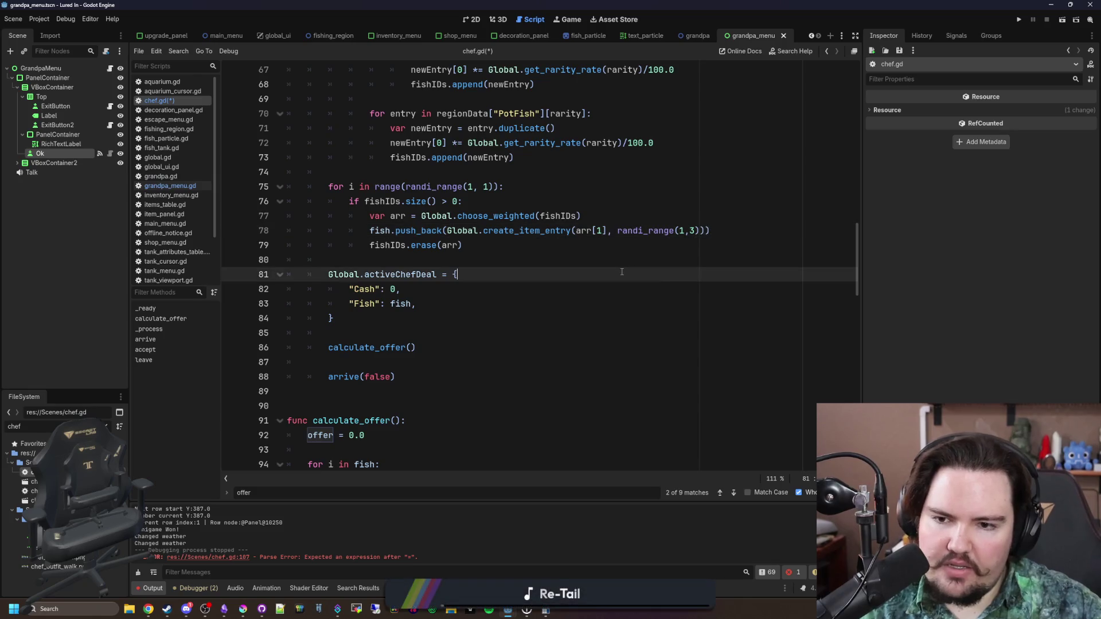
{"action": "key", "text": "ctrl+s"}
{"action": "left_click", "coordinate": [495, 259]}
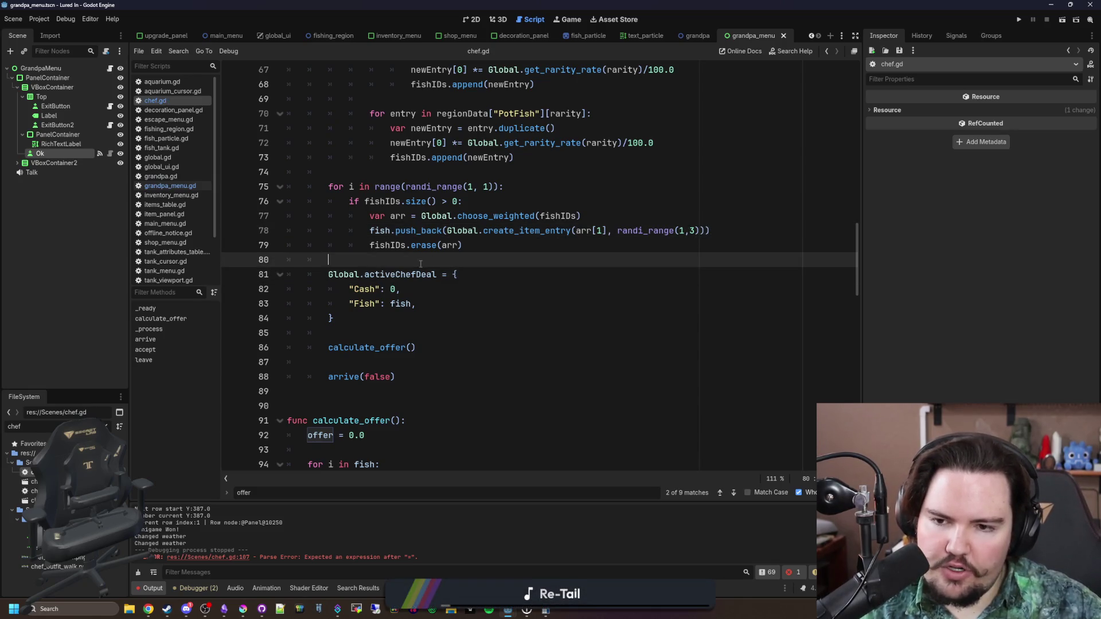
{"action": "key", "text": "ctrl+s"}
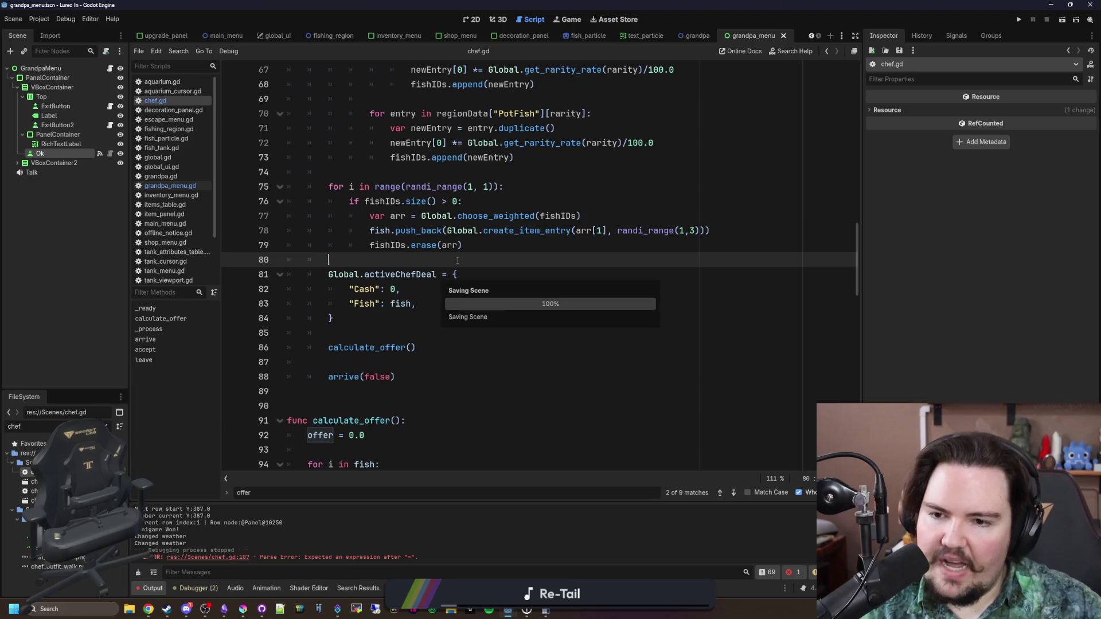
{"action": "scroll", "coordinate": [390, 325], "scroll_direction": "down", "scroll_amount": 5}
{"action": "left_click", "coordinate": [435, 303]}
{"action": "key", "text": "ctrl+s"}
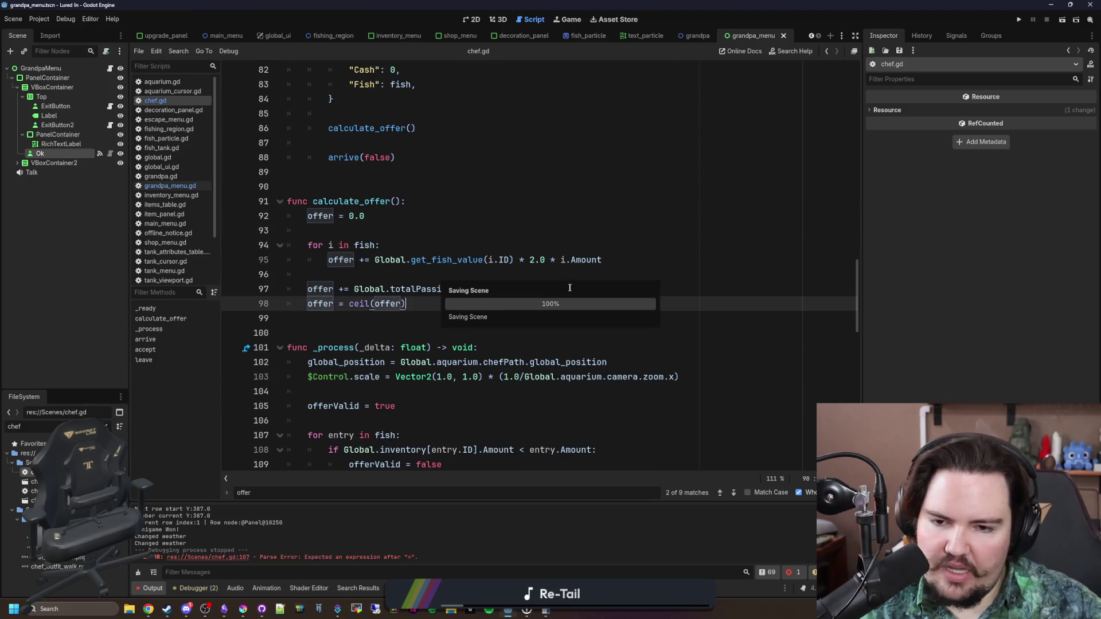
Double the passive-income term with '* 2.0', save, and open blank lines below it
{"action": "left_click", "coordinate": [575, 287]}
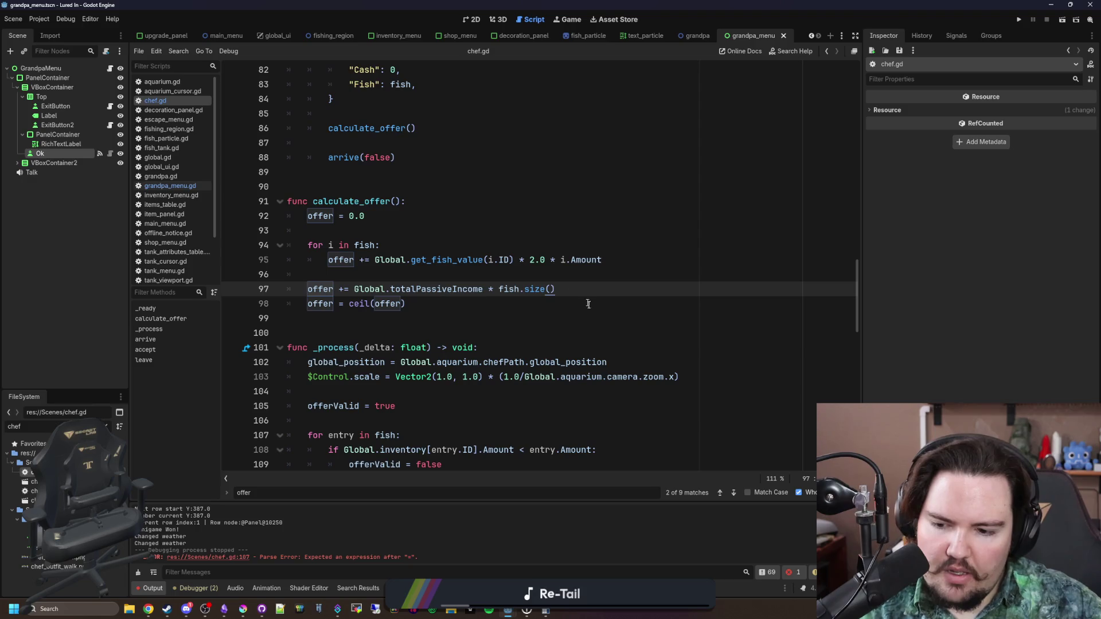
{"action": "type", "text": " * 2.0"}
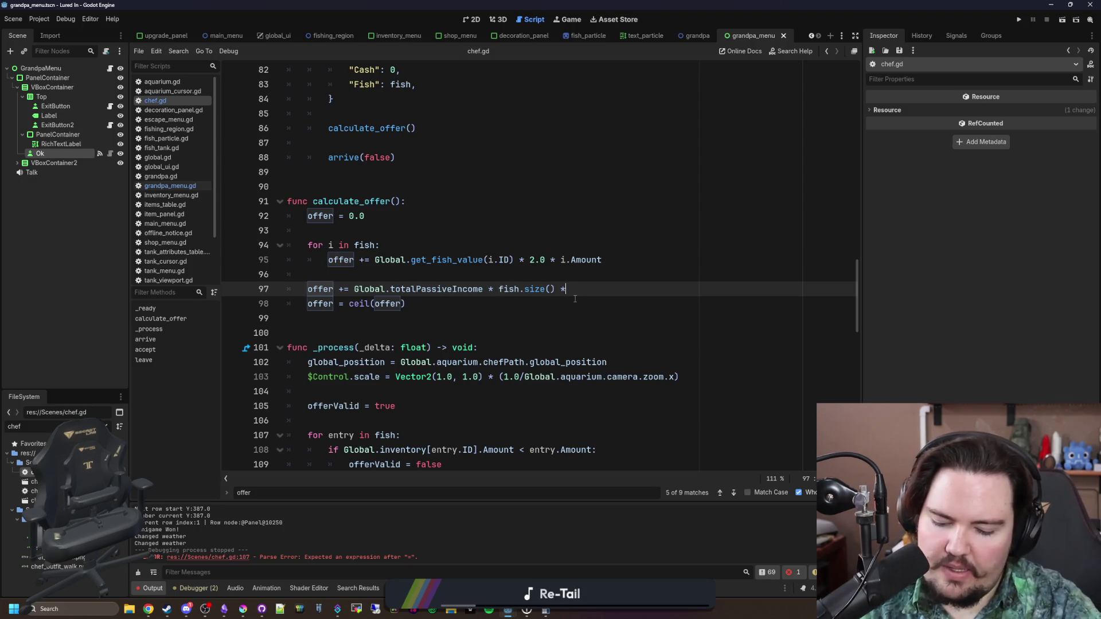
{"action": "left_click", "coordinate": [571, 300]}
{"action": "key", "text": "ctrl+s"}
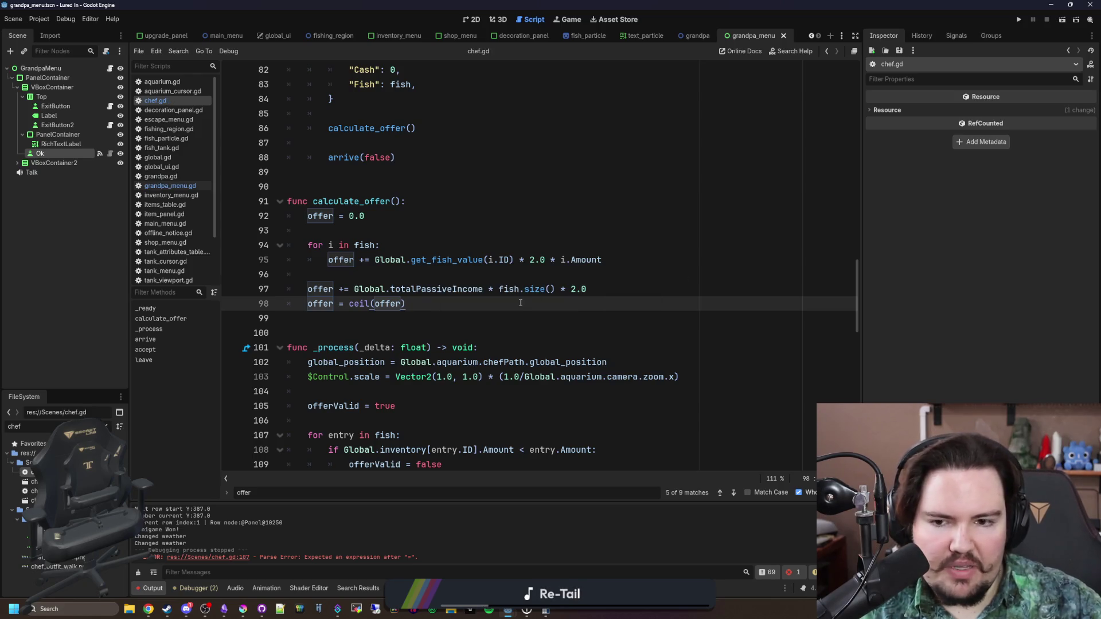
{"action": "key", "text": "ctrl+s"}
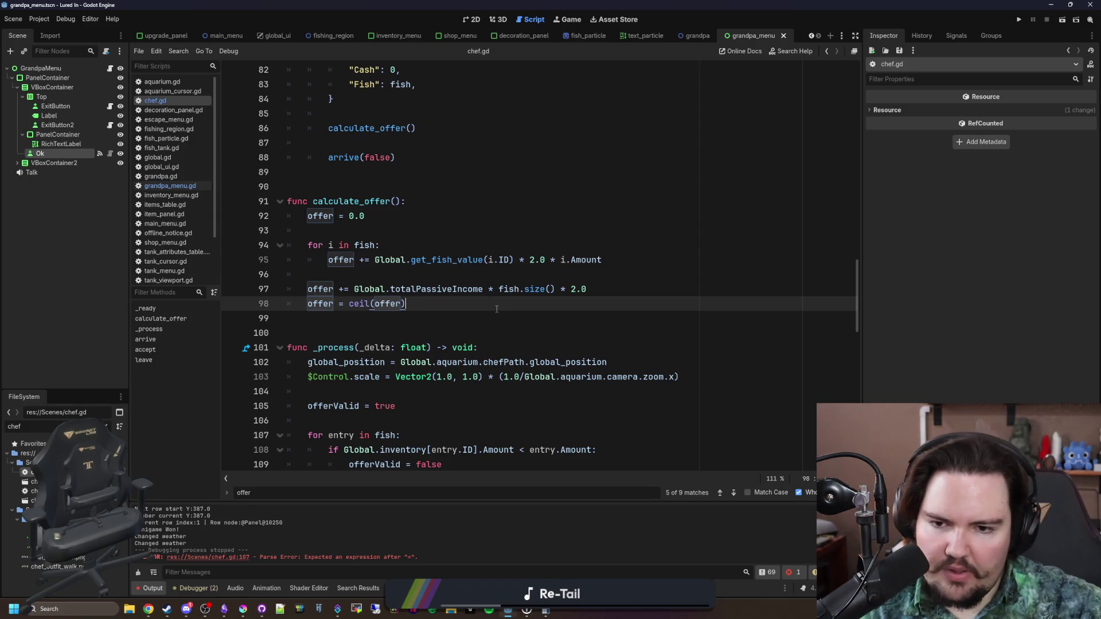
{"action": "key", "text": "ctrl+s"}
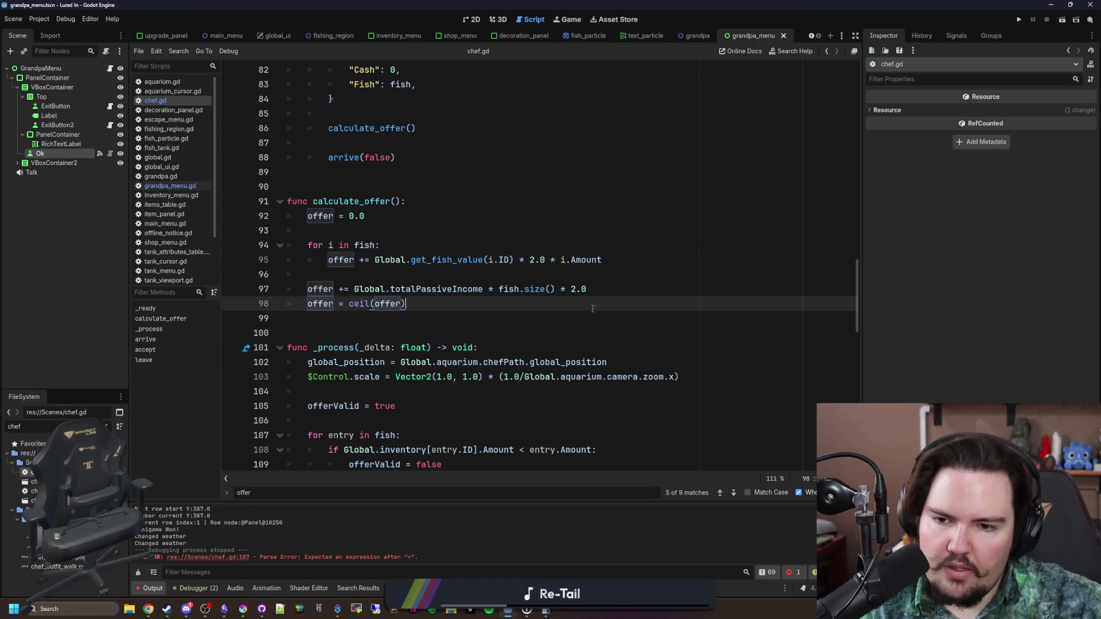
{"action": "left_click", "coordinate": [619, 290]}
{"action": "key", "text": "Return"}
{"action": "key", "text": "Return"}
{"action": "key", "text": "Return"}
{"action": "key", "text": "Up"}
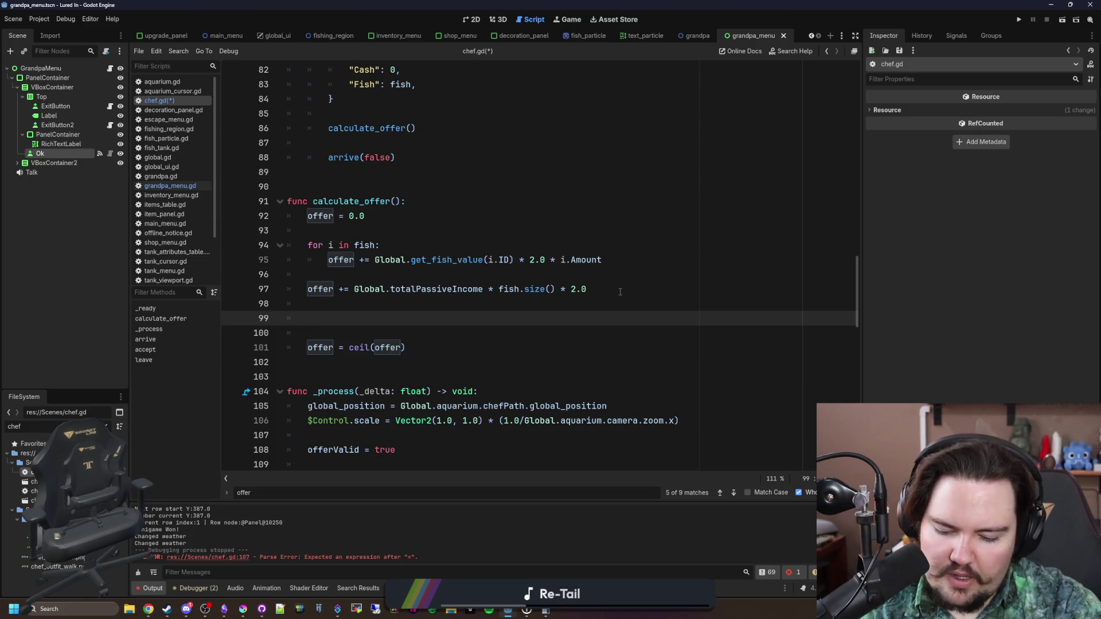
Discard a partial 'if offe' line and tidy the blank lines around the rounding line
{"action": "type", "text": "if offe"}
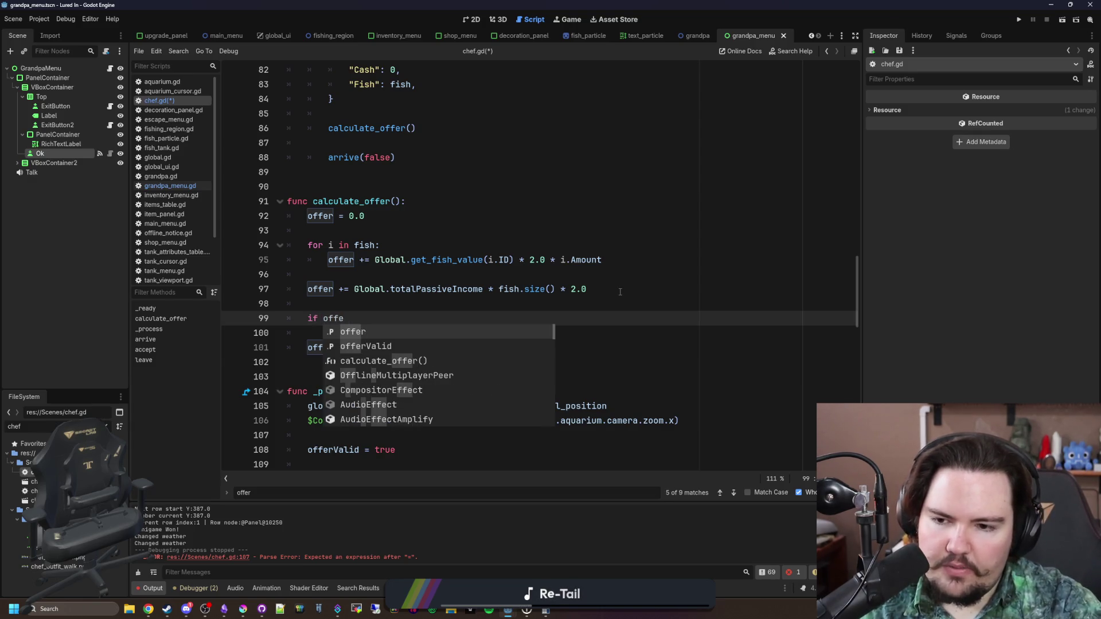
{"action": "key", "text": "BackSpace"}
{"action": "key", "text": "BackSpace"}
{"action": "key", "text": "BackSpace"}
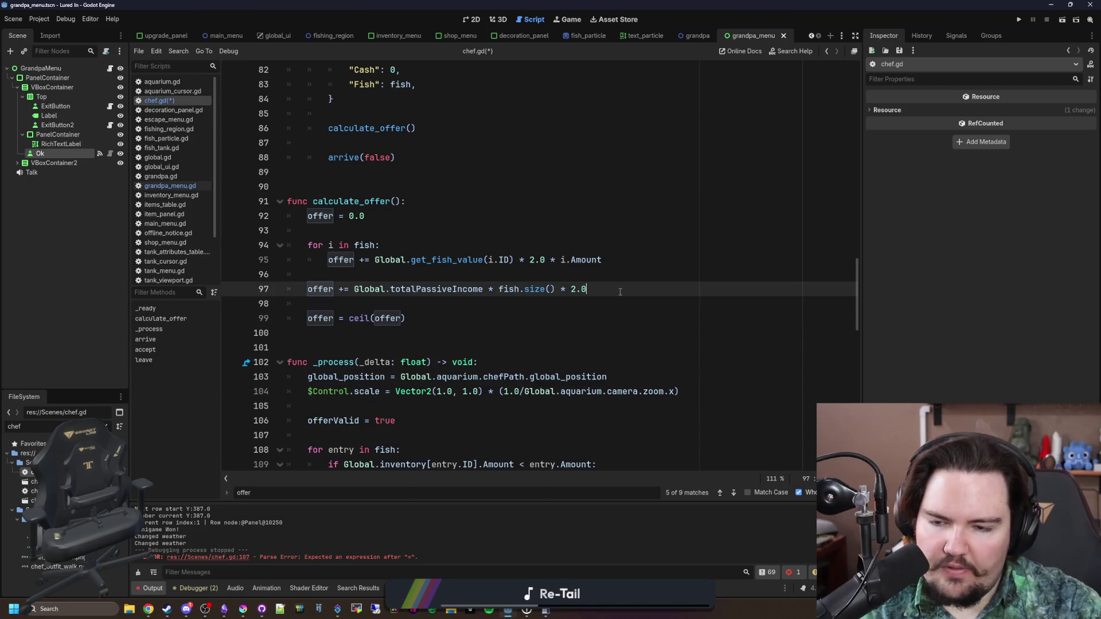
{"action": "key", "text": "Delete"}
{"action": "key", "text": "Down"}
{"action": "key", "text": "Return"}
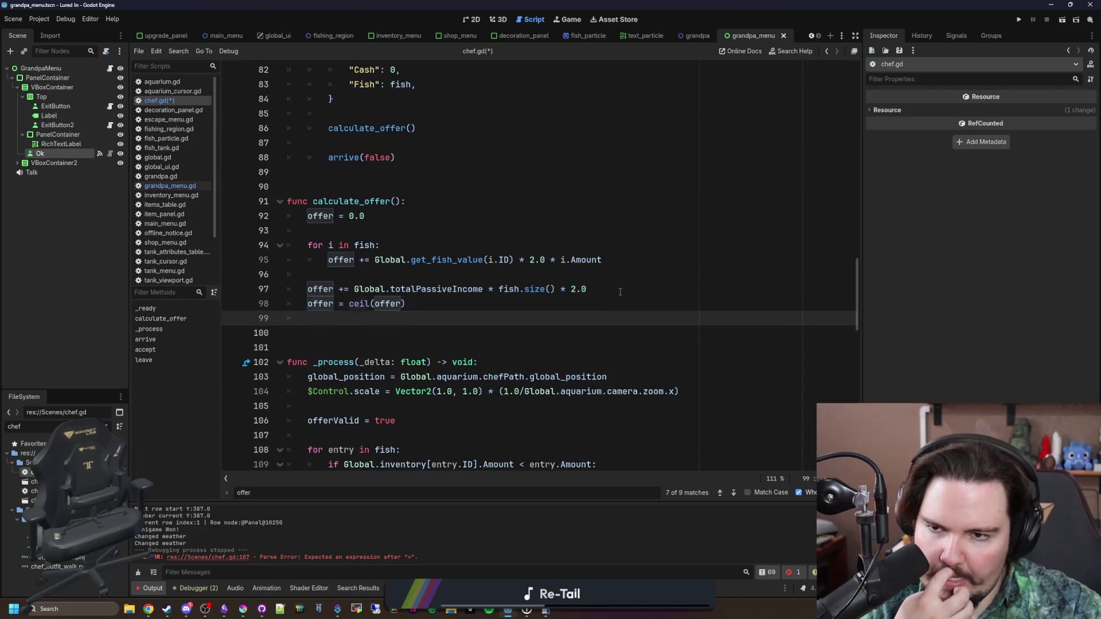
{"action": "key", "text": "Return"}
{"action": "scroll", "coordinate": [421, 370], "scroll_direction": "up", "scroll_amount": 4}
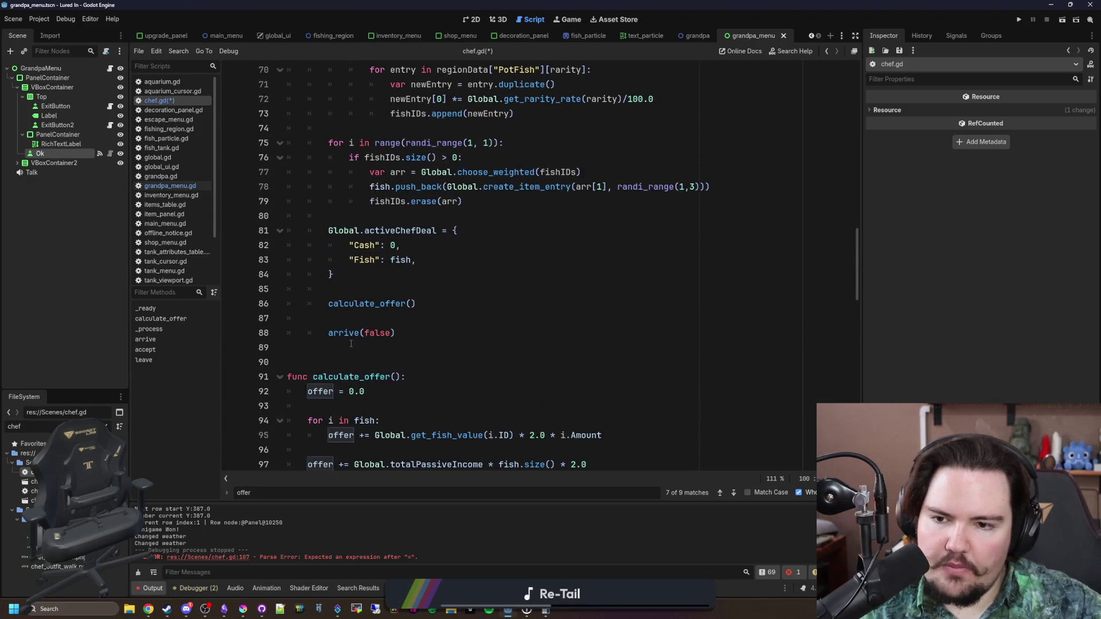
{"action": "scroll", "coordinate": [351, 343], "scroll_direction": "down", "scroll_amount": 3}
Change 'offer = 0.0' into the local declaration 'var newOffer = 0.0'
{"action": "left_click", "coordinate": [309, 260]}
{"action": "type", "text": "var new"}
{"action": "key", "text": "Down"}
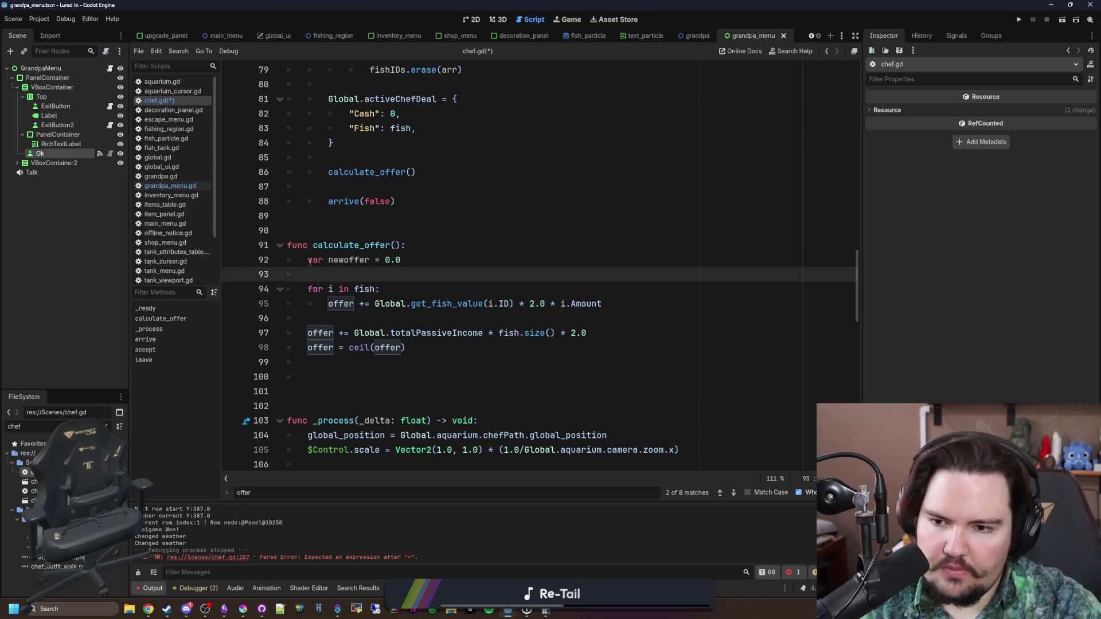
{"action": "left_click", "coordinate": [349, 260]}
{"action": "key", "text": "BackSpace"}
{"action": "type", "text": "O"}
Replace offer with newOffer on lines 95, 97 and 98, including inside ceil()
{"action": "scroll", "coordinate": [363, 242], "scroll_direction": "down", "scroll_amount": 1}
{"action": "double_click", "coordinate": [349, 215]}
{"action": "key", "text": "ctrl+c"}
{"action": "double_click", "coordinate": [341, 260]}
{"action": "key", "text": "ctrl+v"}
{"action": "double_click", "coordinate": [322, 289]}
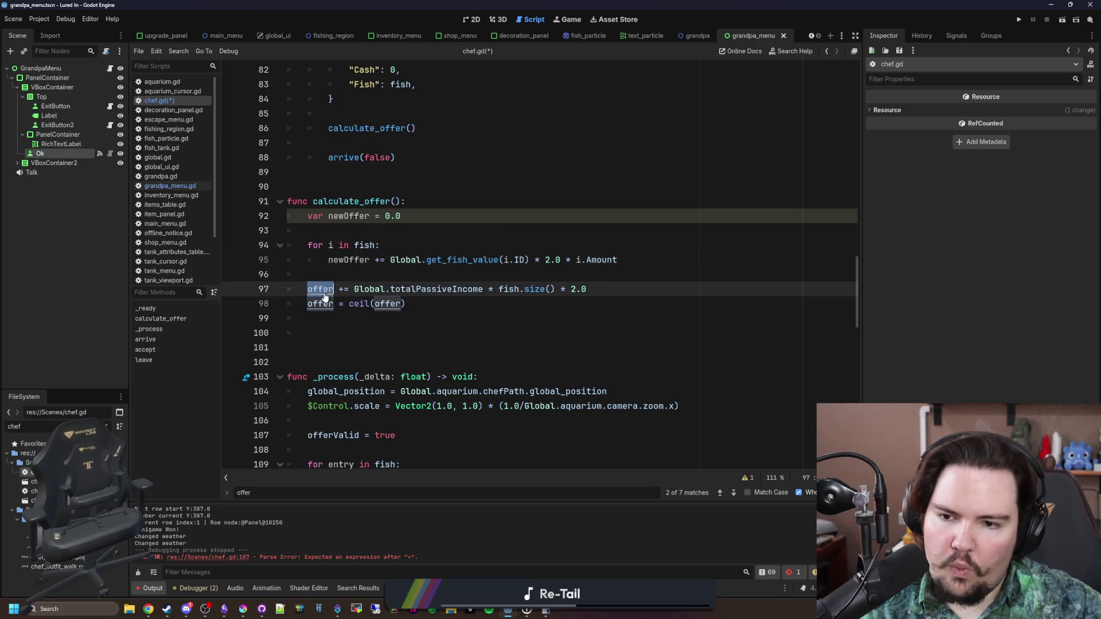
{"action": "key", "text": "ctrl+v"}
{"action": "double_click", "coordinate": [320, 303]}
{"action": "key", "text": "ctrl+v"}
{"action": "double_click", "coordinate": [401, 304]}
{"action": "key", "text": "ctrl+v"}
{"action": "left_click", "coordinate": [454, 310]}
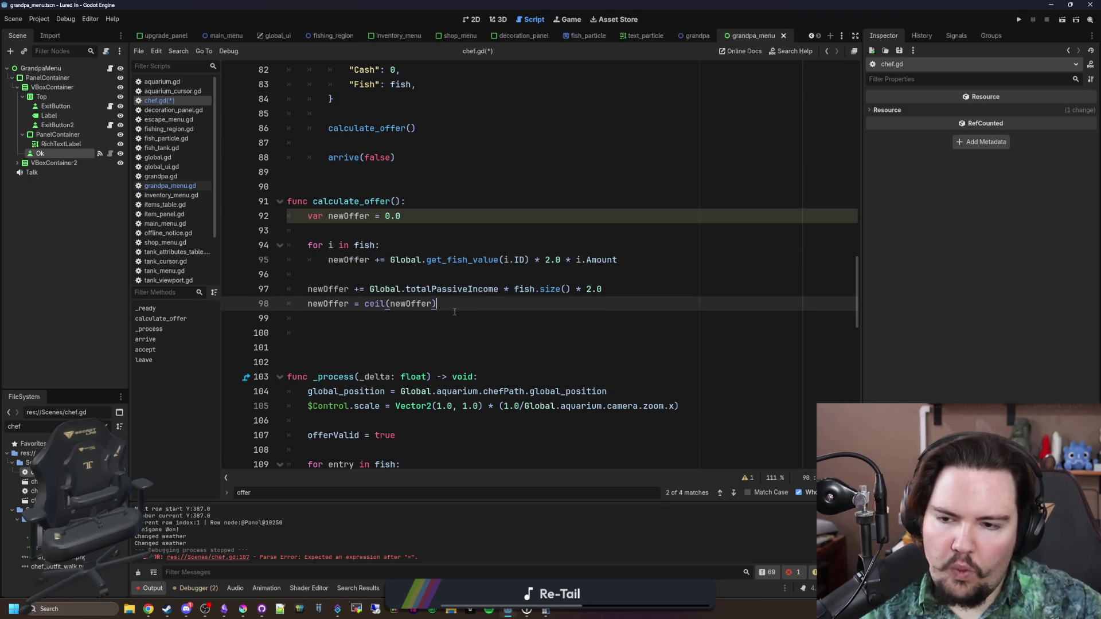
Add an 'if newOffer > offer:' block after the rounding line
{"action": "left_click", "coordinate": [450, 314]}
{"action": "type", "text": "if new"}
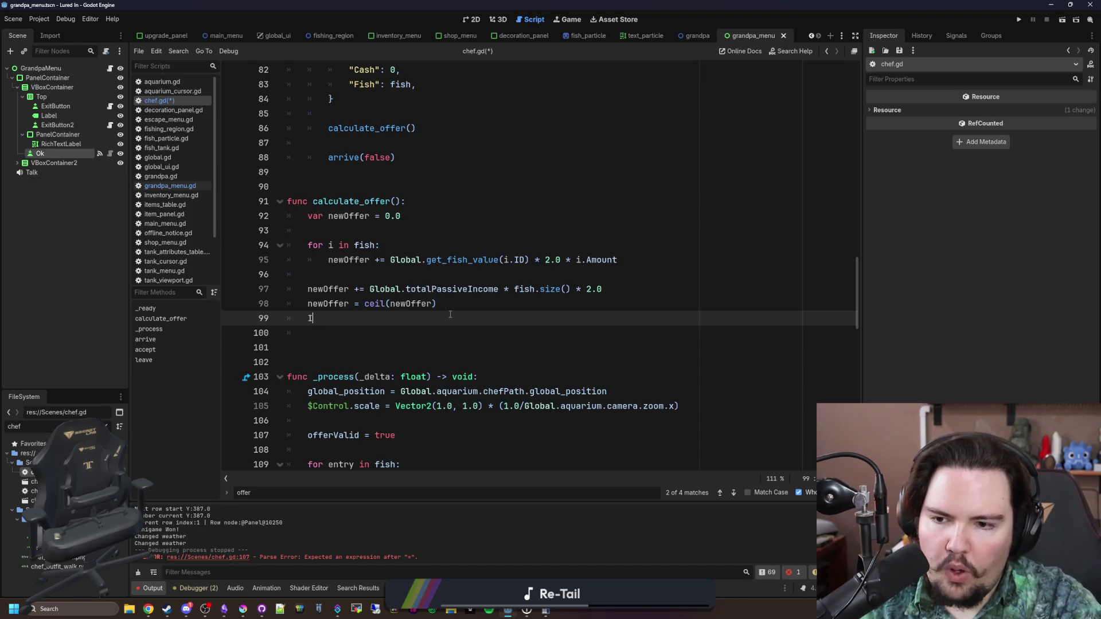
{"action": "type", "text": "Offer > 0."}
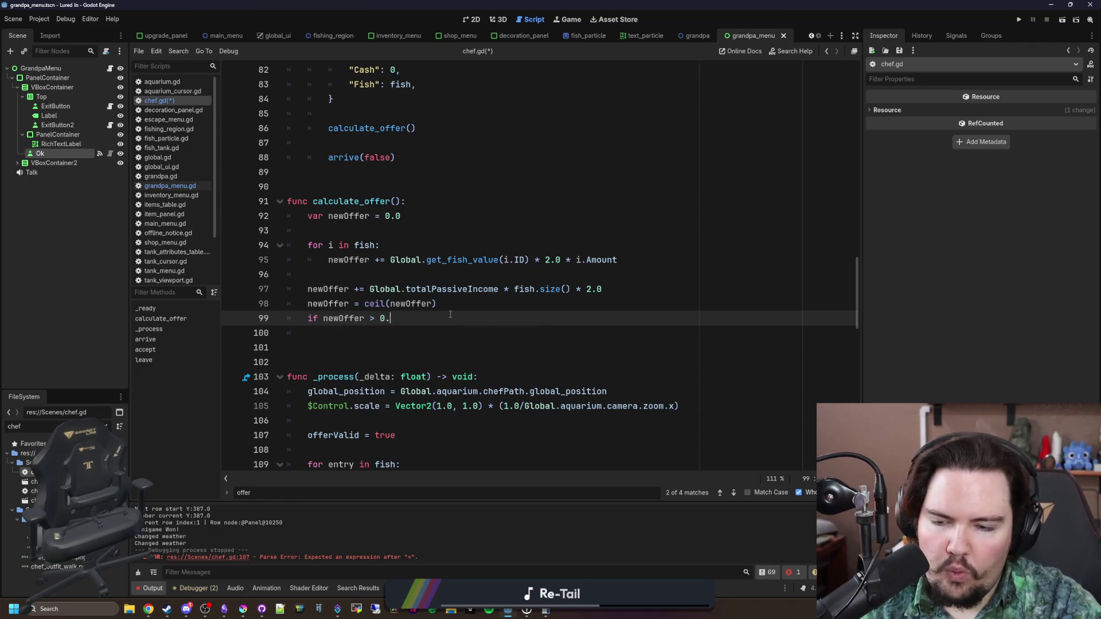
{"action": "key", "text": "BackSpace"}
{"action": "type", "text": "offer:"}
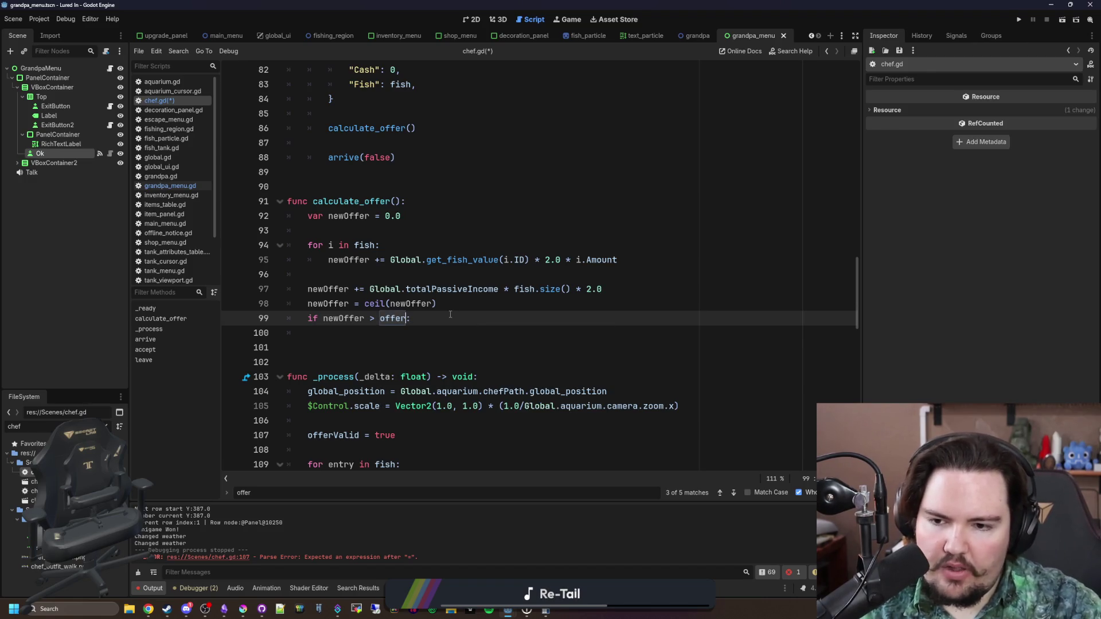
{"action": "key", "text": "Return"}
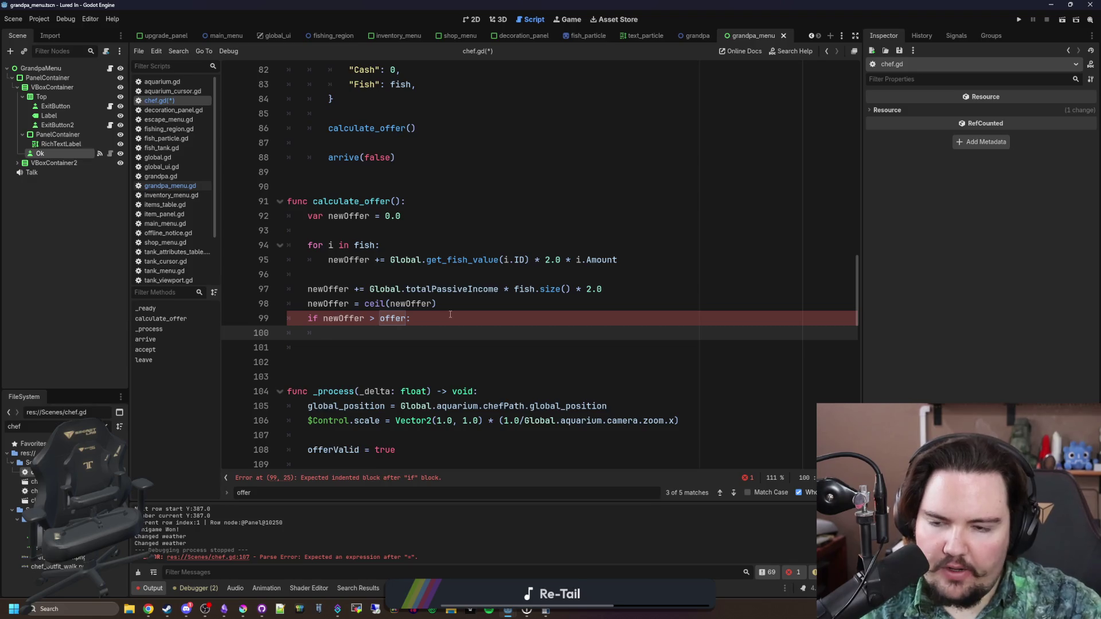
Fill the if block with 'offer = newOffer' and 'activeChefDeal["Cash"] = offer'
{"action": "scroll", "coordinate": [448, 286], "scroll_direction": "up", "scroll_amount": 1}
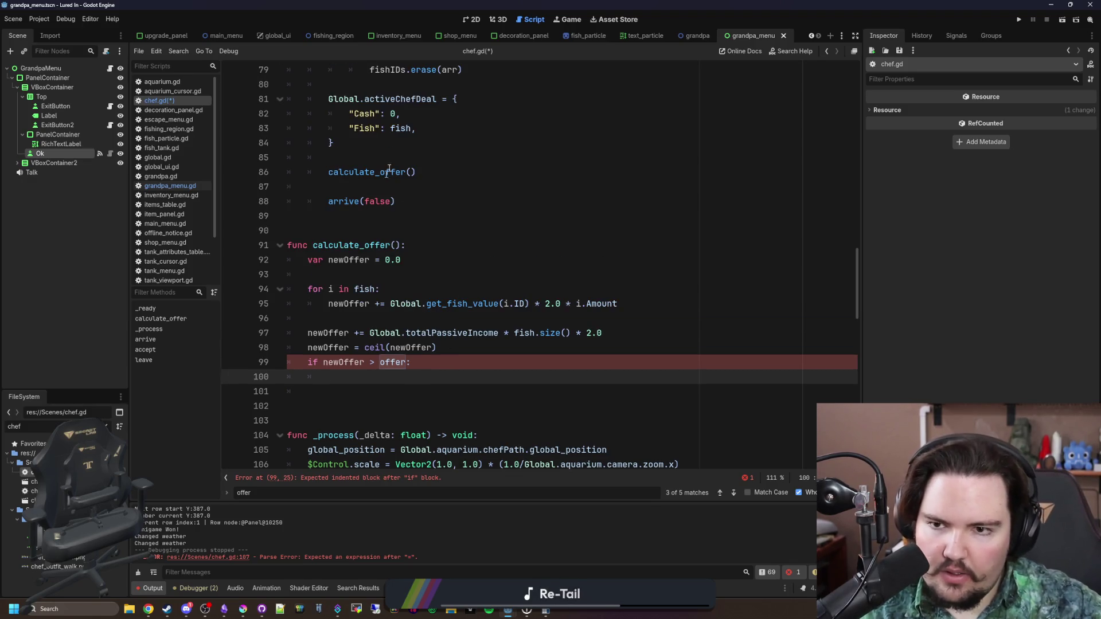
{"action": "double_click", "coordinate": [425, 98]}
{"action": "key", "text": "ctrl+c"}
{"action": "left_click", "coordinate": [367, 375]}
{"action": "key", "text": "ctrl+v"}
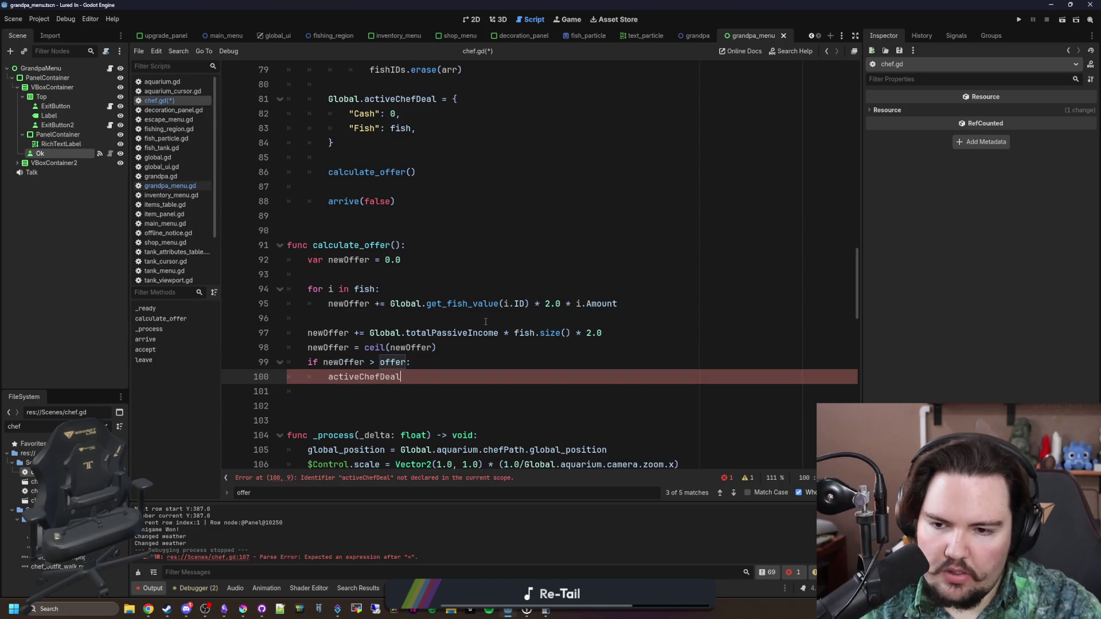
{"action": "type", "text": "[\"Cash\""}
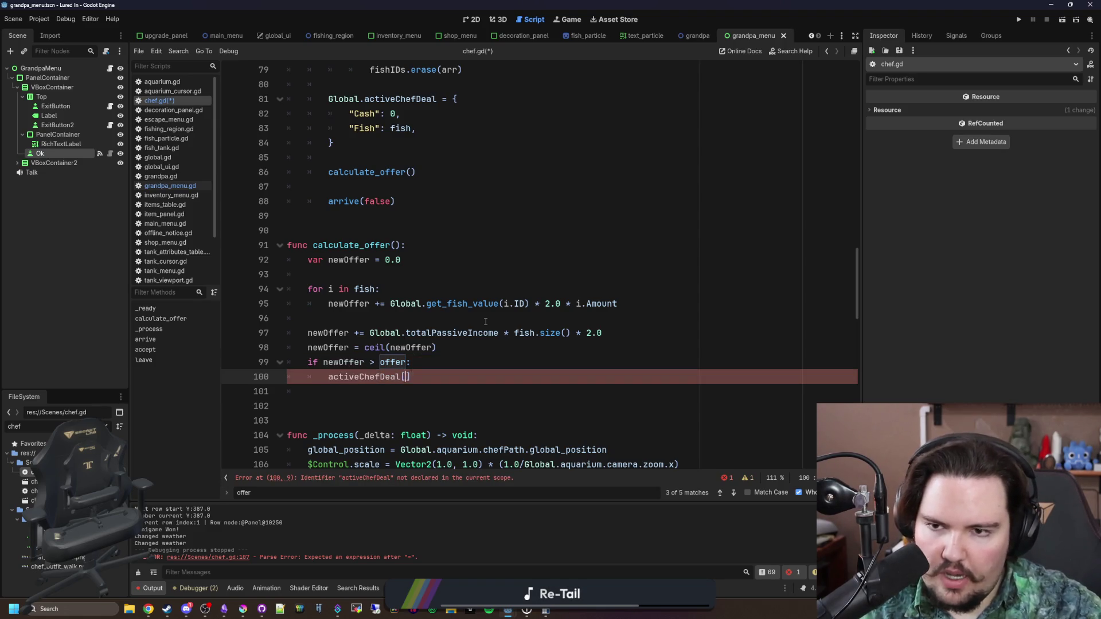
{"action": "type", "text": "] = offer"}
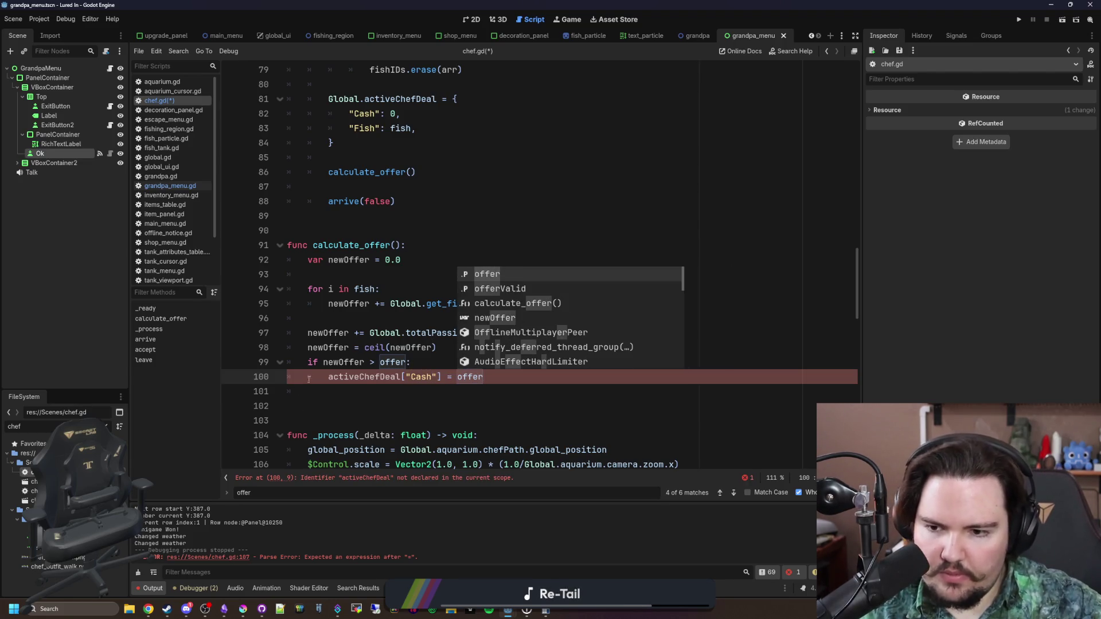
{"action": "double_click", "coordinate": [467, 374]}
{"action": "type", "text": "off"}
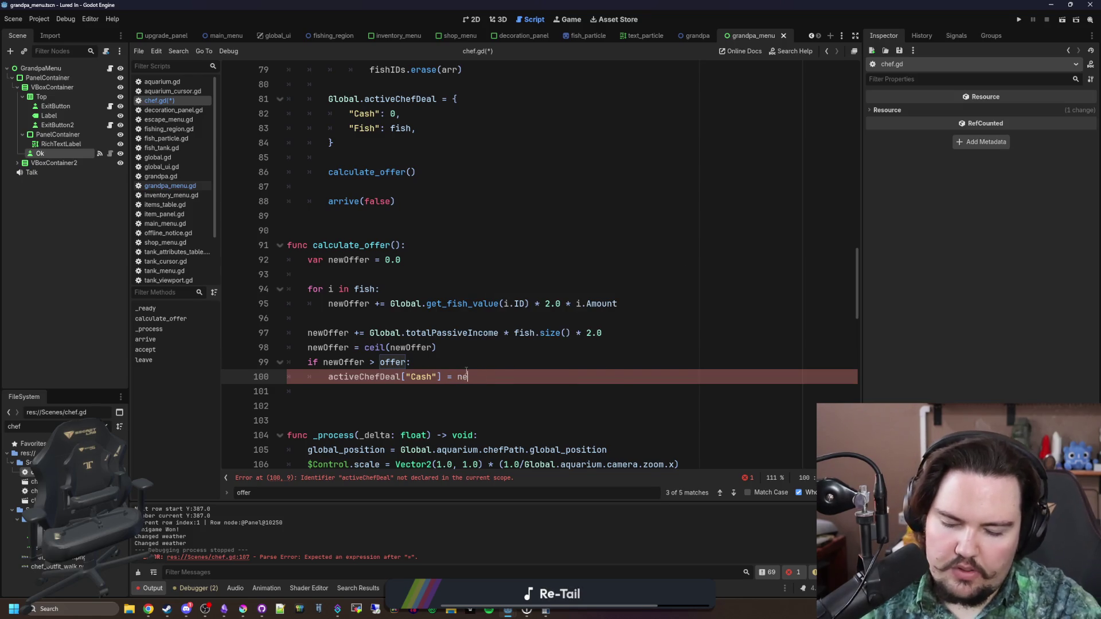
{"action": "key", "text": "Return"}
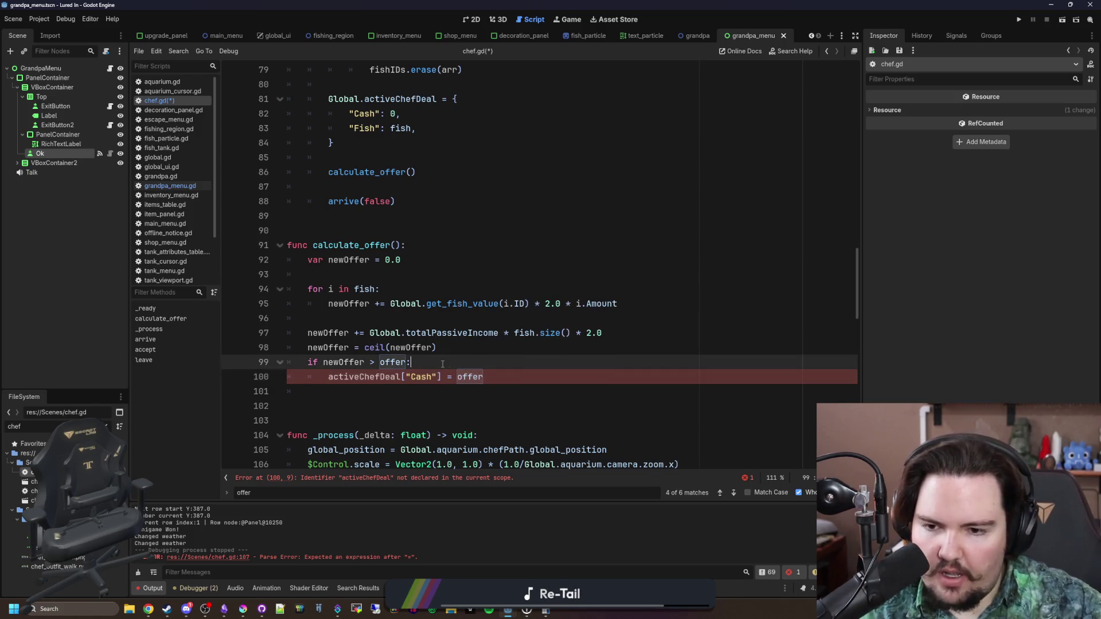
{"action": "key", "text": "ctrl+shift+Return"}
{"action": "type", "text": "offer = newOffer"}
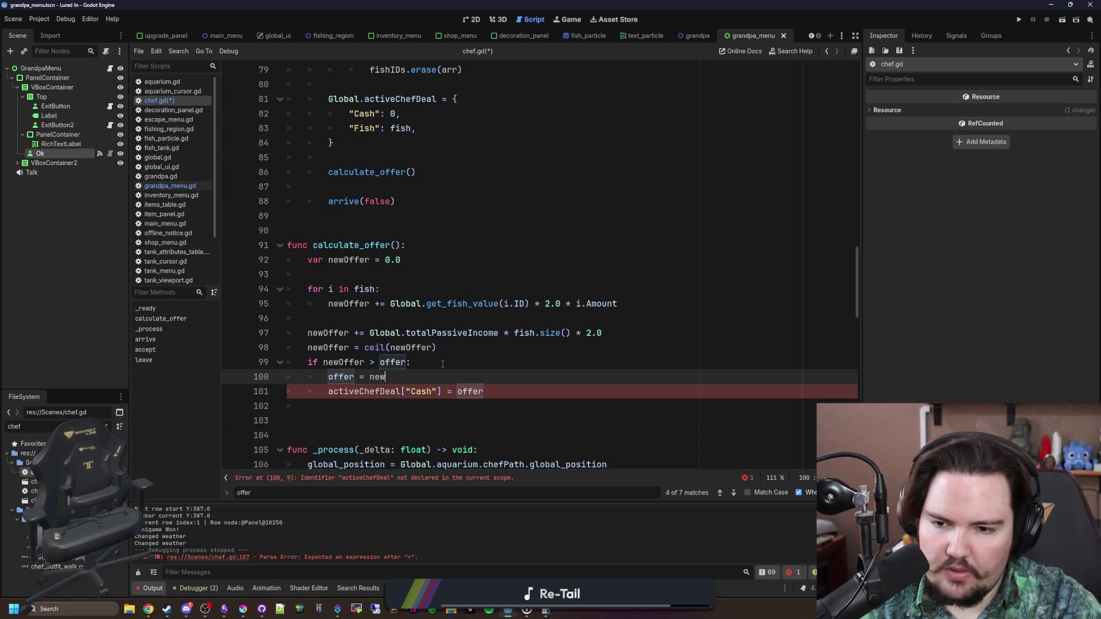
Prefix the Cash assignment with 'Global.', remove the stray blank line, and save
{"action": "left_click", "coordinate": [326, 392]}
{"action": "type", "text": "Global."}
{"action": "left_click", "coordinate": [399, 406]}
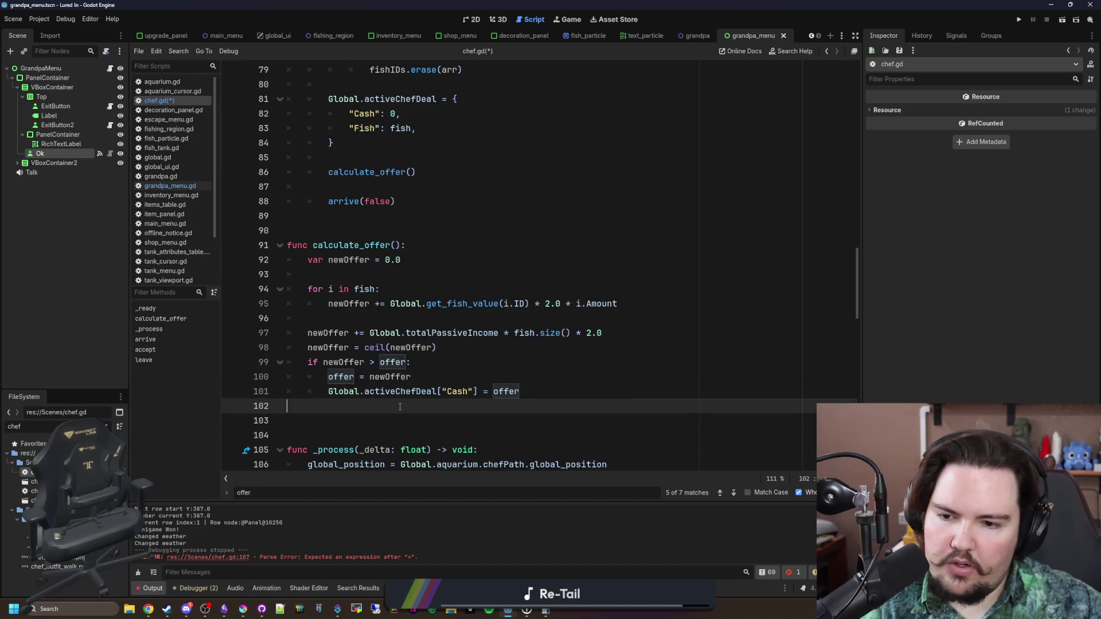
{"action": "key", "text": "BackSpace"}
{"action": "left_click", "coordinate": [403, 304]}
{"action": "key", "text": "ctrl+s"}
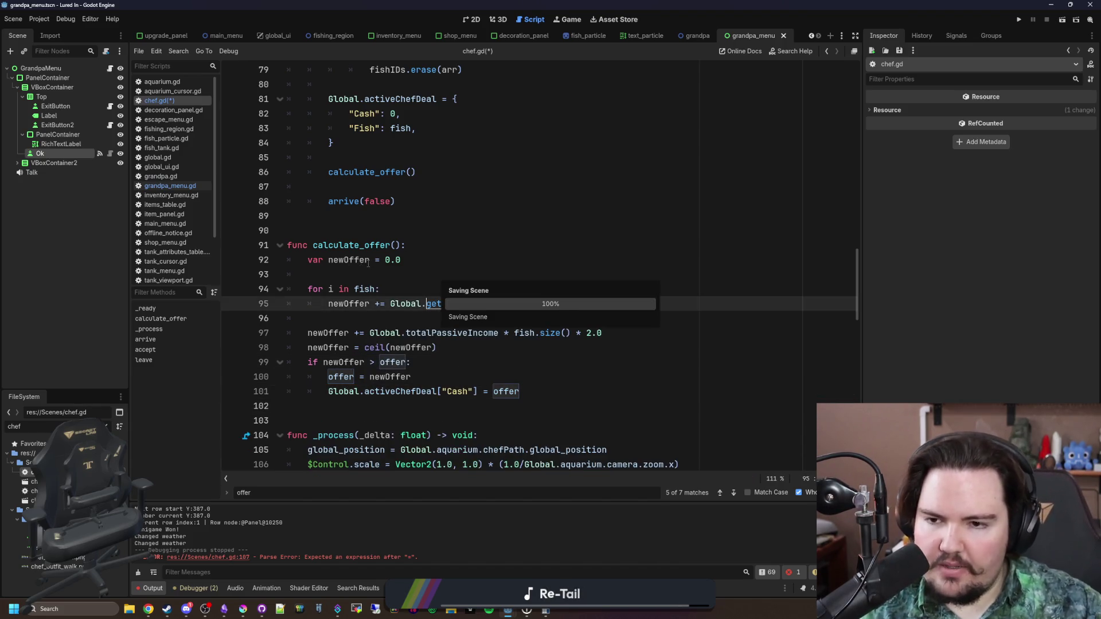
Delete the blank line before arrive(false) in _ready and save chef.gd again
{"action": "scroll", "coordinate": [368, 262], "scroll_direction": "up", "scroll_amount": 2}
{"action": "left_click", "coordinate": [372, 319]}
{"action": "left_click", "coordinate": [381, 276]}
{"action": "key", "text": "BackSpace"}
{"action": "key", "text": "BackSpace"}
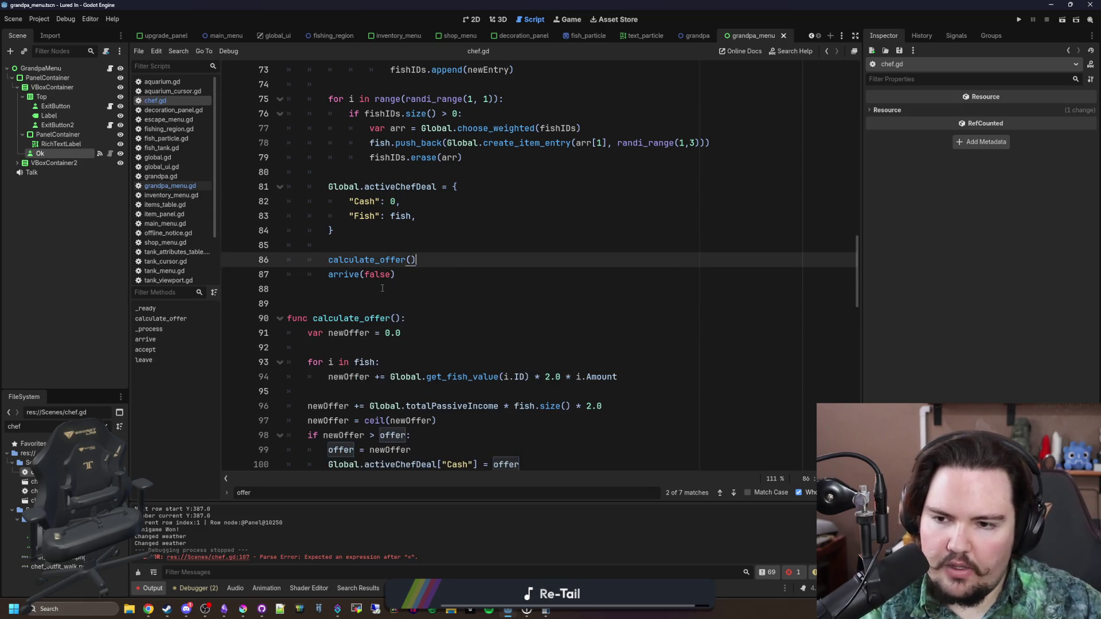
{"action": "left_click", "coordinate": [382, 288]}
{"action": "key", "text": "ctrl+s"}
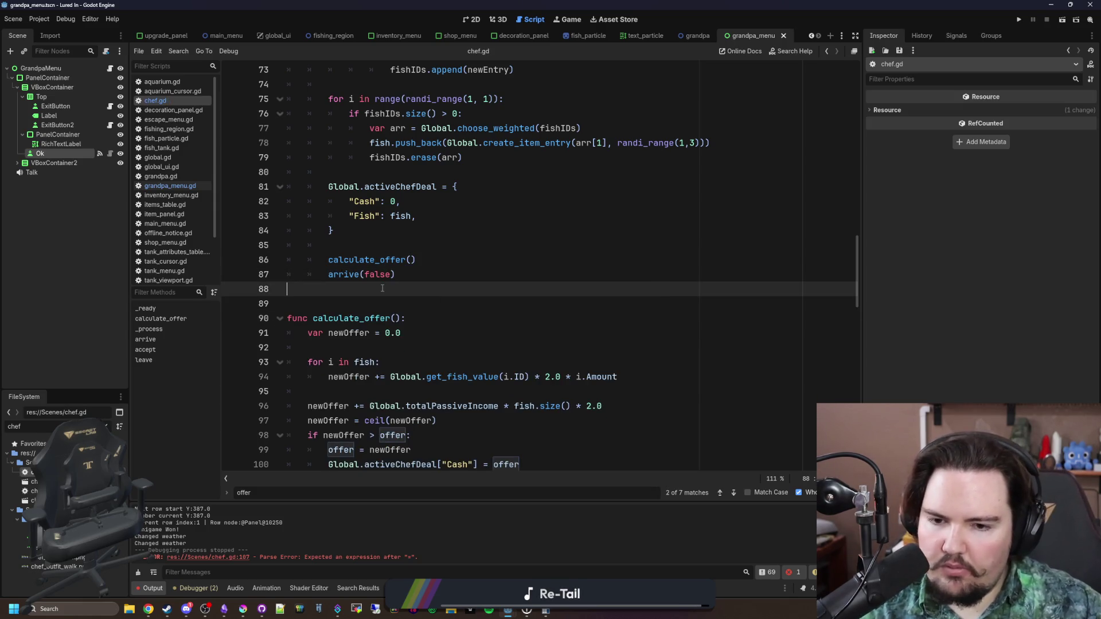
{"action": "scroll", "coordinate": [382, 288], "scroll_direction": "down", "scroll_amount": 3}
{"action": "left_click", "coordinate": [356, 352]}
{"action": "key", "text": "ctrl+s"}
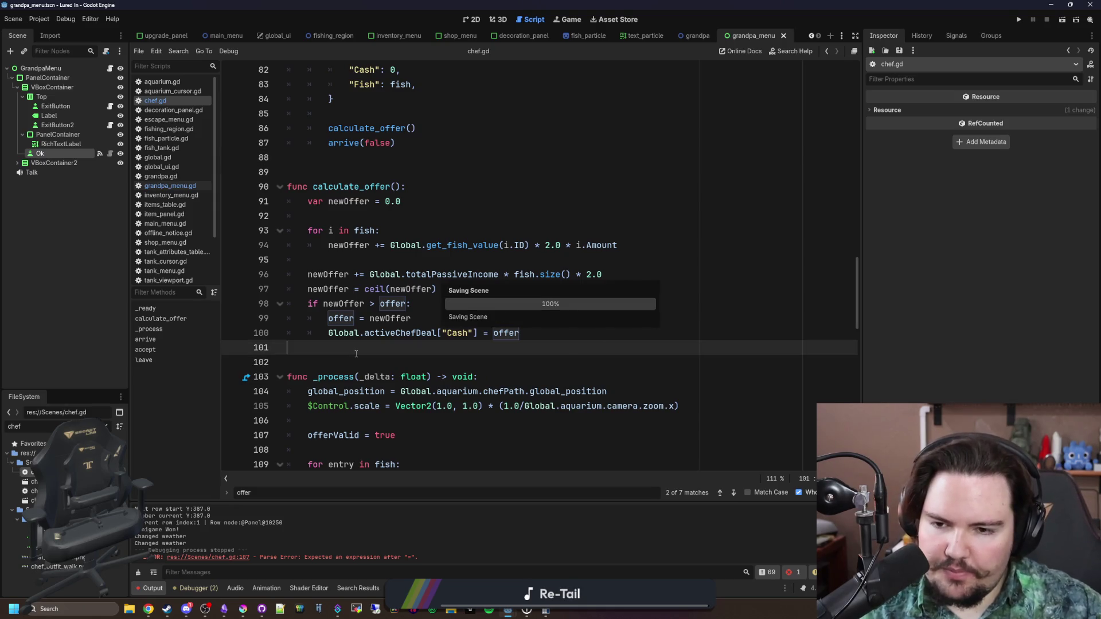
Switch to Obsidian and place the caret after the 'skip his dialogue' entry
{"action": "left_click", "coordinate": [229, 611]}
{"action": "scroll", "coordinate": [549, 442], "scroll_direction": "down", "scroll_amount": 1}
{"action": "left_click", "coordinate": [709, 433]}
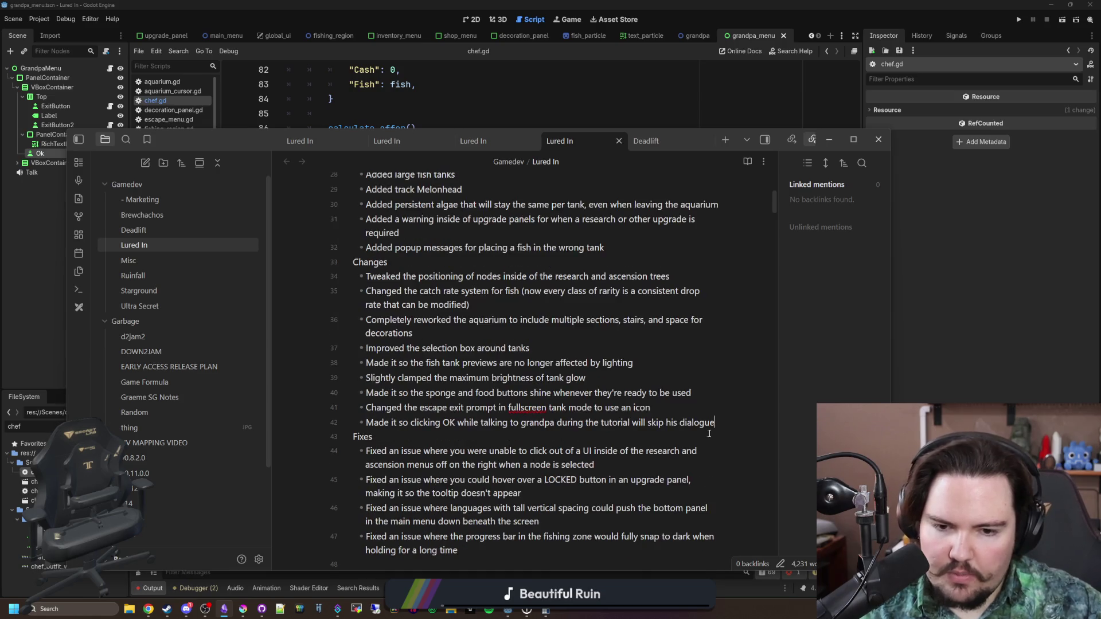
Add two Changes bullets: chef requests 1–3 fish instead of 1–5; offer rises with passive income
{"action": "key", "text": "Return"}
{"action": "type", "text": "Made it so the chef "}
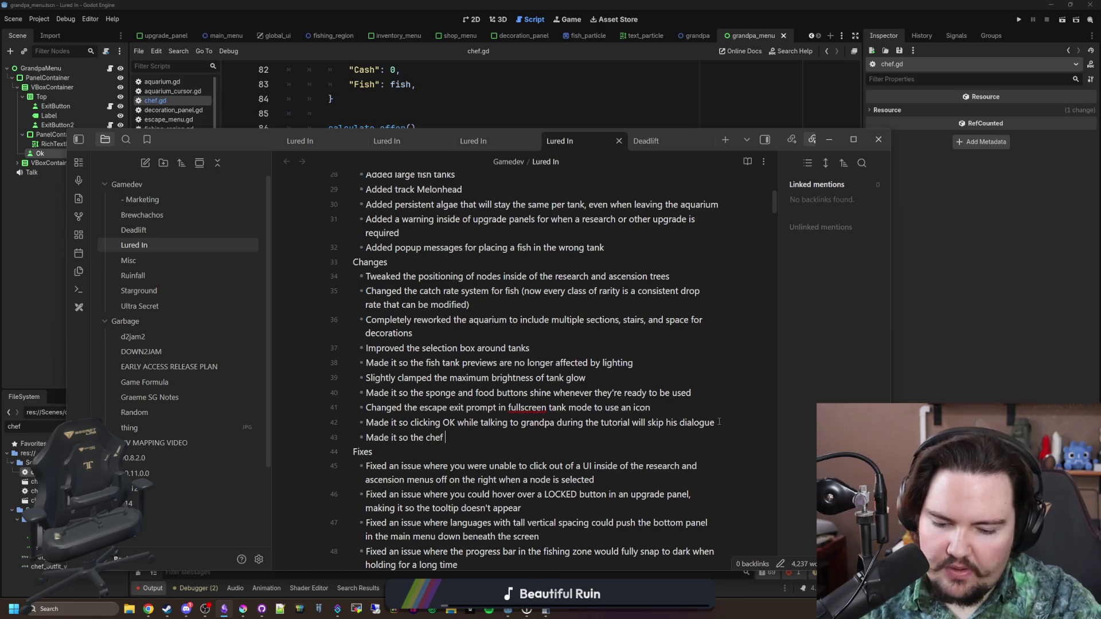
{"action": "type", "text": "only requests betw"}
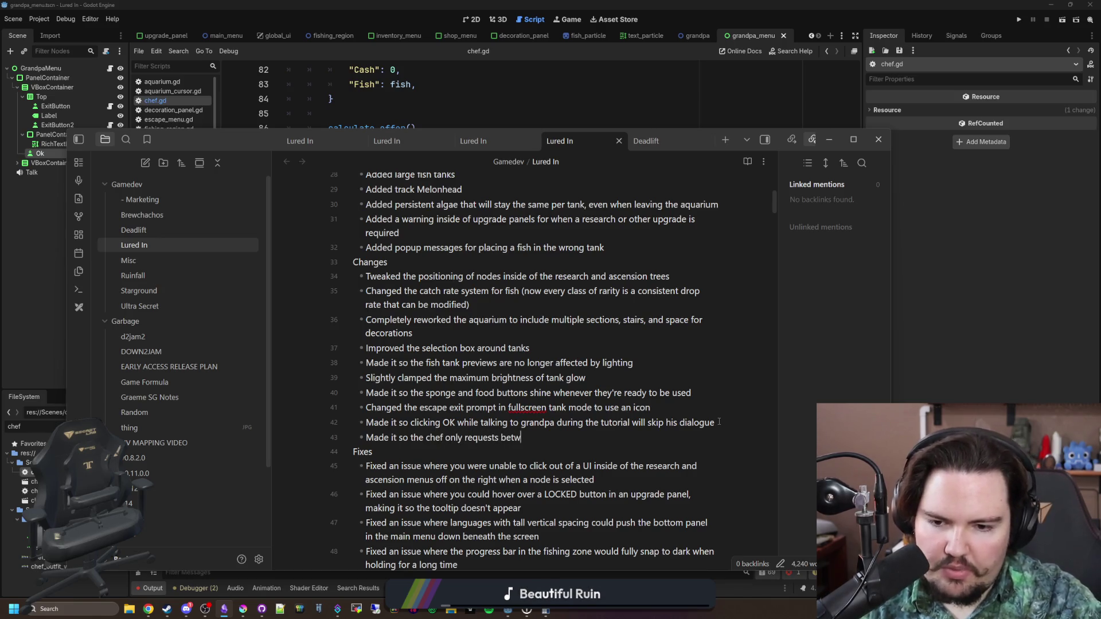
{"action": "type", "text": "een 1 and 3 fish "}
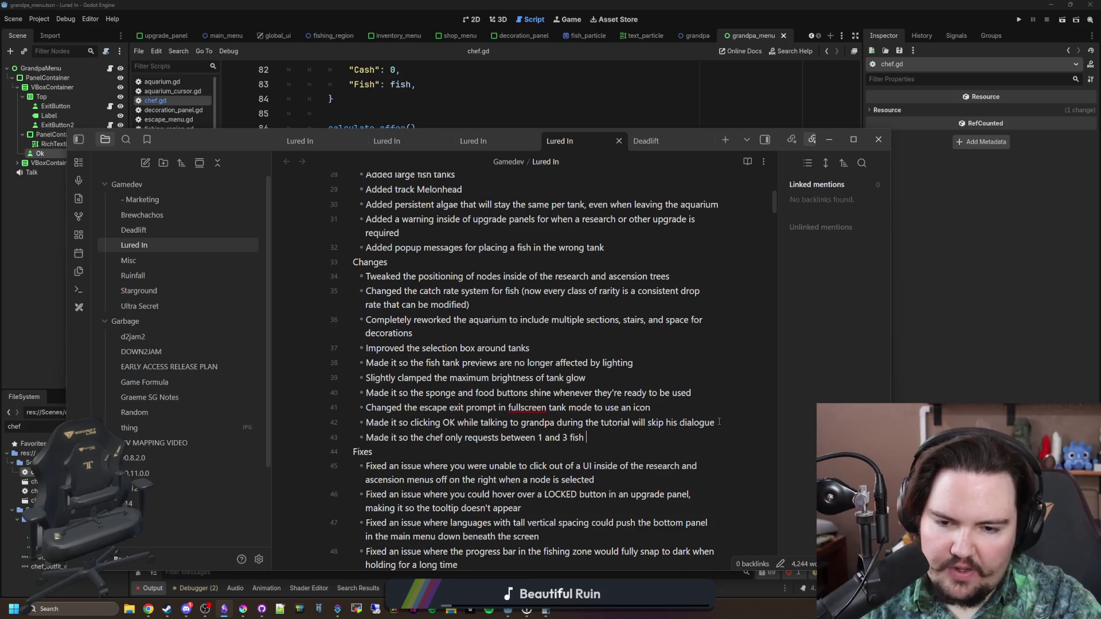
{"action": "type", "text": "instead of 1 and 5"}
{"action": "key", "text": "Return"}
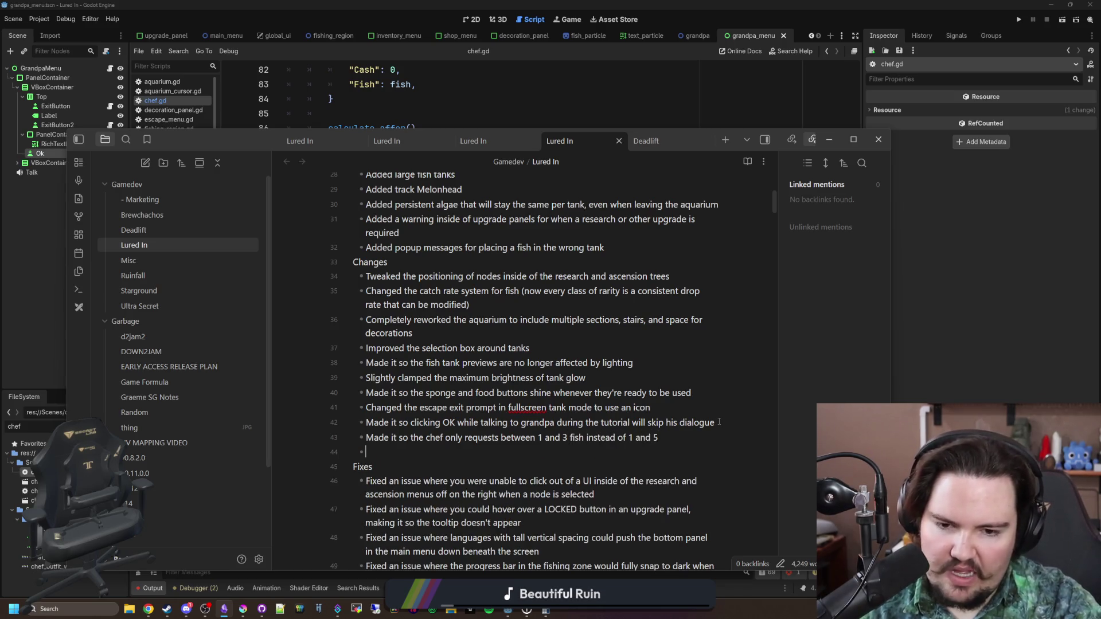
{"action": "type", "text": "Made it so "}
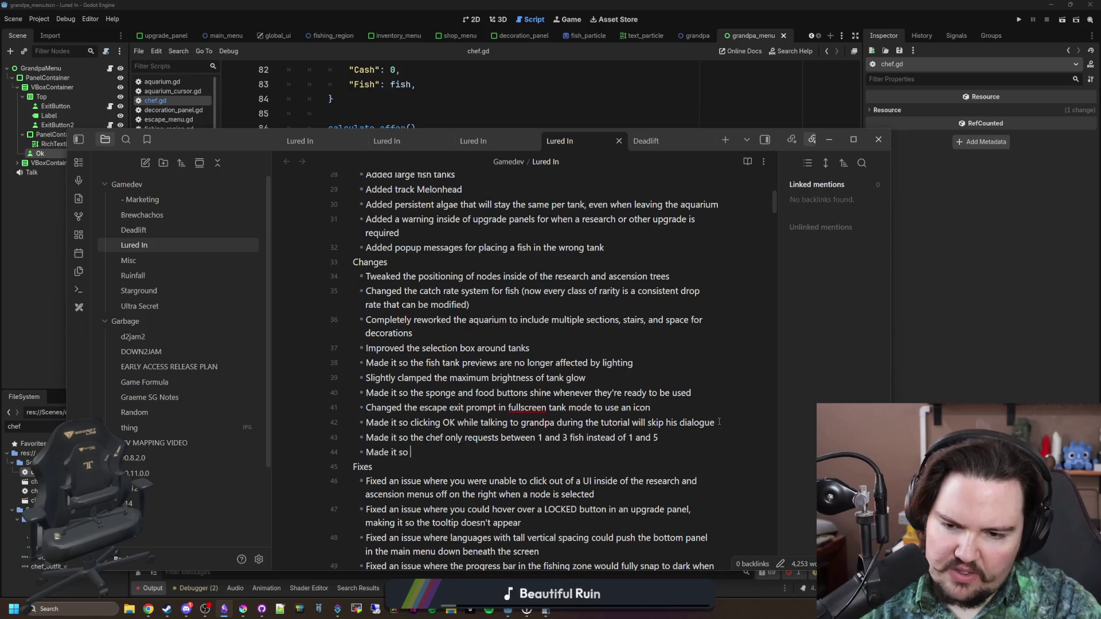
{"action": "type", "text": "the chef will now upda"}
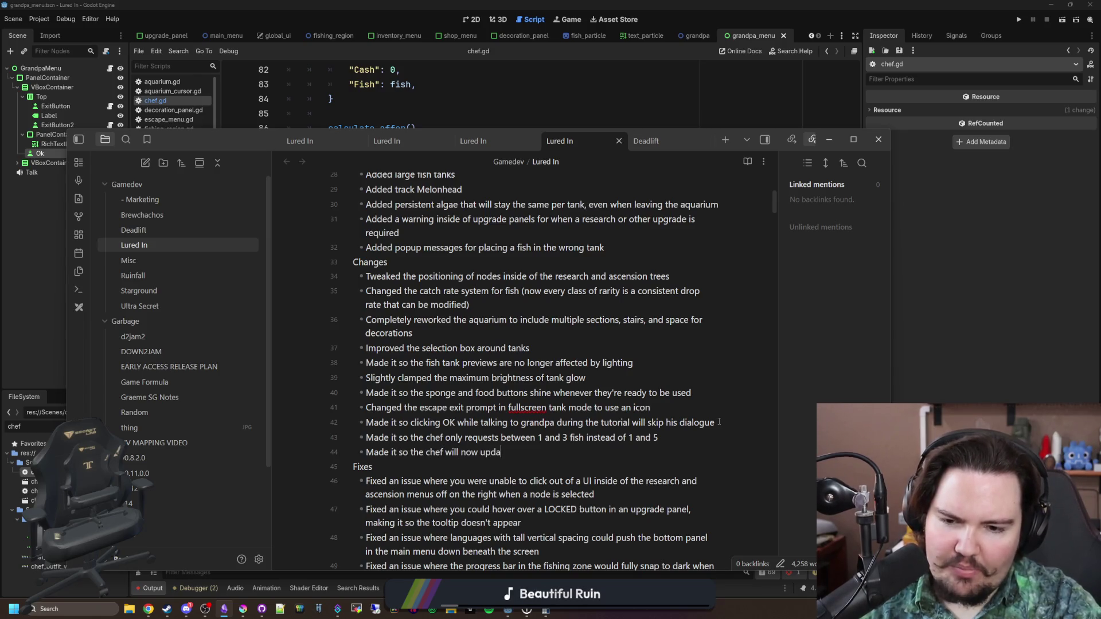
{"action": "type", "text": "te his offer conti"}
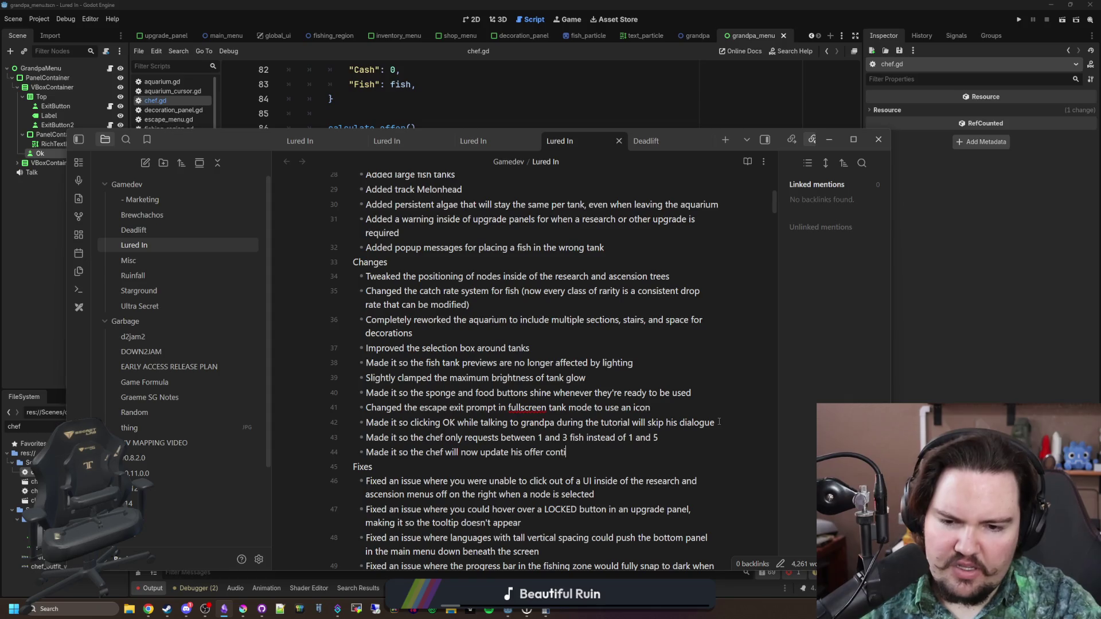
{"action": "type", "text": "nually as "}
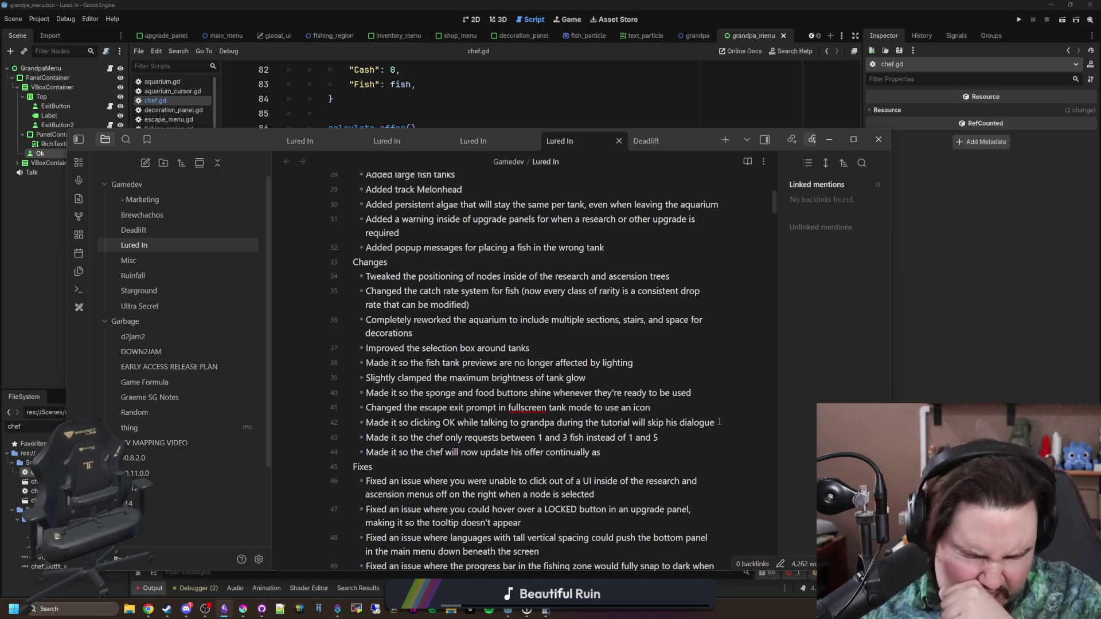
{"action": "type", "text": "your passive inc"}
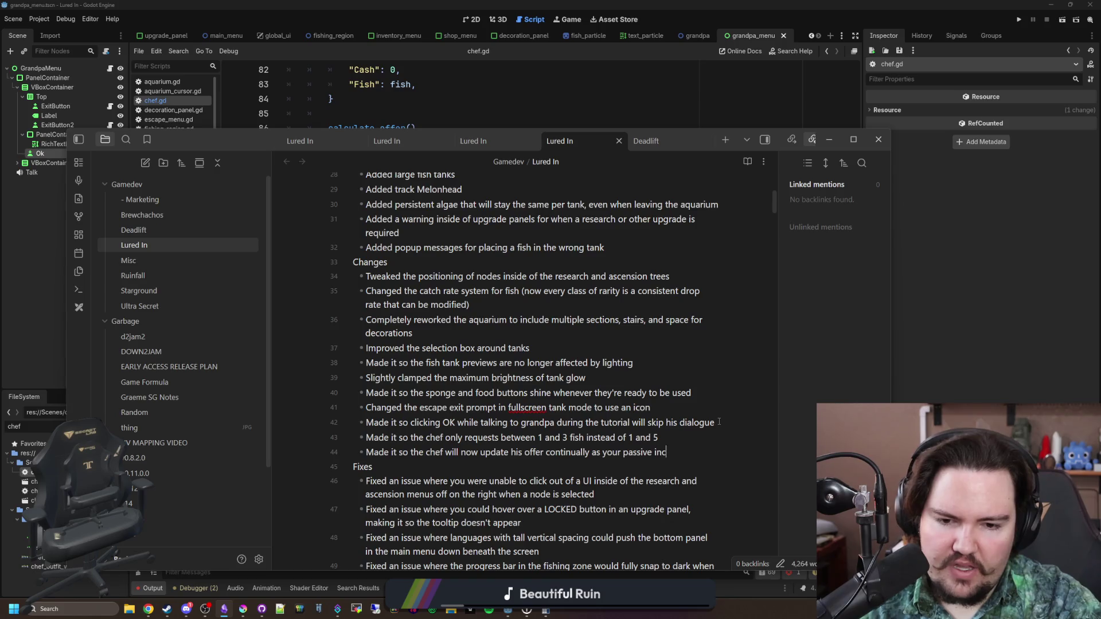
{"action": "type", "text": "ome increases"}
{"action": "key", "text": "alt+Tab"}
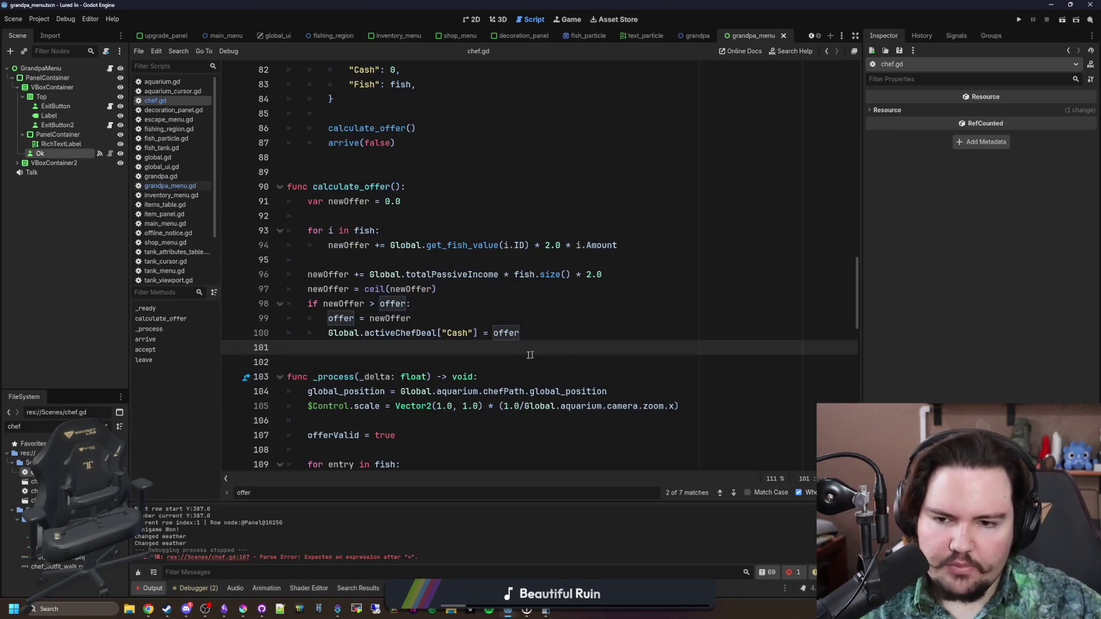
Jump to activeChefDeal's definition in global.gd, then return to chef.gd
{"action": "left_click", "coordinate": [427, 334], "text": "ctrl"}
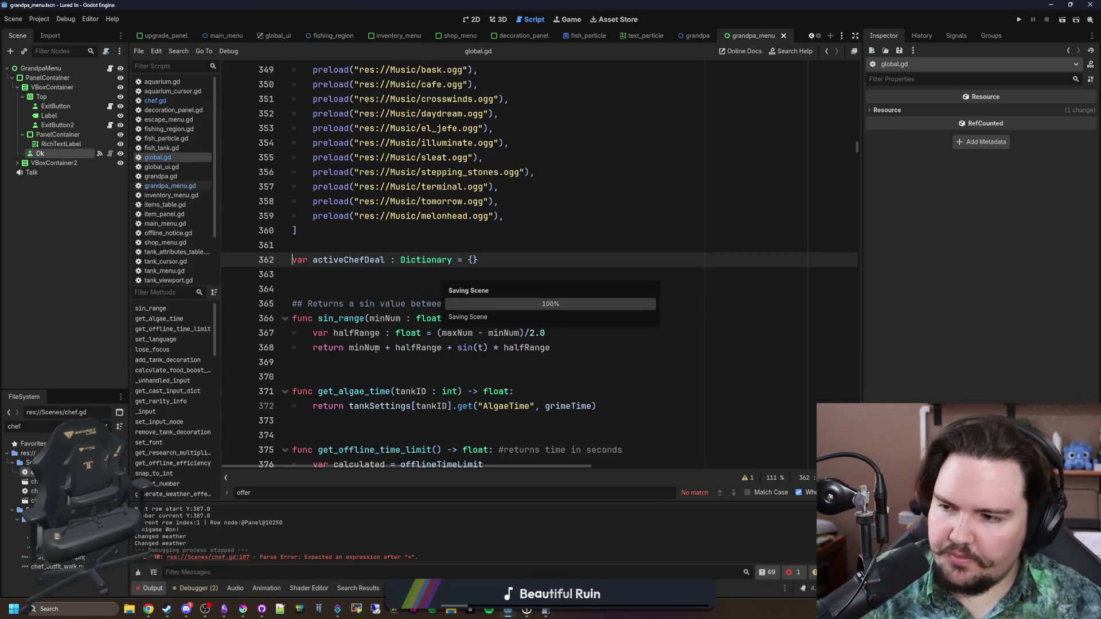
{"action": "left_click", "coordinate": [378, 348]}
{"action": "scroll", "coordinate": [379, 347], "scroll_direction": "down", "scroll_amount": 2}
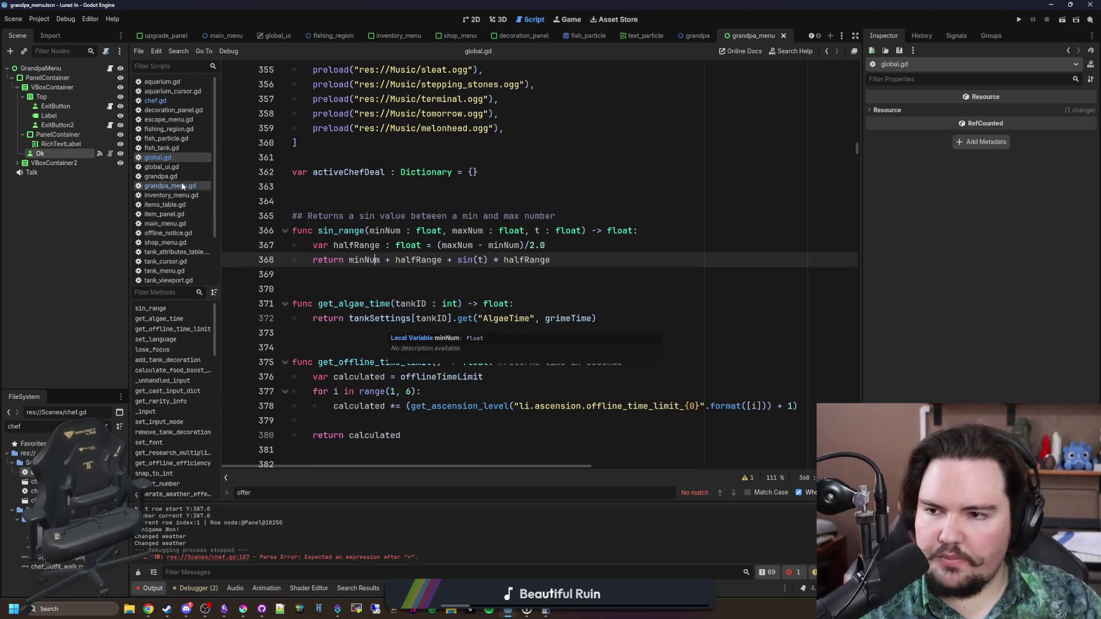
{"action": "left_click", "coordinate": [177, 102]}
{"action": "left_click", "coordinate": [356, 347]}
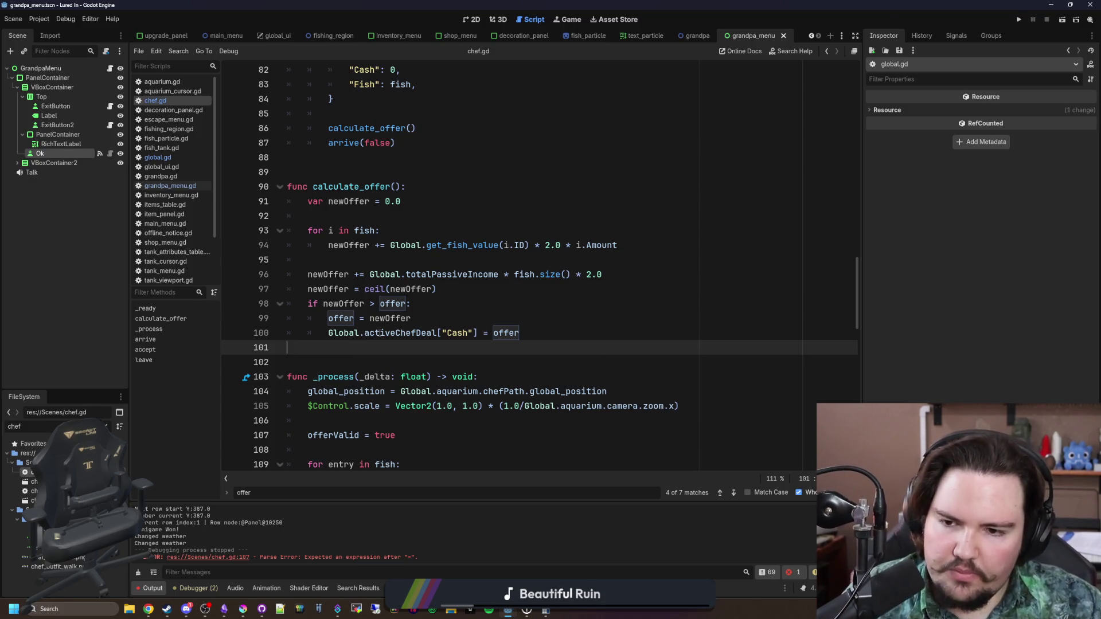
{"action": "left_click", "coordinate": [461, 303]}
Open a new line after arrive(false) and begin typing 'Global.passive'
{"action": "scroll", "coordinate": [463, 297], "scroll_direction": "up", "scroll_amount": 7}
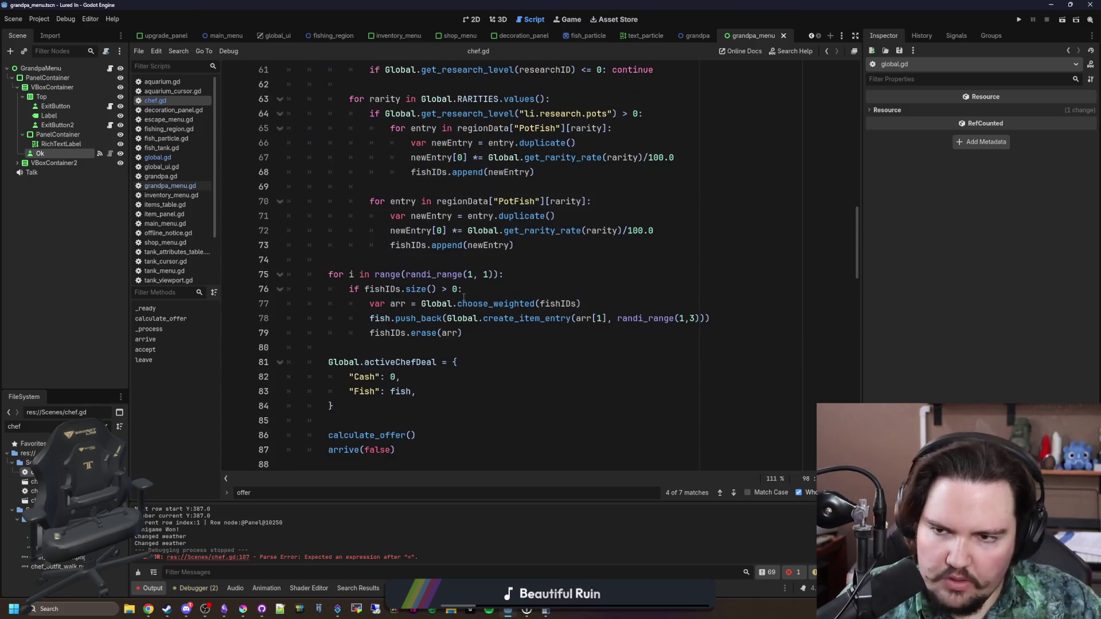
{"action": "scroll", "coordinate": [463, 297], "scroll_direction": "up", "scroll_amount": 10}
{"action": "scroll", "coordinate": [463, 297], "scroll_direction": "down", "scroll_amount": 5}
{"action": "scroll", "coordinate": [463, 296], "scroll_direction": "down", "scroll_amount": 9}
{"action": "left_click", "coordinate": [420, 269]}
{"action": "key", "text": "Return"}
{"action": "key", "text": "Return"}
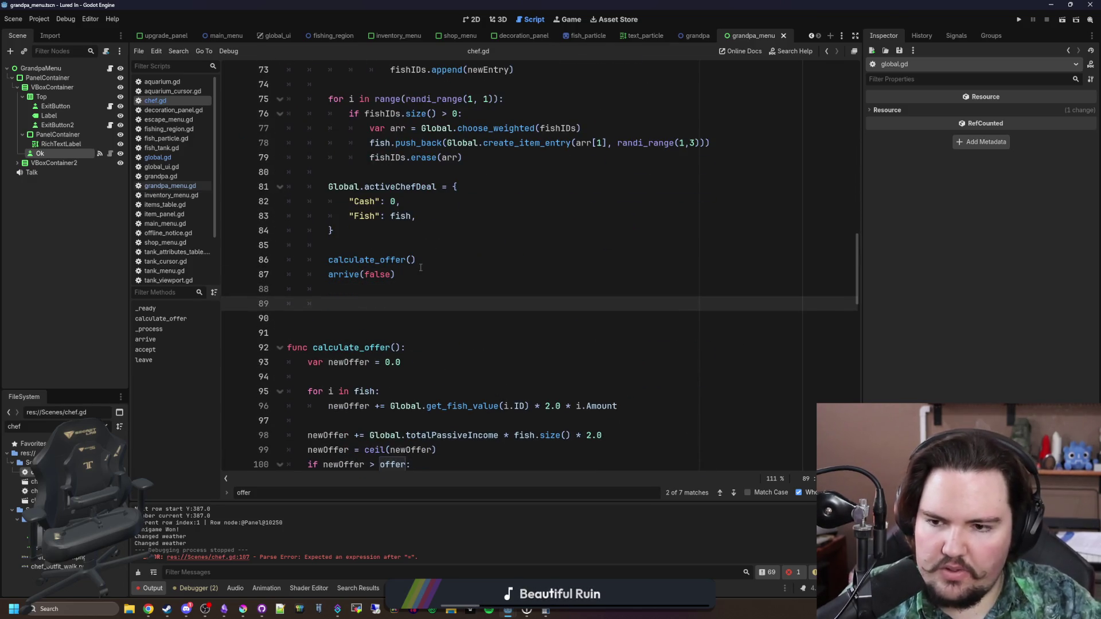
{"action": "scroll", "coordinate": [420, 268], "scroll_direction": "up", "scroll_amount": 13}
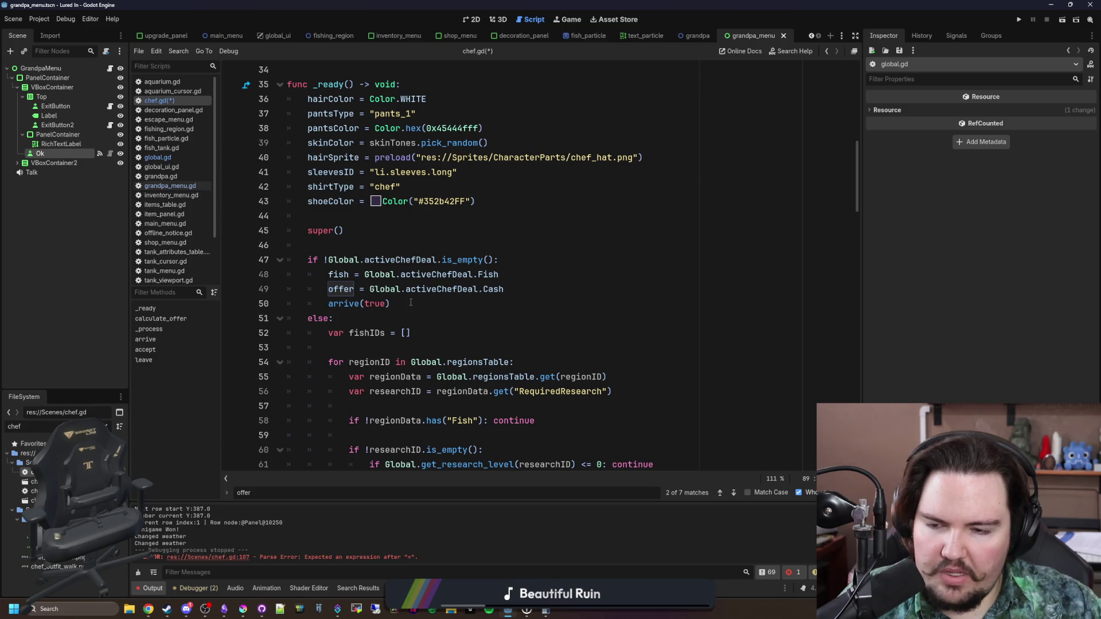
{"action": "scroll", "coordinate": [410, 302], "scroll_direction": "down", "scroll_amount": 11}
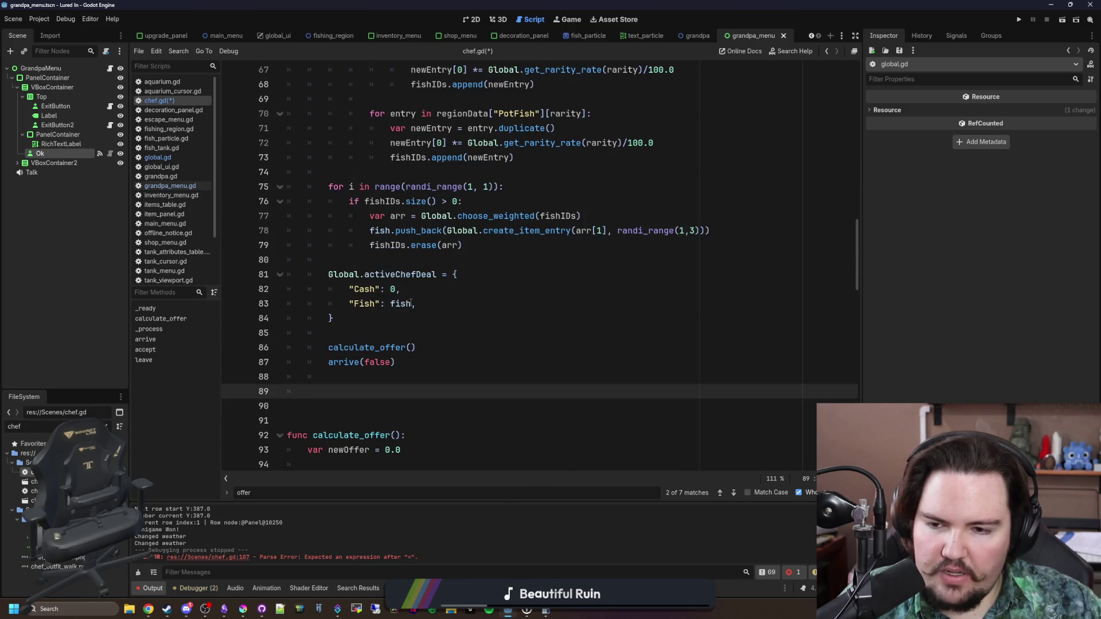
{"action": "scroll", "coordinate": [410, 302], "scroll_direction": "down", "scroll_amount": 1}
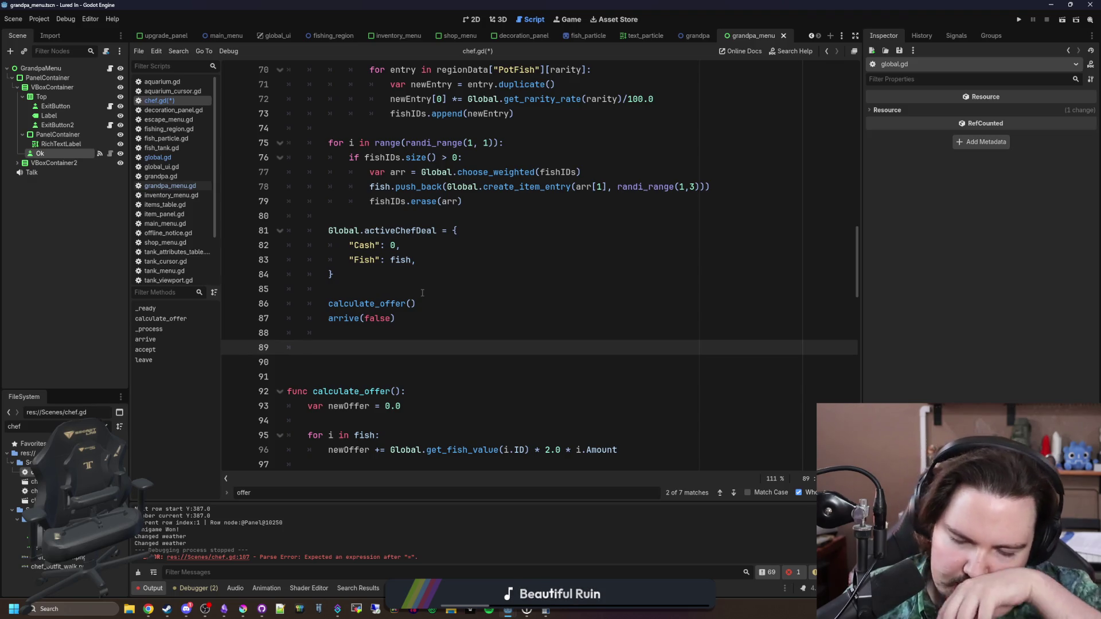
{"action": "type", "text": "Gl"}
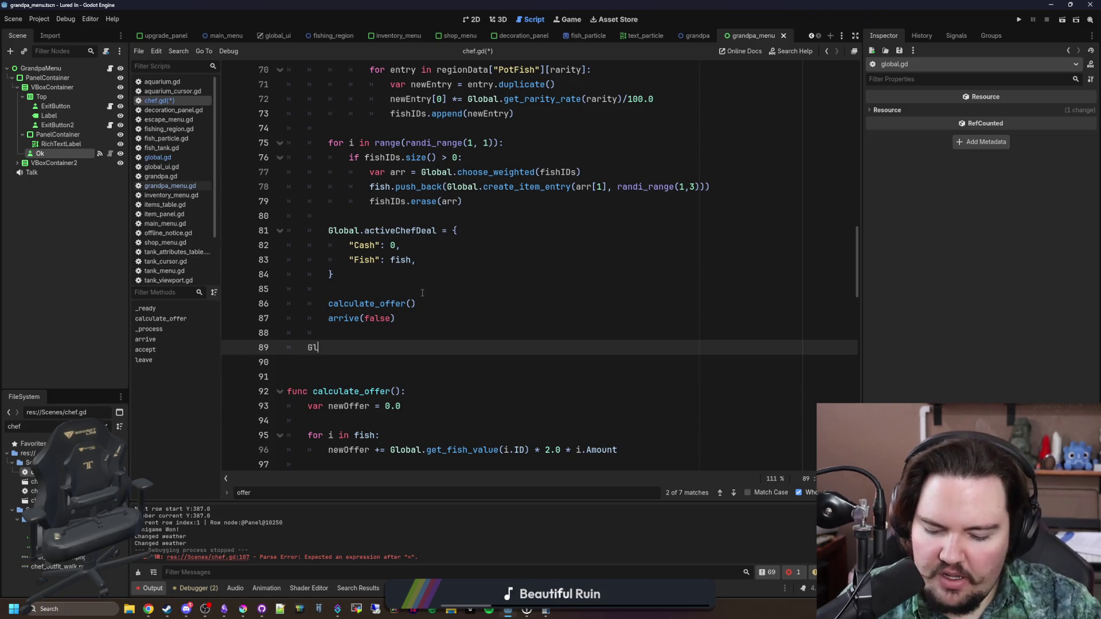
{"action": "type", "text": "obal.passive"}
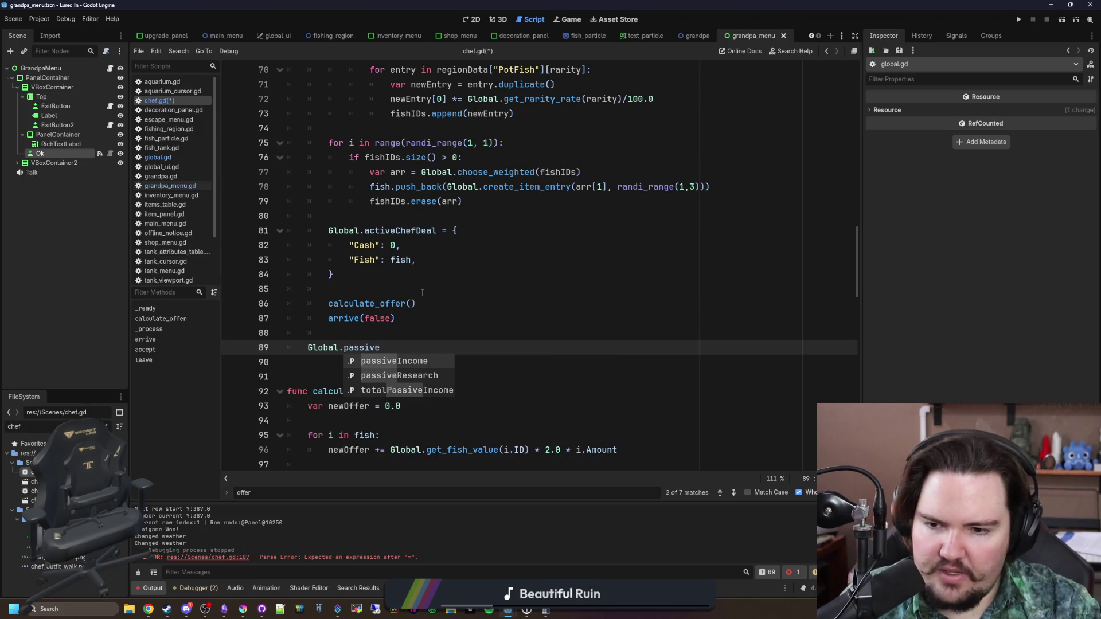
Write Global.shop_stats_changed.connect(calculate_offer) on line 89 of chef.gd's _ready function
{"action": "key", "text": "BackSpace"}
{"action": "key", "text": "BackSpace"}
{"action": "key", "text": "BackSpace"}
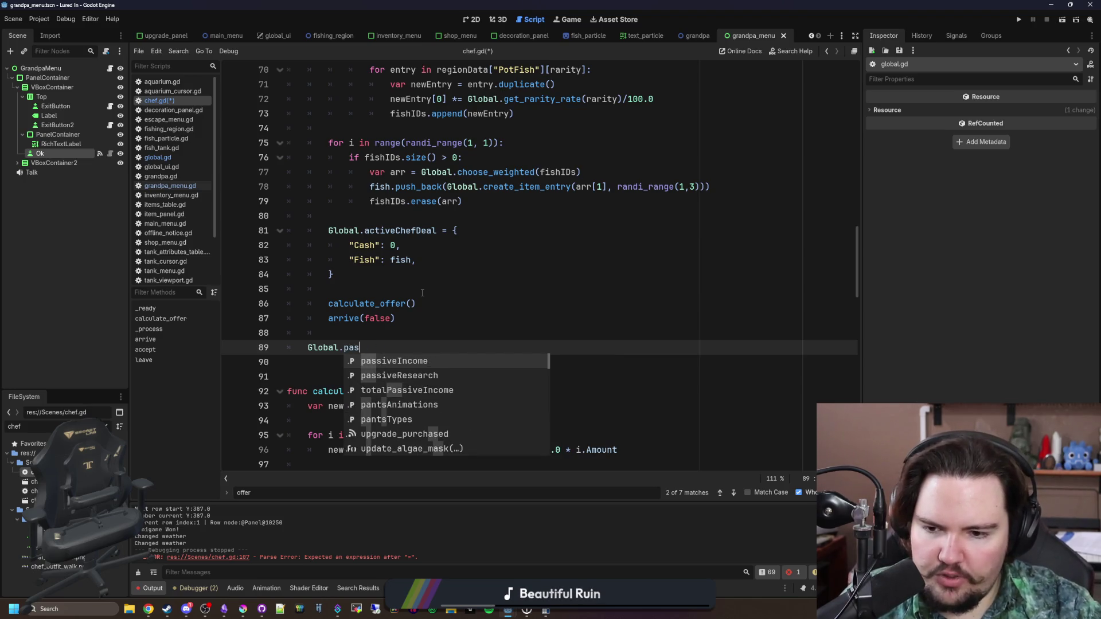
{"action": "key", "text": "BackSpace"}
{"action": "key", "text": "BackSpace"}
{"action": "key", "text": "BackSpace"}
{"action": "type", "text": "shop"}
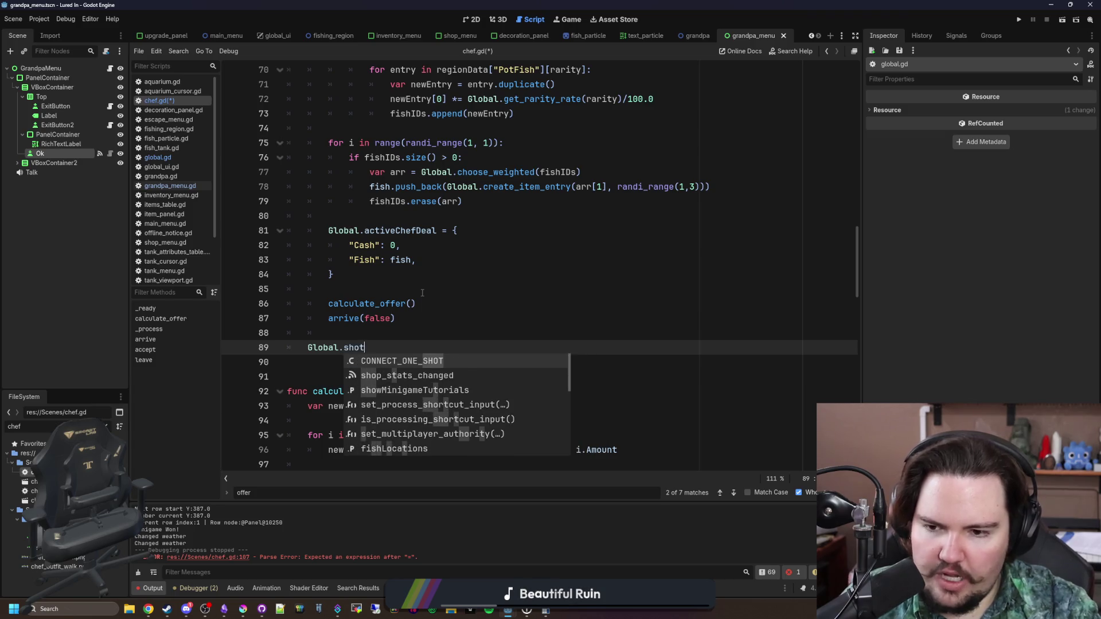
{"action": "key", "text": "Return"}
{"action": "type", "text": ".con"}
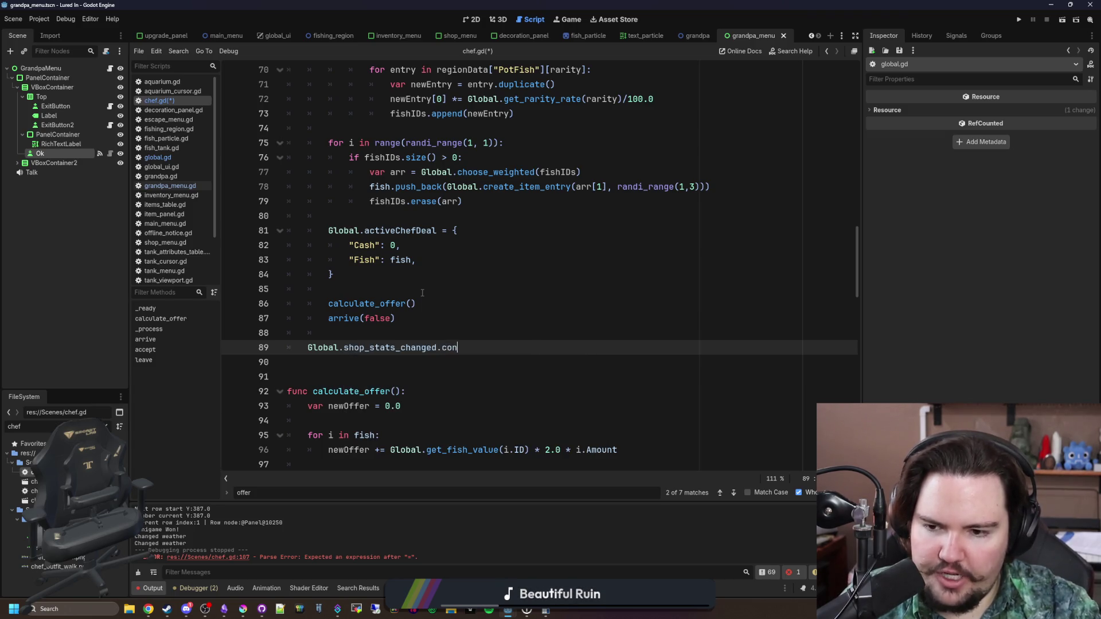
{"action": "type", "text": "nect(clact(ca"}
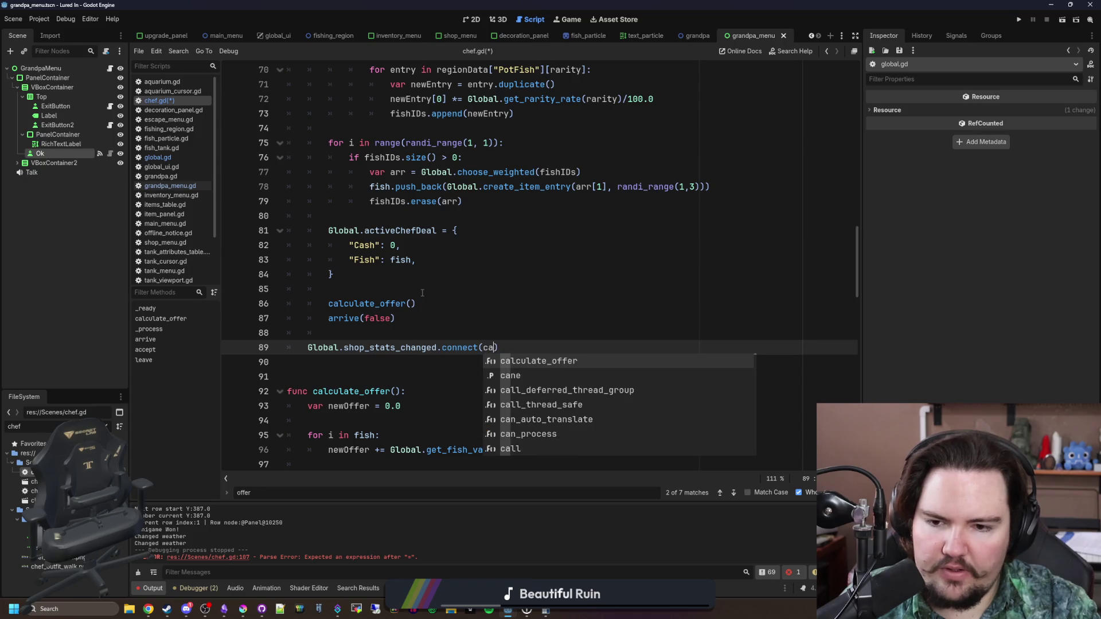
{"action": "key", "text": "Return"}
Save chef.gd, then open chef_menu.gd from the FileSystem panel
{"action": "scroll", "coordinate": [425, 290], "scroll_direction": "down", "scroll_amount": 3}
{"action": "left_click", "coordinate": [446, 225]}
{"action": "key", "text": "ctrl+s"}
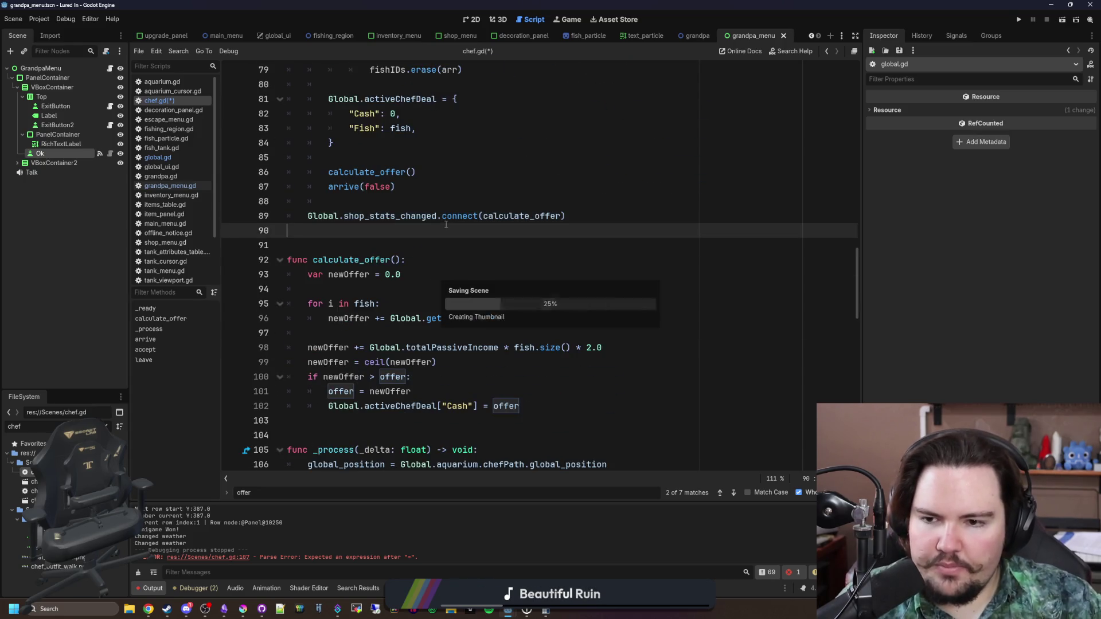
{"action": "scroll", "coordinate": [516, 301], "scroll_direction": "down", "scroll_amount": 10}
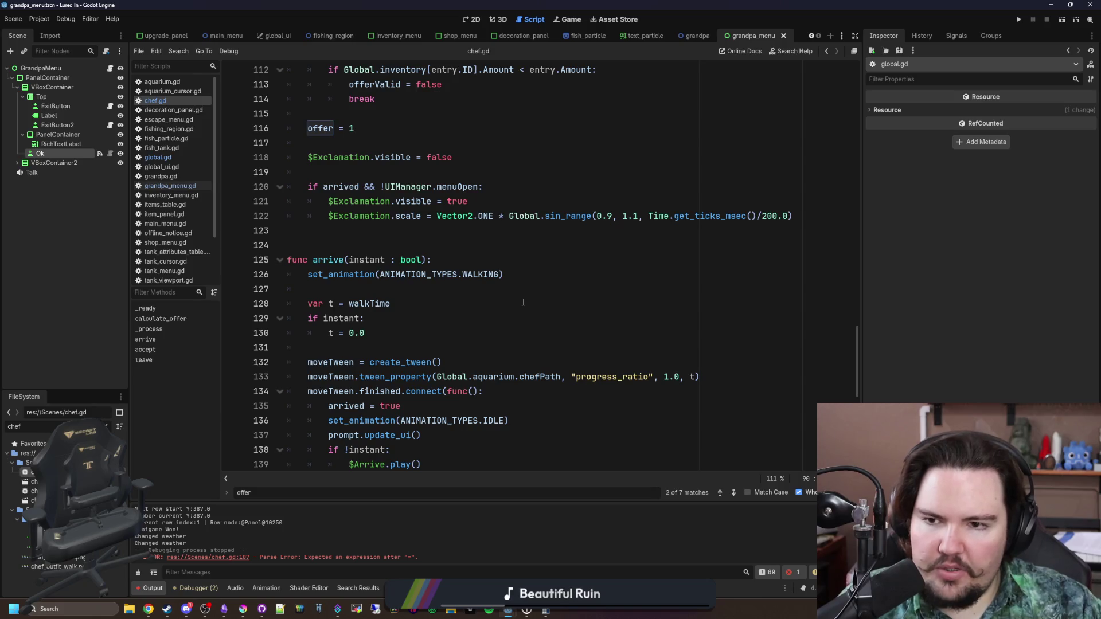
{"action": "scroll", "coordinate": [522, 302], "scroll_direction": "down", "scroll_amount": 10}
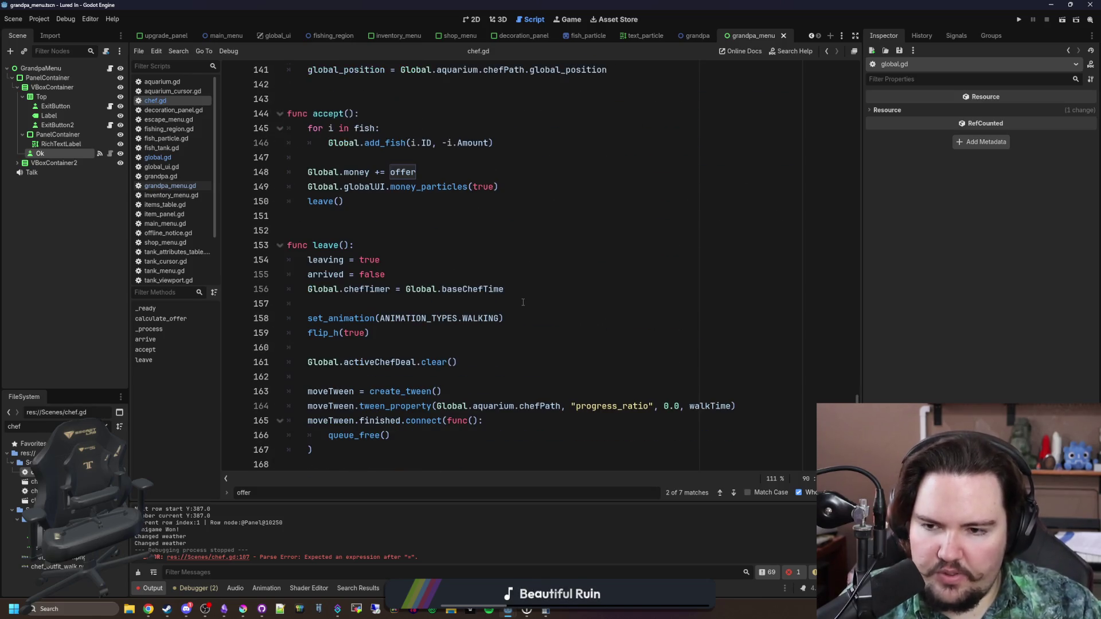
{"action": "scroll", "coordinate": [523, 302], "scroll_direction": "up", "scroll_amount": 15}
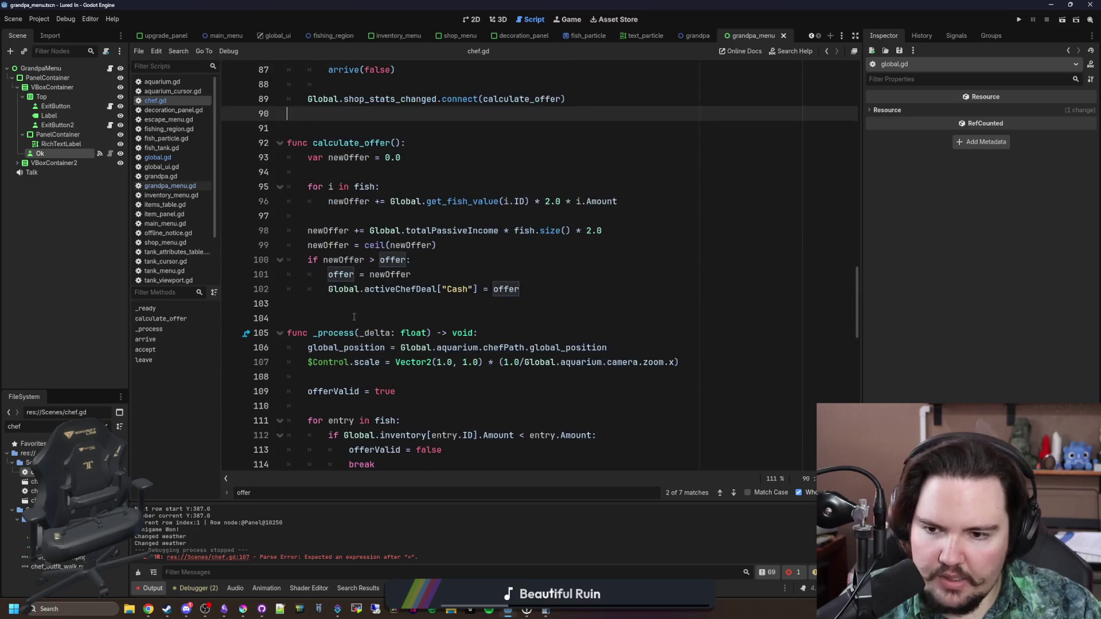
{"action": "left_click", "coordinate": [246, 317]}
{"action": "key", "text": "ctrl+s"}
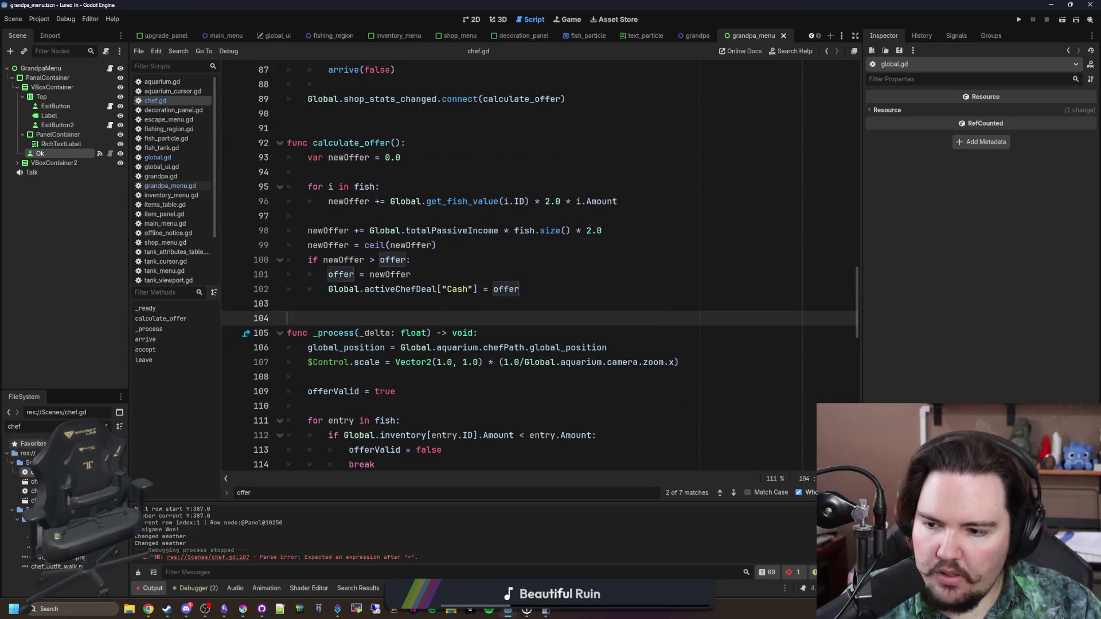
{"action": "double_click", "coordinate": [31, 491]}
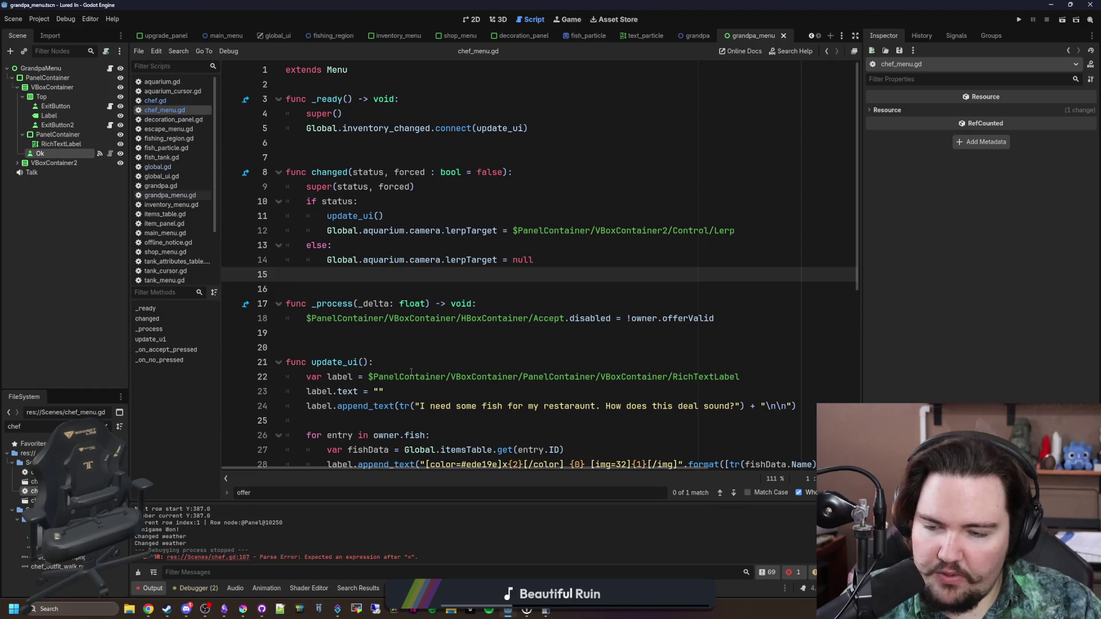
{"action": "scroll", "coordinate": [446, 316], "scroll_direction": "down", "scroll_amount": 5}
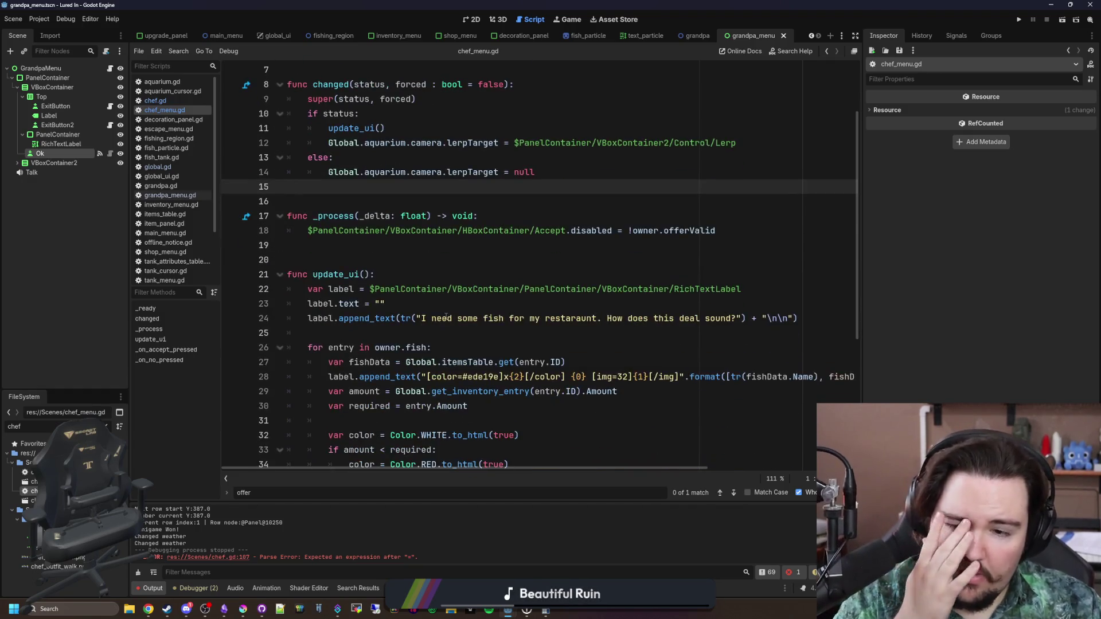
{"action": "scroll", "coordinate": [446, 316], "scroll_direction": "down", "scroll_amount": 2}
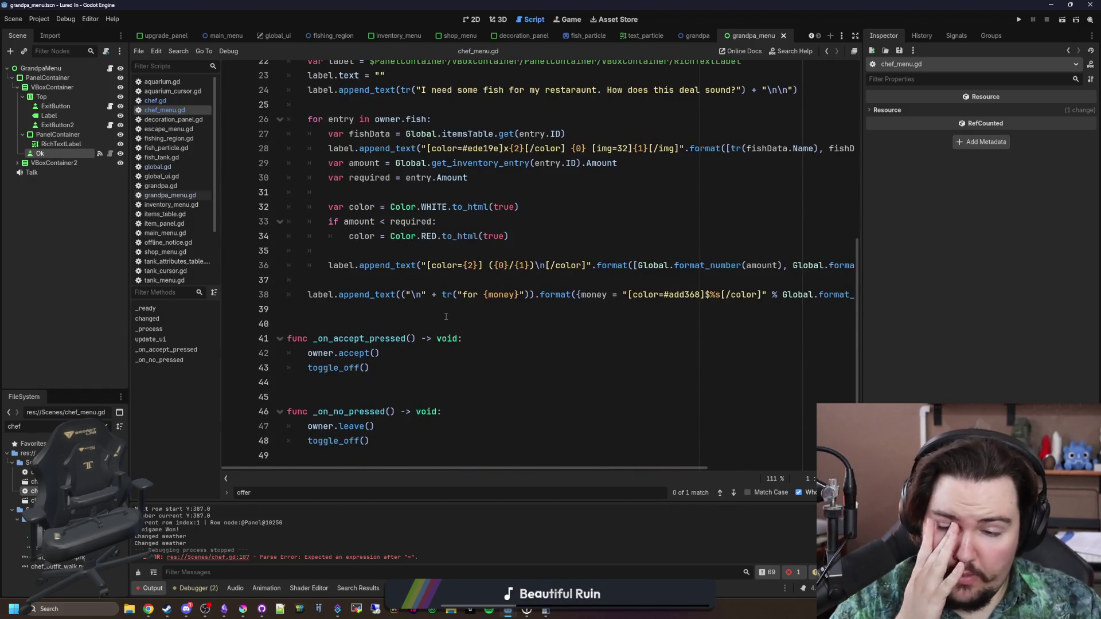
{"action": "scroll", "coordinate": [446, 316], "scroll_direction": "up", "scroll_amount": 7}
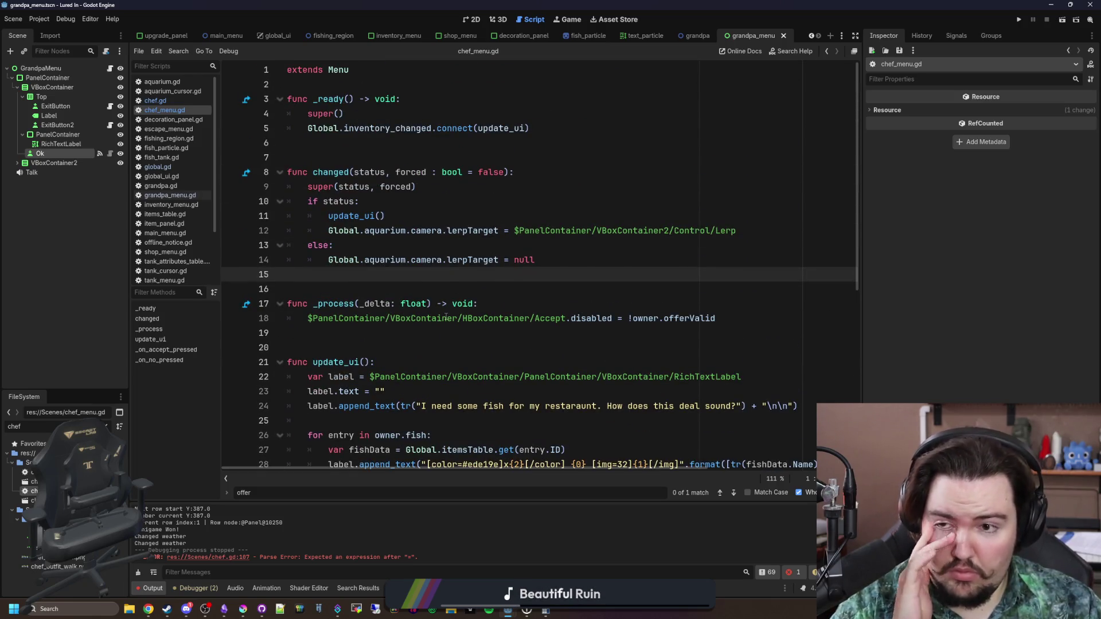
{"action": "left_click", "coordinate": [561, 138]}
{"action": "left_click", "coordinate": [578, 131]}
{"action": "key", "text": "Return"}
{"action": "type", "text": "Global."}
{"action": "key", "text": "BackSpace"}
{"action": "key", "text": "BackSpace"}
{"action": "key", "text": "BackSpace"}
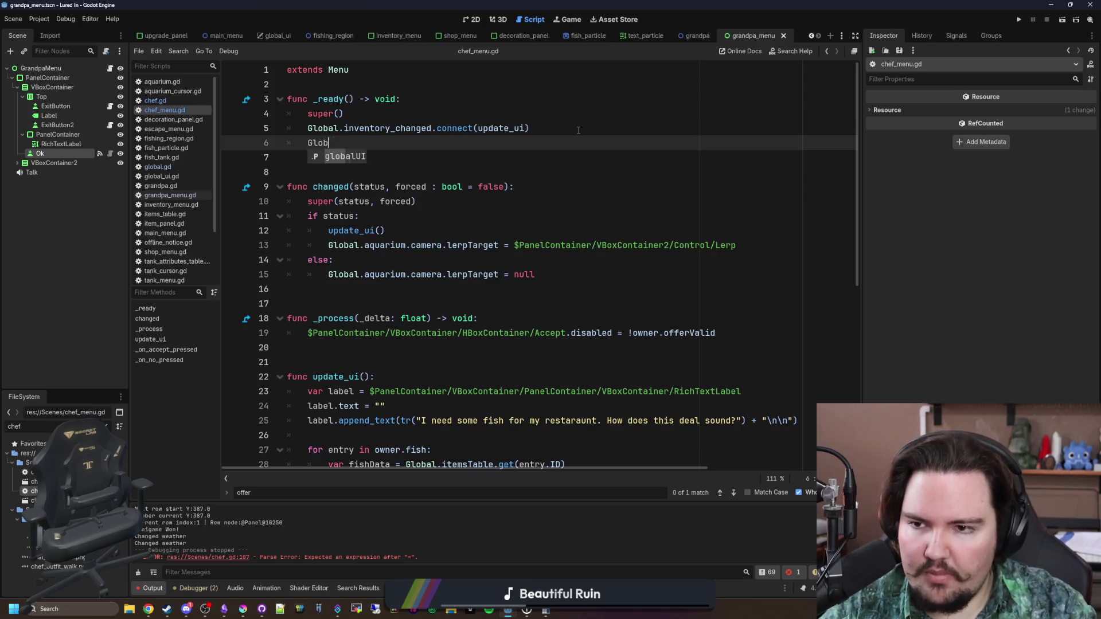
{"action": "key", "text": "BackSpace"}
{"action": "key", "text": "BackSpace"}
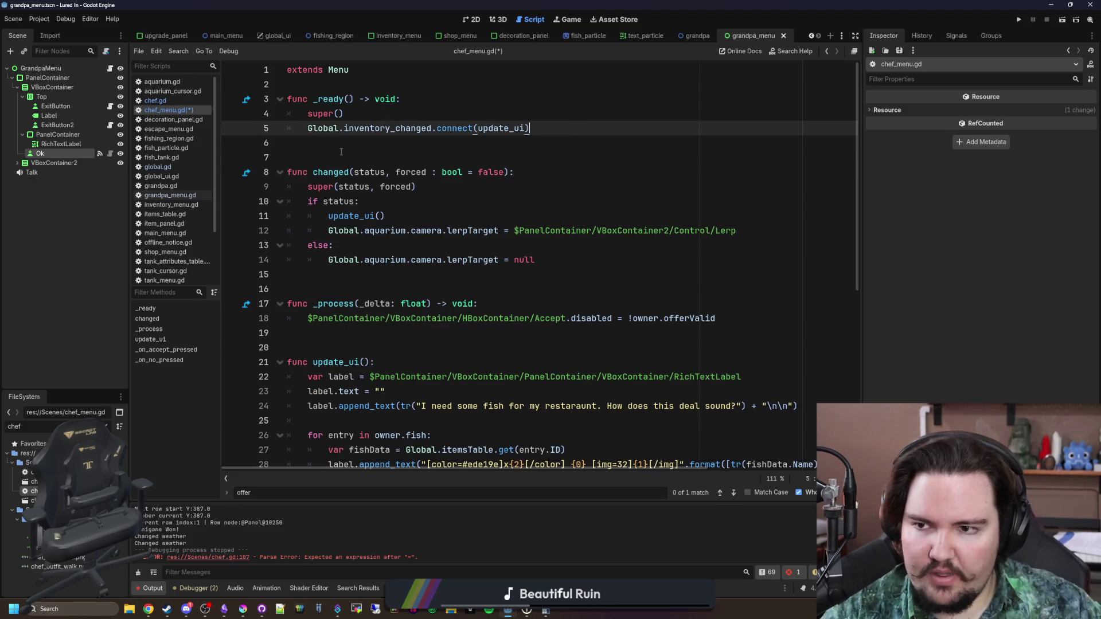
{"action": "left_click", "coordinate": [341, 152]}
{"action": "key", "text": "ctrl+s"}
{"action": "key", "text": "alt+Tab"}
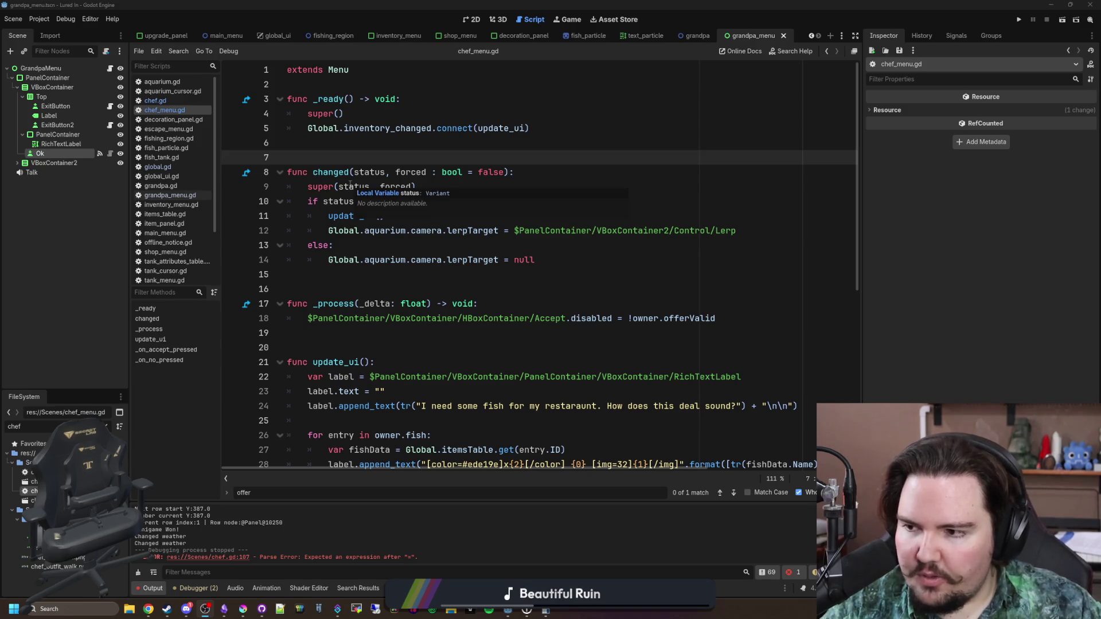
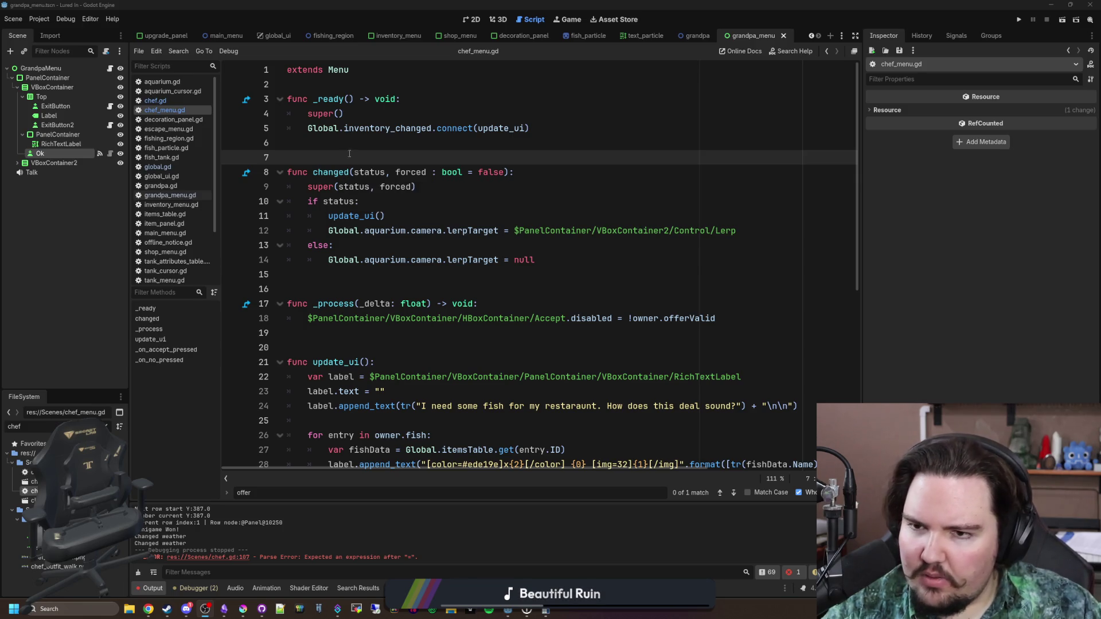
Add offer_updated.emit() after the offer assignment in chef.gd's calculate_offer
{"action": "left_click", "coordinate": [366, 142]}
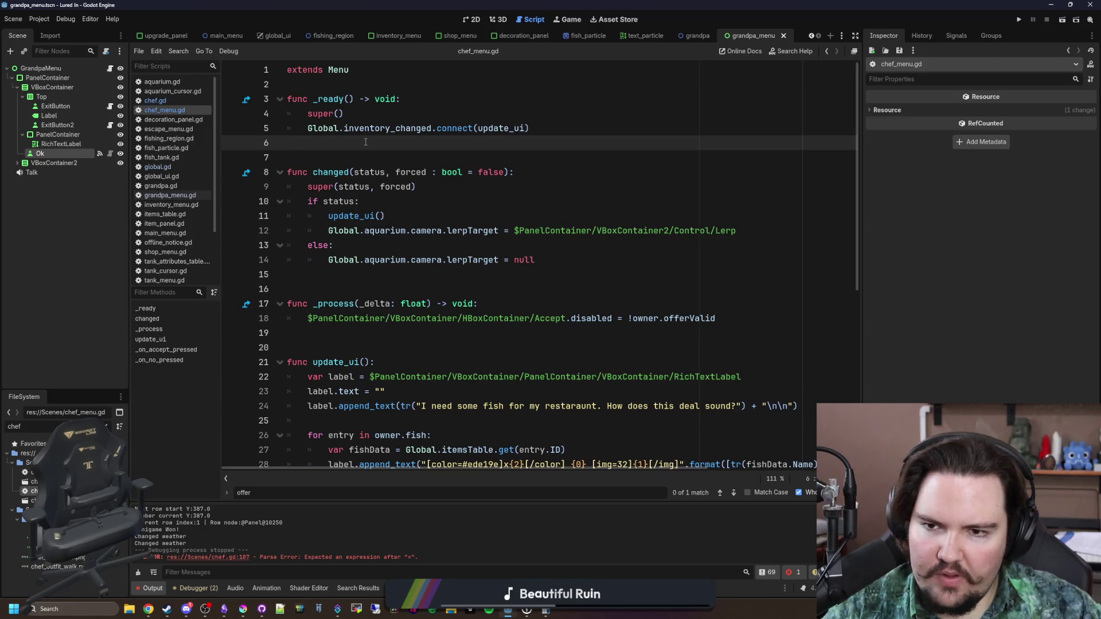
{"action": "scroll", "coordinate": [365, 142], "scroll_direction": "down", "scroll_amount": 7}
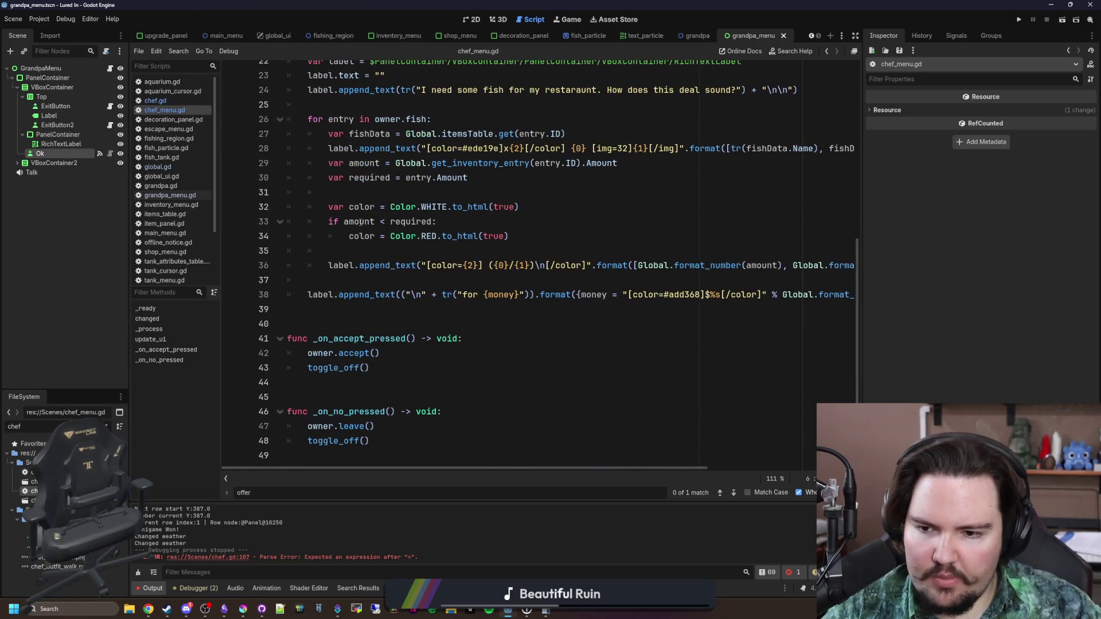
{"action": "scroll", "coordinate": [488, 300], "scroll_direction": "up", "scroll_amount": 7}
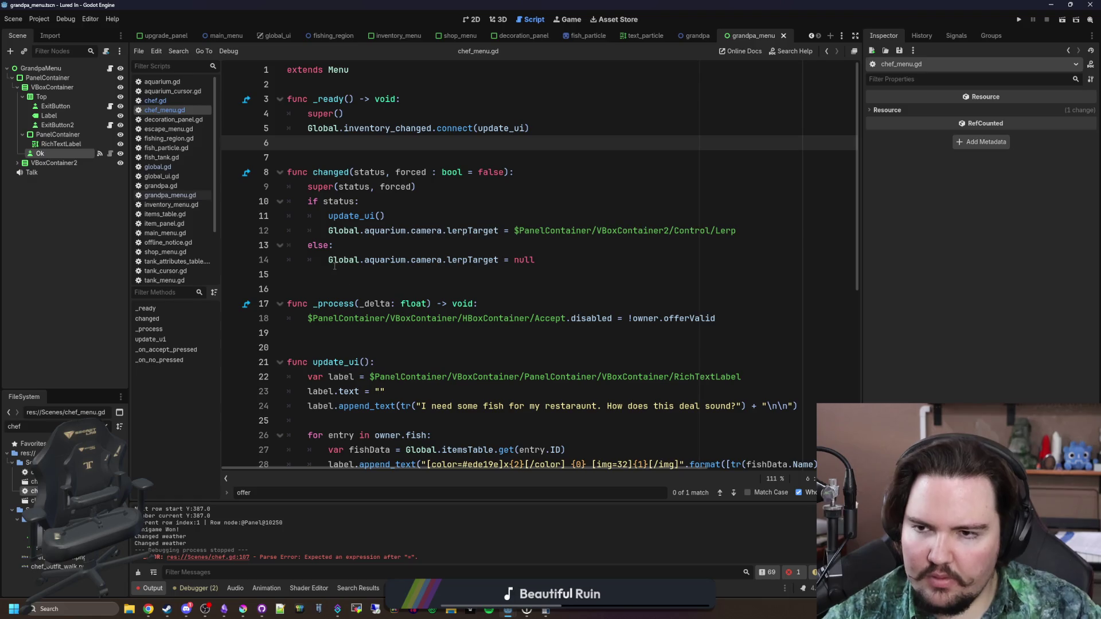
{"action": "left_click", "coordinate": [168, 102]}
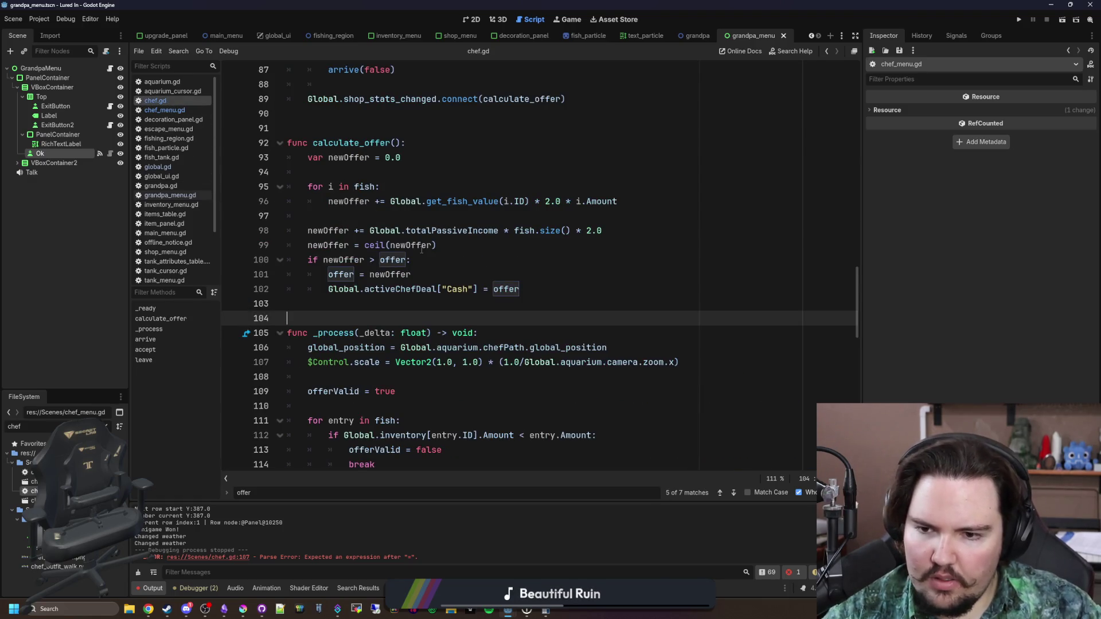
{"action": "left_click", "coordinate": [566, 288]}
{"action": "key", "text": "Return"}
{"action": "key", "text": "Return"}
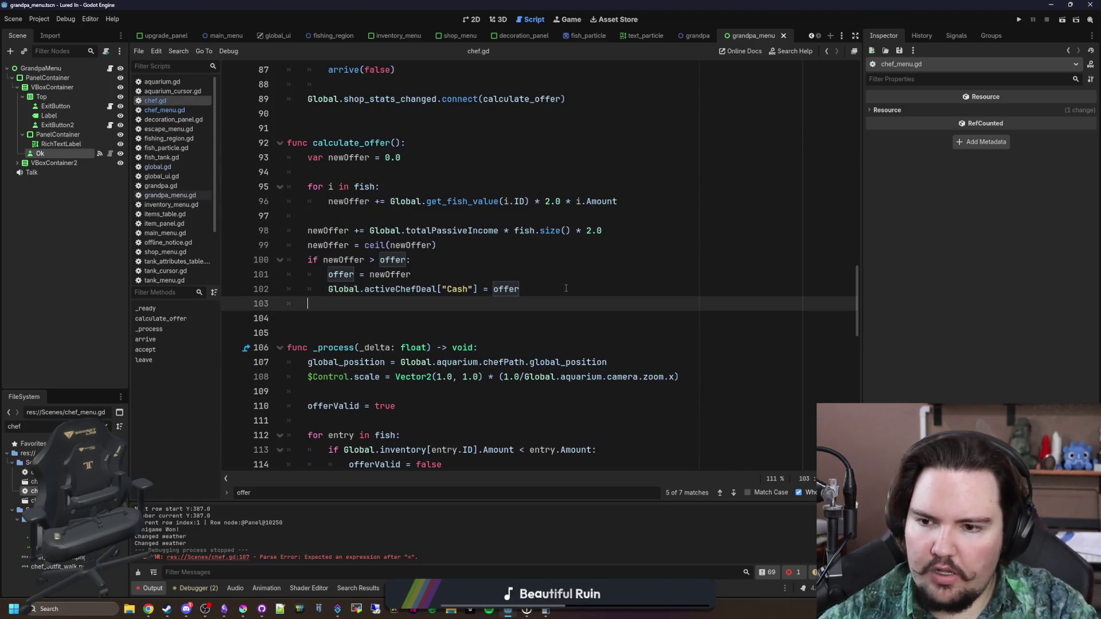
{"action": "type", "text": "offer_updated.emit()"}
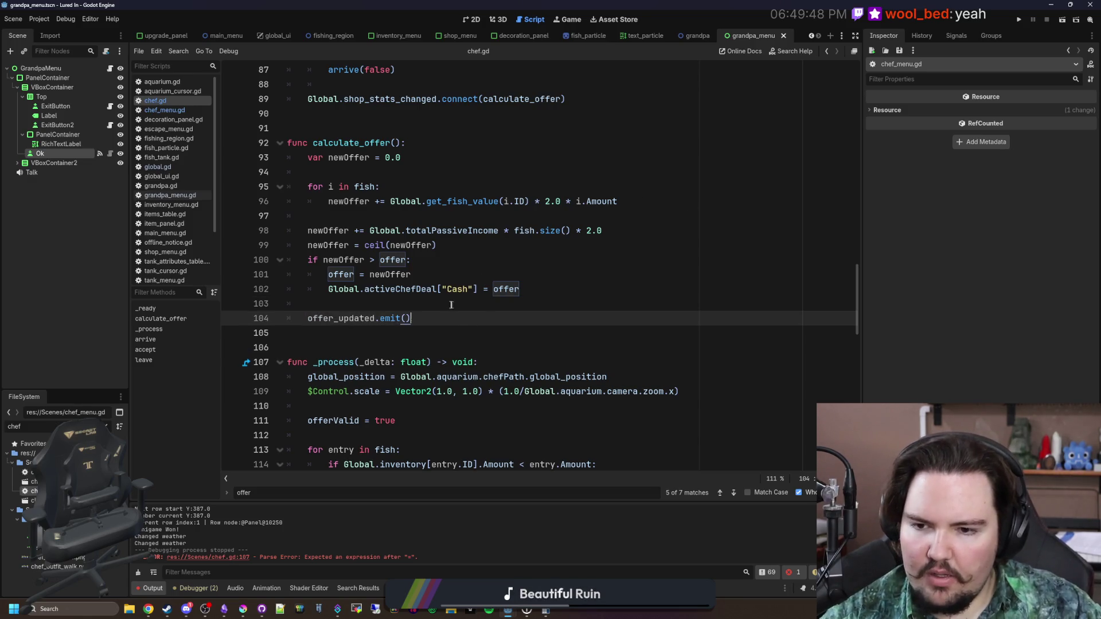
Declare 'signal offer_updated' near the top of chef.gd and save the script
{"action": "scroll", "coordinate": [451, 305], "scroll_direction": "up", "scroll_amount": 10}
{"action": "scroll", "coordinate": [451, 286], "scroll_direction": "down", "scroll_amount": 14}
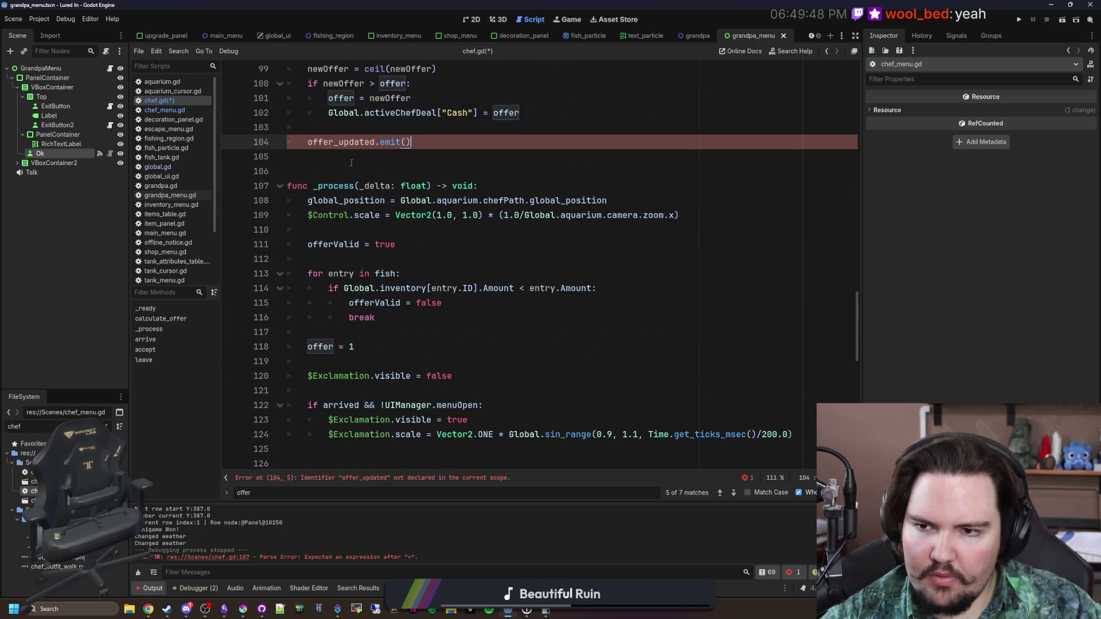
{"action": "scroll", "coordinate": [451, 189], "scroll_direction": "up", "scroll_amount": 20}
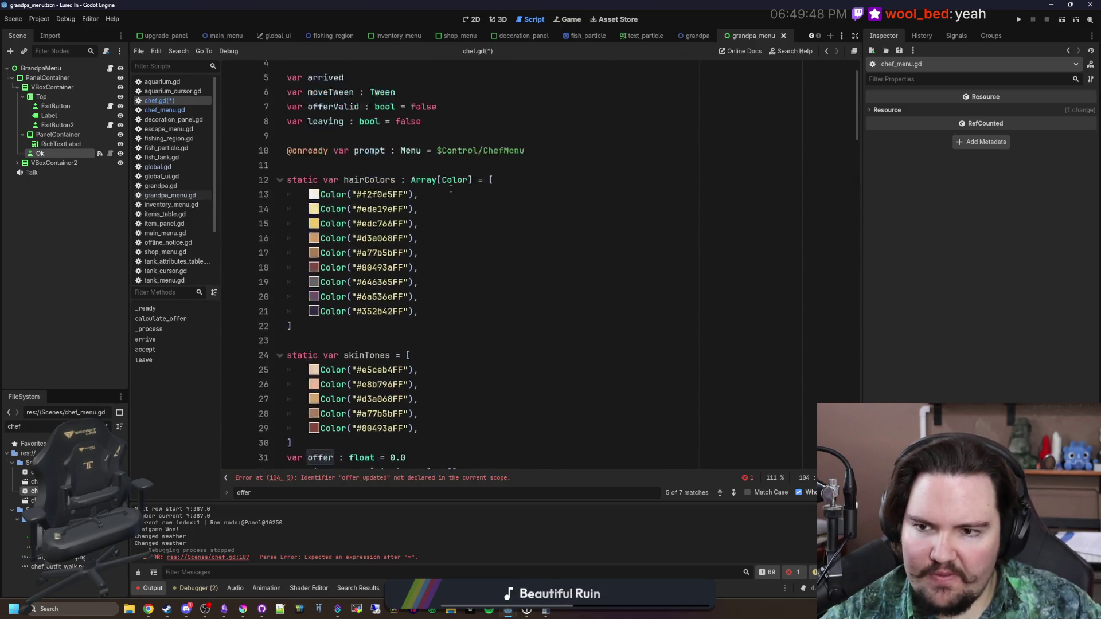
{"action": "scroll", "coordinate": [450, 189], "scroll_direction": "up", "scroll_amount": 2}
{"action": "left_click", "coordinate": [323, 217]}
{"action": "key", "text": "Return"}
{"action": "key", "text": "Return"}
{"action": "key", "text": "Up"}
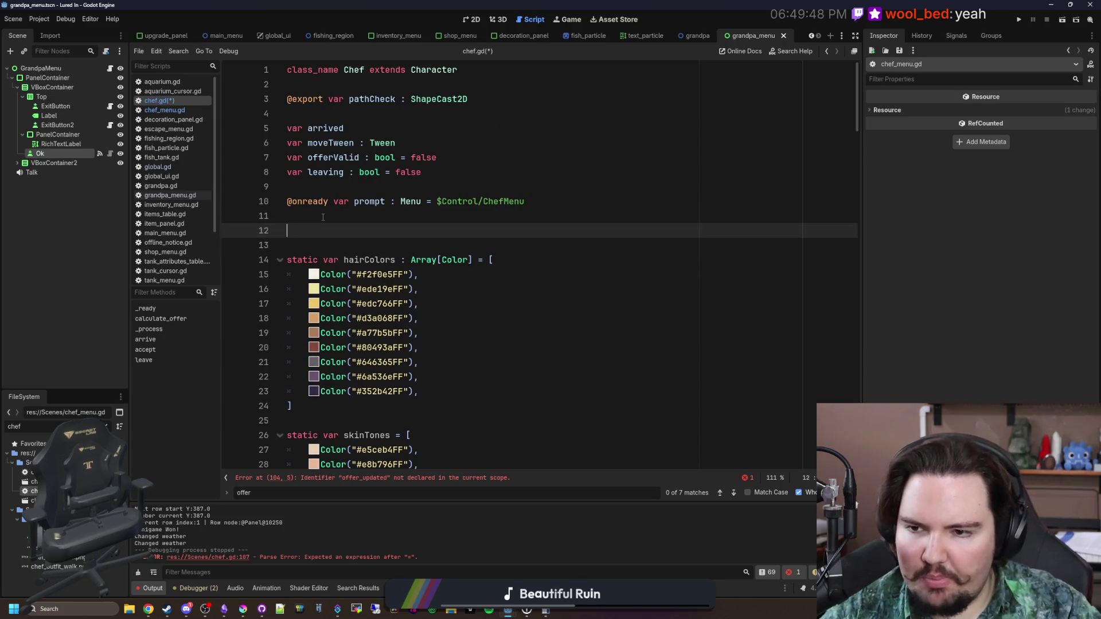
{"action": "type", "text": "signal offer_updated"}
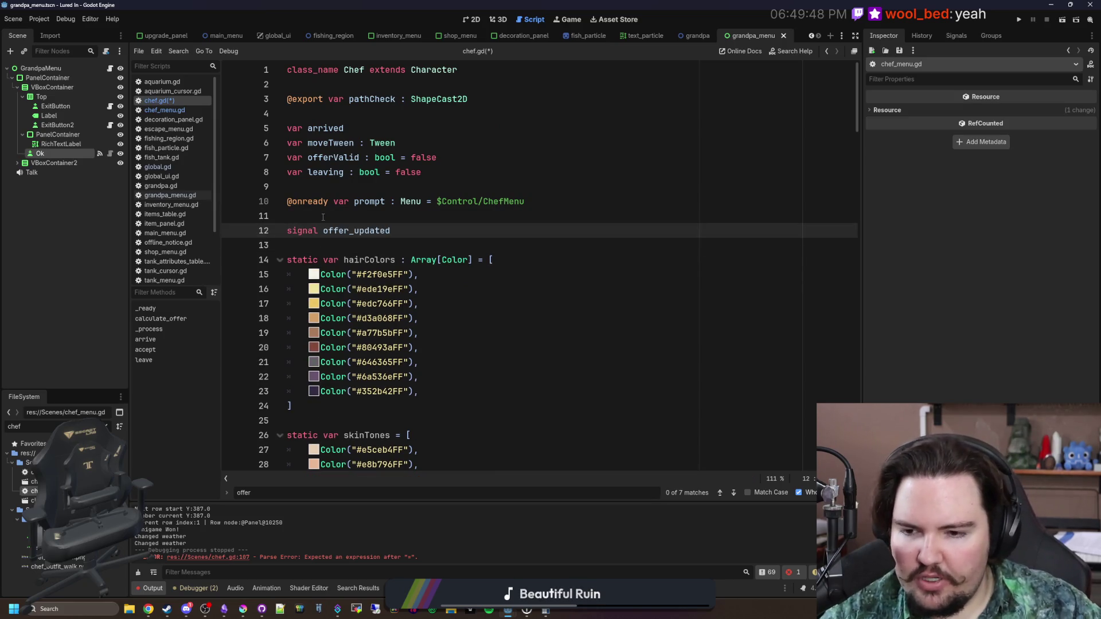
{"action": "key", "text": "Up"}
{"action": "key", "text": "ctrl+s"}
{"action": "key", "text": "ctrl+s"}
{"action": "key", "text": "ctrl+s"}
{"action": "key", "text": "ctrl+s"}
{"action": "key", "text": "ctrl+s"}
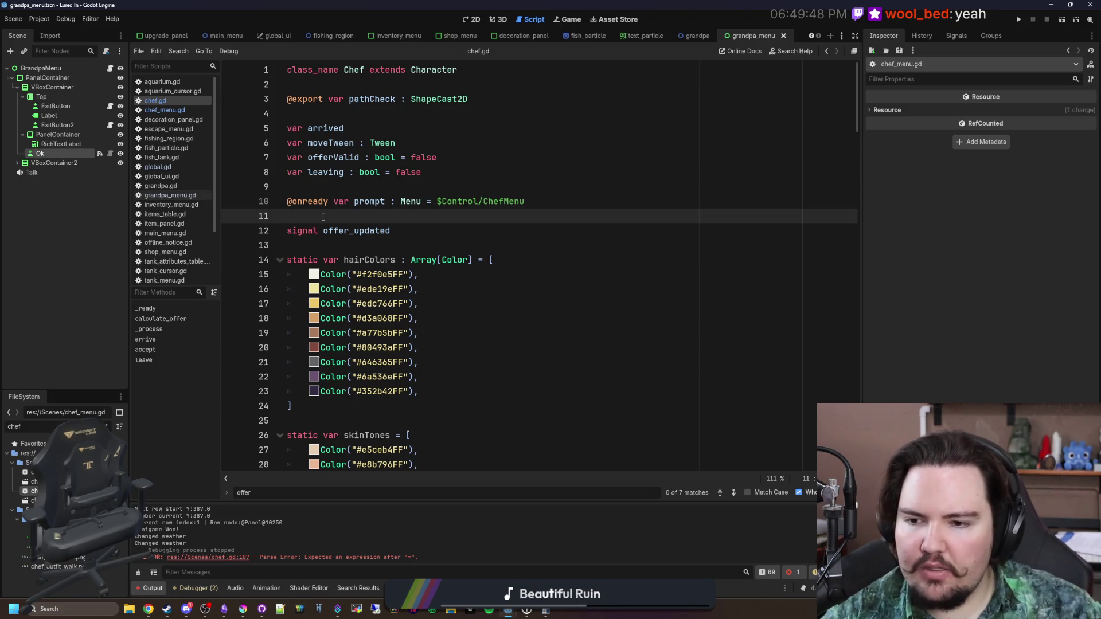
Check the offer_updated declaration, then go back to chef_menu.gd
{"action": "double_click", "coordinate": [352, 233]}
{"action": "scroll", "coordinate": [612, 248], "scroll_direction": "down", "scroll_amount": 10}
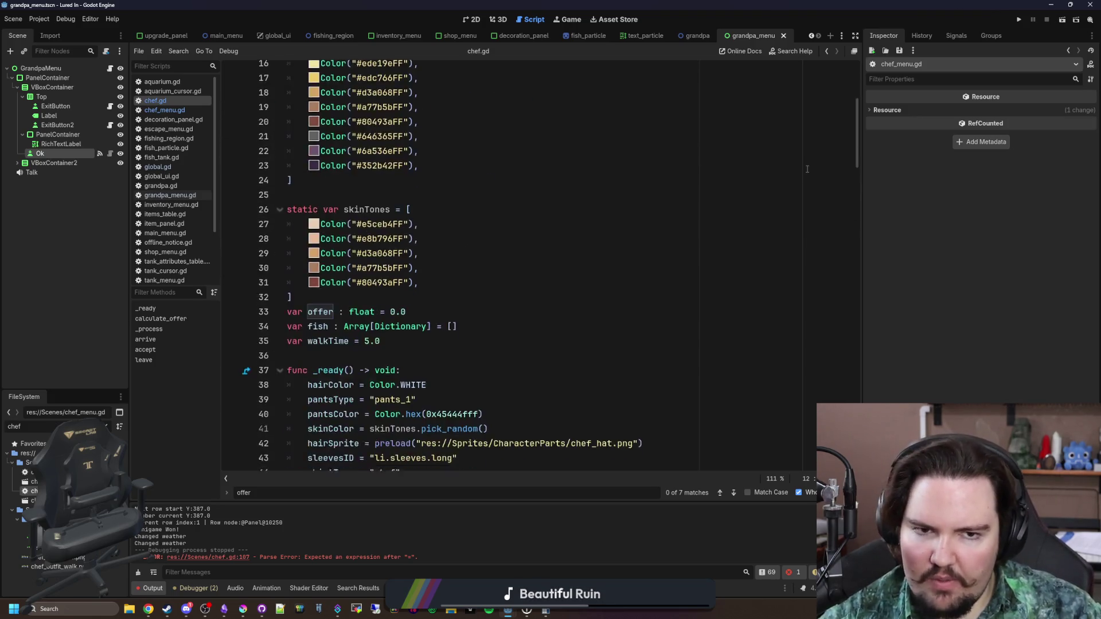
{"action": "scroll", "coordinate": [658, 204], "scroll_direction": "up", "scroll_amount": 10}
{"action": "left_click", "coordinate": [351, 218]}
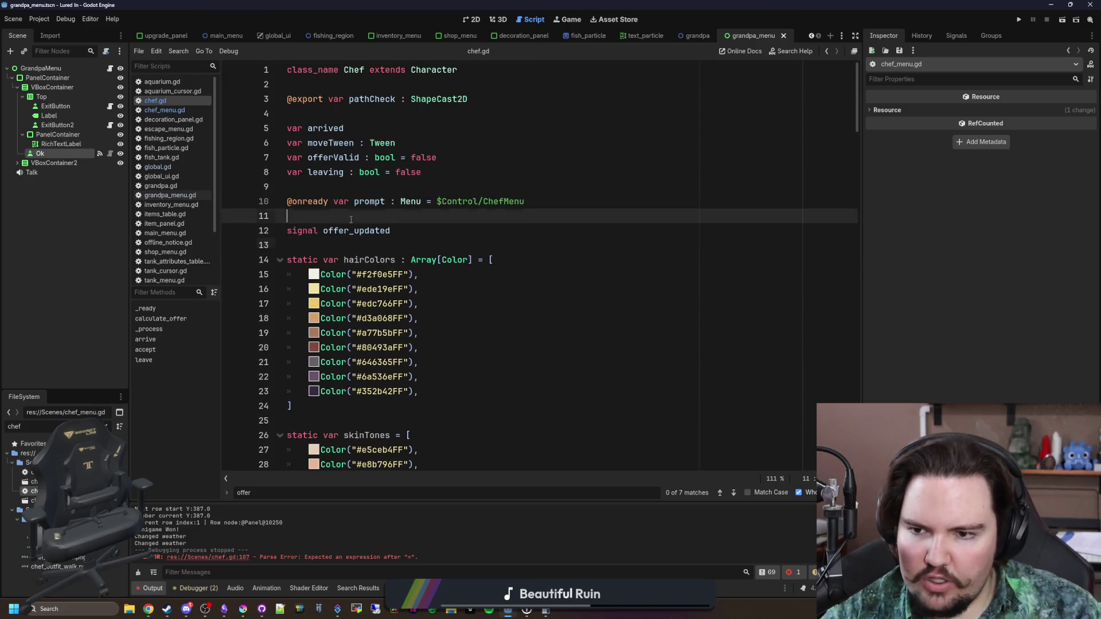
{"action": "double_click", "coordinate": [356, 232]}
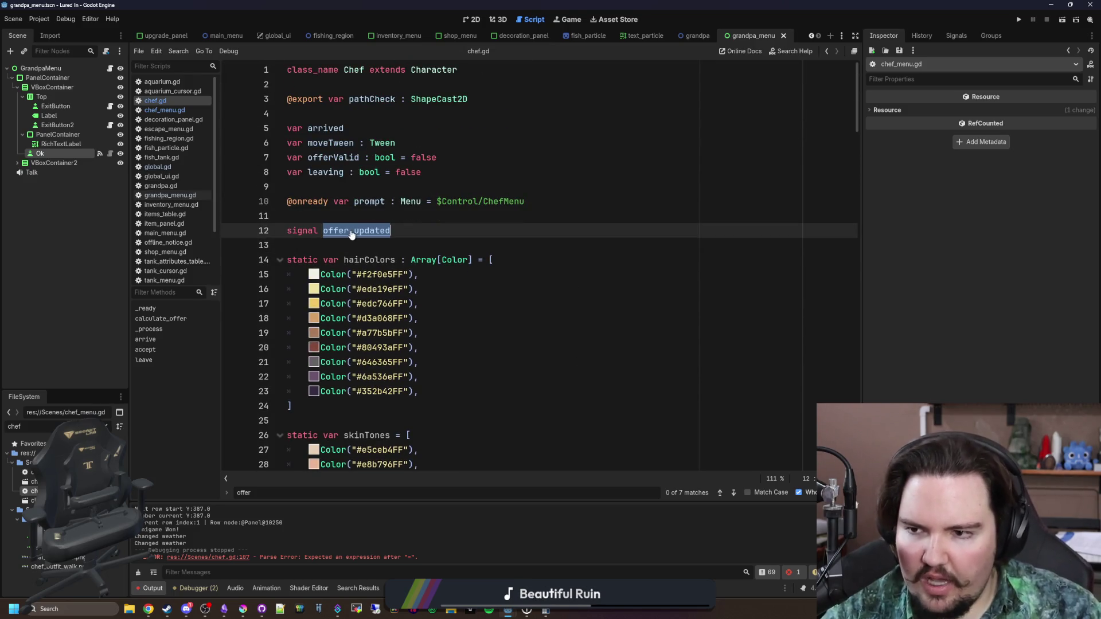
{"action": "left_click", "coordinate": [177, 111]}
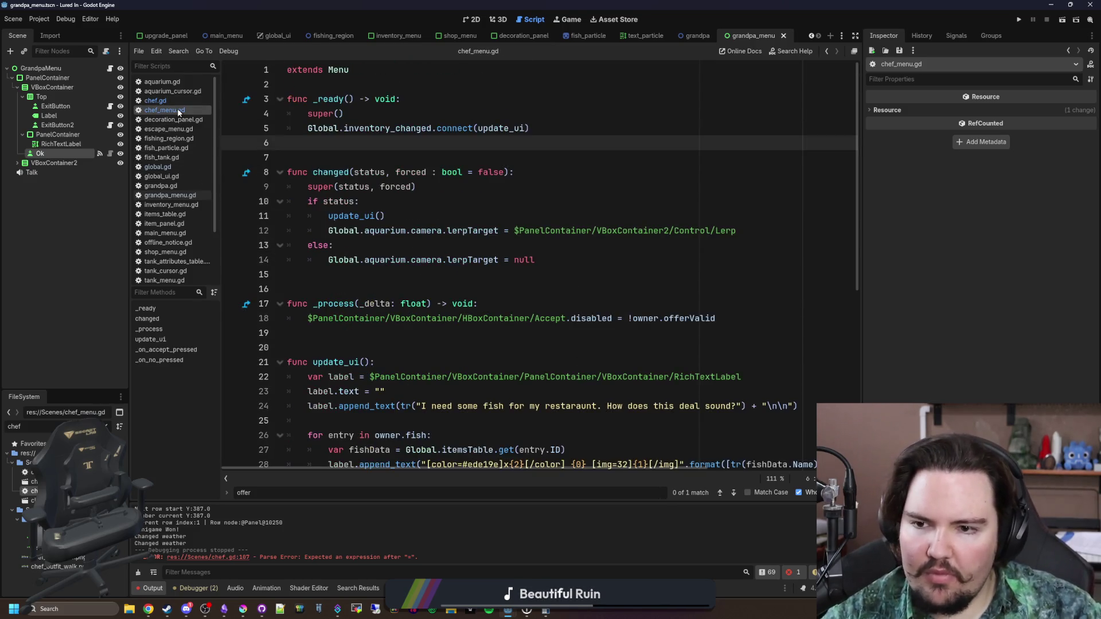
Open the chef_menu.tscn and chef.tscn scenes and save
{"action": "left_click", "coordinate": [427, 173]}
{"action": "key", "text": "Up"}
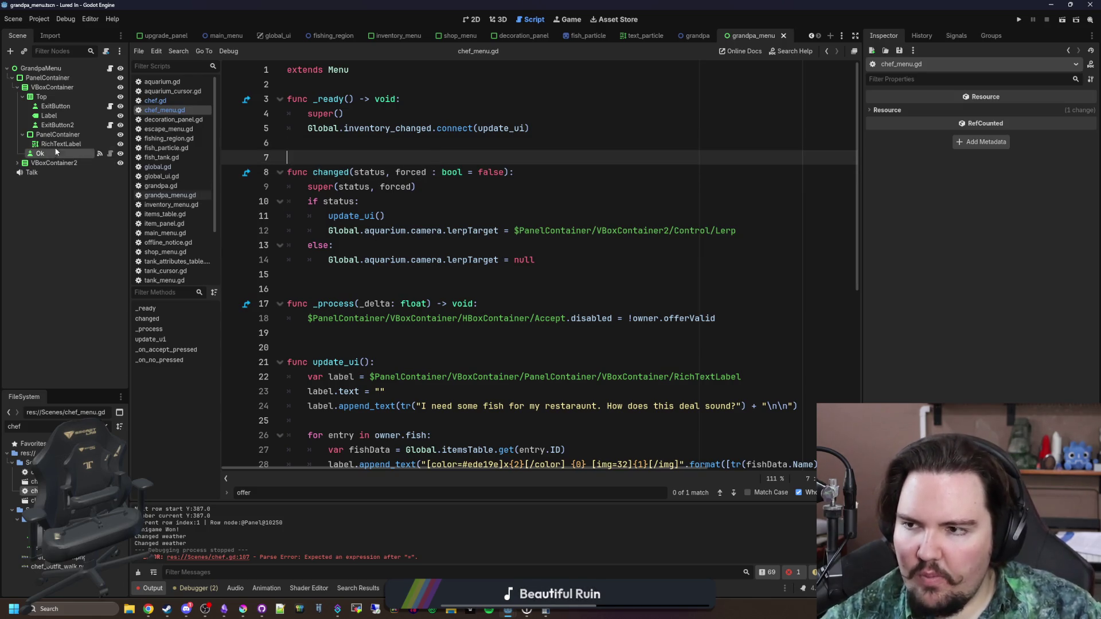
{"action": "double_click", "coordinate": [28, 500]}
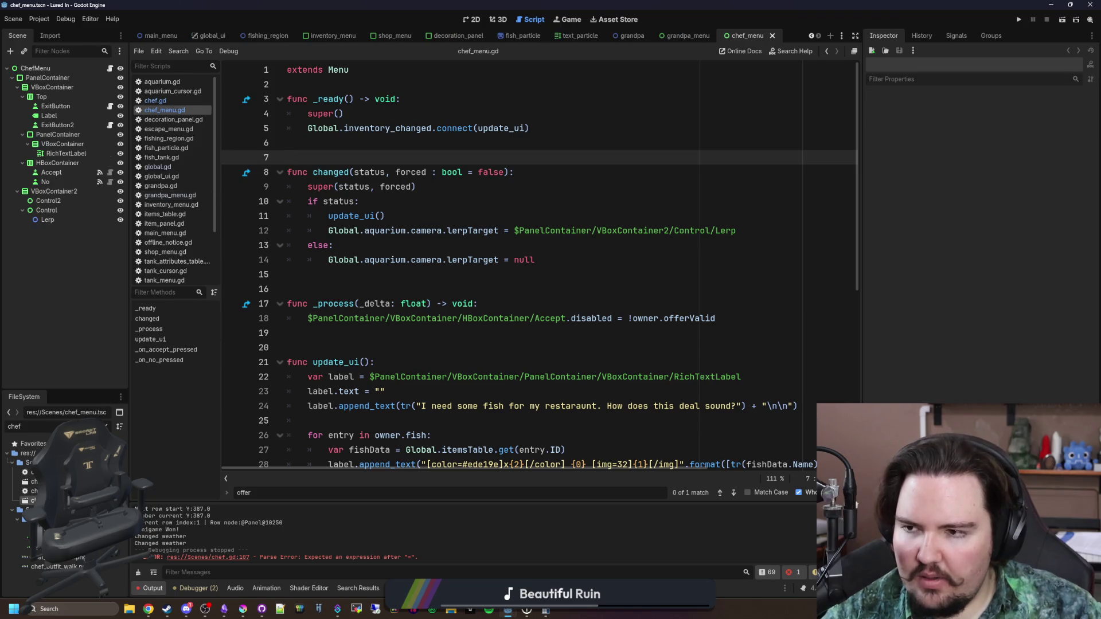
{"action": "double_click", "coordinate": [28, 481]}
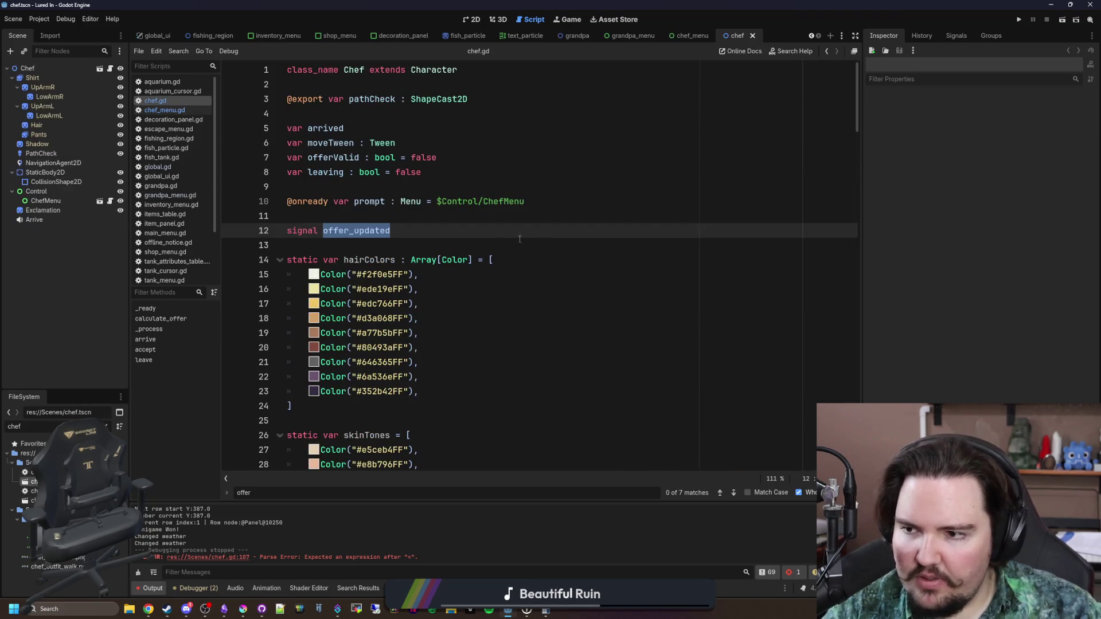
{"action": "key", "text": "ctrl+s"}
In ChefMenu's script, add an indented new line at the end of _ready and review update_ui
{"action": "left_click", "coordinate": [110, 200]}
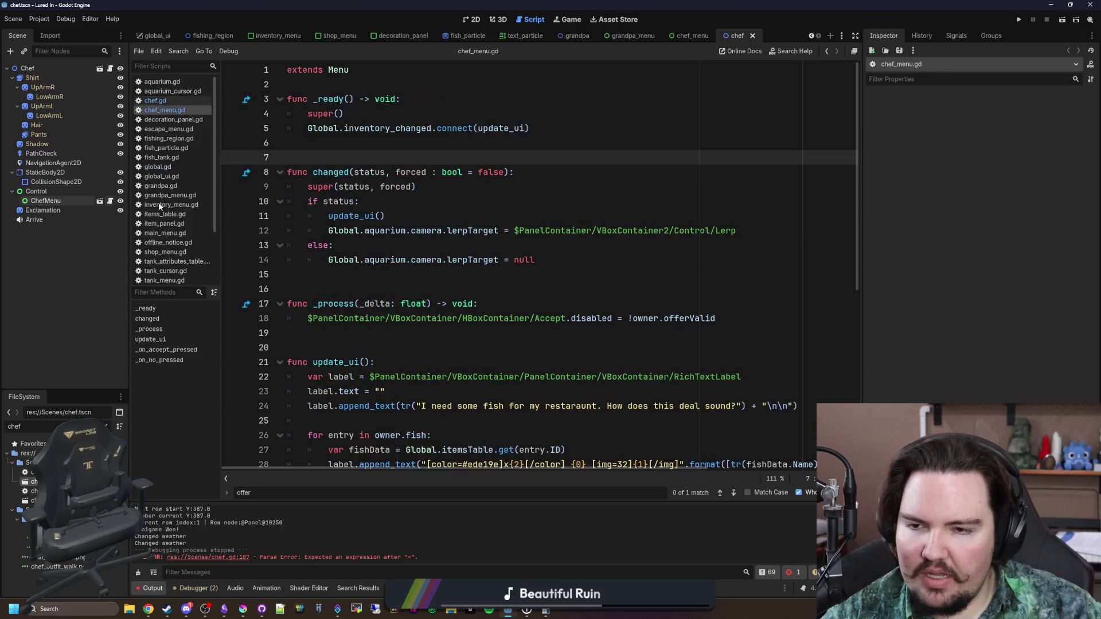
{"action": "left_click", "coordinate": [476, 146]}
{"action": "key", "text": "Tab"}
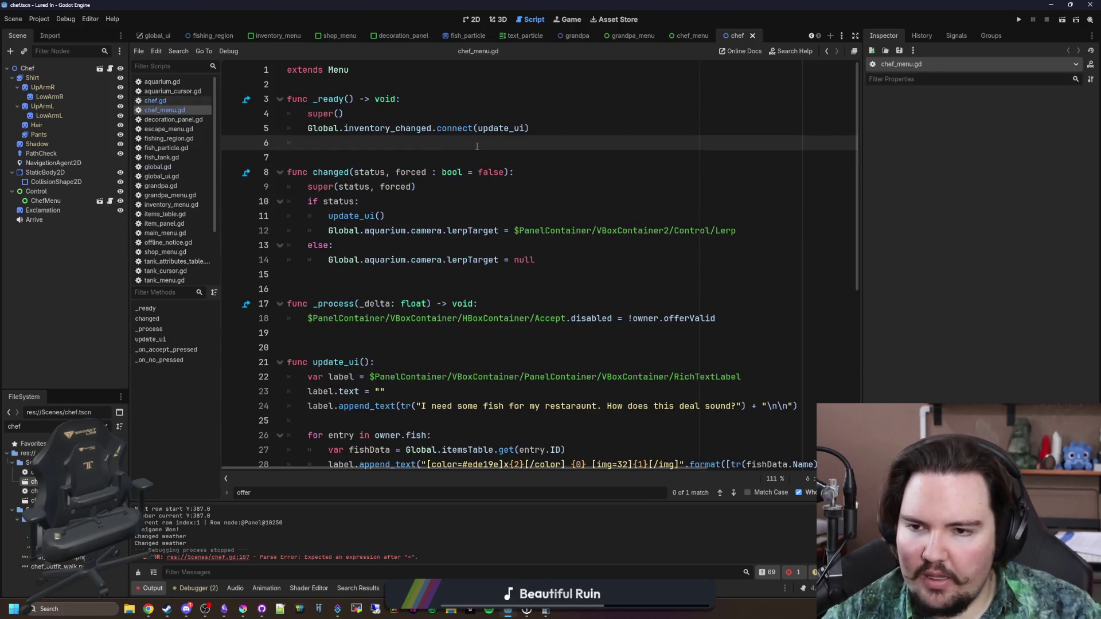
{"action": "key", "text": "Return"}
{"action": "key", "text": "BackSpace"}
{"action": "scroll", "coordinate": [470, 161], "scroll_direction": "down", "scroll_amount": 7}
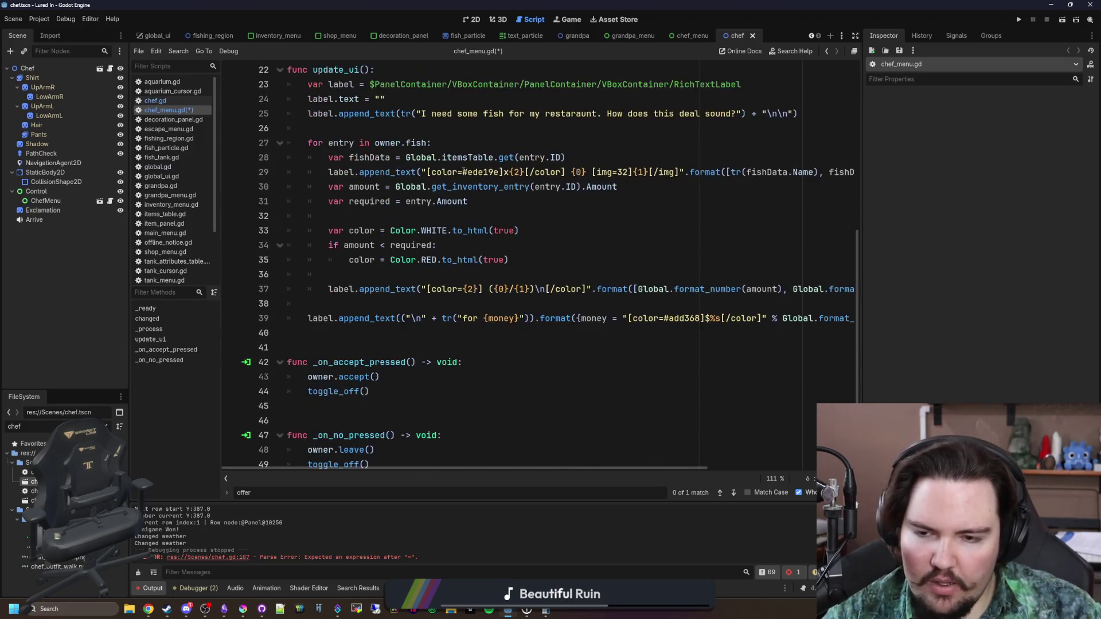
{"action": "scroll", "coordinate": [463, 170], "scroll_direction": "up", "scroll_amount": 6}
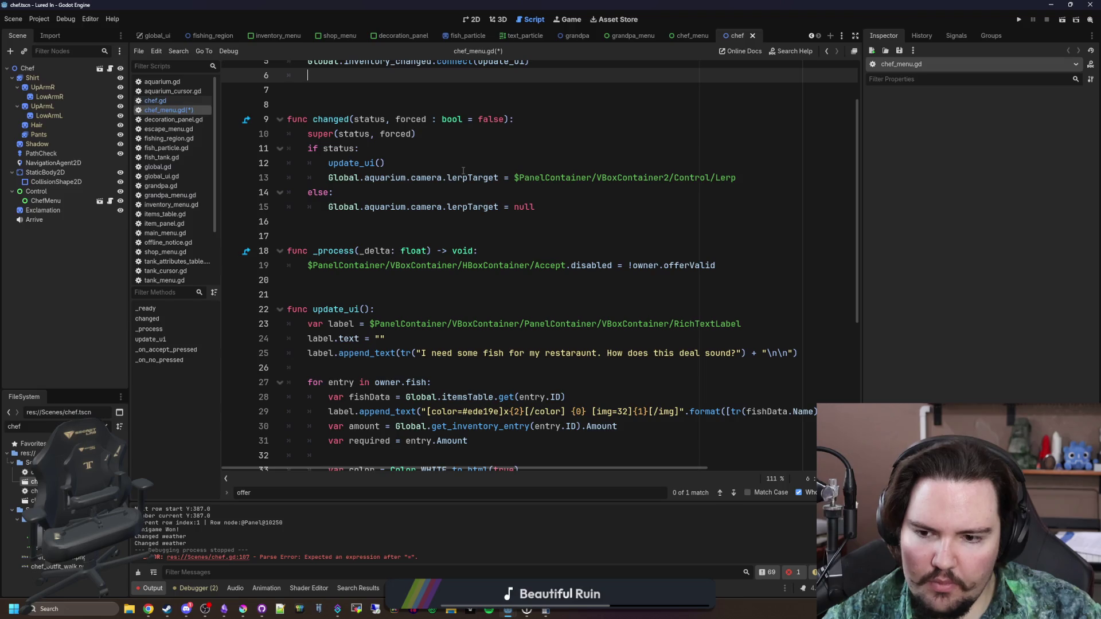
{"action": "scroll", "coordinate": [463, 171], "scroll_direction": "up", "scroll_amount": 2}
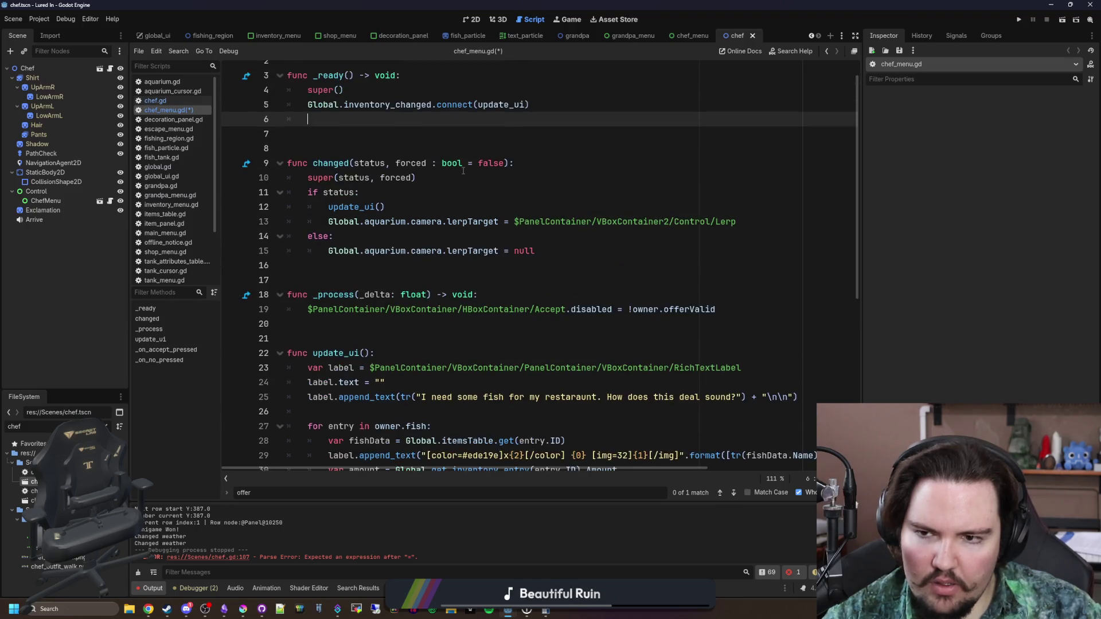
{"action": "scroll", "coordinate": [463, 171], "scroll_direction": "down", "scroll_amount": 4}
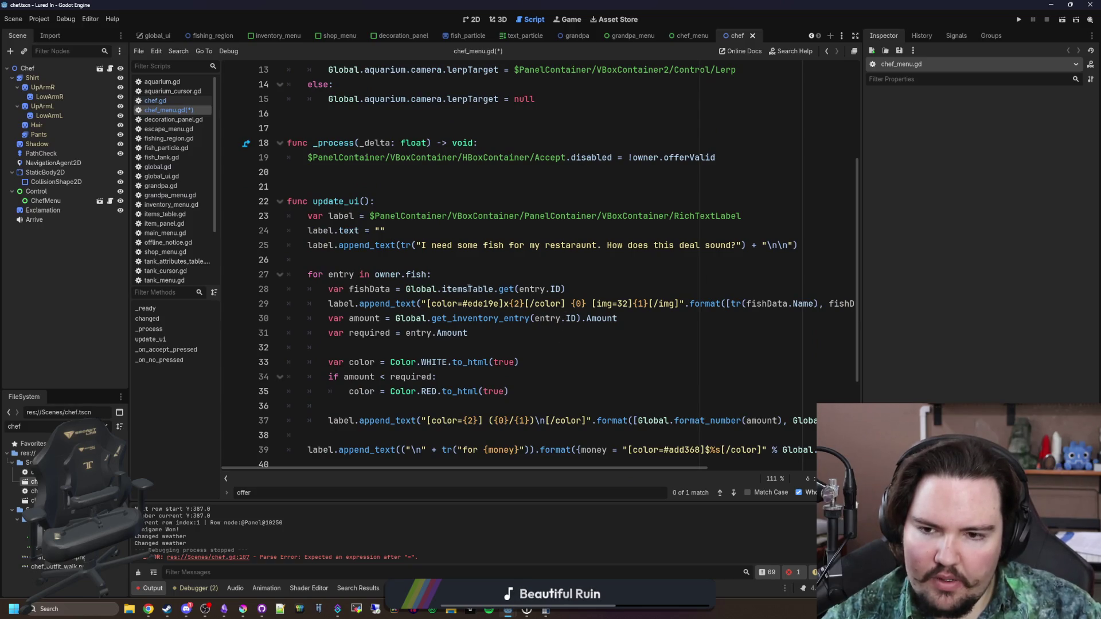
{"action": "scroll", "coordinate": [534, 365], "scroll_direction": "down", "scroll_amount": 1}
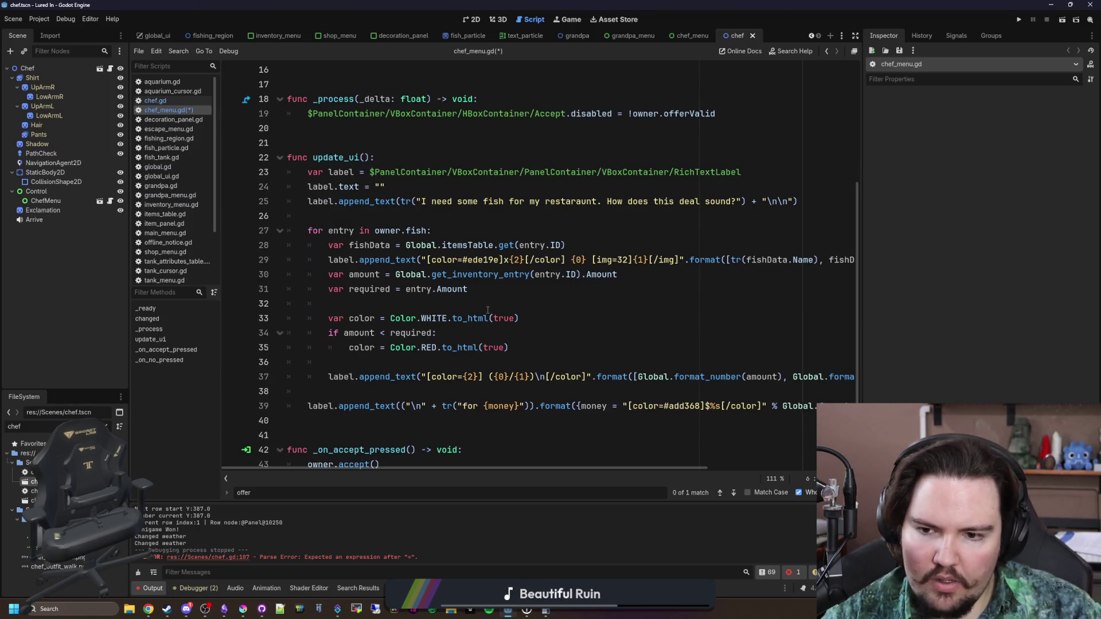
{"action": "mouse_move", "coordinate": [668, 464]}
{"action": "left_mouse_down"}
{"action": "mouse_move", "coordinate": [842, 464]}
{"action": "mouse_move", "coordinate": [801, 462]}
{"action": "left_mouse_up"}
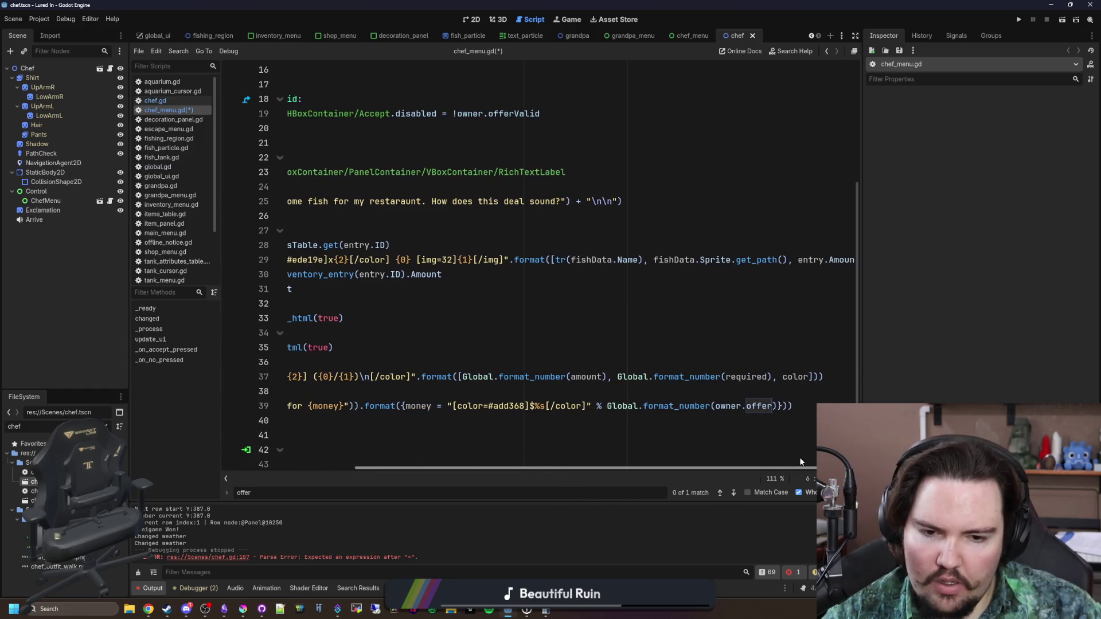
Connect offer_changed to update_ui in chef_menu.gd's _ready
{"action": "key", "text": "ctrl+z"}
{"action": "key", "text": "ctrl+z"}
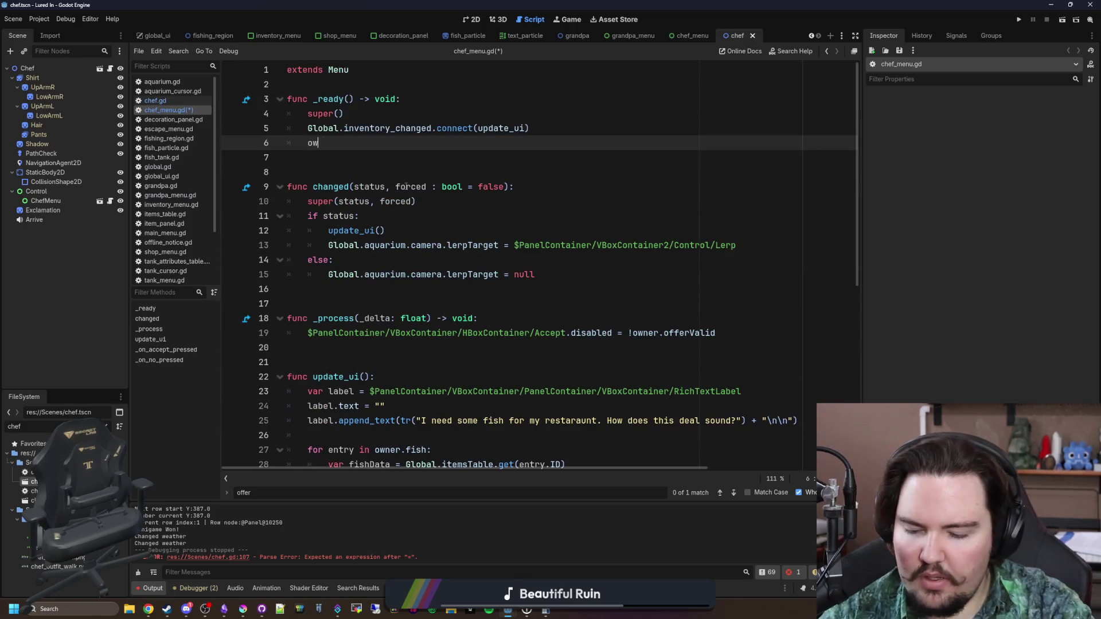
{"action": "type", "text": "owner."}
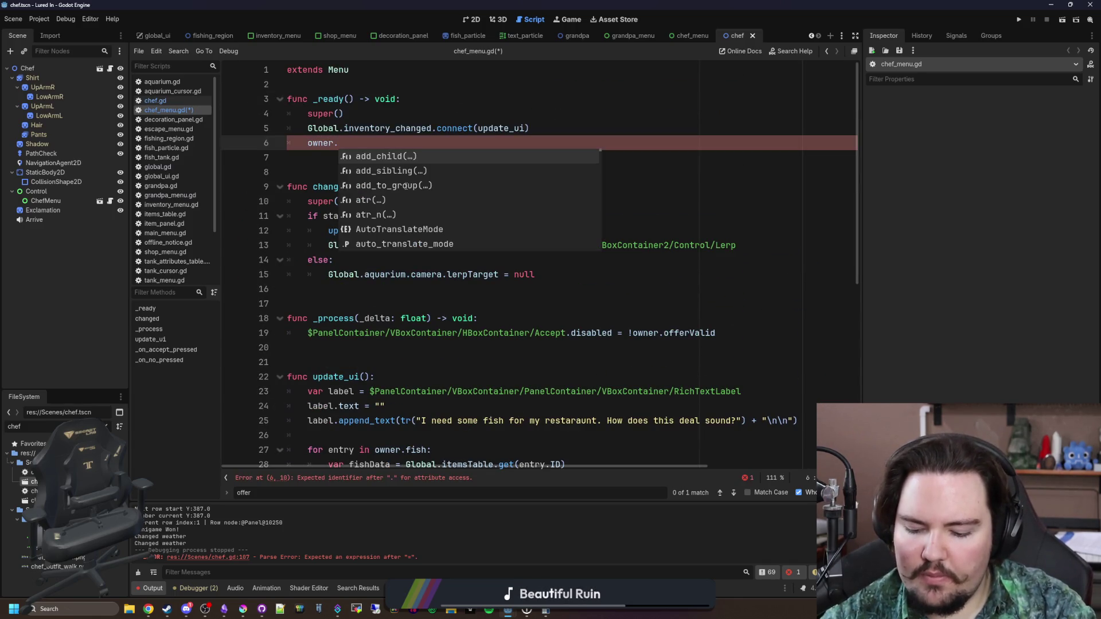
{"action": "type", "text": "offer_ch"}
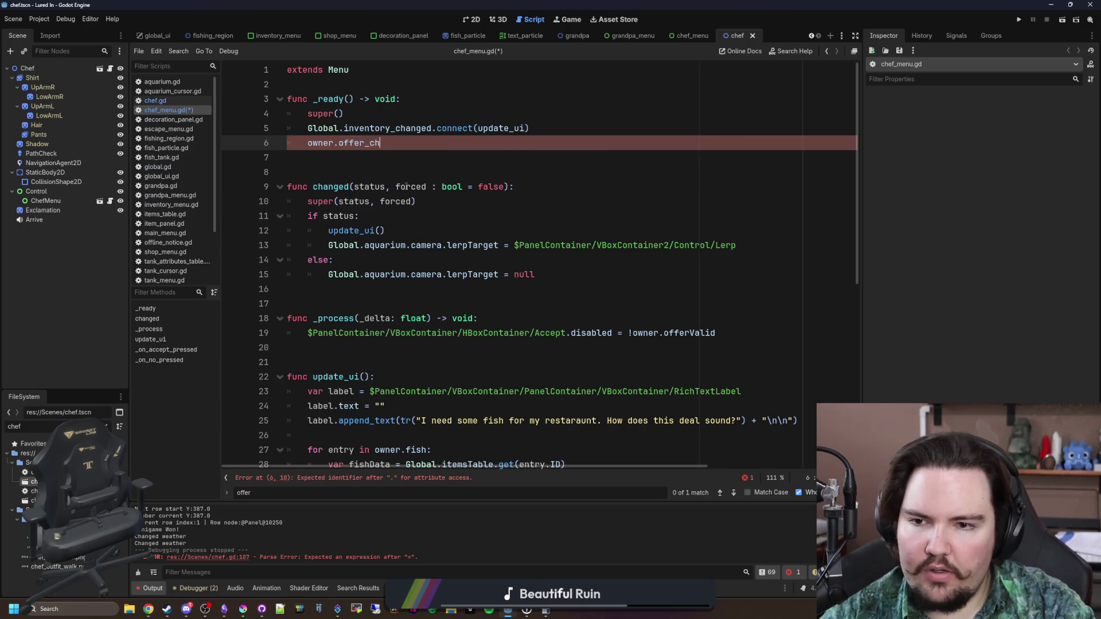
{"action": "type", "text": "anged.connect(update_ui"}
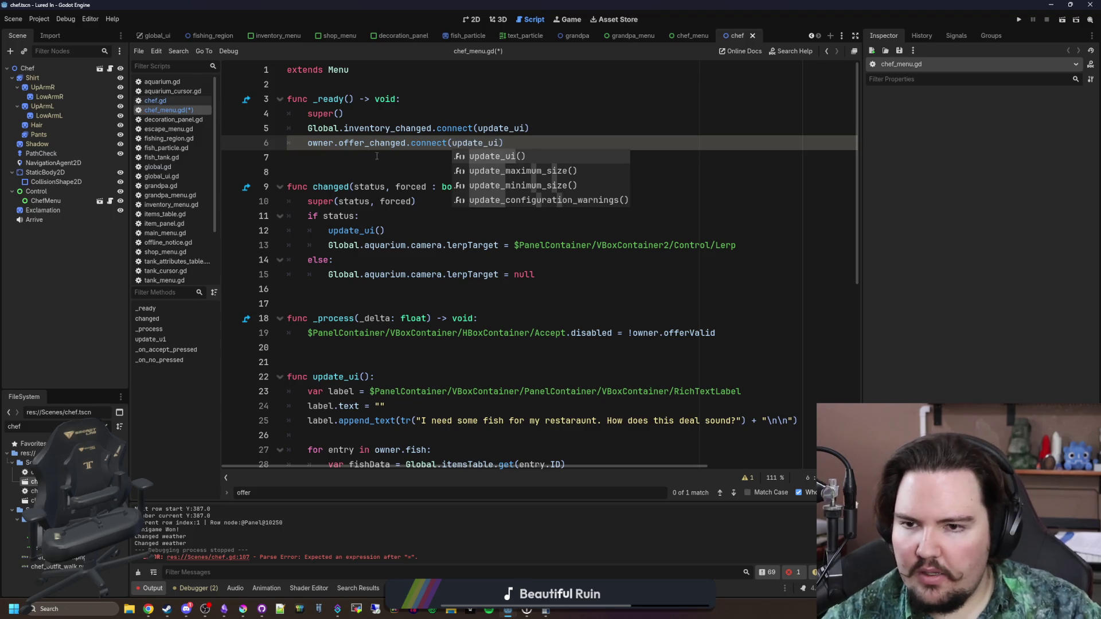
{"action": "key", "text": "Escape"}
{"action": "key", "text": "Down"}
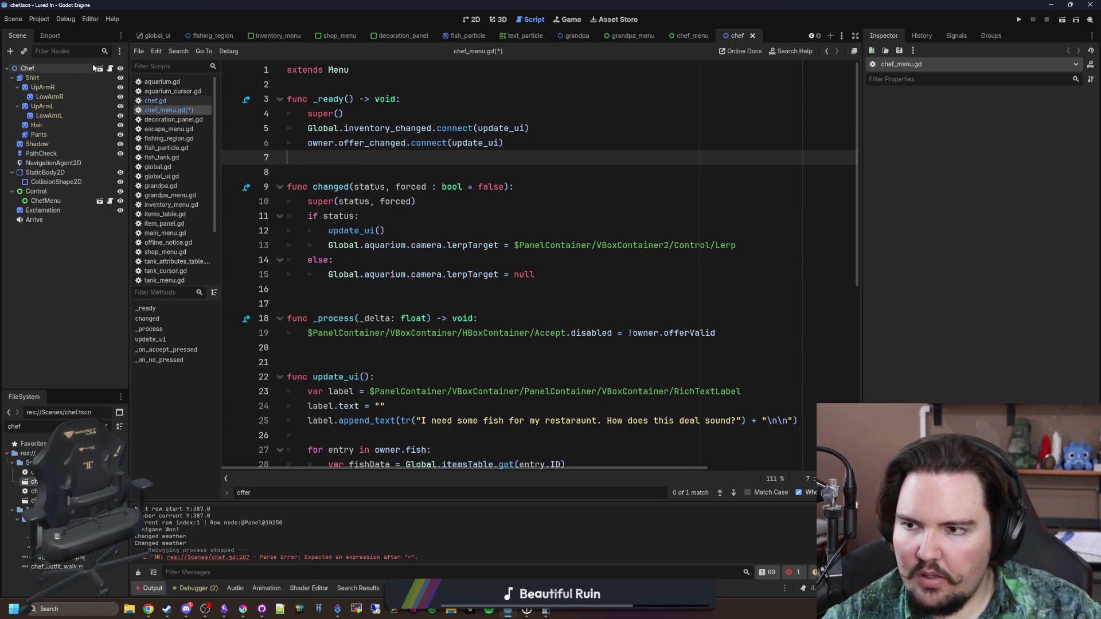
Rename the Chef signal and its line 106 emit to offer_changed, and save chef.gd
{"action": "left_click", "coordinate": [110, 69]}
{"action": "left_click", "coordinate": [380, 215]}
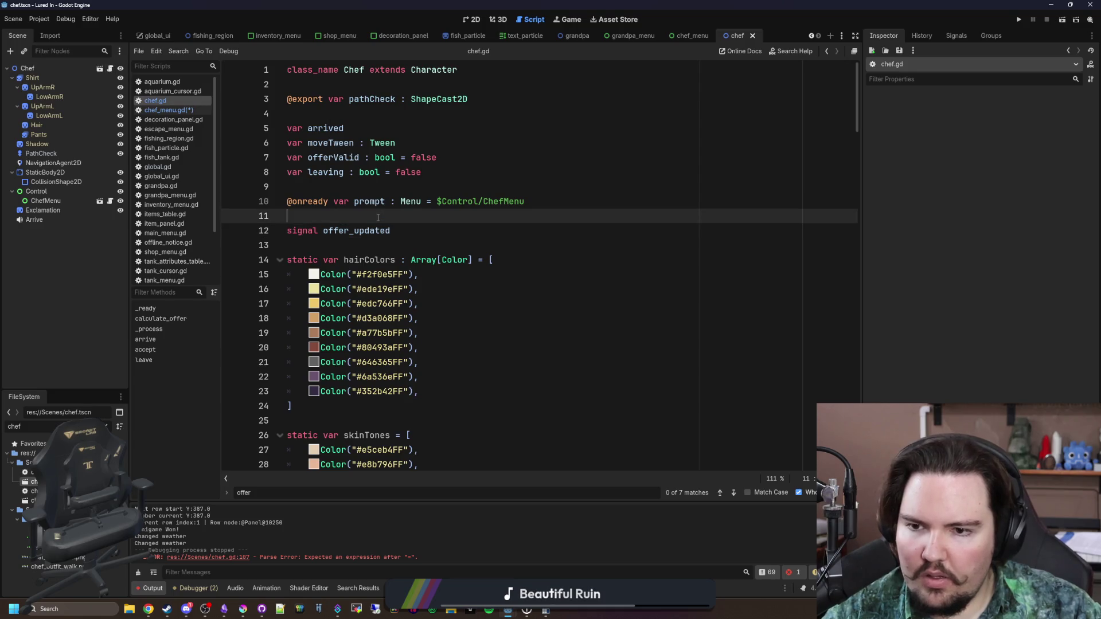
{"action": "left_click", "coordinate": [401, 230]}
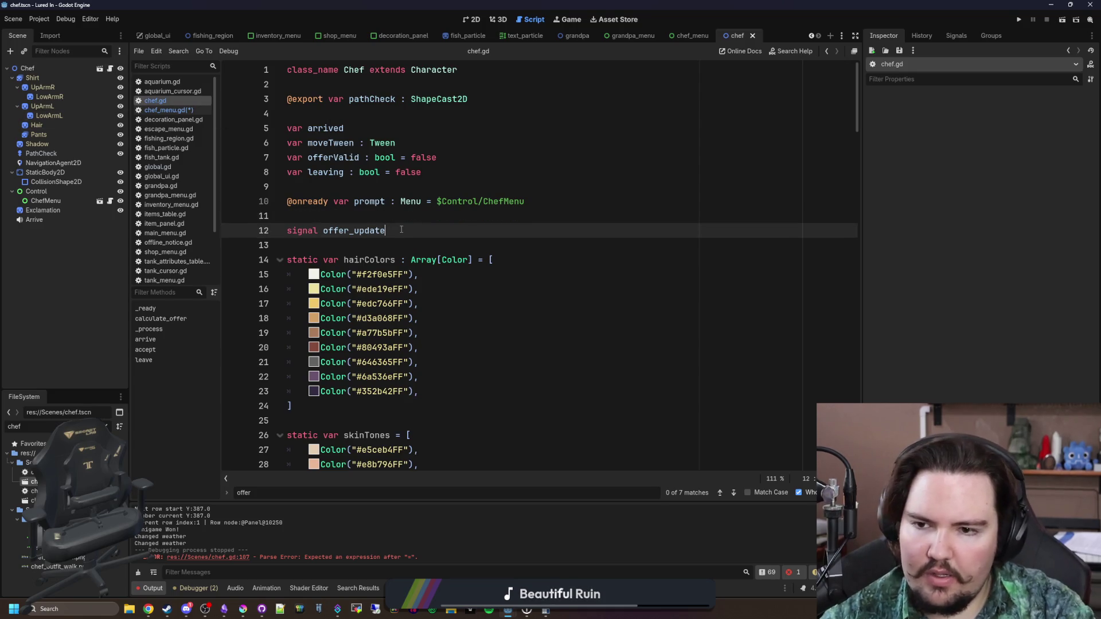
{"action": "type", "text": "changed"}
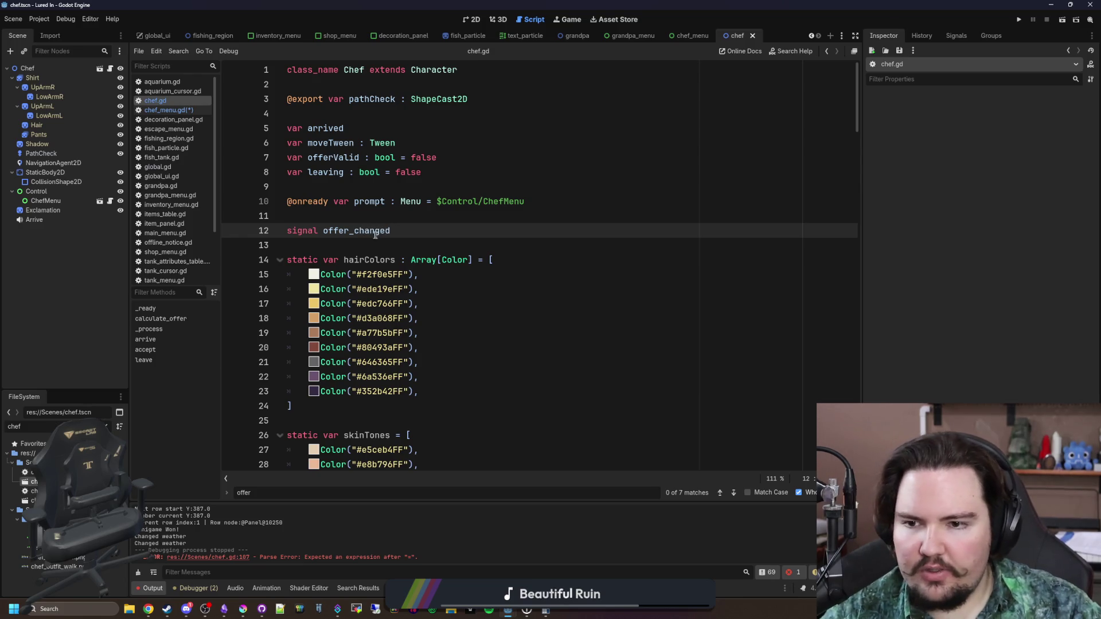
{"action": "left_click", "coordinate": [417, 478]}
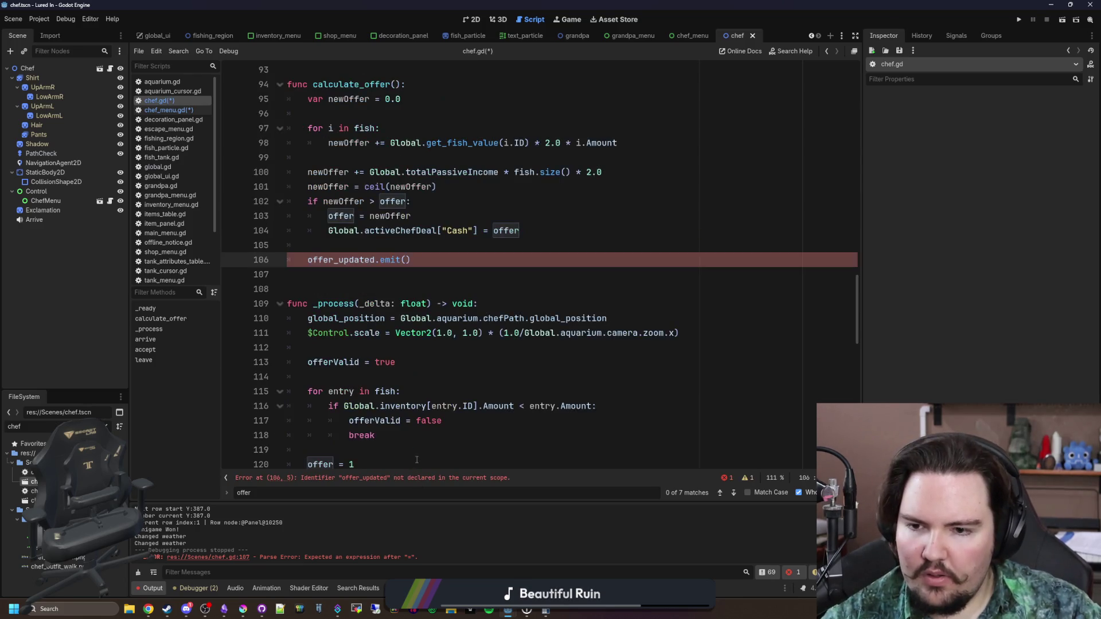
{"action": "double_click", "coordinate": [347, 260]}
{"action": "type", "text": "offer_changed"}
{"action": "key", "text": "ctrl+s"}
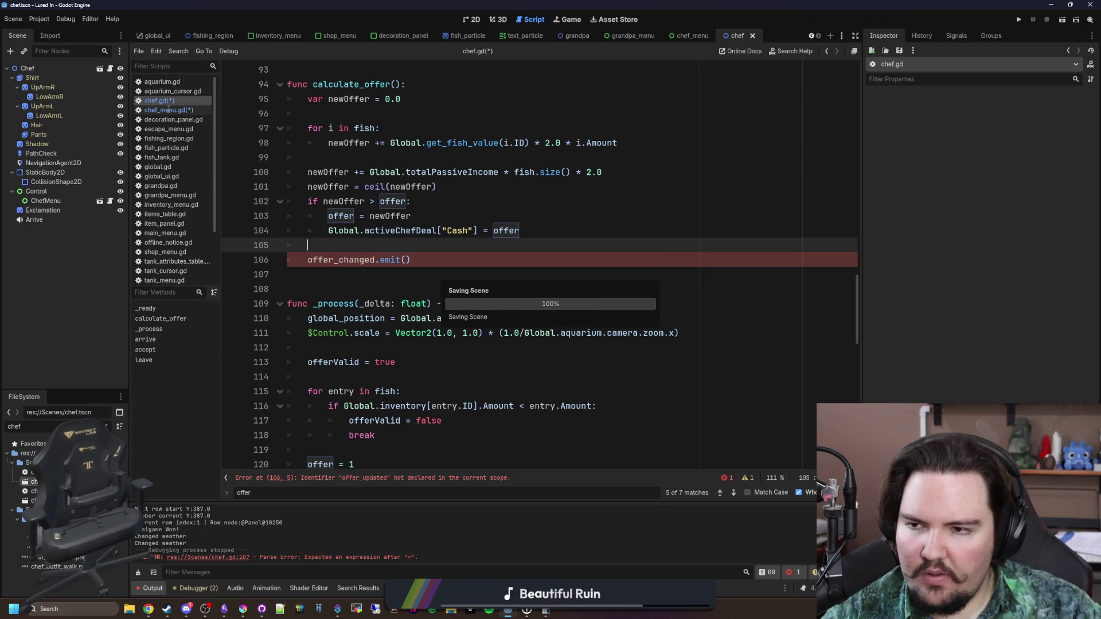
Save chef_menu.gd and run the project
{"action": "left_click", "coordinate": [169, 110]}
{"action": "left_click", "coordinate": [447, 169]}
{"action": "key", "text": "ctrl+s"}
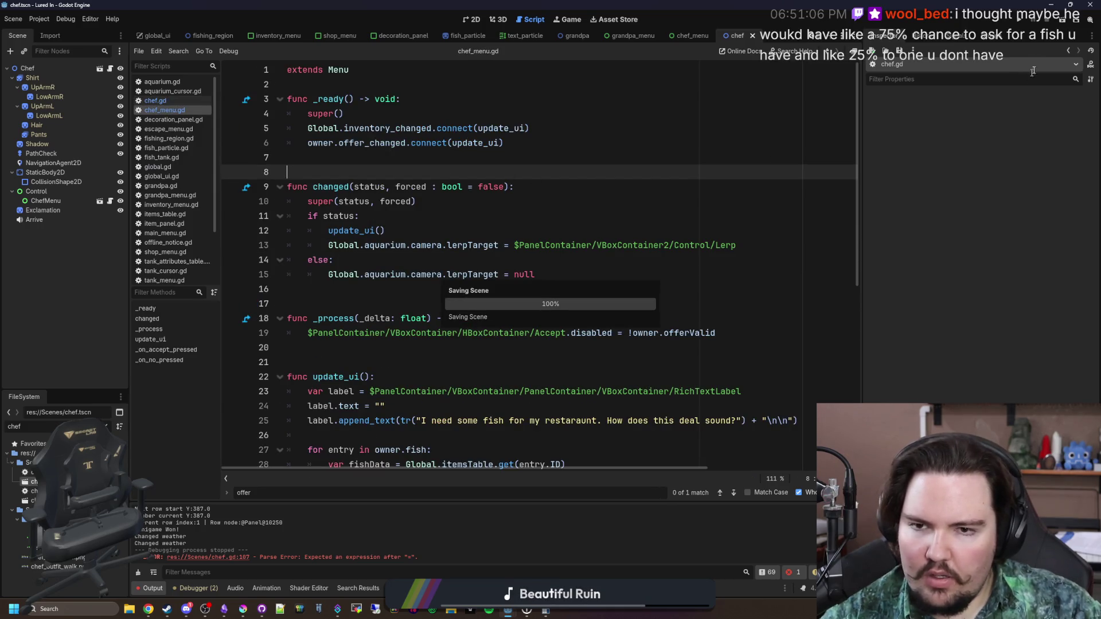
{"action": "left_click", "coordinate": [1021, 19]}
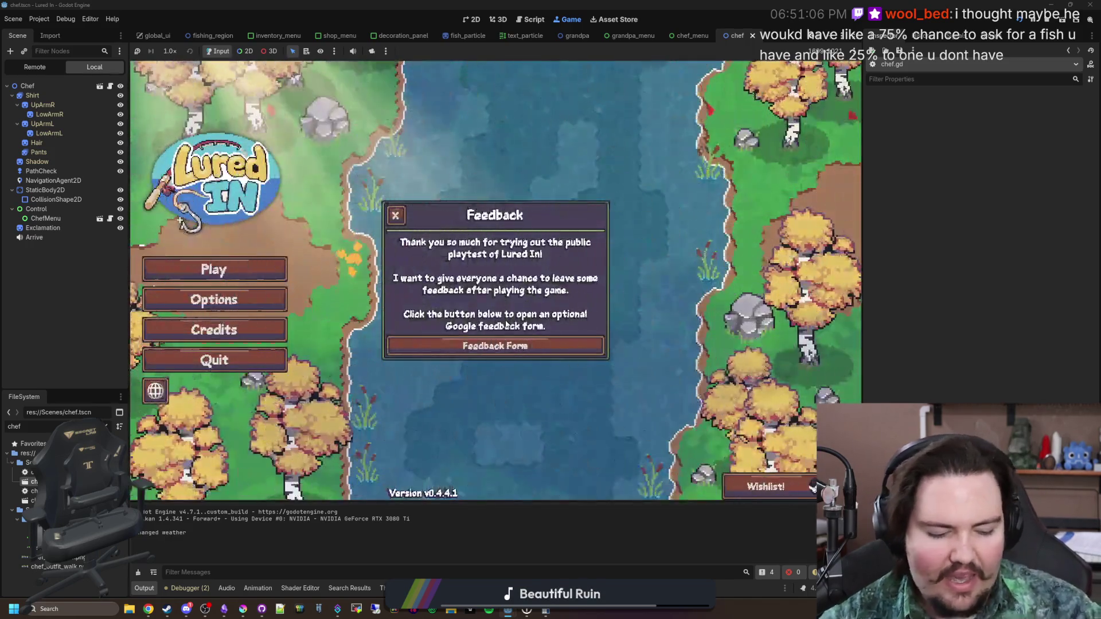
Start playing from the main menu and feed the fish in Fish Tank 1
{"action": "left_click", "coordinate": [396, 215]}
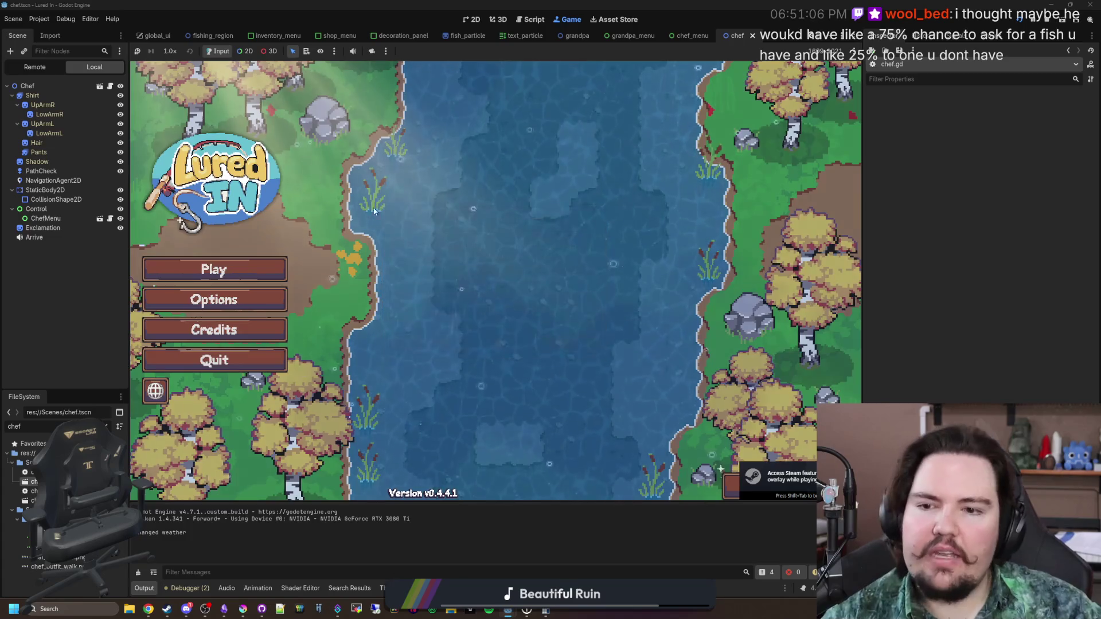
{"action": "left_click", "coordinate": [250, 278]}
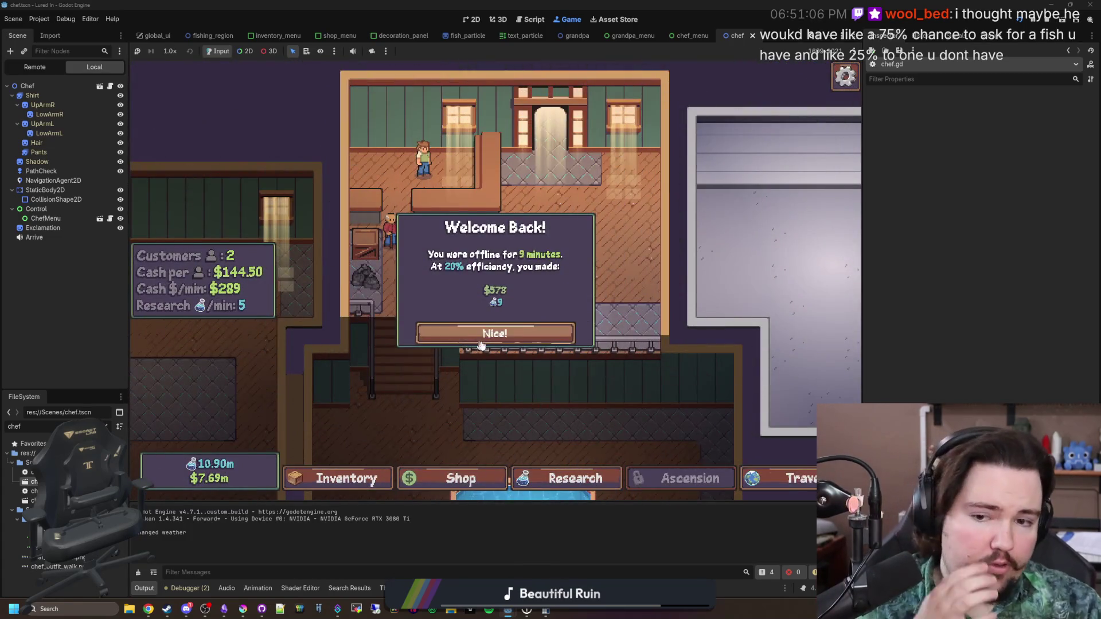
{"action": "left_click", "coordinate": [491, 332]}
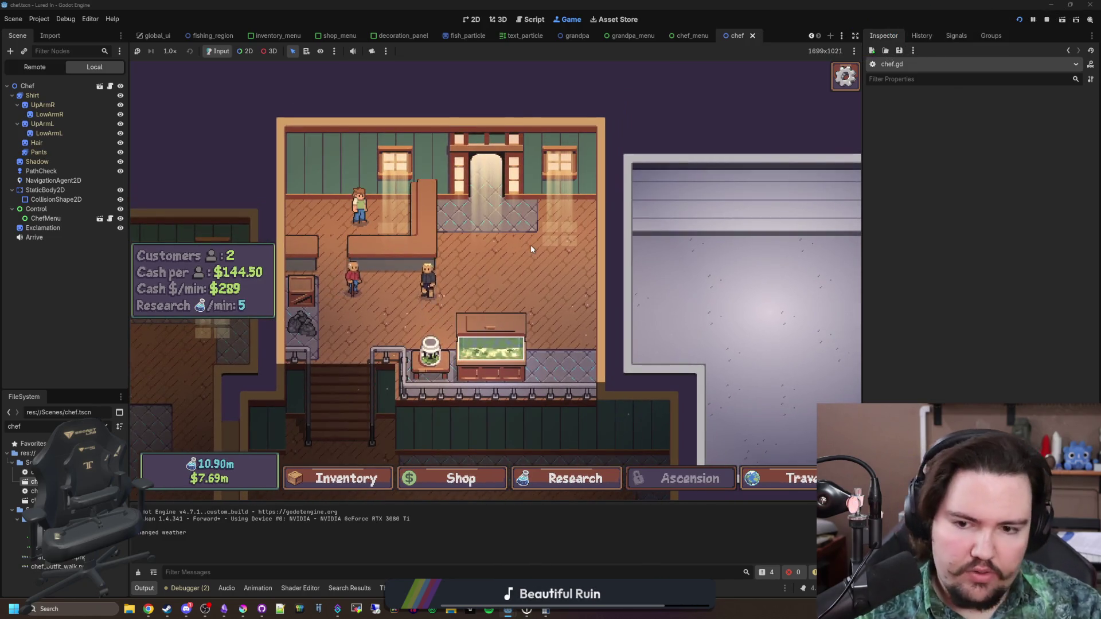
{"action": "scroll", "coordinate": [531, 275], "scroll_direction": "down", "scroll_amount": 3}
{"action": "scroll", "coordinate": [528, 317], "scroll_direction": "up", "scroll_amount": 2}
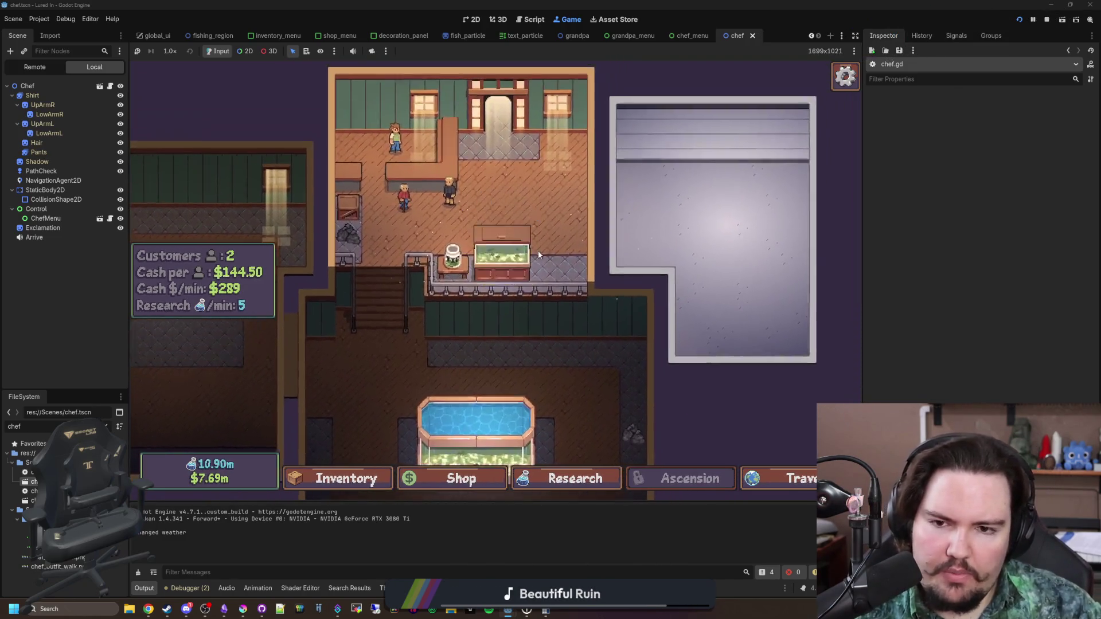
{"action": "left_click", "coordinate": [504, 252]}
{"action": "left_click", "coordinate": [325, 202]}
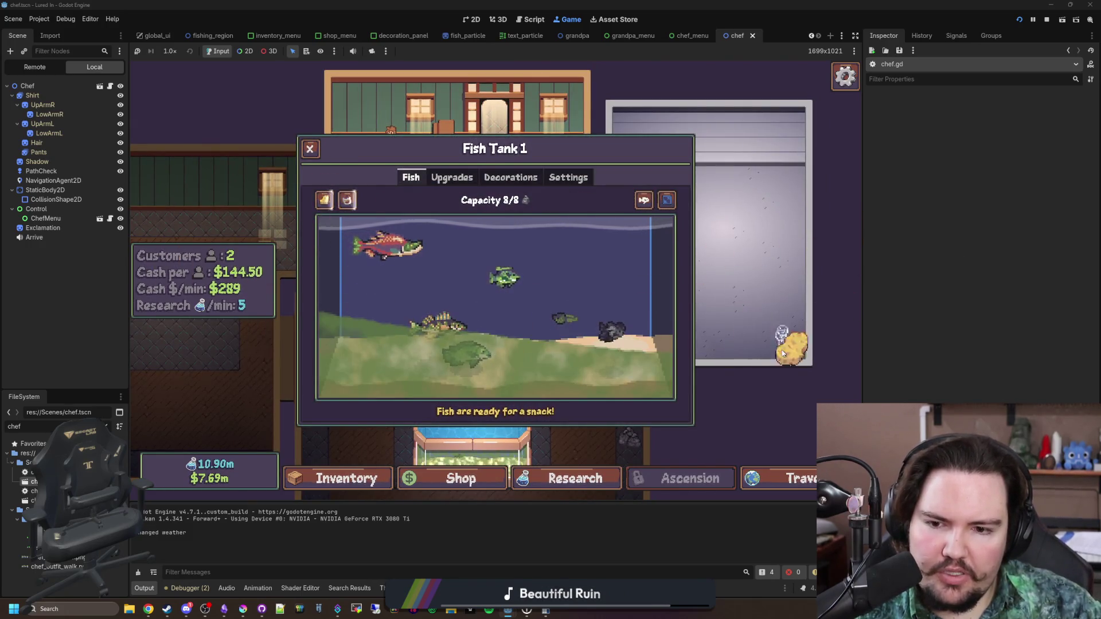
{"action": "left_click", "coordinate": [229, 306]}
{"action": "left_click", "coordinate": [276, 316]}
Scrub the algae off Fish Tank 7 with the sponge
{"action": "scroll", "coordinate": [470, 372], "scroll_direction": "down", "scroll_amount": 2}
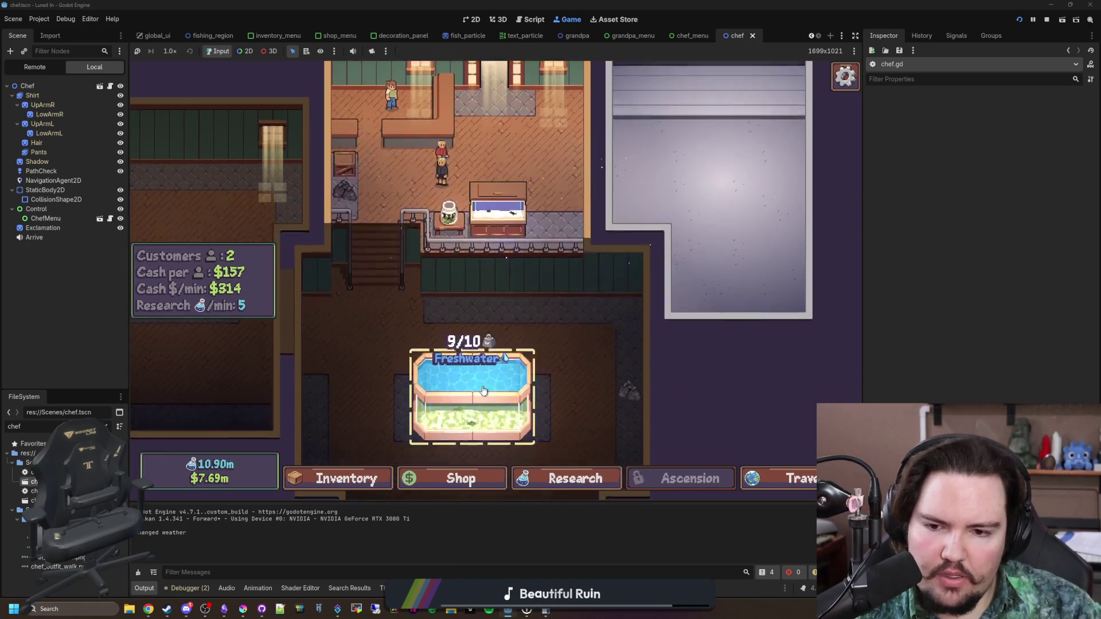
{"action": "left_click", "coordinate": [471, 401]}
{"action": "left_click", "coordinate": [290, 192]}
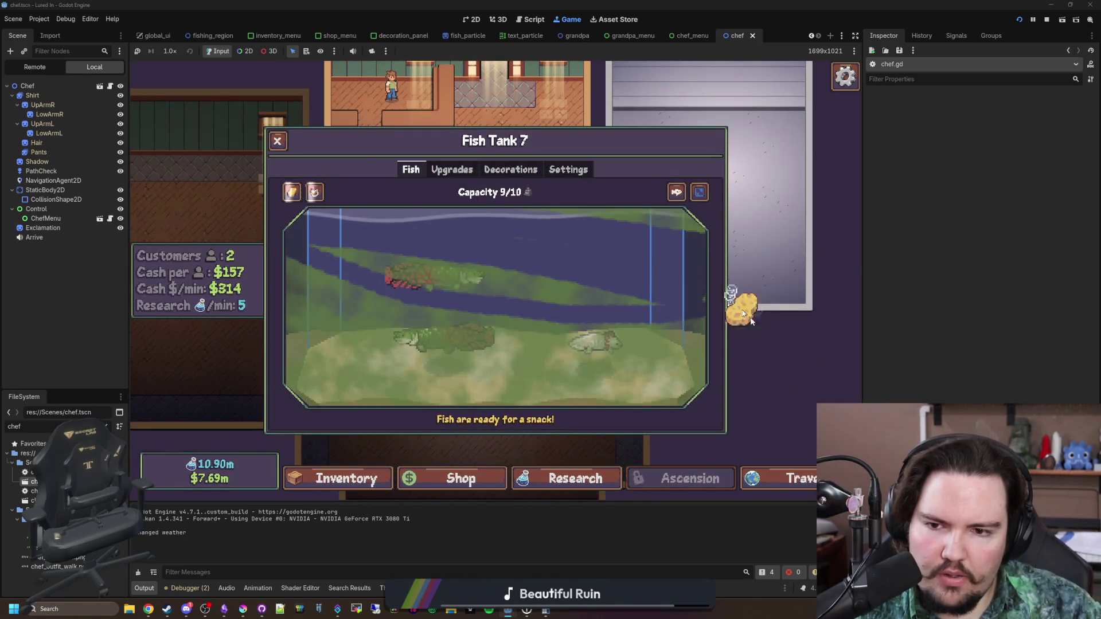
{"action": "left_click", "coordinate": [700, 407]}
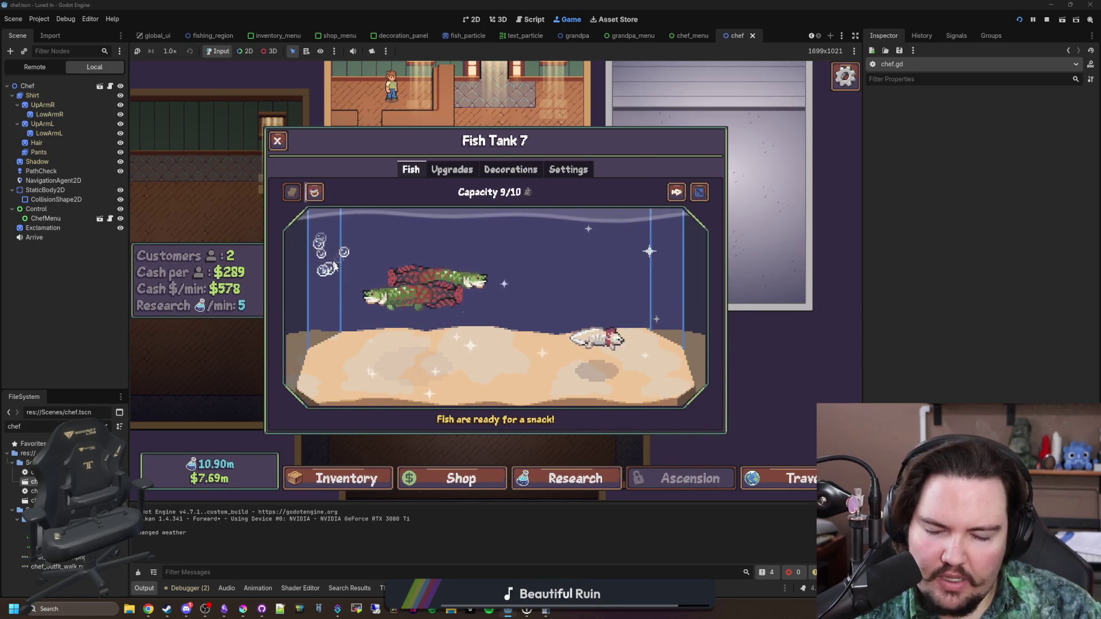
{"action": "key", "text": "Escape"}
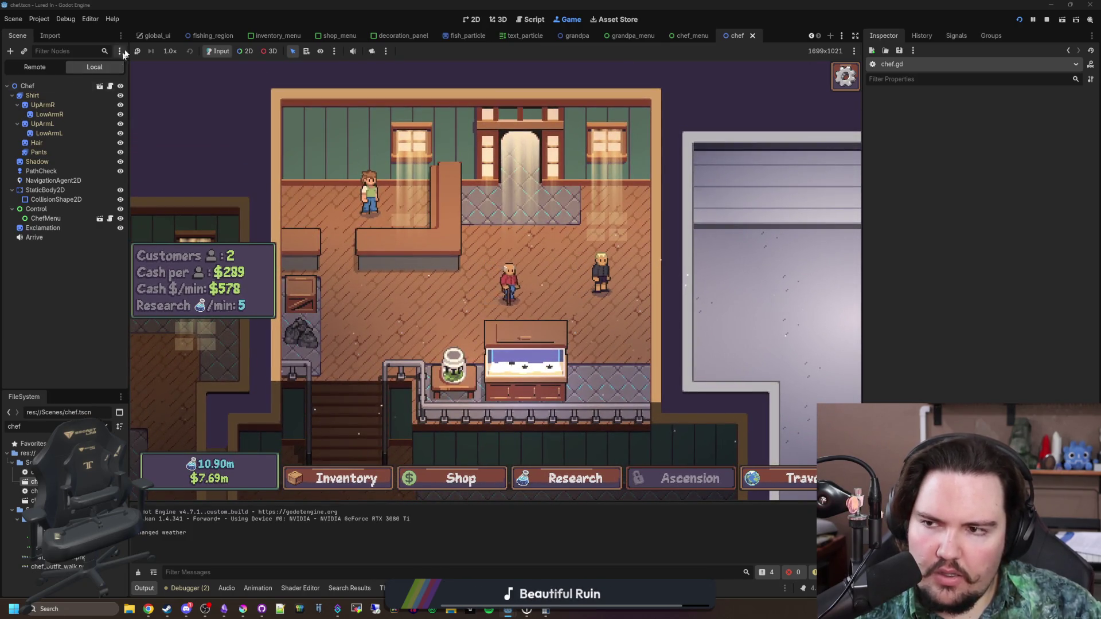
Set game speed to 16x and summon the chef with the 'chef' console command
{"action": "left_click", "coordinate": [169, 51]}
{"action": "left_click", "coordinate": [178, 185]}
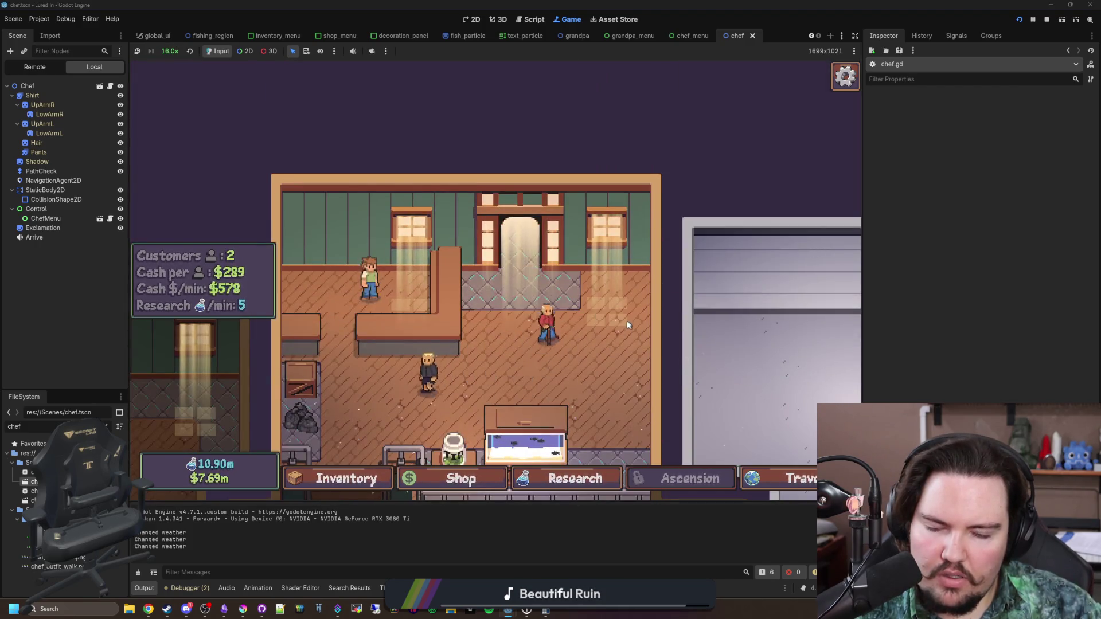
{"action": "key", "text": "grave"}
{"action": "type", "text": "chef"}
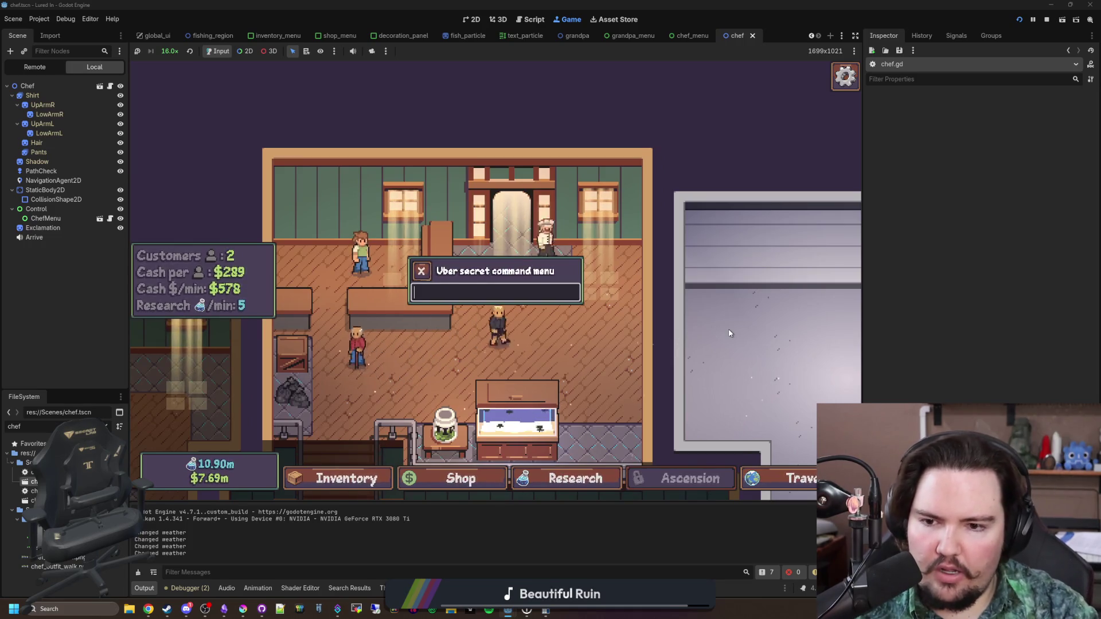
{"action": "key", "text": "Return"}
Open the Chef's Offer (two Freshwater Shrimp for $1), decline it, and return to the editor
{"action": "mouse_move", "coordinate": [577, 251]}
{"action": "left_mouse_down"}
{"action": "mouse_move", "coordinate": [578, 61]}
{"action": "mouse_move", "coordinate": [508, 275]}
{"action": "left_mouse_up"}
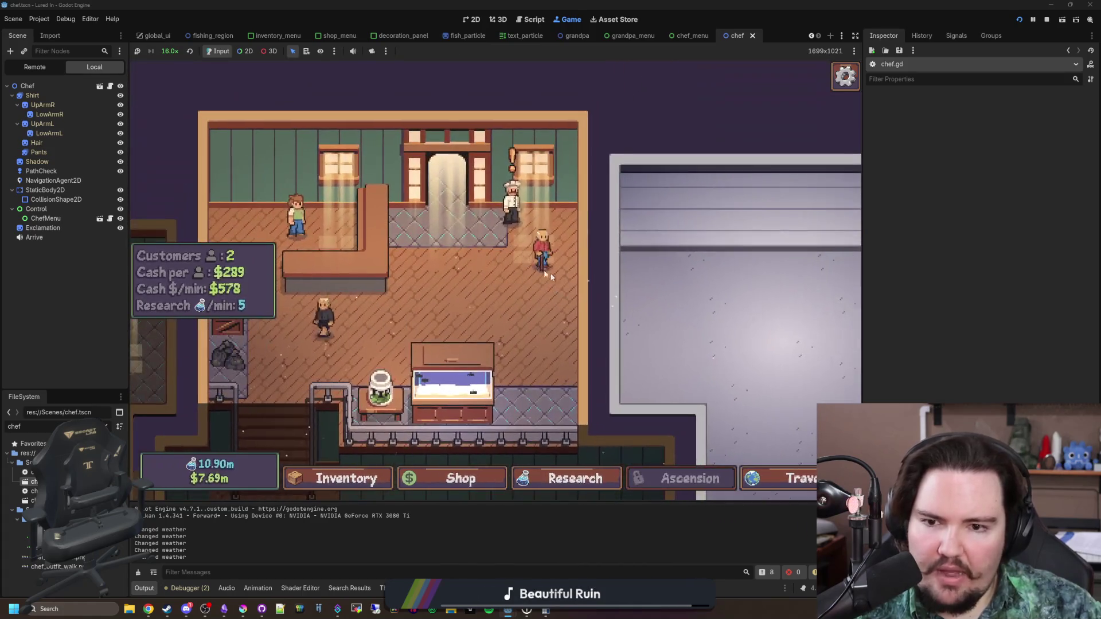
{"action": "left_click", "coordinate": [505, 276]}
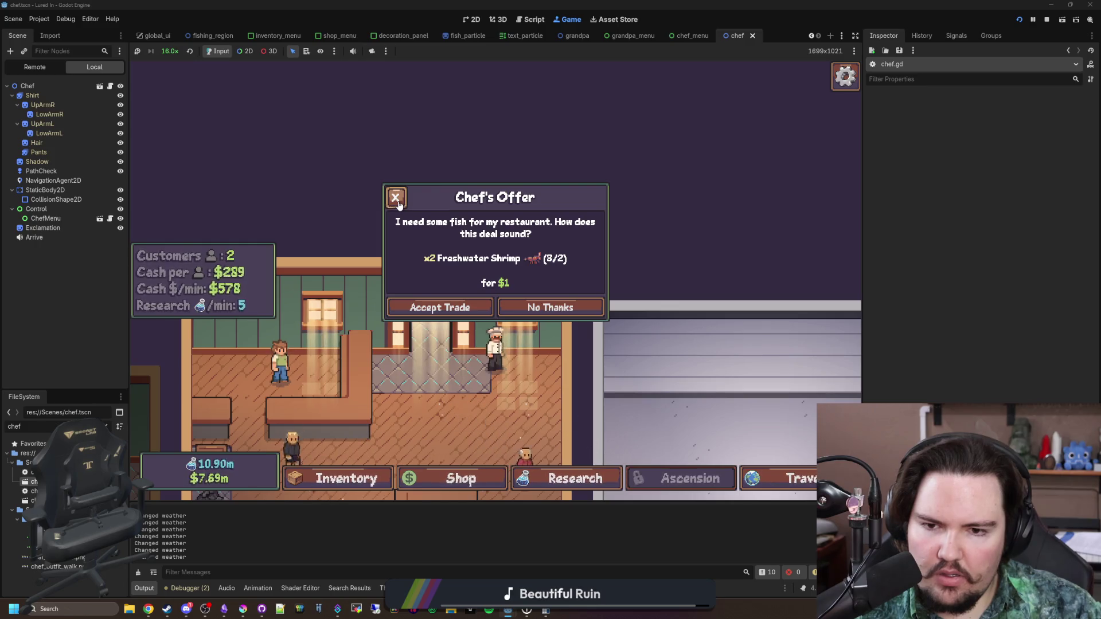
{"action": "left_click", "coordinate": [508, 304]}
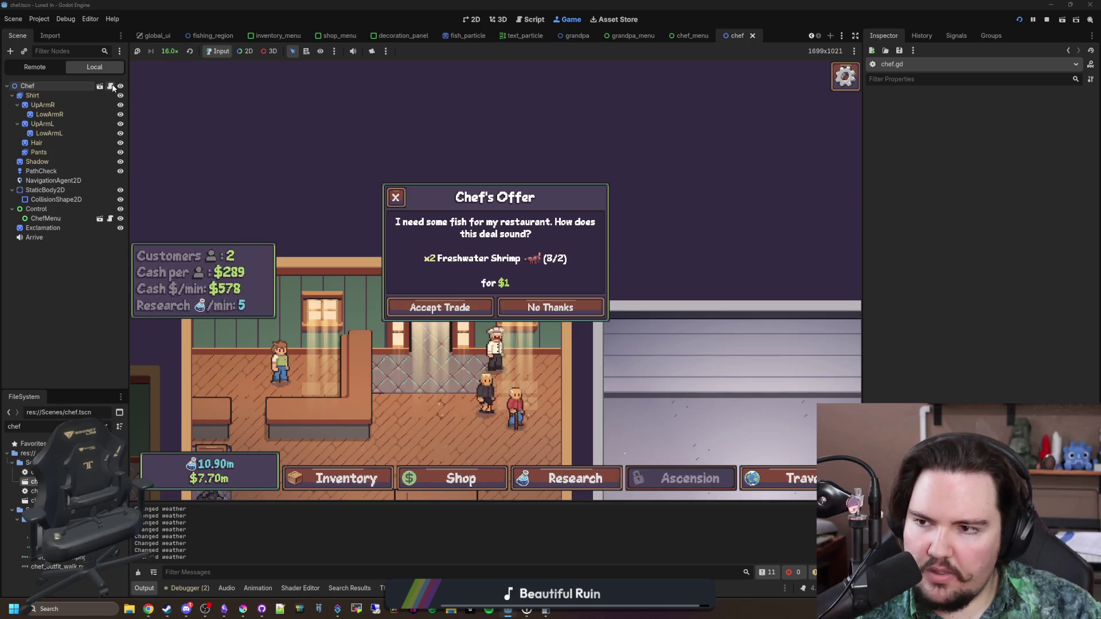
{"action": "key", "text": "ctrl+F3"}
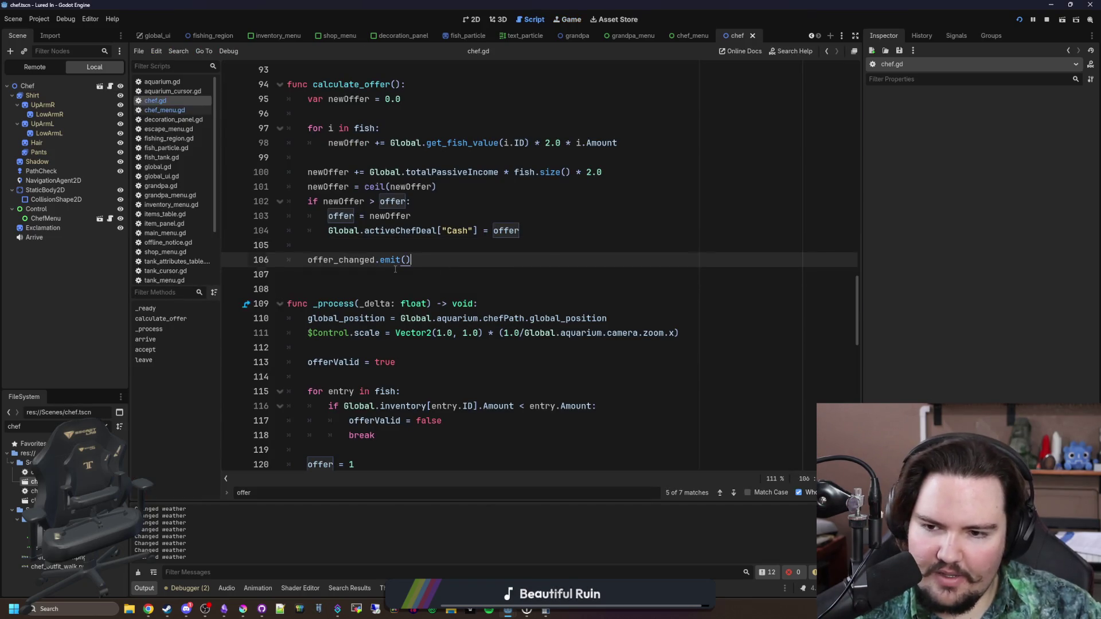
Insert a new line after the rounding step in calculate_offer and save chef.gd
{"action": "left_click", "coordinate": [448, 274]}
{"action": "scroll", "coordinate": [449, 274], "scroll_direction": "up", "scroll_amount": 3}
{"action": "scroll", "coordinate": [449, 275], "scroll_direction": "up", "scroll_amount": 3}
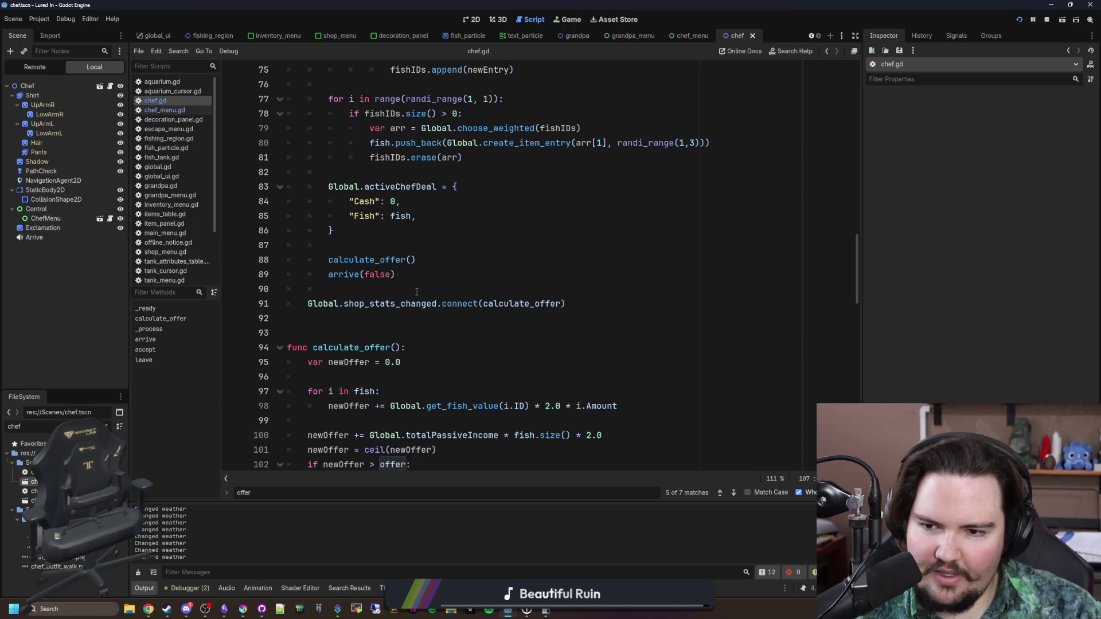
{"action": "left_click", "coordinate": [517, 303], "text": "ctrl"}
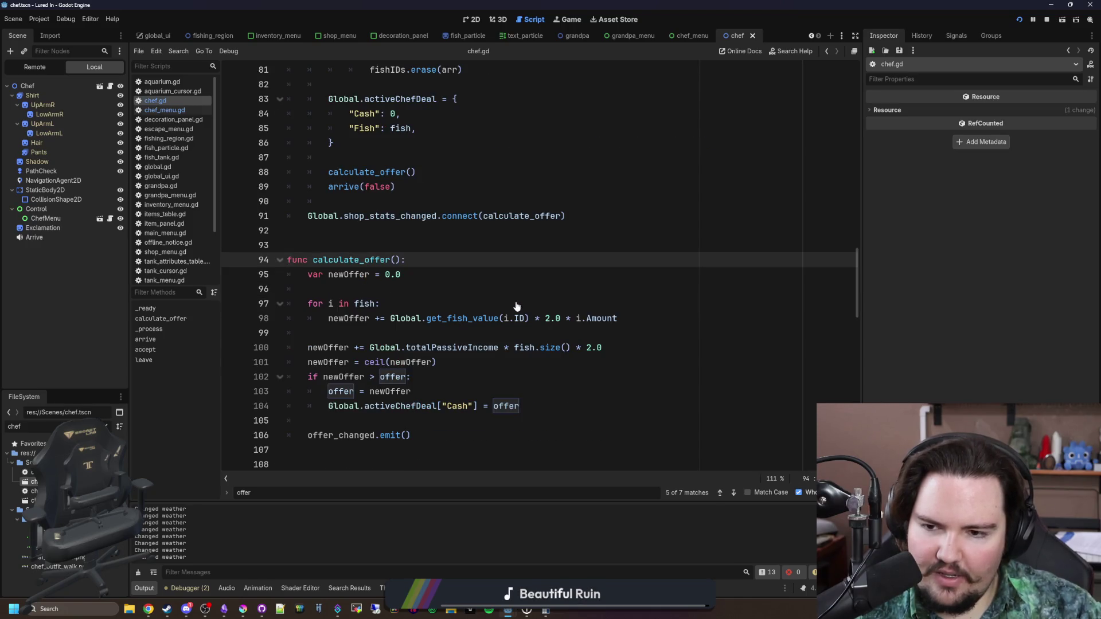
{"action": "scroll", "coordinate": [494, 292], "scroll_direction": "up", "scroll_amount": 1}
{"action": "scroll", "coordinate": [398, 259], "scroll_direction": "up", "scroll_amount": 4}
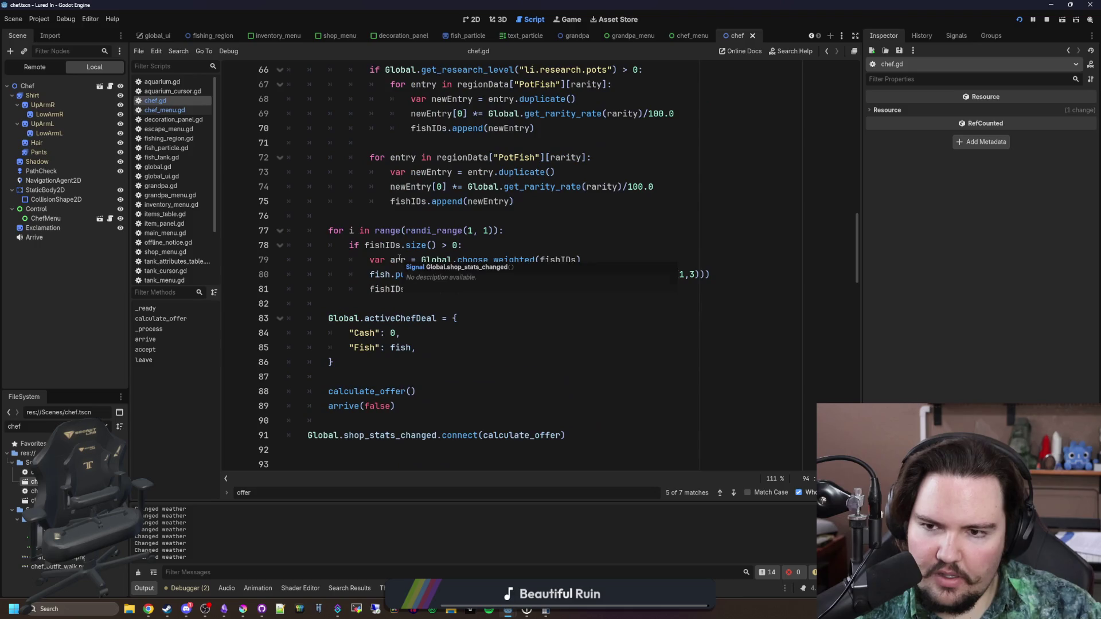
{"action": "scroll", "coordinate": [373, 275], "scroll_direction": "down", "scroll_amount": 3}
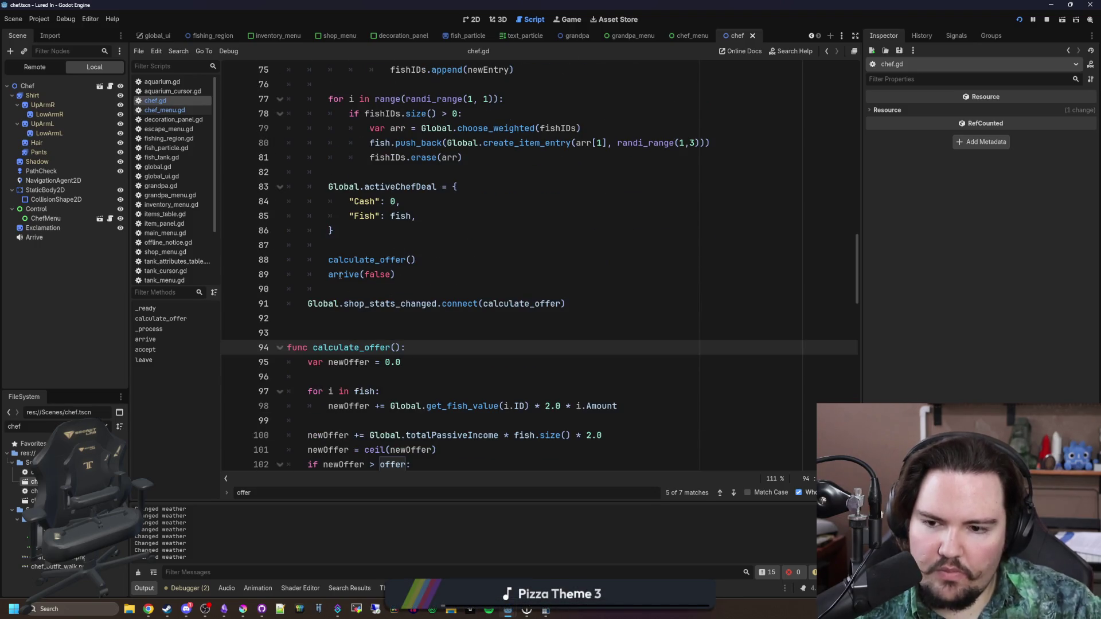
{"action": "scroll", "coordinate": [340, 275], "scroll_direction": "down", "scroll_amount": 2}
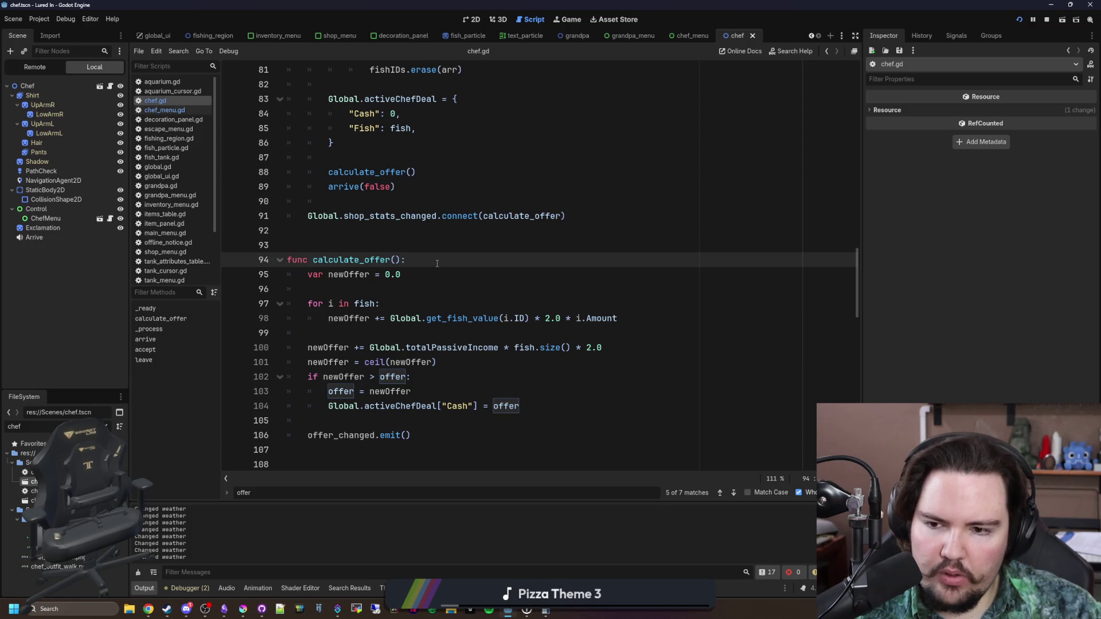
{"action": "scroll", "coordinate": [437, 264], "scroll_direction": "down", "scroll_amount": 1}
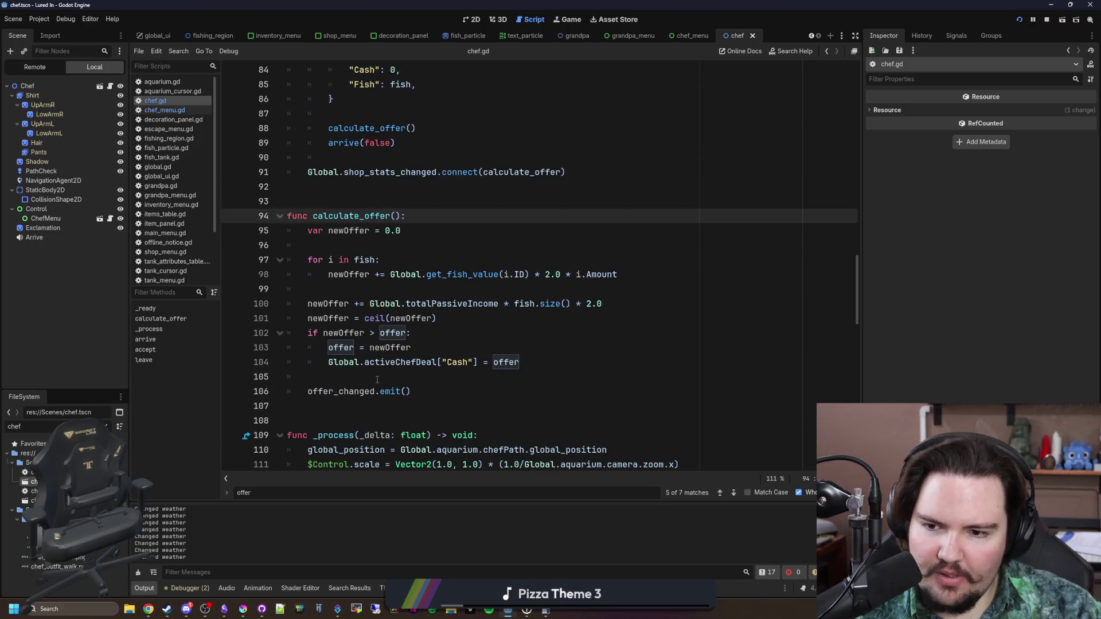
{"action": "left_click", "coordinate": [416, 248]}
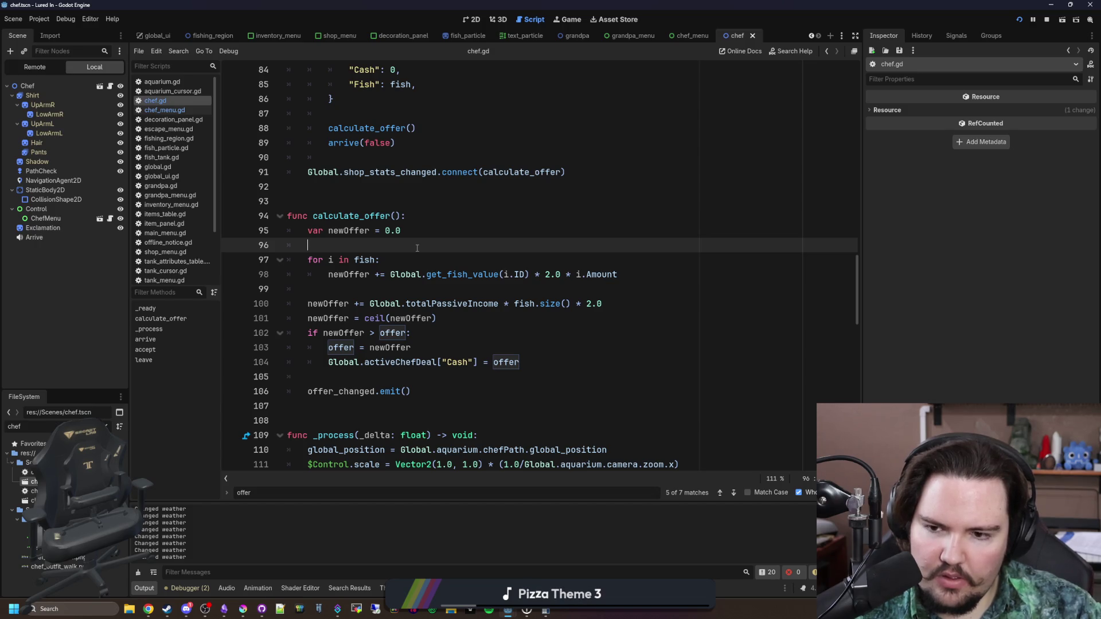
{"action": "left_click", "coordinate": [426, 322]}
{"action": "key", "text": "Return"}
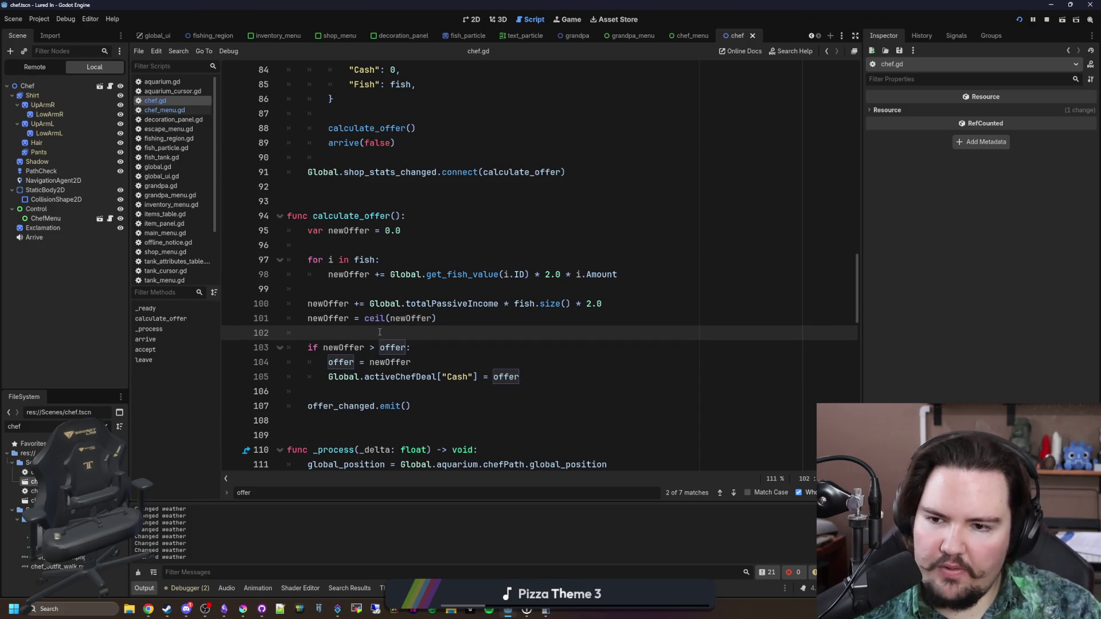
{"action": "key", "text": "ctrl+s"}
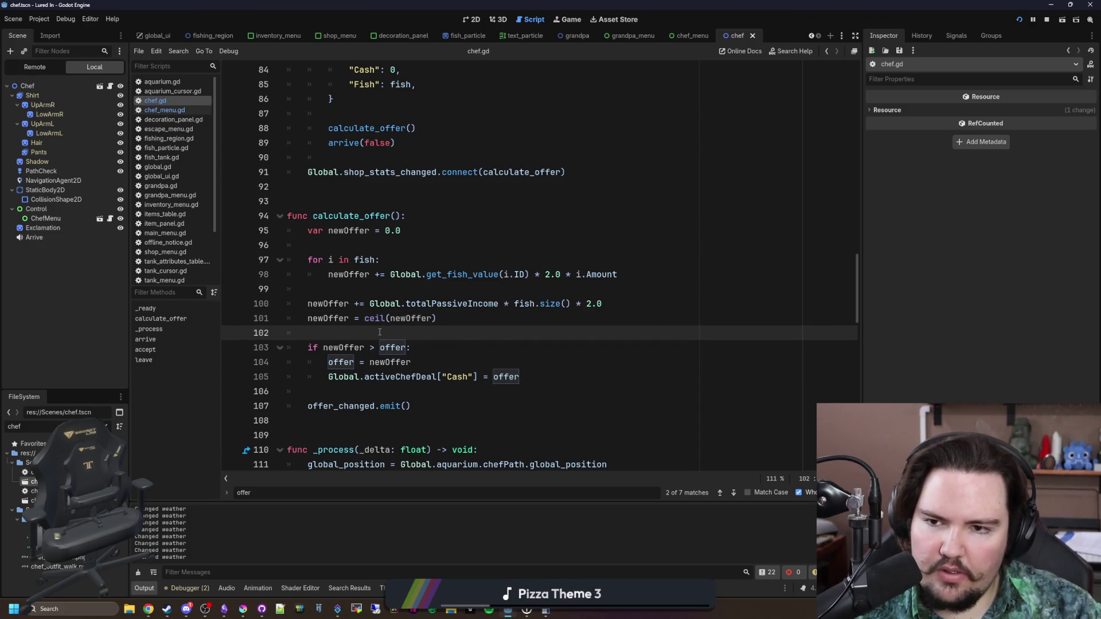
Add print(newOffer) below the activeChefDeal assignment, save, and launch the game
{"action": "scroll", "coordinate": [379, 332], "scroll_direction": "up", "scroll_amount": 15}
{"action": "scroll", "coordinate": [381, 332], "scroll_direction": "up", "scroll_amount": 4}
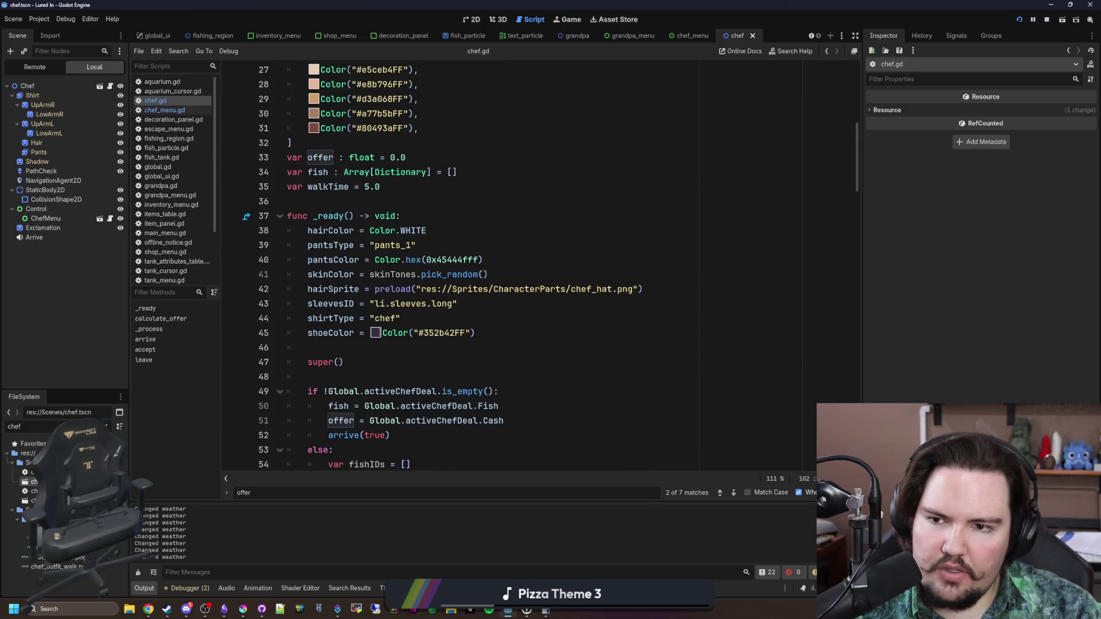
{"action": "scroll", "coordinate": [365, 275], "scroll_direction": "down", "scroll_amount": 5}
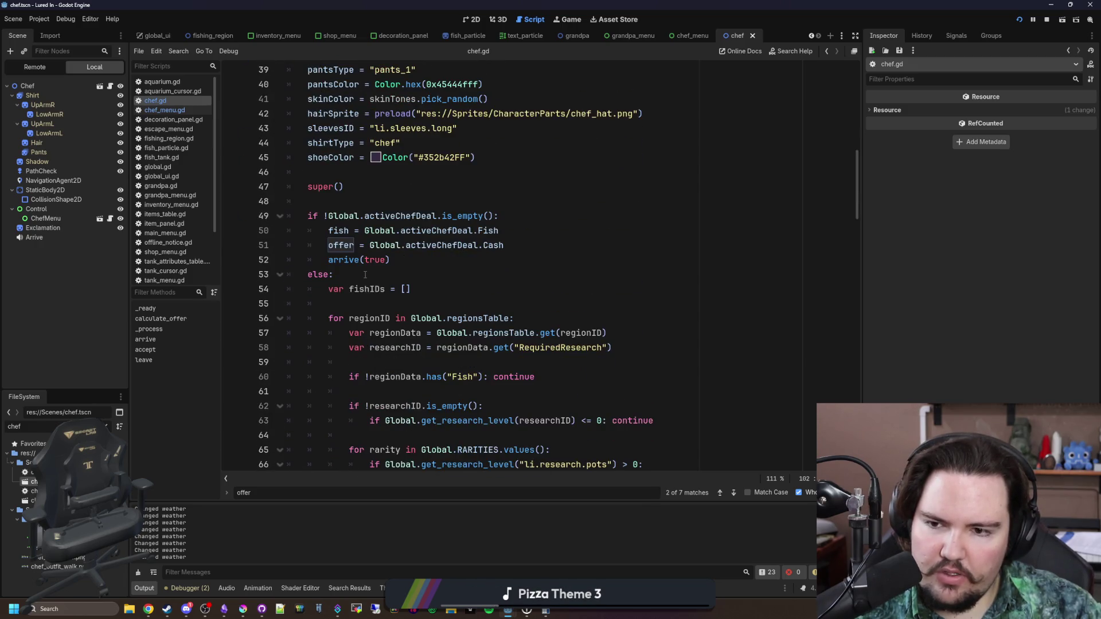
{"action": "scroll", "coordinate": [365, 275], "scroll_direction": "down", "scroll_amount": 5}
{"action": "scroll", "coordinate": [365, 275], "scroll_direction": "down", "scroll_amount": 12}
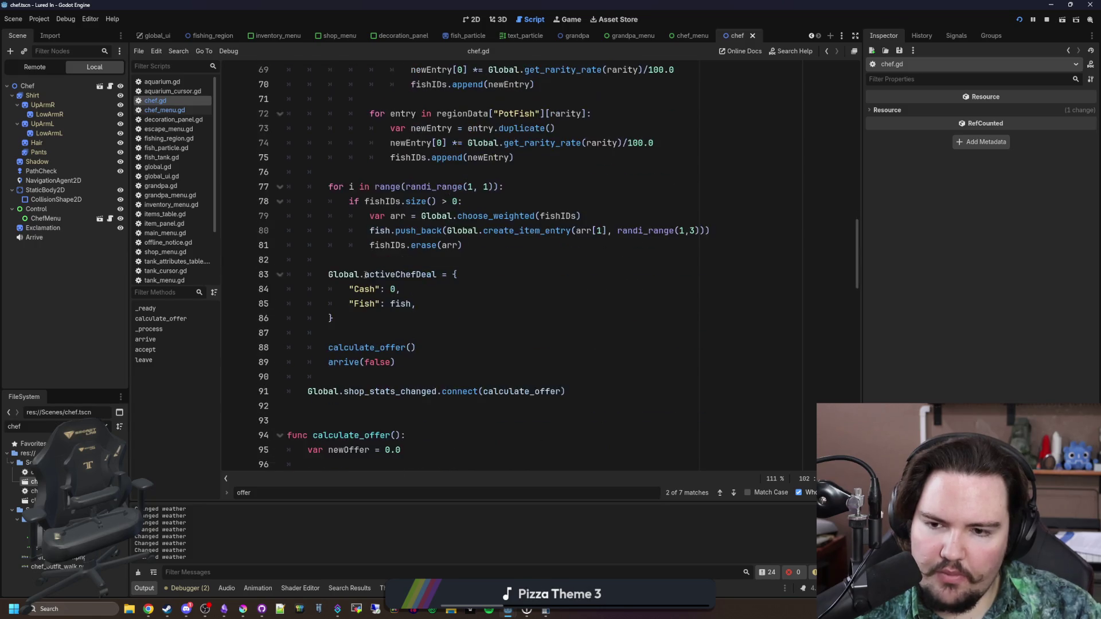
{"action": "left_click", "coordinate": [385, 305]}
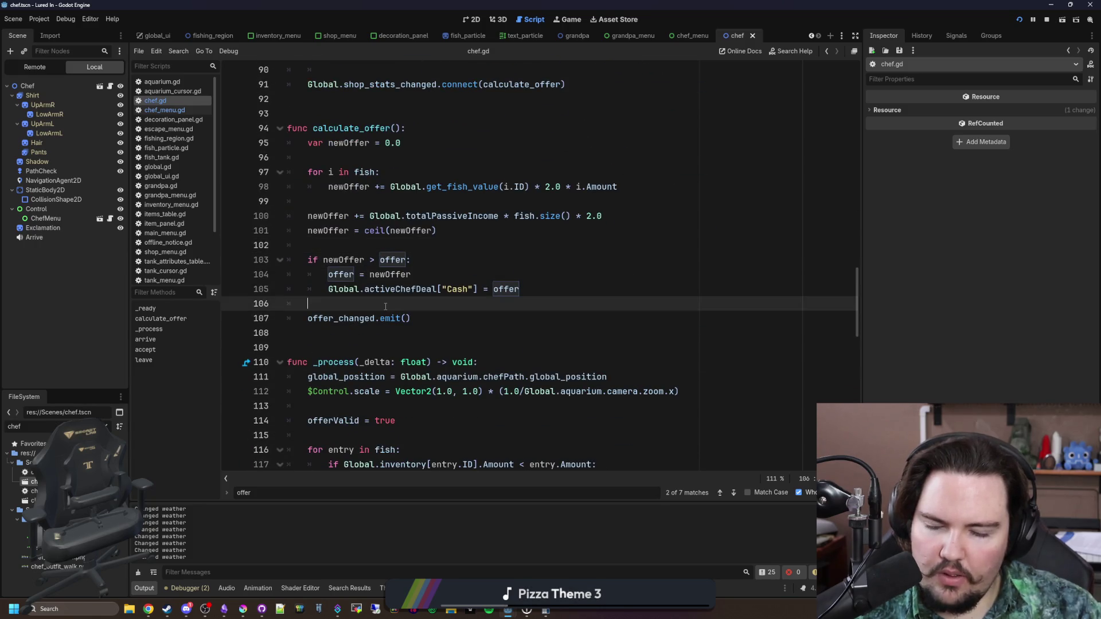
{"action": "key", "text": "Return"}
{"action": "key", "text": "Return"}
{"action": "key", "text": "Up"}
{"action": "type", "text": "rint(newO"}
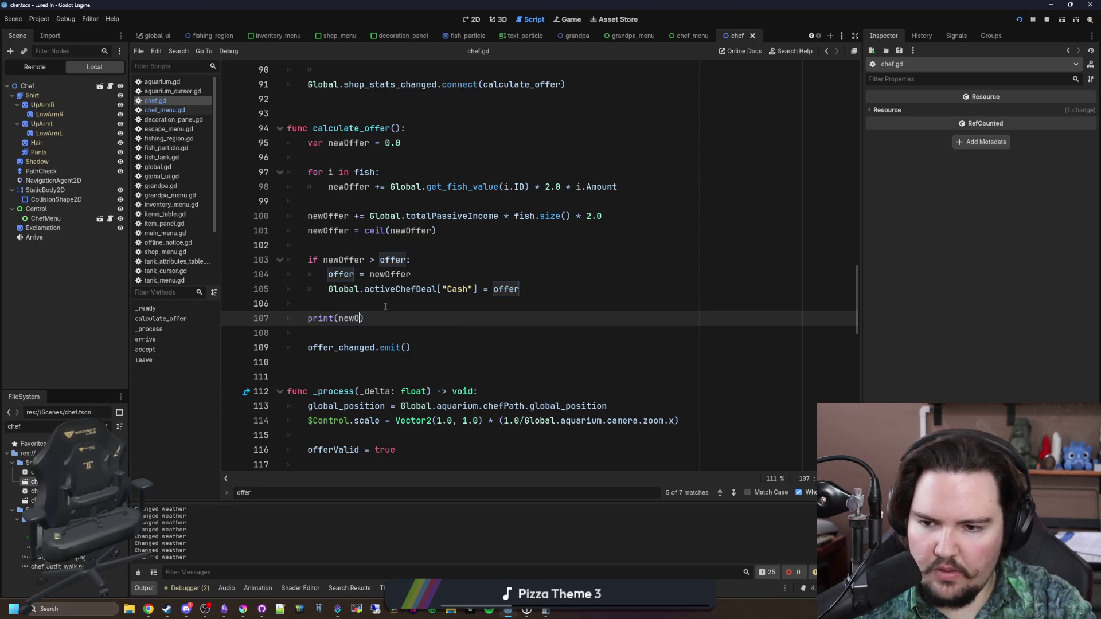
{"action": "key", "text": "Up"}
{"action": "key", "text": "ctrl+s"}
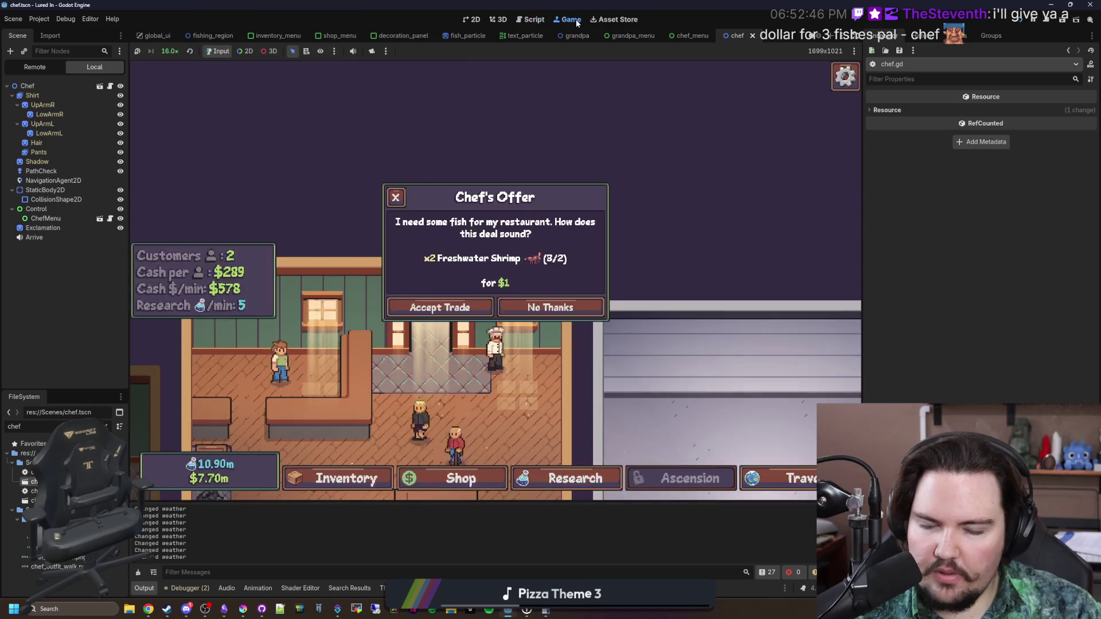
{"action": "left_click", "coordinate": [567, 19]}
Restart the running game from the in-game escape menu
{"action": "left_click", "coordinate": [477, 316]}
{"action": "left_click", "coordinate": [476, 321]}
{"action": "key", "text": "Escape"}
{"action": "key", "text": "Escape"}
{"action": "left_click", "coordinate": [491, 308]}
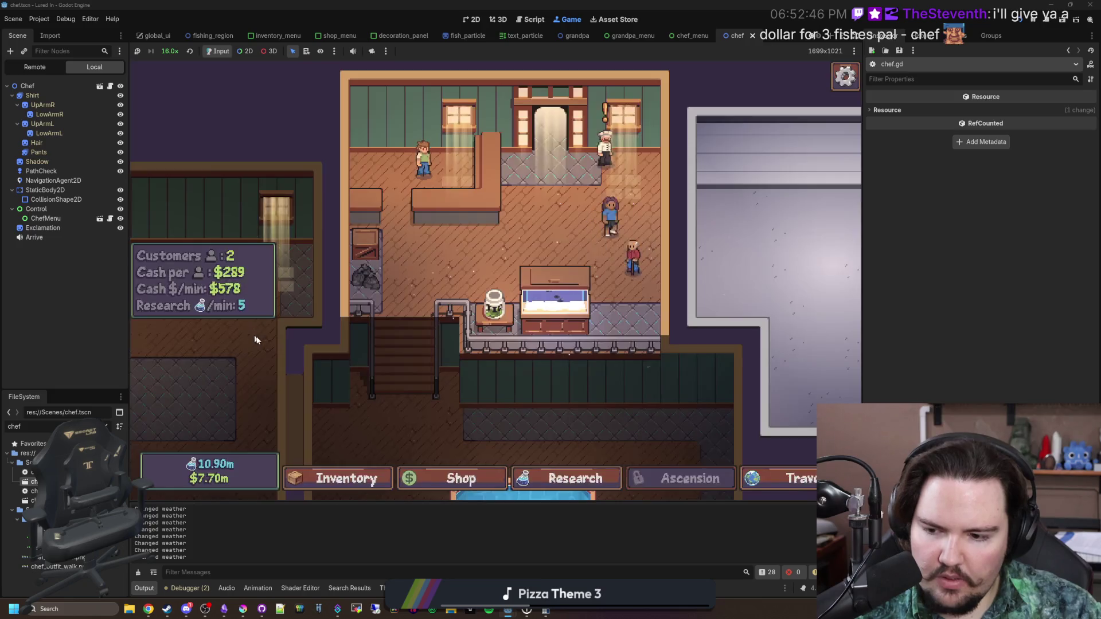
Buy the Marketing advertising upgrade to level 2, recheck the Chef's Offer ($1), and return to the editor
{"action": "left_click", "coordinate": [588, 175]}
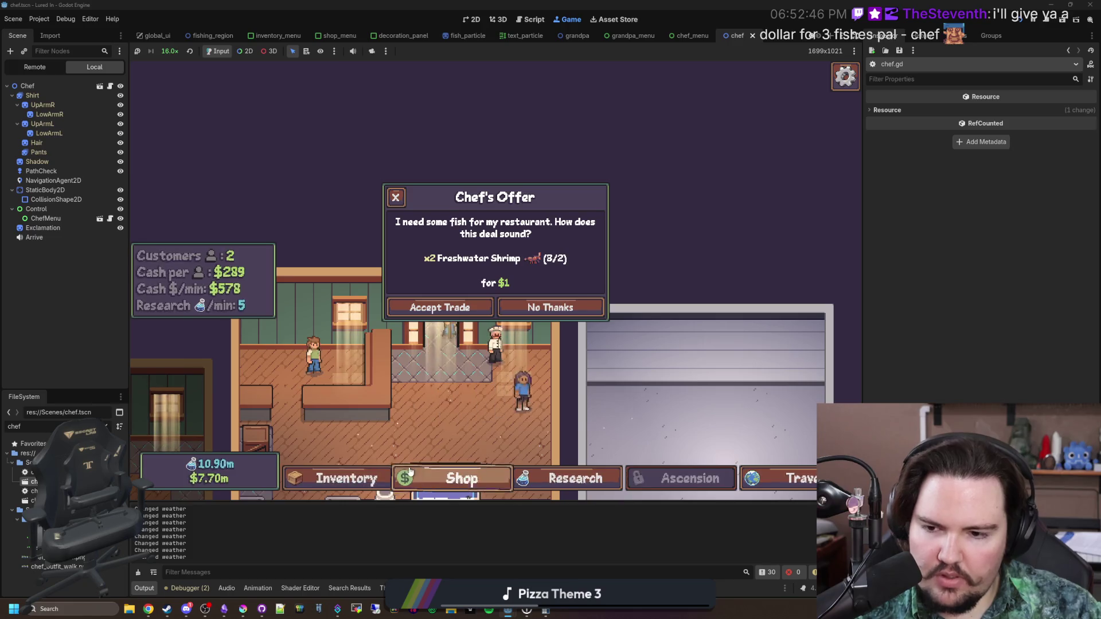
{"action": "left_click", "coordinate": [458, 478]}
{"action": "left_click", "coordinate": [460, 181]}
{"action": "left_click", "coordinate": [599, 215]}
{"action": "key", "text": "Escape"}
{"action": "left_click", "coordinate": [492, 354]}
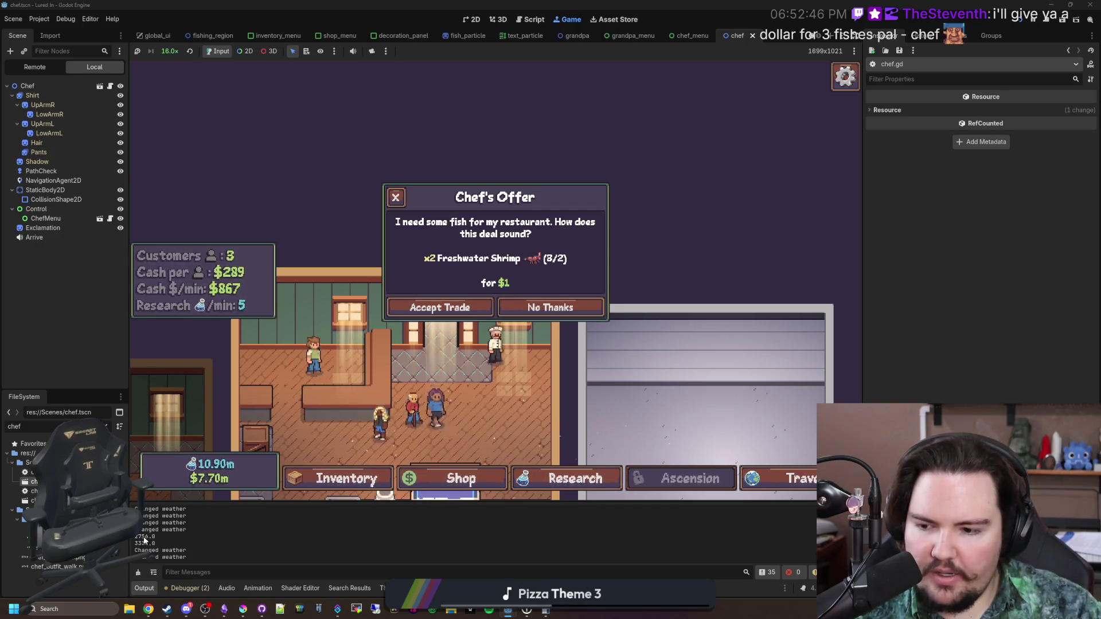
{"action": "key", "text": "ctrl+F3"}
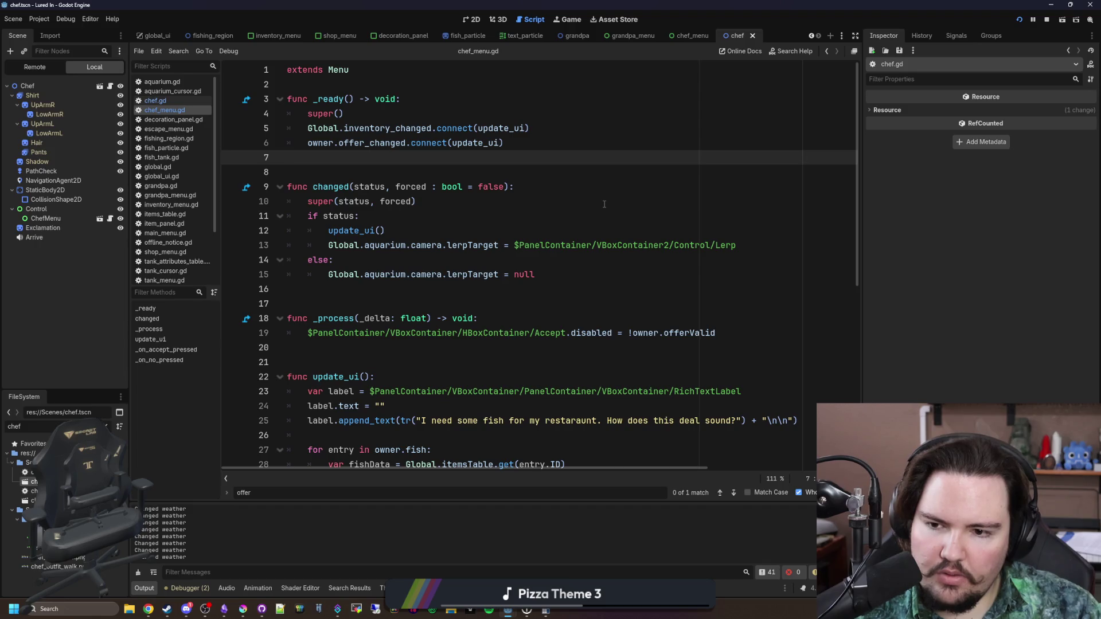
Change the print argument on line 107 of chef.gd from newOffer to offer and save
{"action": "left_click", "coordinate": [167, 100]}
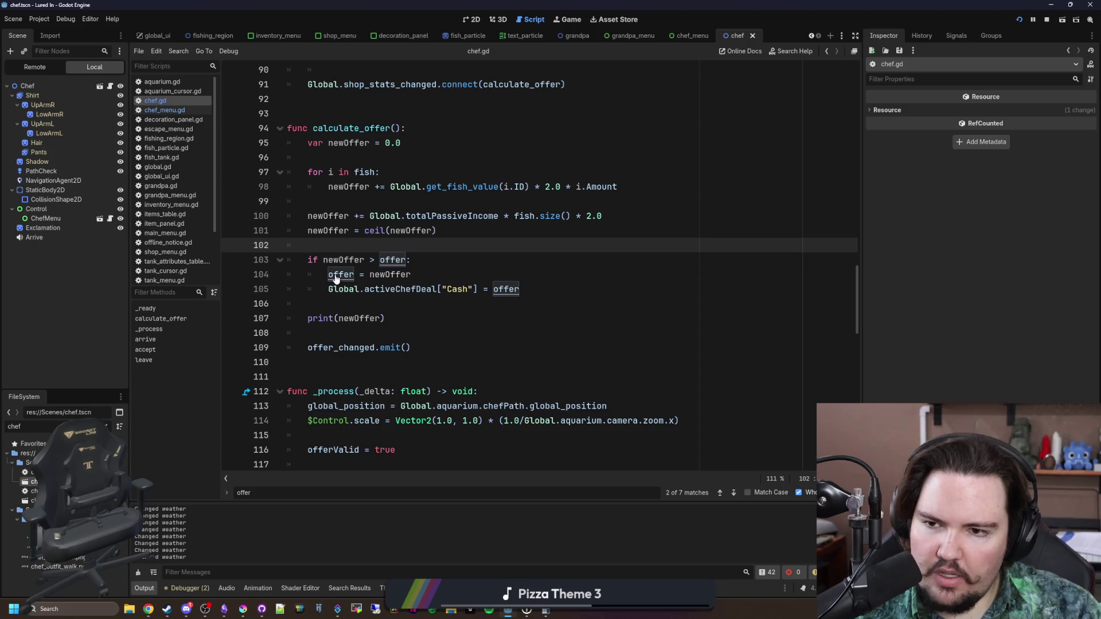
{"action": "double_click", "coordinate": [371, 318]}
{"action": "key", "text": "BackSpace"}
{"action": "type", "text": "offer"}
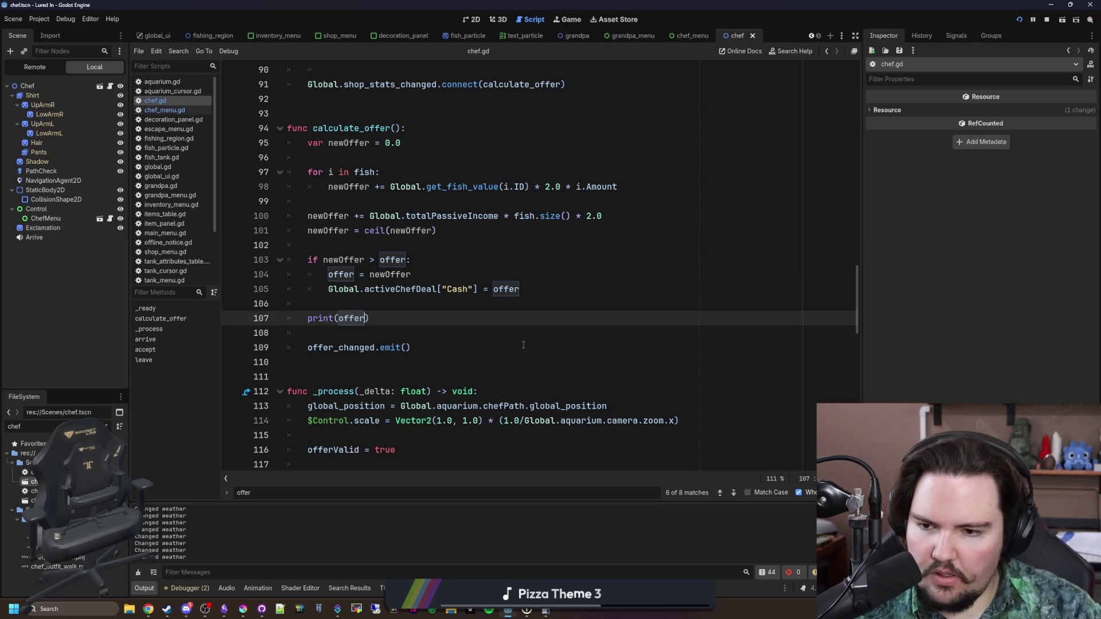
{"action": "left_click", "coordinate": [451, 310]}
{"action": "key", "text": "ctrl+s"}
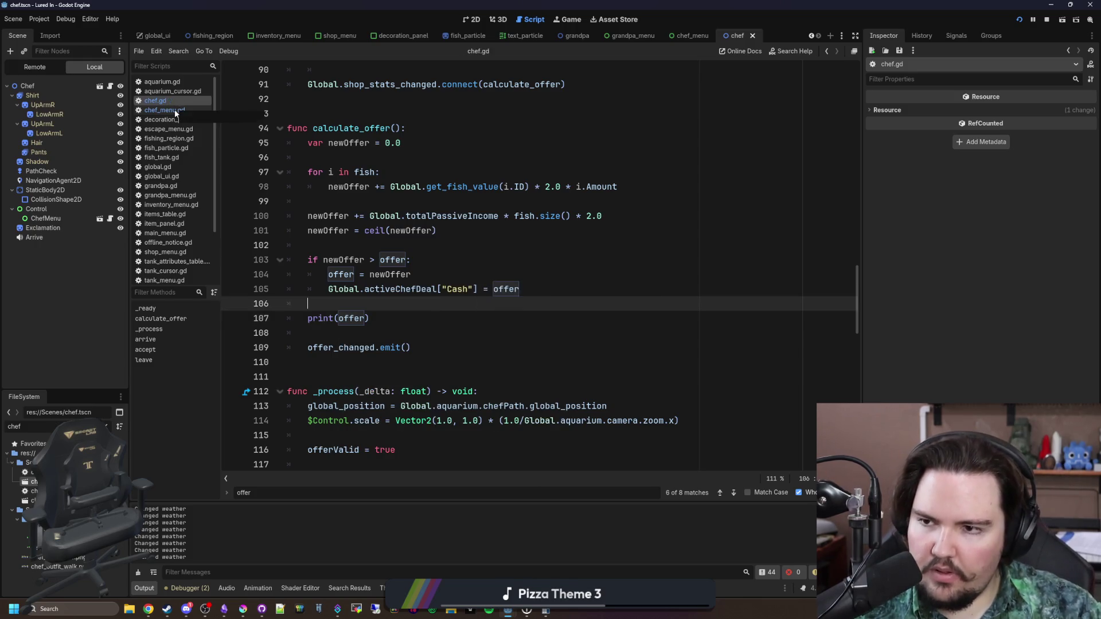
Review update_ui in chef_menu.gd, then go back to chef.gd
{"action": "left_click", "coordinate": [174, 109]}
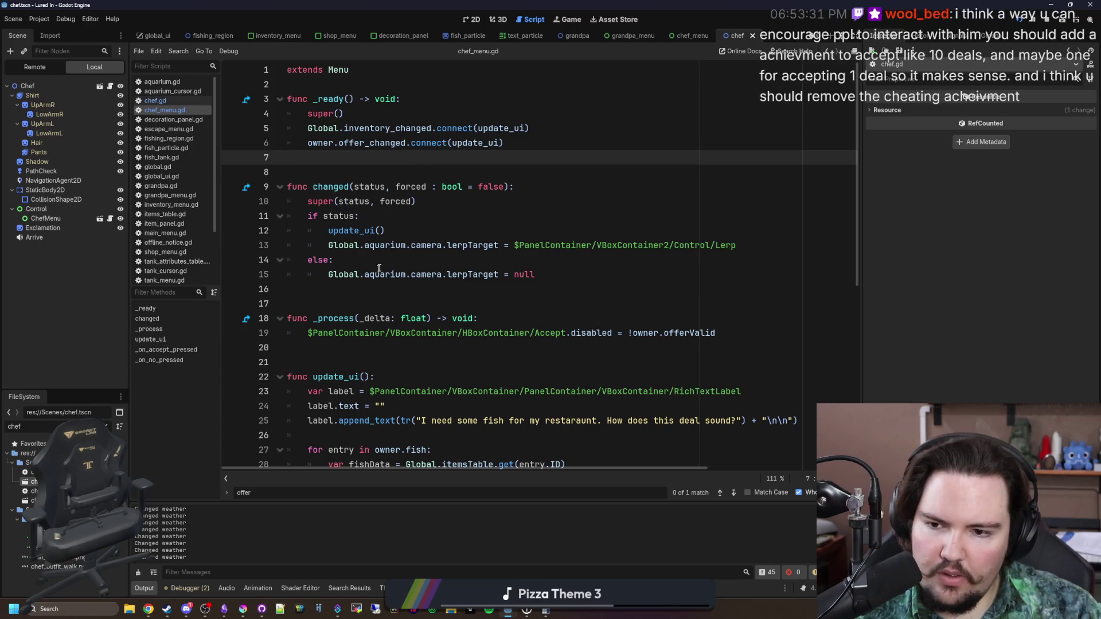
{"action": "scroll", "coordinate": [372, 277], "scroll_direction": "down", "scroll_amount": 4}
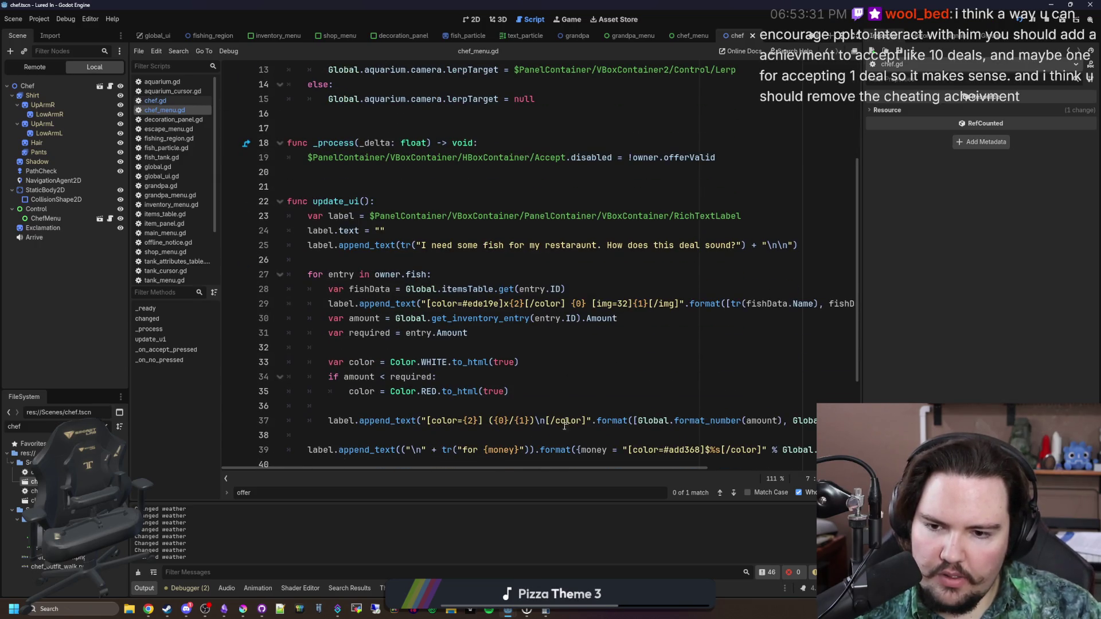
{"action": "scroll", "coordinate": [562, 310], "scroll_direction": "down", "scroll_amount": 2}
{"action": "left_click_drag", "start_coordinate": [577, 471], "coordinate": [728, 467]}
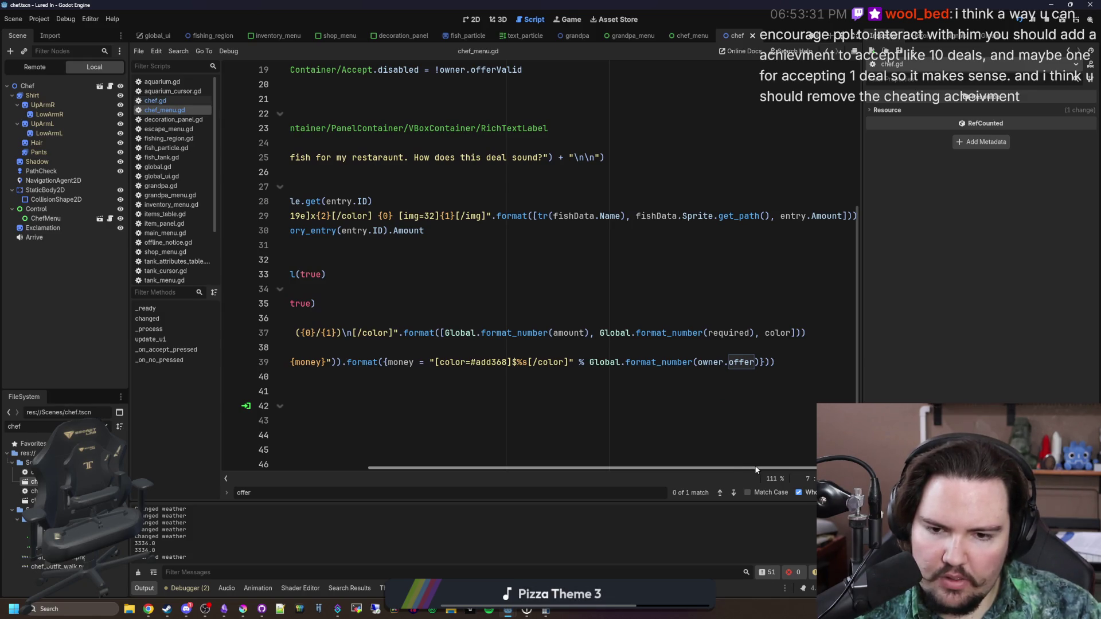
{"action": "scroll", "coordinate": [507, 439], "scroll_direction": "left", "scroll_amount": 5}
{"action": "scroll", "coordinate": [396, 374], "scroll_direction": "up", "scroll_amount": 2}
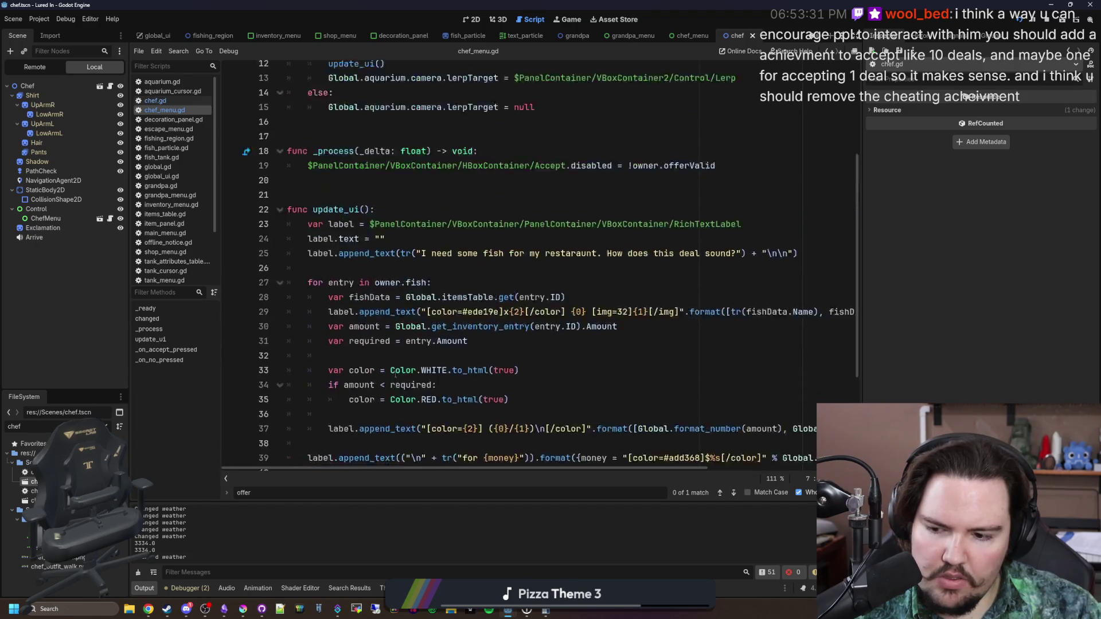
{"action": "scroll", "coordinate": [395, 373], "scroll_direction": "up", "scroll_amount": 3}
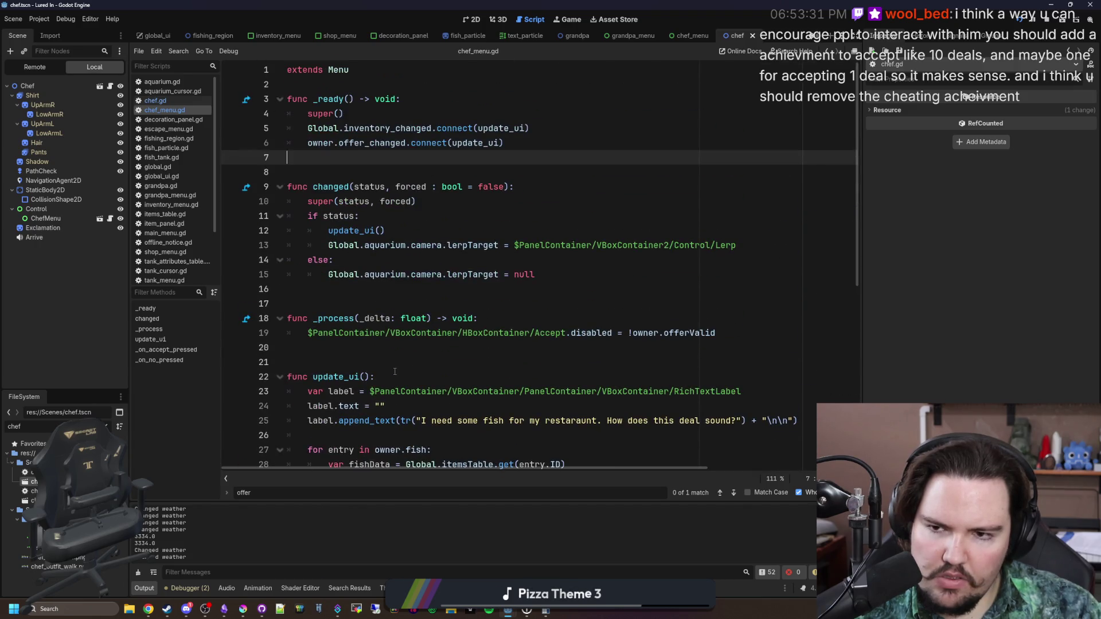
{"action": "left_click", "coordinate": [162, 94]}
{"action": "left_click", "coordinate": [164, 99]}
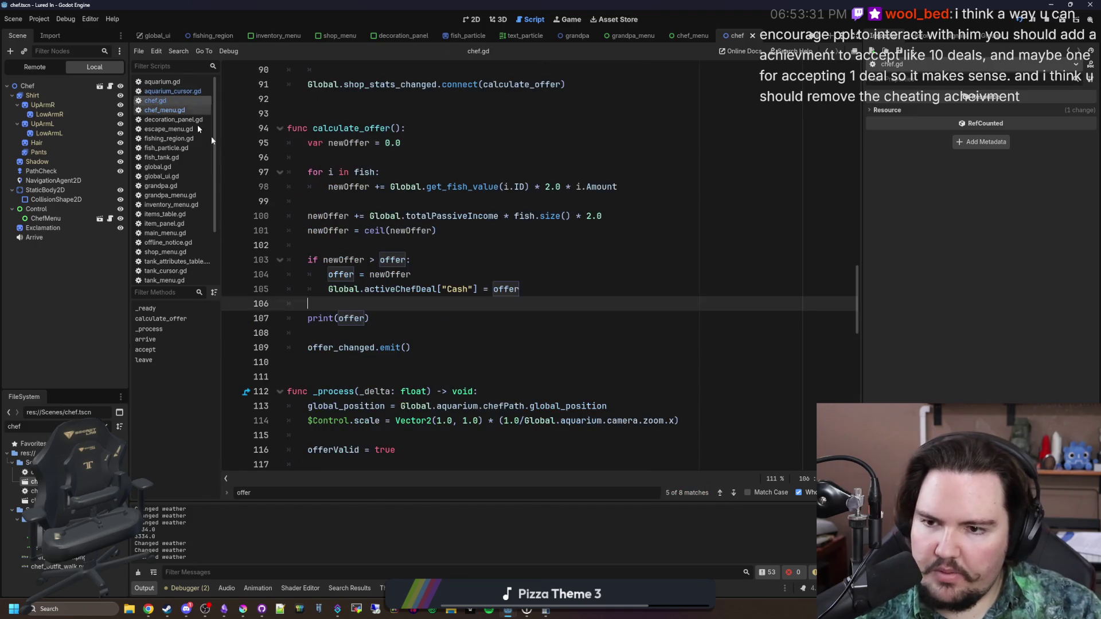
Delete the offer_changed.emit() statement from the offer-update code in chef.gd
{"action": "left_click", "coordinate": [402, 313]}
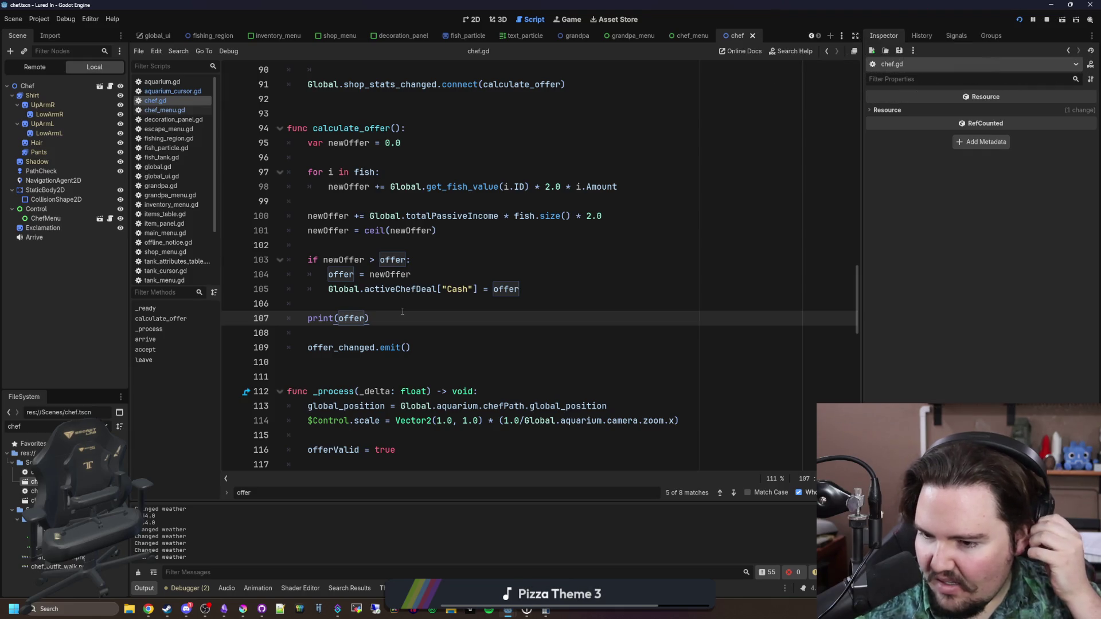
{"action": "left_click_drag", "start_coordinate": [410, 347], "coordinate": [309, 352]}
{"action": "scroll", "coordinate": [341, 338], "scroll_direction": "up", "scroll_amount": 6}
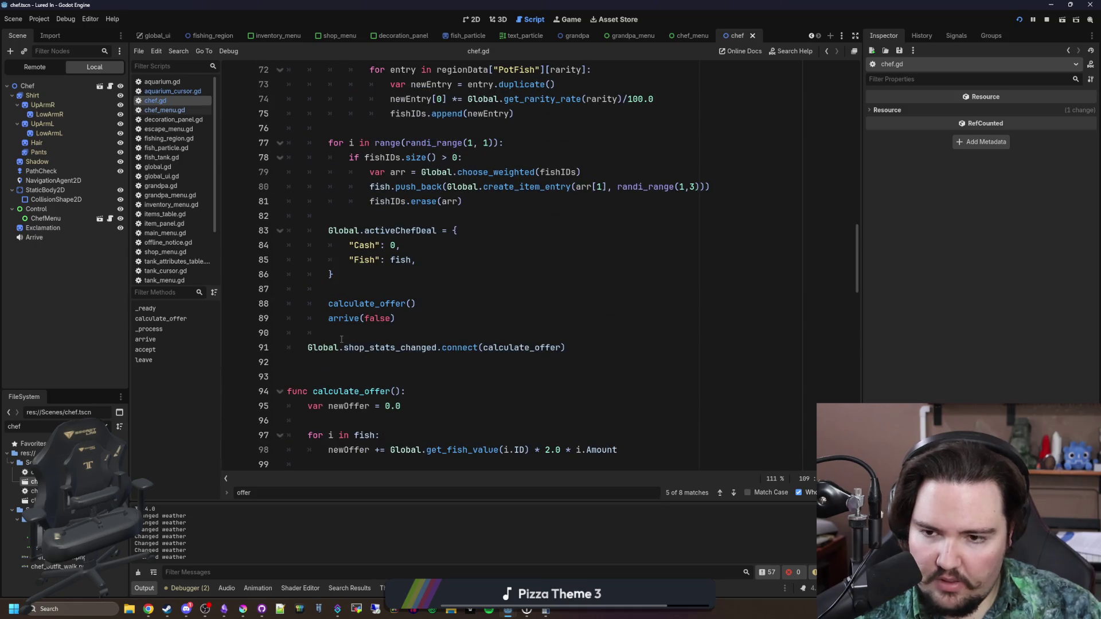
{"action": "scroll", "coordinate": [341, 339], "scroll_direction": "down", "scroll_amount": 6}
{"action": "left_click", "coordinate": [369, 324]}
{"action": "left_click_drag", "start_coordinate": [410, 347], "coordinate": [308, 347]}
{"action": "key", "text": "BackSpace"}
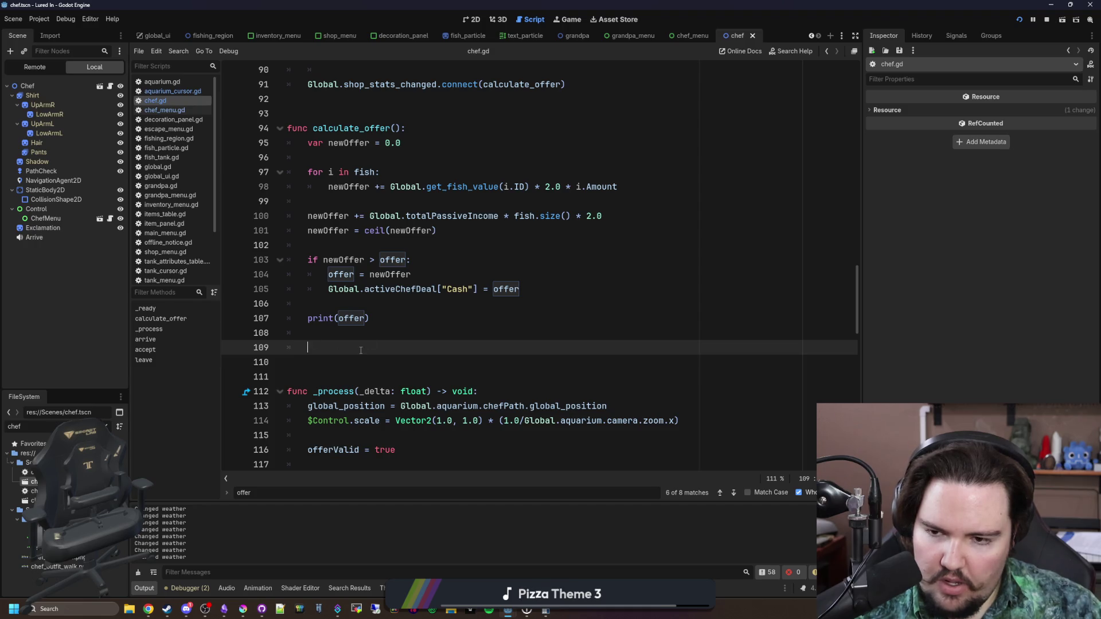
Move the activeChefDeal Cash assignment above offer = newOffer and delete the print(offer) debug line
{"action": "mouse_move", "coordinate": [533, 284]}
{"action": "left_mouse_down"}
{"action": "mouse_move", "coordinate": [330, 275]}
{"action": "mouse_move", "coordinate": [327, 289]}
{"action": "left_mouse_up"}
{"action": "key", "text": "ctrl+x"}
{"action": "left_click", "coordinate": [435, 255]}
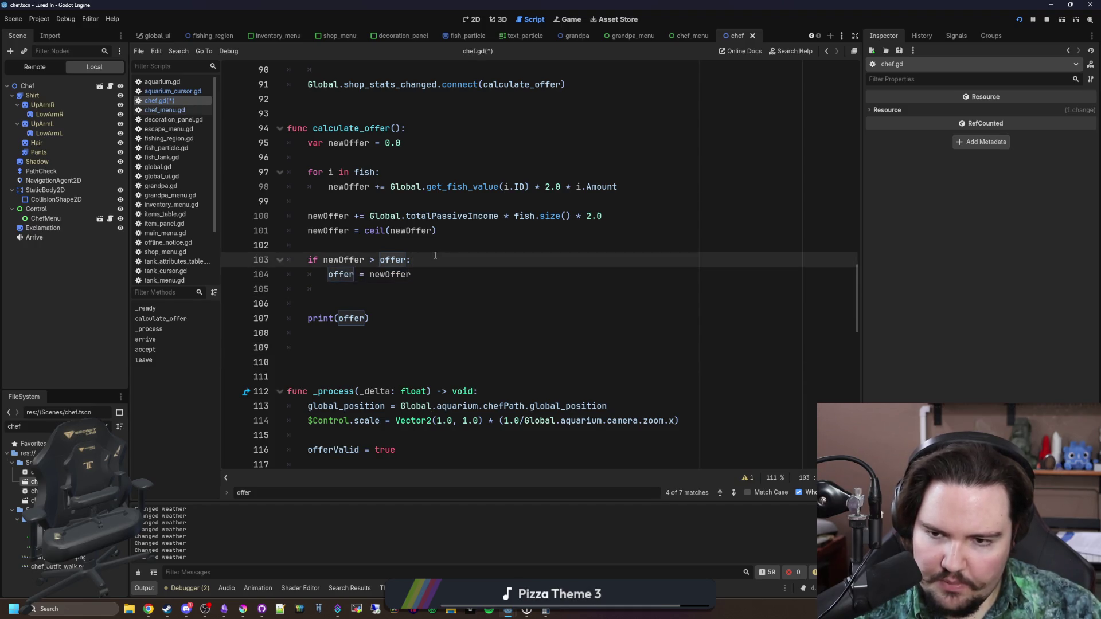
{"action": "key", "text": "Return"}
{"action": "key", "text": "ctrl+v"}
{"action": "left_click_drag", "start_coordinate": [380, 368], "coordinate": [309, 304]}
{"action": "key", "text": "BackSpace"}
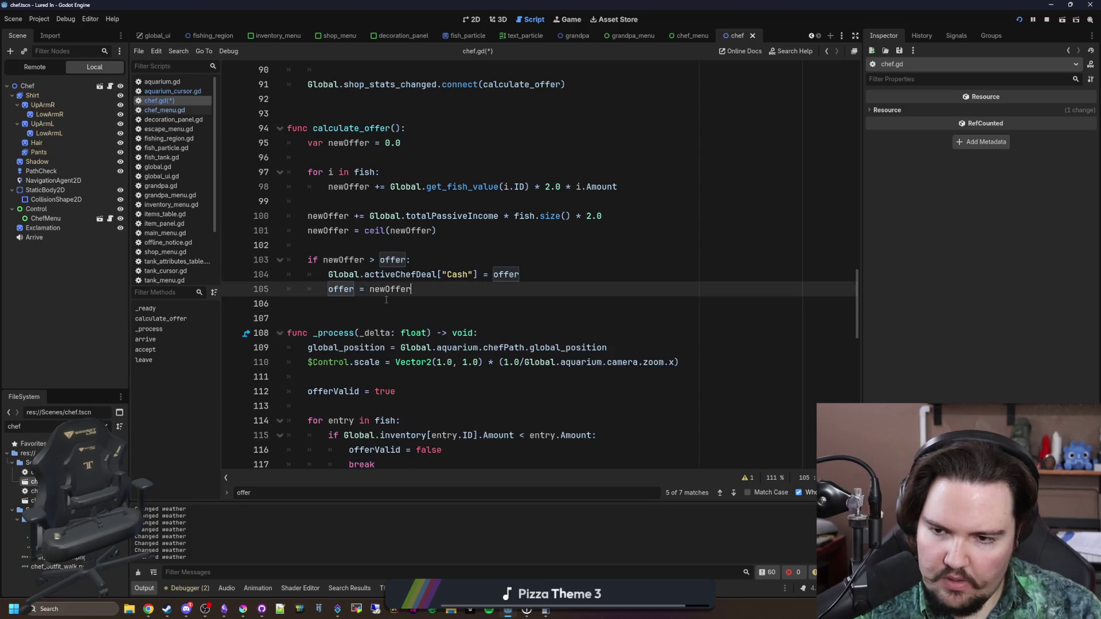
{"action": "scroll", "coordinate": [516, 258], "scroll_direction": "up", "scroll_amount": 10}
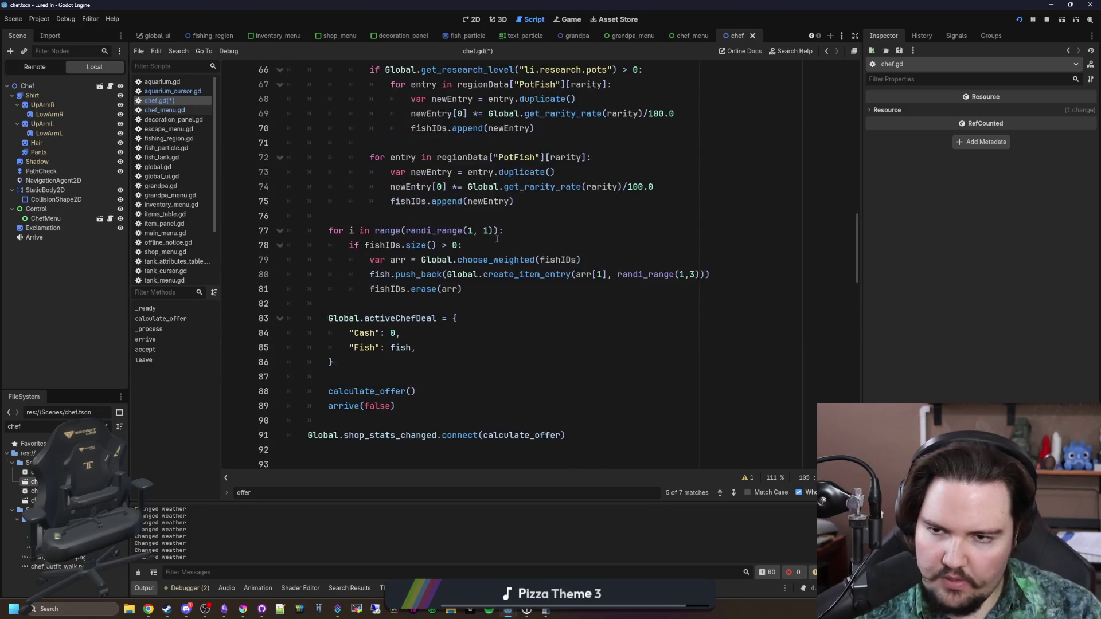
Stop the running game and give the offer declaration a setter that starts with offer =
{"action": "left_click", "coordinate": [1044, 20]}
{"action": "scroll", "coordinate": [341, 354], "scroll_direction": "up", "scroll_amount": 10}
{"action": "scroll", "coordinate": [341, 354], "scroll_direction": "down", "scroll_amount": 3}
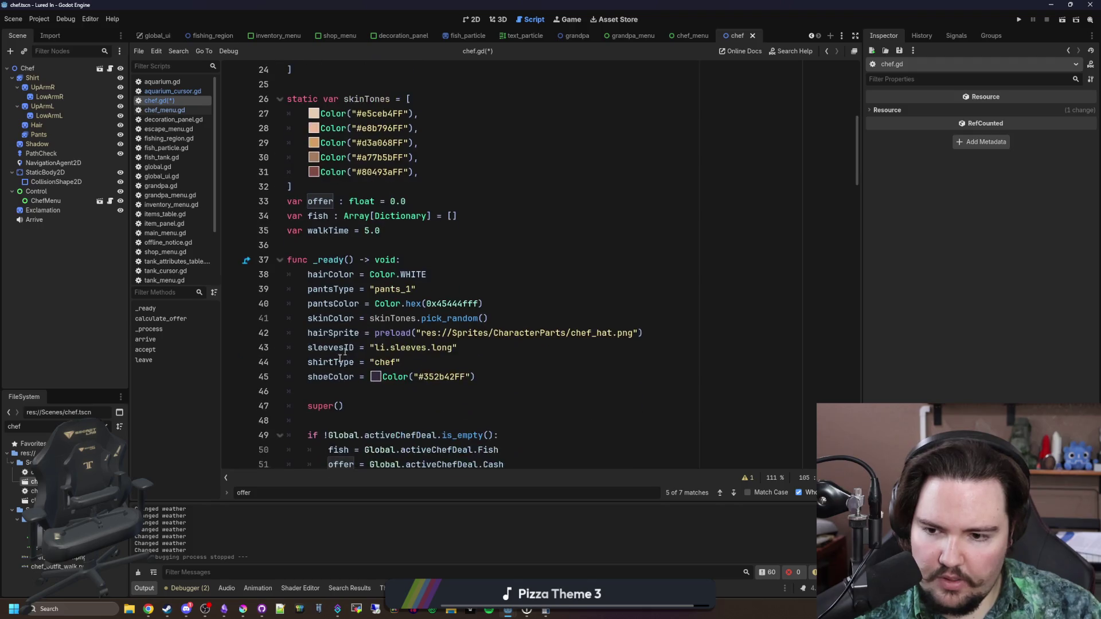
{"action": "scroll", "coordinate": [342, 354], "scroll_direction": "down", "scroll_amount": 2}
{"action": "scroll", "coordinate": [372, 286], "scroll_direction": "up", "scroll_amount": 7}
{"action": "scroll", "coordinate": [401, 241], "scroll_direction": "down", "scroll_amount": 5}
{"action": "left_click", "coordinate": [423, 216]}
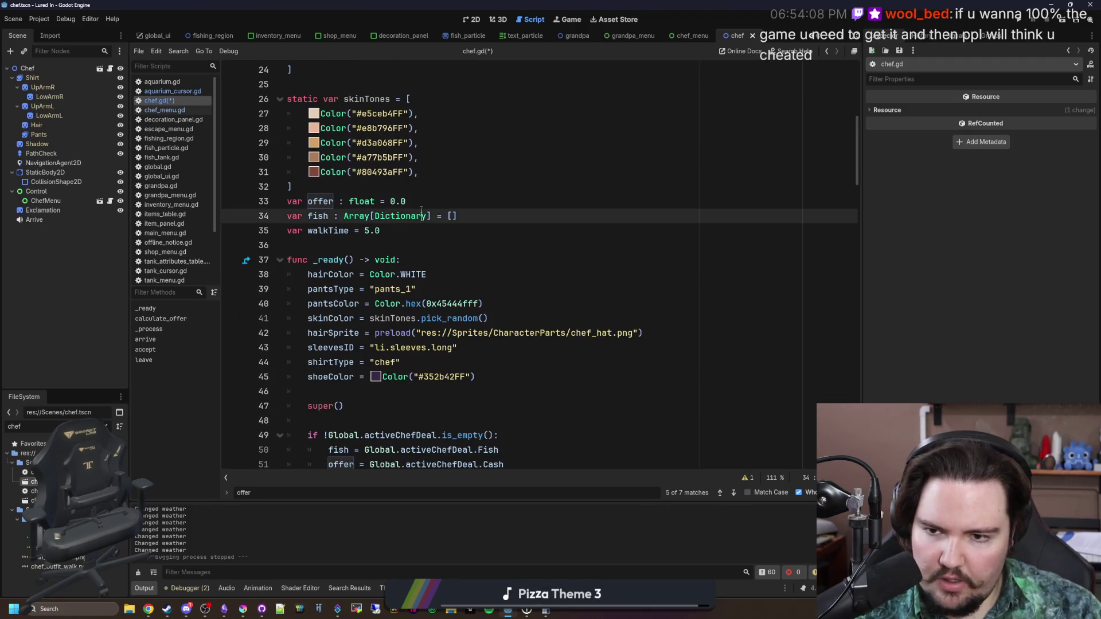
{"action": "key", "text": "Up"}
{"action": "type", "text": ":"}
{"action": "key", "text": "Return"}
{"action": "type", "text": "set("}
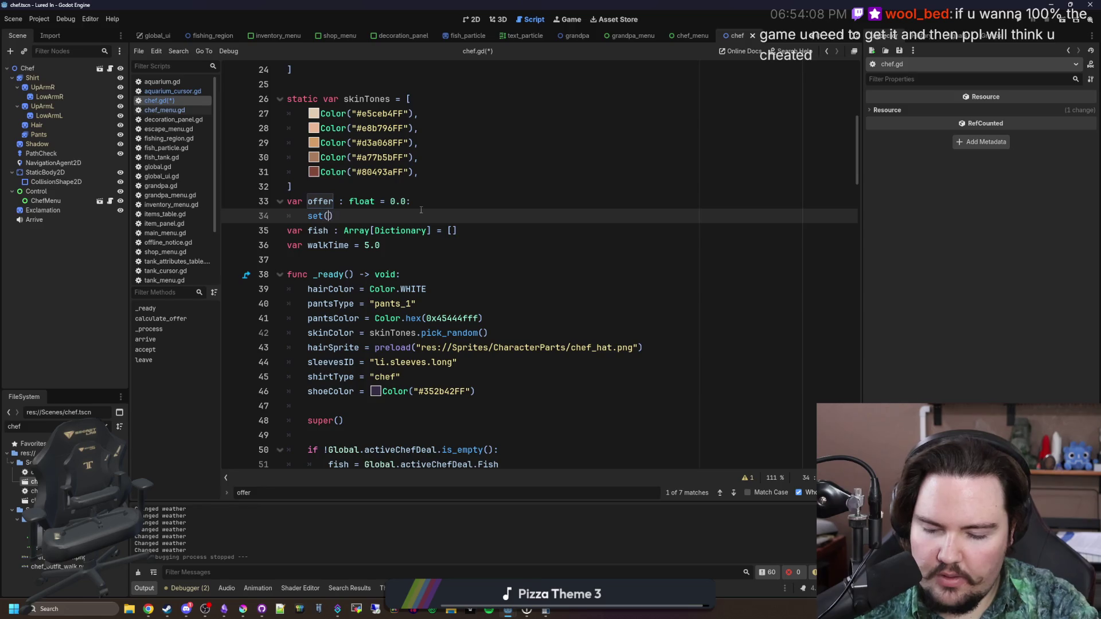
{"action": "key", "text": "Return"}
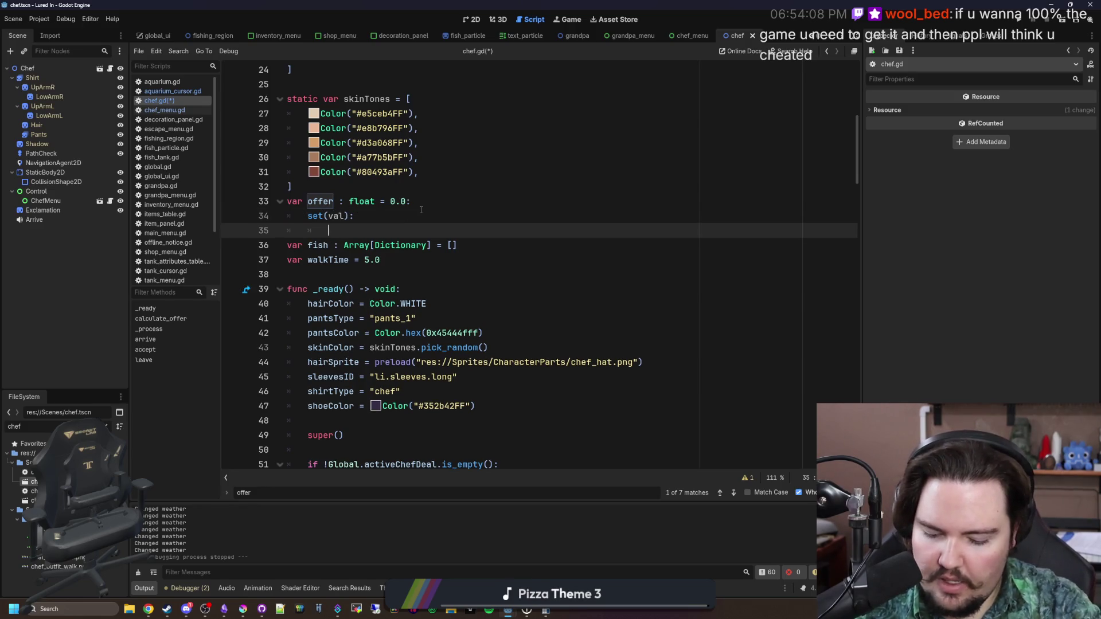
{"action": "type", "text": "val = o"}
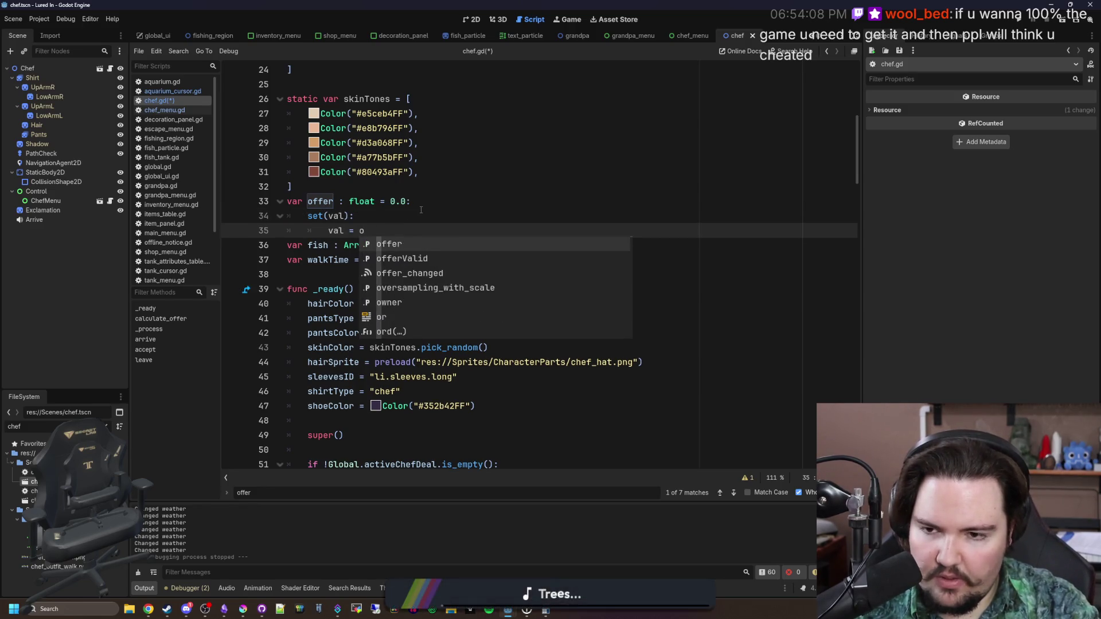
{"action": "key", "text": "BackSpace"}
{"action": "key", "text": "BackSpace"}
{"action": "key", "text": "BackSpace"}
{"action": "type", "text": "fer = value"}
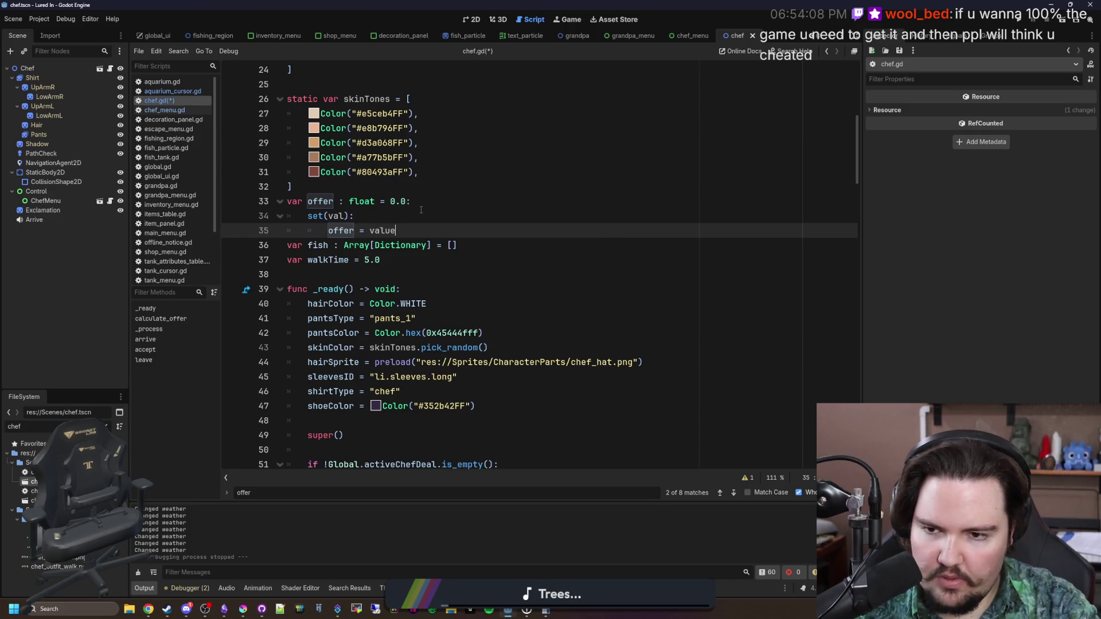
Add offer_changed.emit() to the setter, change 'value' to 'val', and save chef.gd
{"action": "key", "text": "Return"}
{"action": "type", "text": "Global.activeChefDeal[\"Cash\"] = offe"}
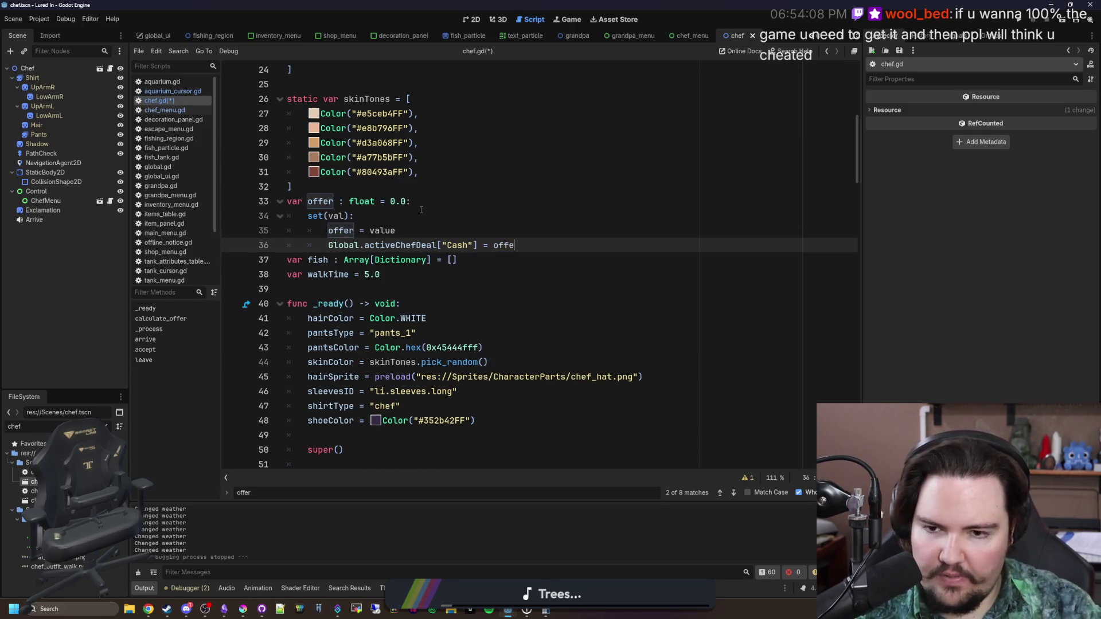
{"action": "key", "text": "BackSpace"}
{"action": "key", "text": "BackSpace"}
{"action": "key", "text": "BackSpace"}
{"action": "type", "text": "offer_changed.e"}
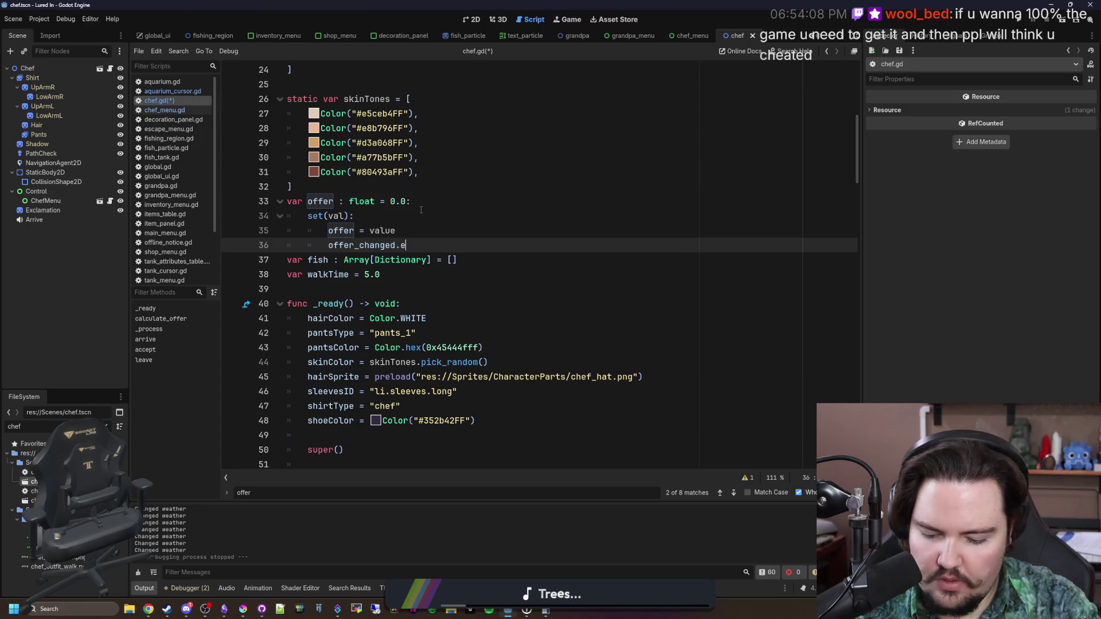
{"action": "type", "text": "mit()"}
{"action": "left_click", "coordinate": [421, 210]}
{"action": "key", "text": "ctrl+s"}
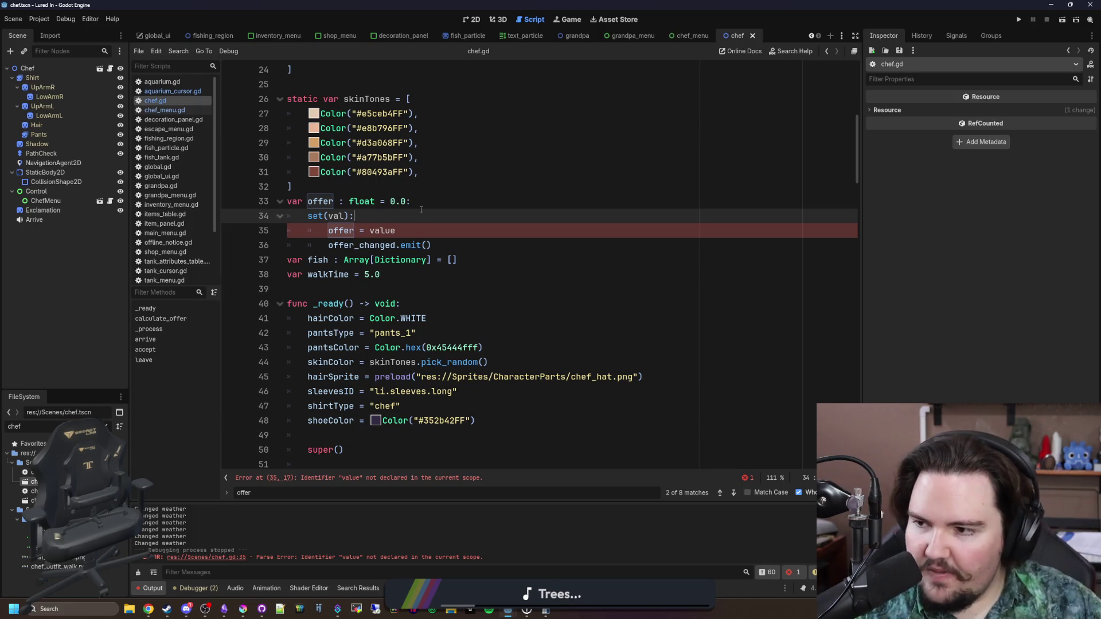
{"action": "left_click", "coordinate": [401, 245]}
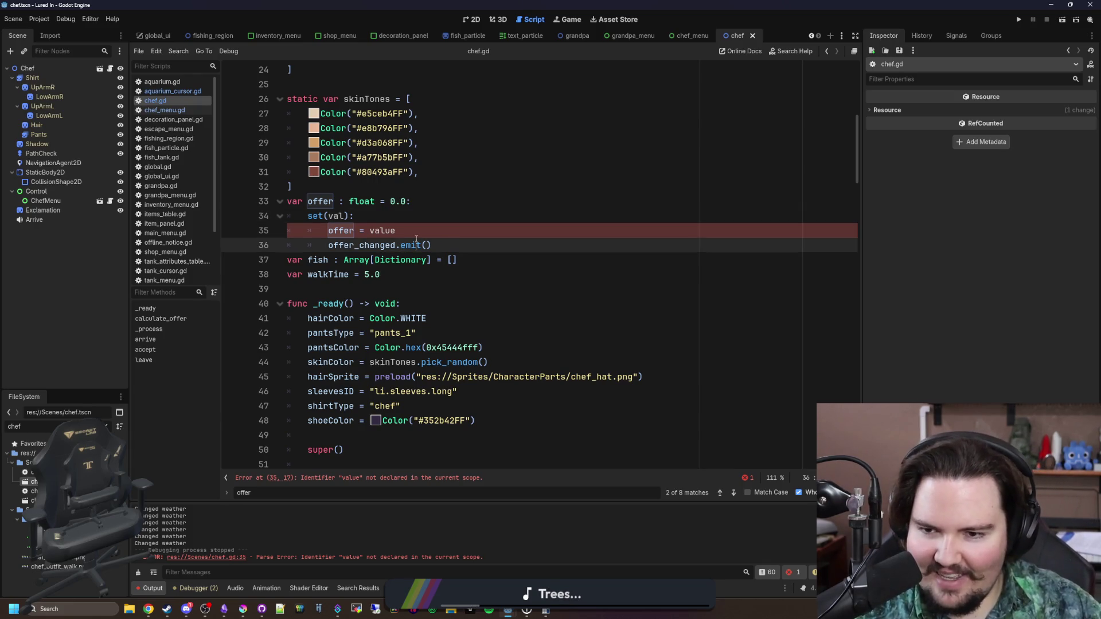
{"action": "left_click", "coordinate": [417, 235]}
{"action": "key", "text": "BackSpace"}
{"action": "key", "text": "BackSpace"}
{"action": "left_click", "coordinate": [511, 184]}
{"action": "key", "text": "ctrl+s"}
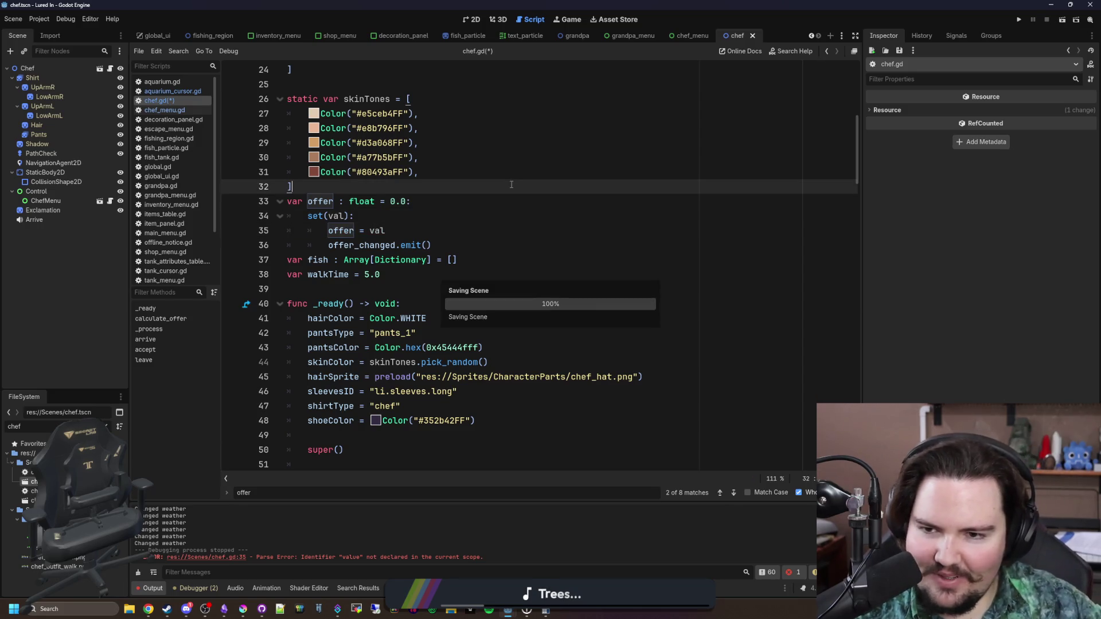
Replace the stored Cash lookup on line 54 of _ready with calculate_offer
{"action": "scroll", "coordinate": [419, 249], "scroll_direction": "down", "scroll_amount": 15}
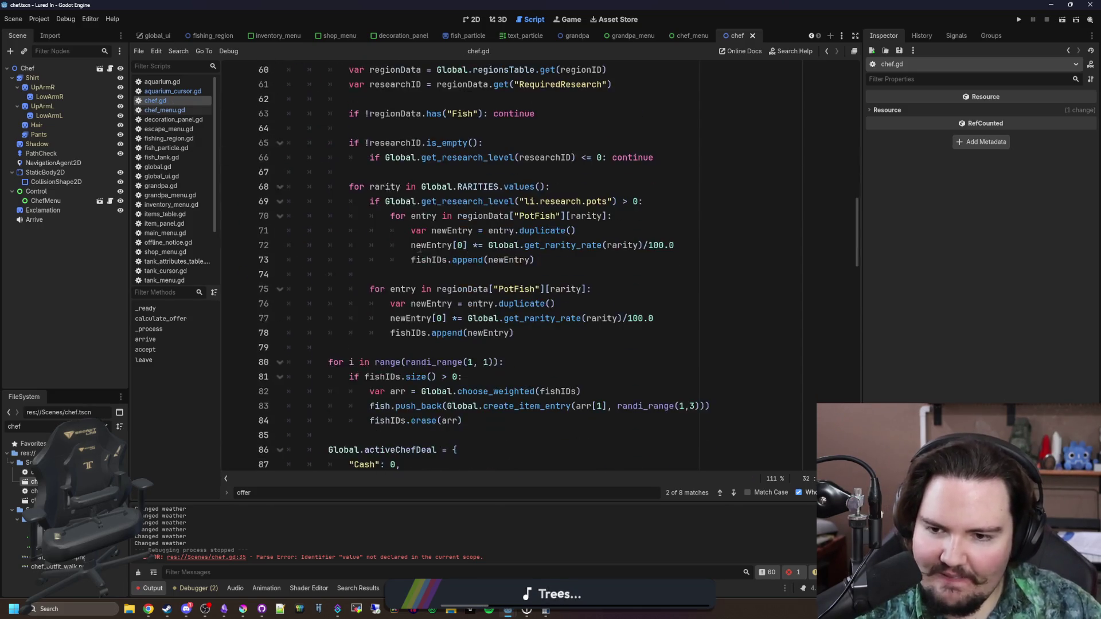
{"action": "scroll", "coordinate": [420, 249], "scroll_direction": "down", "scroll_amount": 4}
{"action": "scroll", "coordinate": [504, 244], "scroll_direction": "up", "scroll_amount": 11}
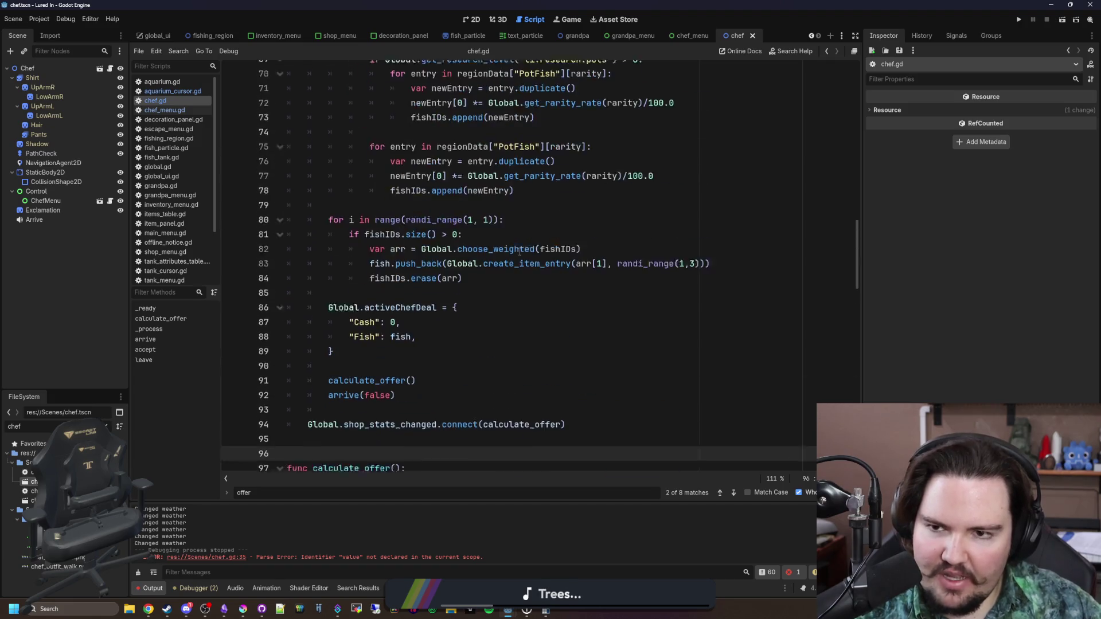
{"action": "scroll", "coordinate": [408, 280], "scroll_direction": "up", "scroll_amount": 3}
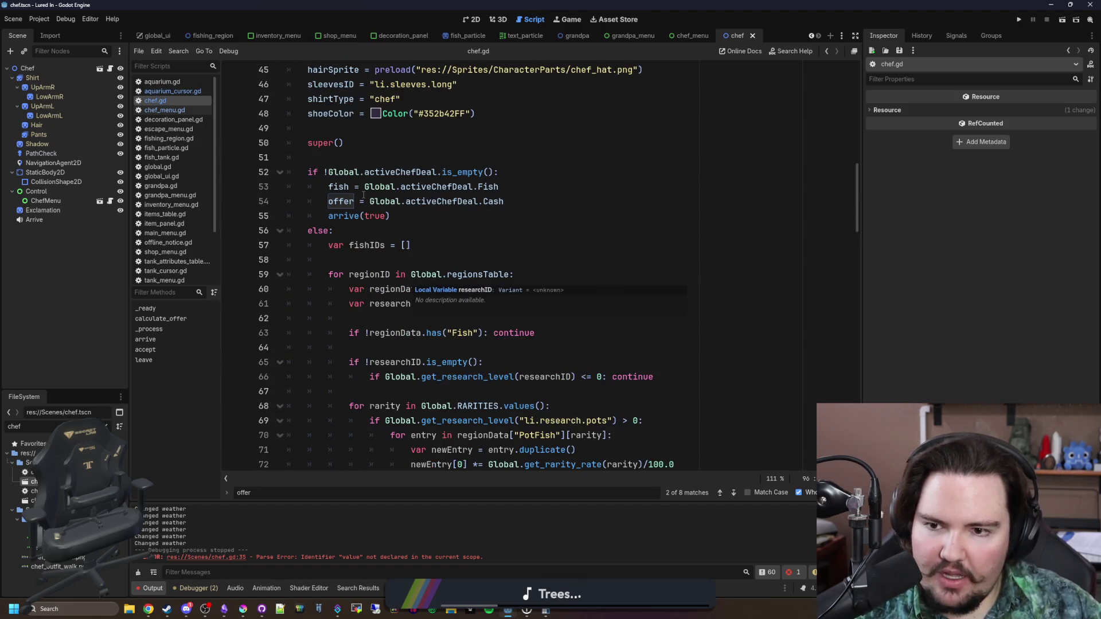
{"action": "scroll", "coordinate": [361, 199], "scroll_direction": "down", "scroll_amount": 6}
{"action": "scroll", "coordinate": [361, 200], "scroll_direction": "down", "scroll_amount": 7}
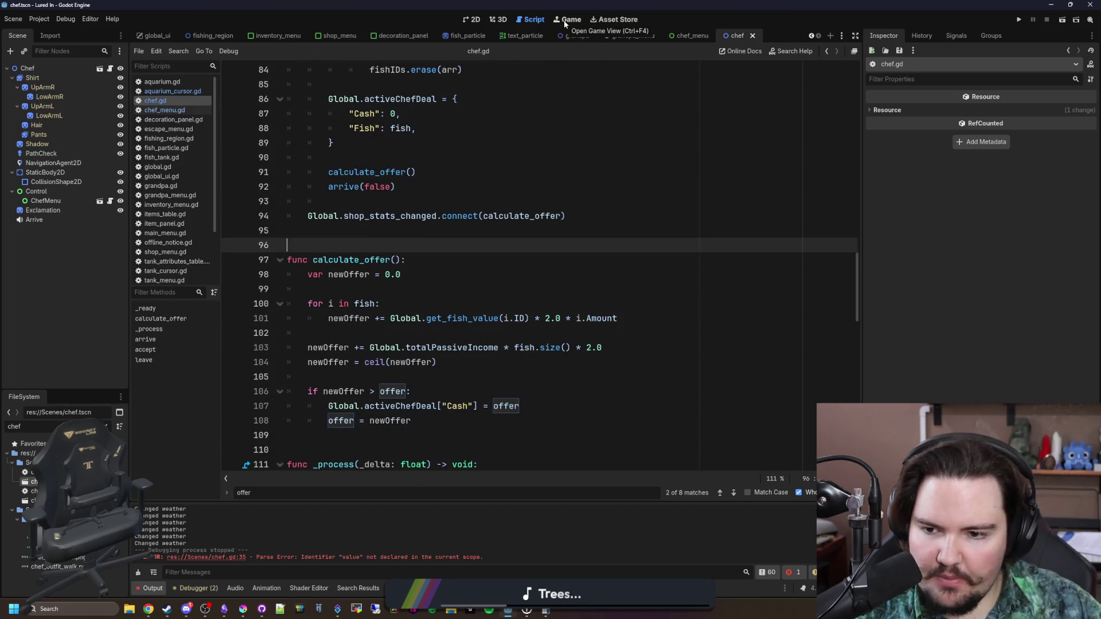
{"action": "double_click", "coordinate": [352, 260]}
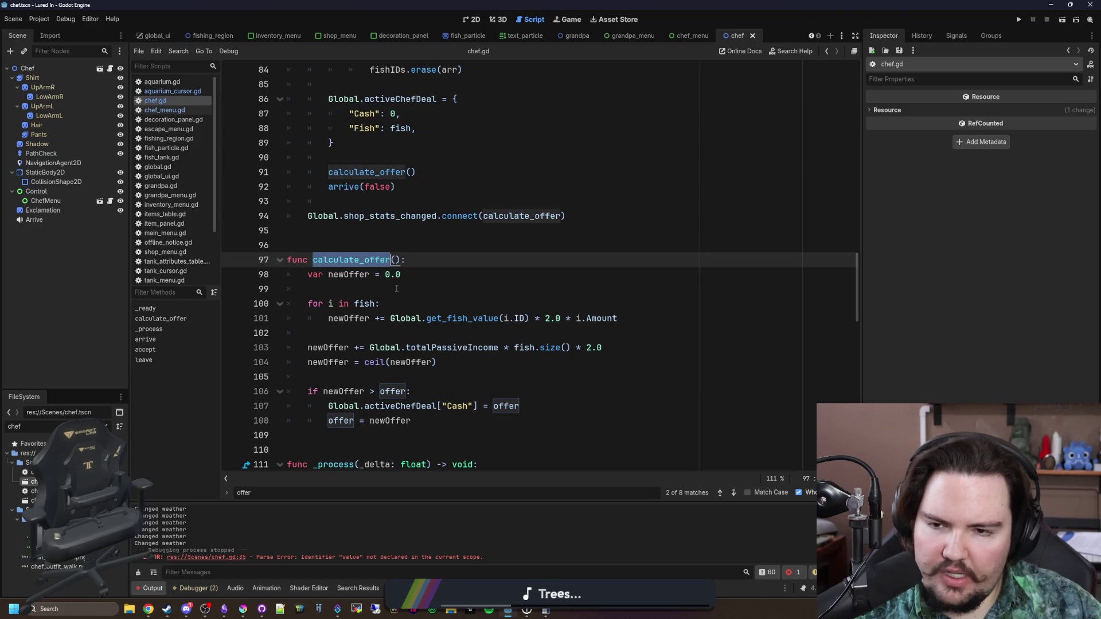
{"action": "scroll", "coordinate": [373, 315], "scroll_direction": "up", "scroll_amount": 10}
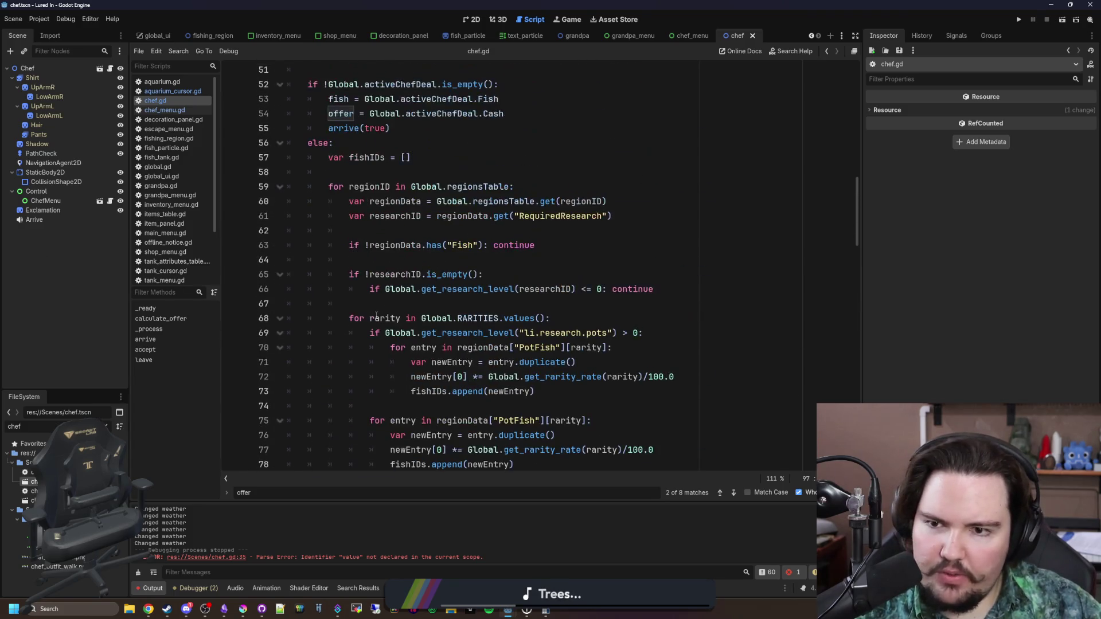
{"action": "scroll", "coordinate": [376, 313], "scroll_direction": "up", "scroll_amount": 5}
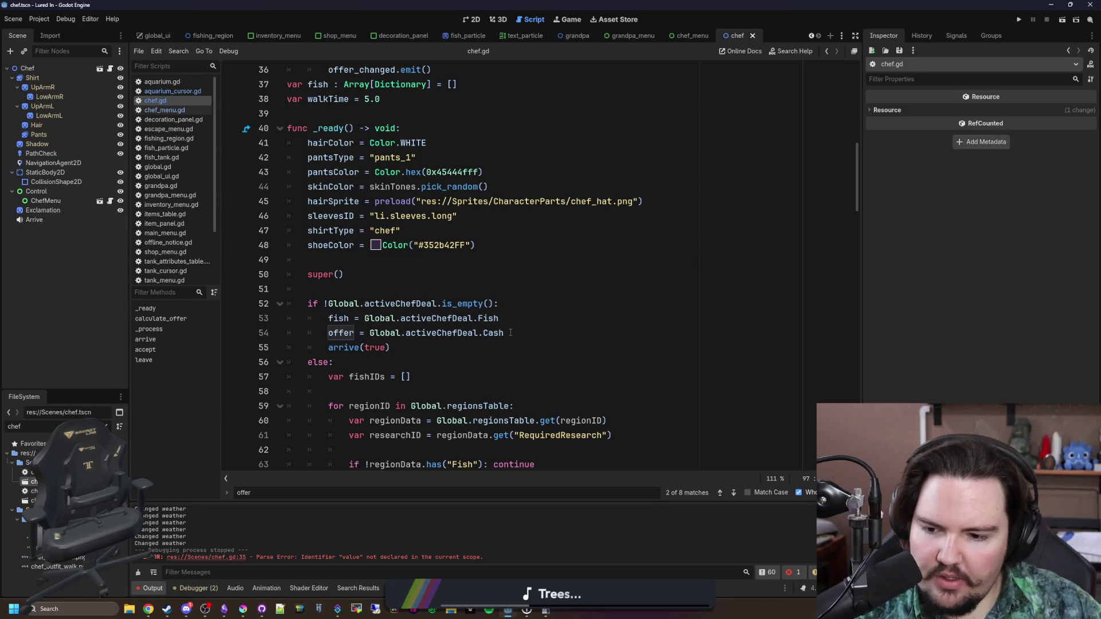
{"action": "left_click_drag", "start_coordinate": [503, 333], "coordinate": [369, 333]}
{"action": "type", "text": "calculate_offer"}
Put calculate_offer() on its own line, delete the leftover offer = line, and save
{"action": "left_click_drag", "start_coordinate": [447, 333], "coordinate": [371, 337]}
{"action": "key", "text": "ctrl+x"}
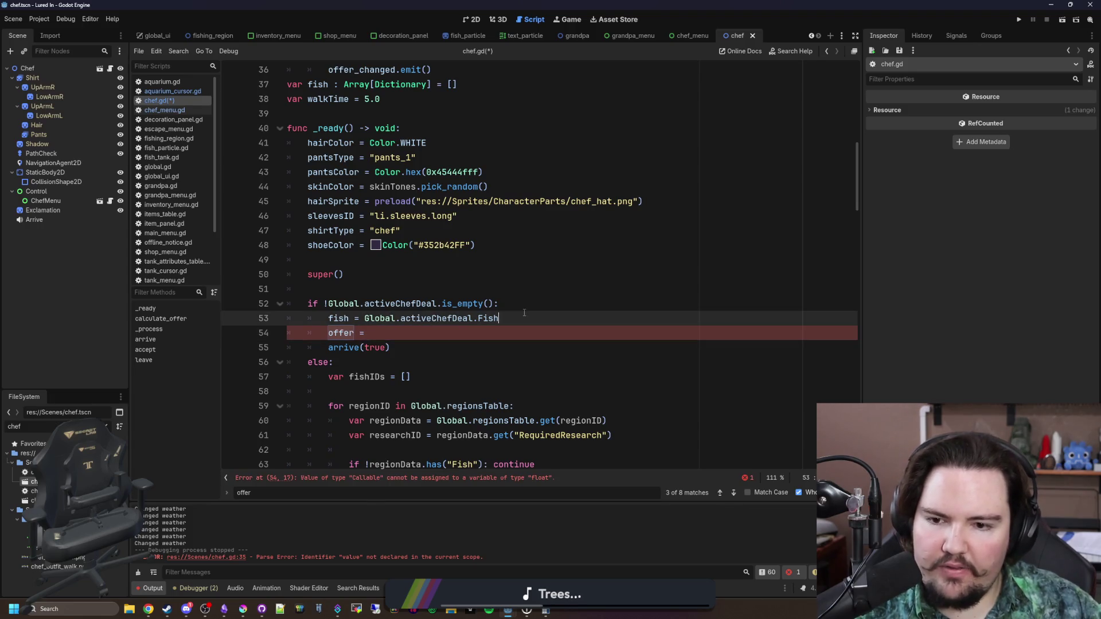
{"action": "left_click", "coordinate": [524, 317]}
{"action": "key", "text": "Return"}
{"action": "key", "text": "ctrl+v"}
{"action": "type", "text": "()"}
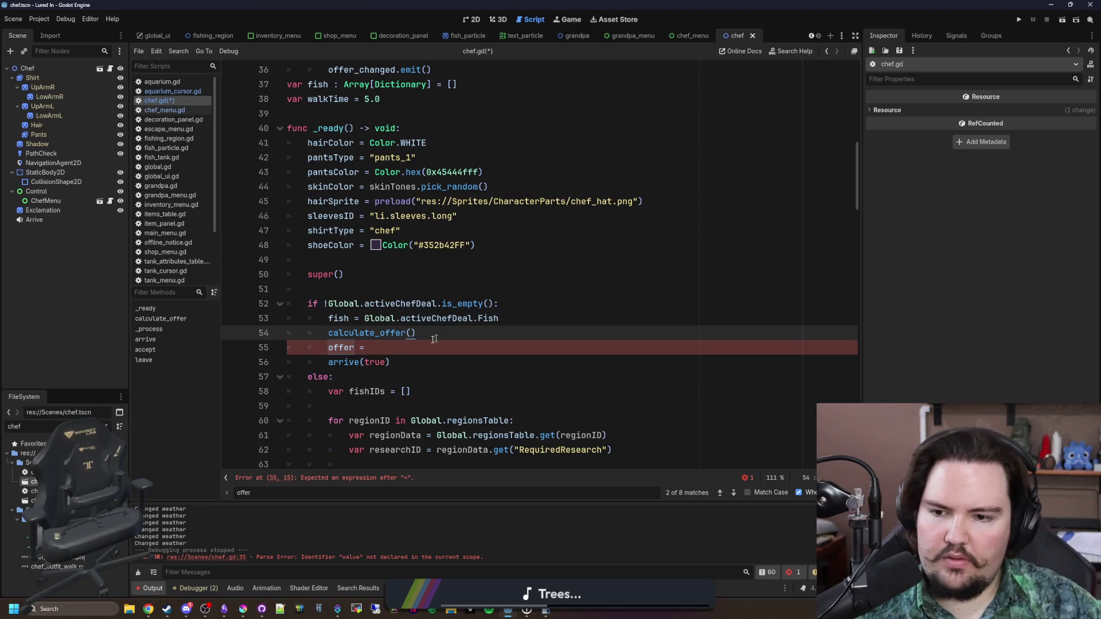
{"action": "left_click", "coordinate": [434, 340]}
{"action": "key", "text": "shift+Home"}
{"action": "key", "text": "BackSpace"}
{"action": "key", "text": "BackSpace"}
{"action": "key", "text": "BackSpace"}
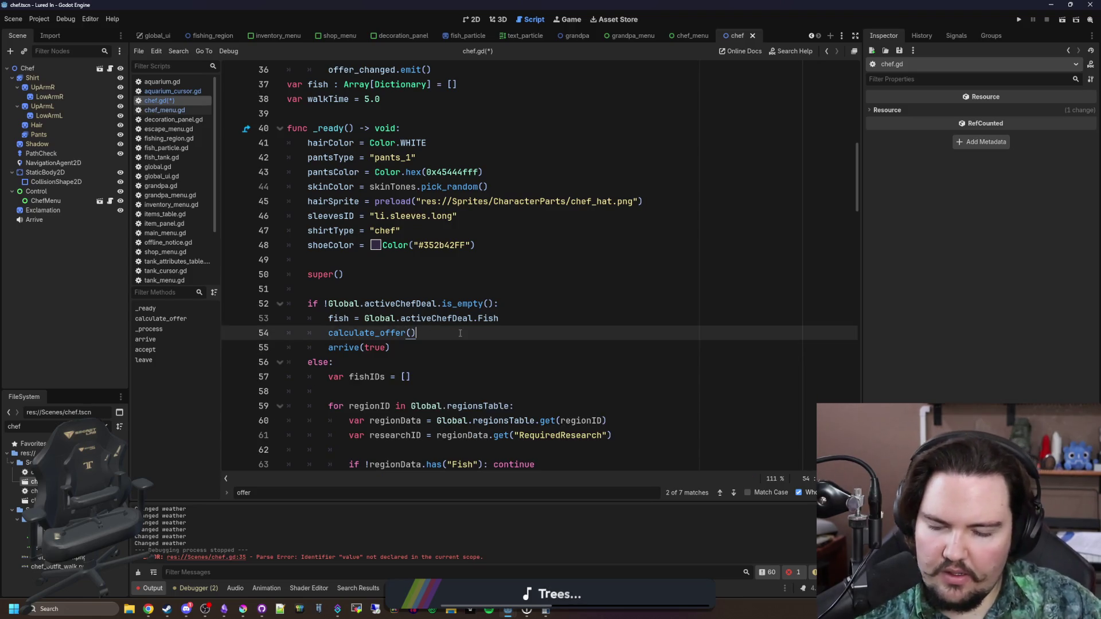
{"action": "key", "text": "ctrl+s"}
Delete the "Cash": 0 deal entry and the Cash assignment in calculate_offer, then save
{"action": "scroll", "coordinate": [447, 292], "scroll_direction": "down", "scroll_amount": 4}
{"action": "scroll", "coordinate": [445, 290], "scroll_direction": "down", "scroll_amount": 2}
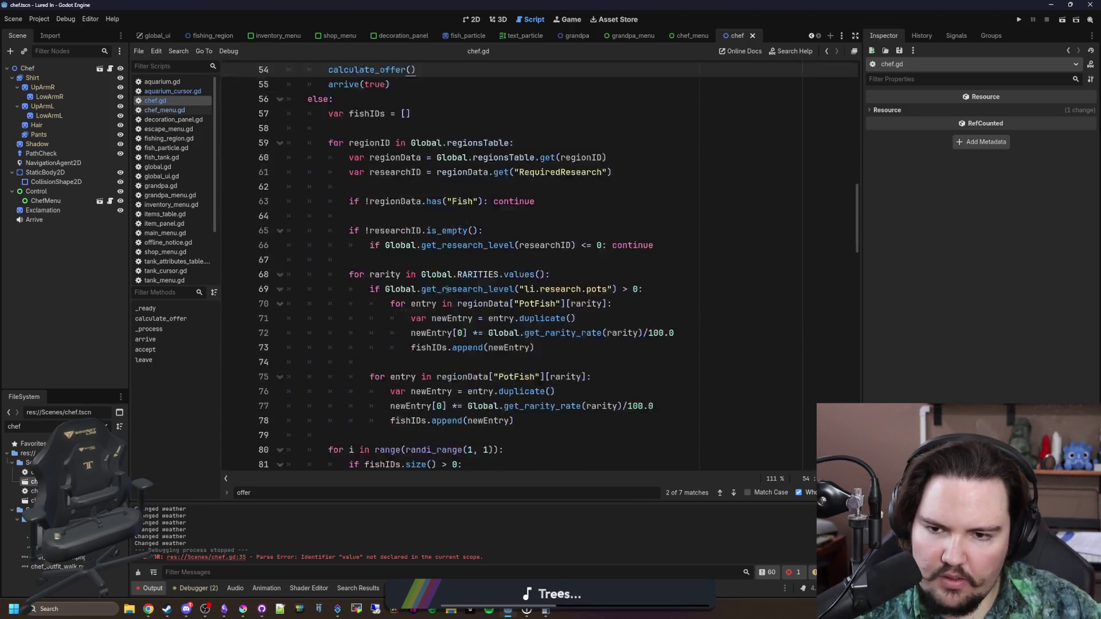
{"action": "scroll", "coordinate": [446, 290], "scroll_direction": "up", "scroll_amount": 1}
{"action": "scroll", "coordinate": [497, 352], "scroll_direction": "down", "scroll_amount": 5}
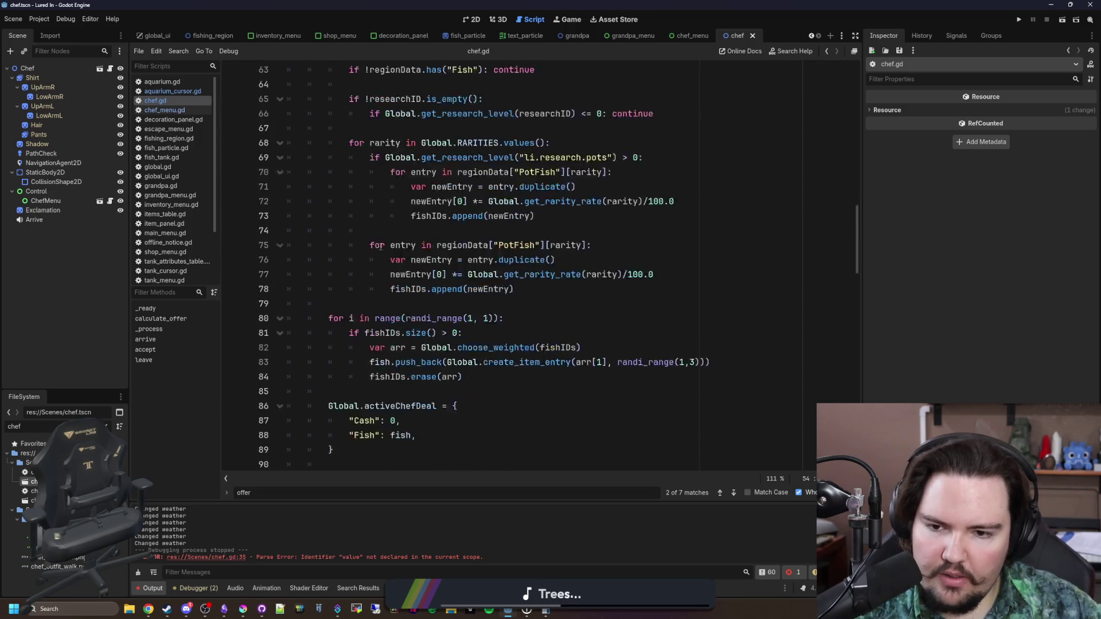
{"action": "scroll", "coordinate": [474, 400], "scroll_direction": "down", "scroll_amount": 2}
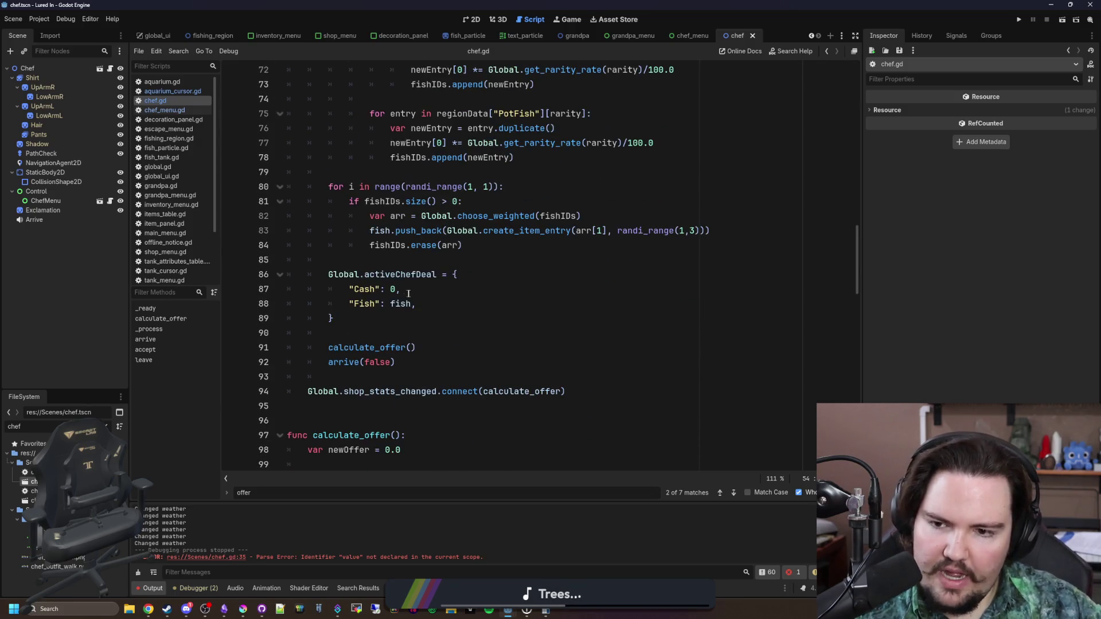
{"action": "left_click_drag", "start_coordinate": [401, 289], "coordinate": [265, 291]}
{"action": "key", "text": "BackSpace"}
{"action": "key", "text": "BackSpace"}
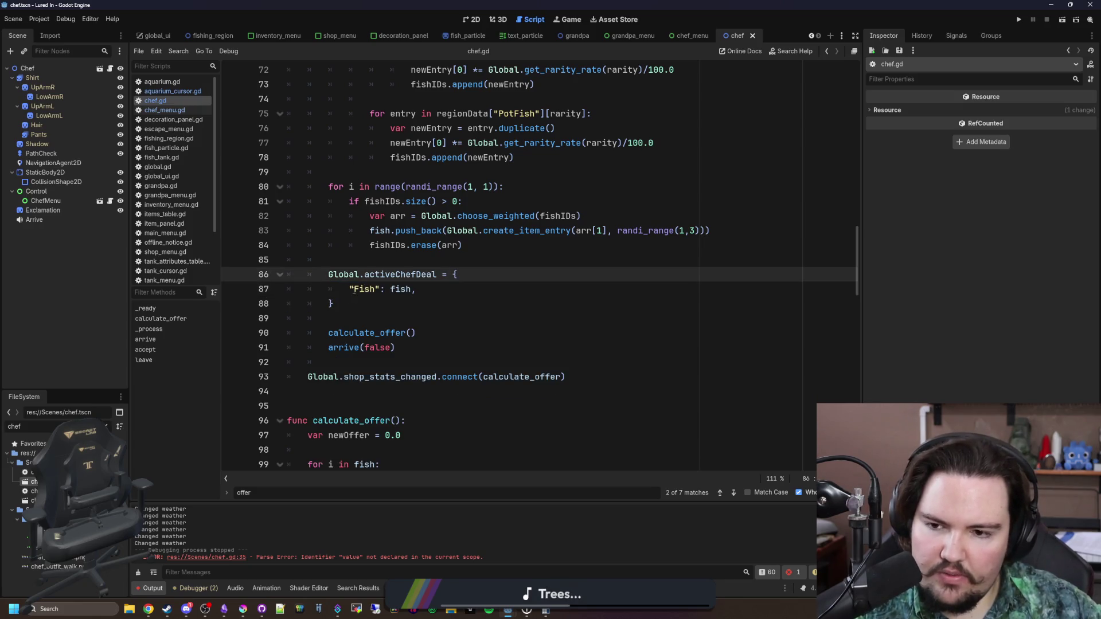
{"action": "scroll", "coordinate": [350, 289], "scroll_direction": "down", "scroll_amount": 3}
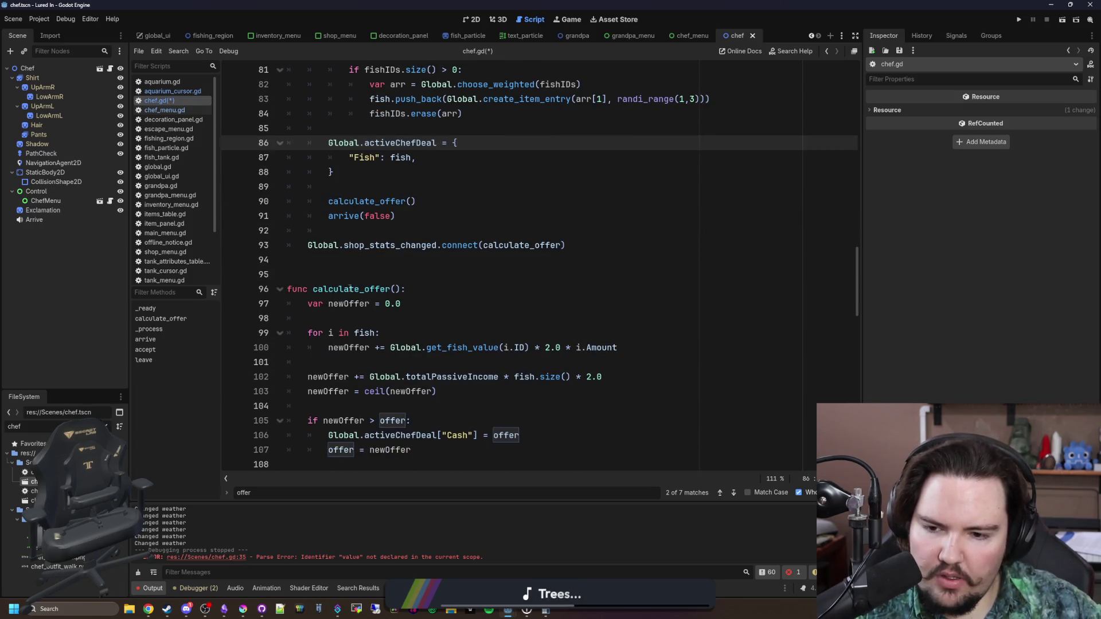
{"action": "scroll", "coordinate": [350, 288], "scroll_direction": "down", "scroll_amount": 2}
{"action": "left_click_drag", "start_coordinate": [520, 348], "coordinate": [235, 347]}
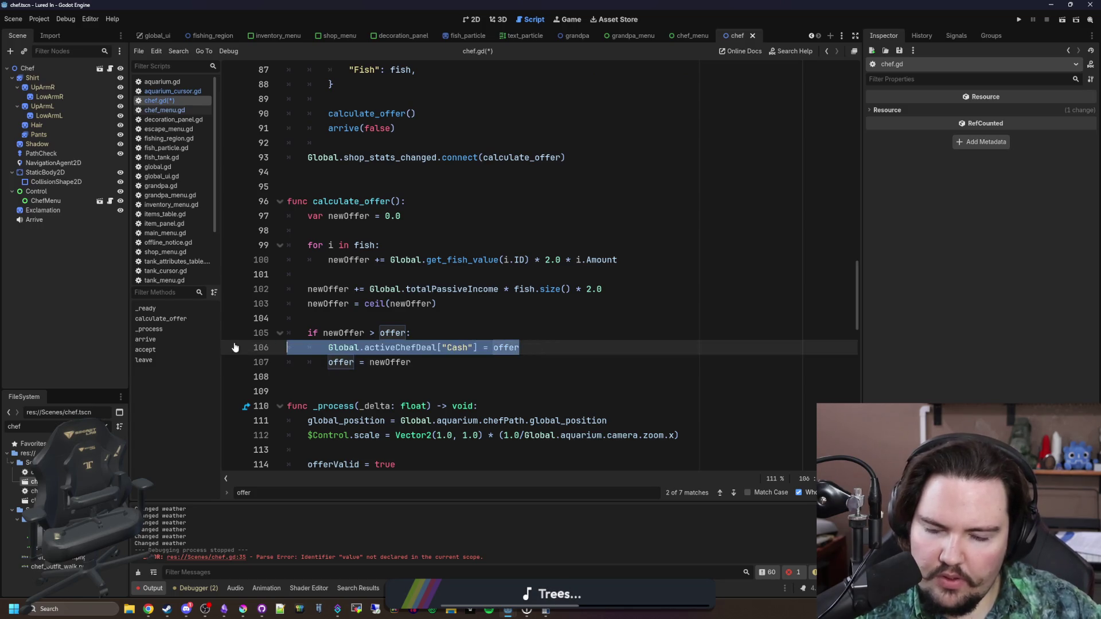
{"action": "key", "text": "BackSpace"}
{"action": "key", "text": "BackSpace"}
{"action": "scroll", "coordinate": [463, 277], "scroll_direction": "up", "scroll_amount": 2}
{"action": "left_click", "coordinate": [463, 277]}
{"action": "key", "text": "ctrl+s"}
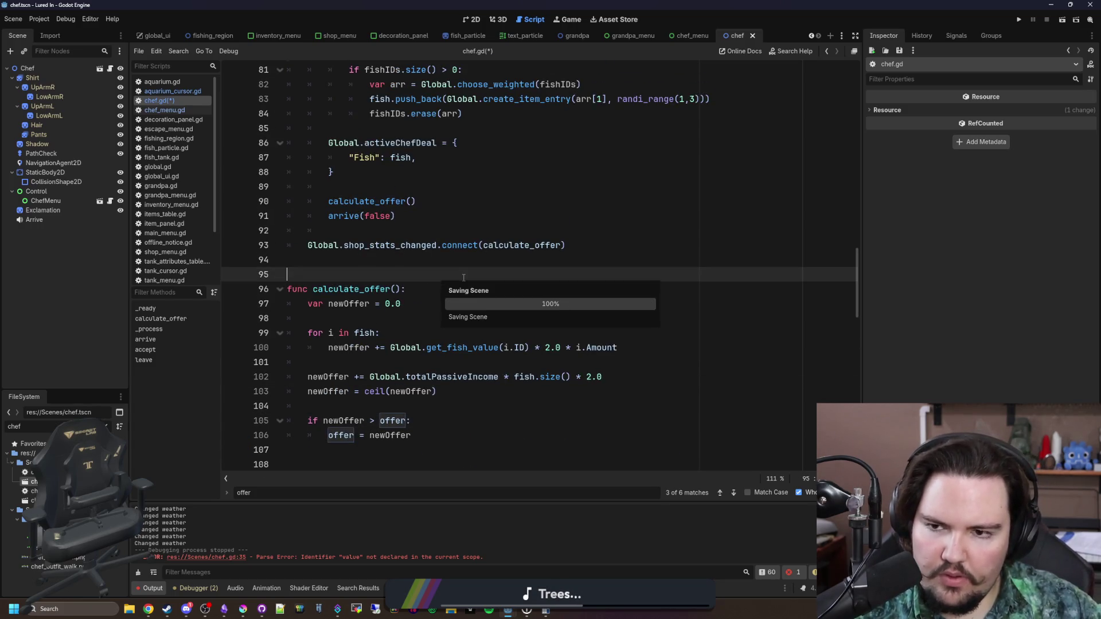
{"action": "left_click", "coordinate": [490, 203]}
{"action": "key", "text": "ctrl+shift+f"}
{"action": "type", "text": "activeChefD"}
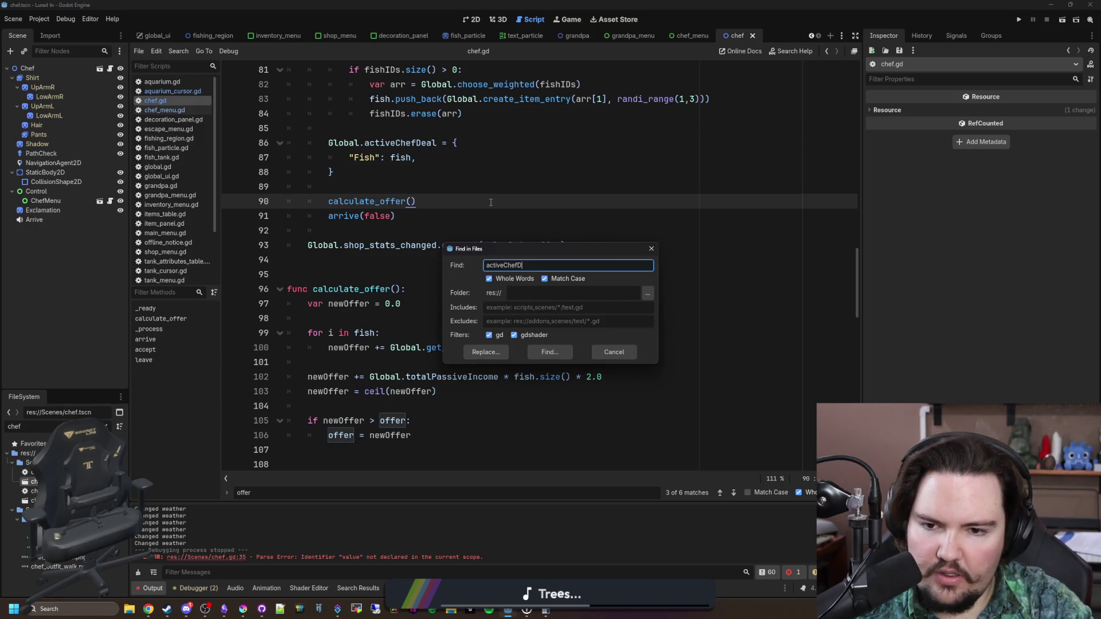
Search all scripts for activeChefDeal and review its uses in global.gd and chef.gd
{"action": "type", "text": "eal"}
{"action": "key", "text": "Return"}
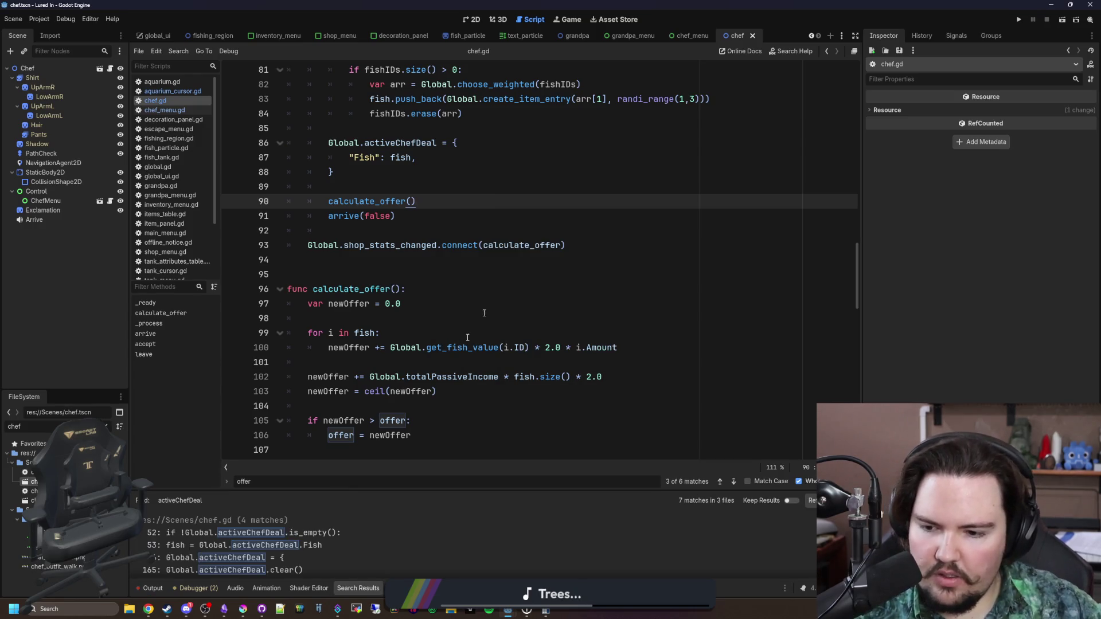
{"action": "left_click_drag", "start_coordinate": [396, 490], "coordinate": [367, 411]}
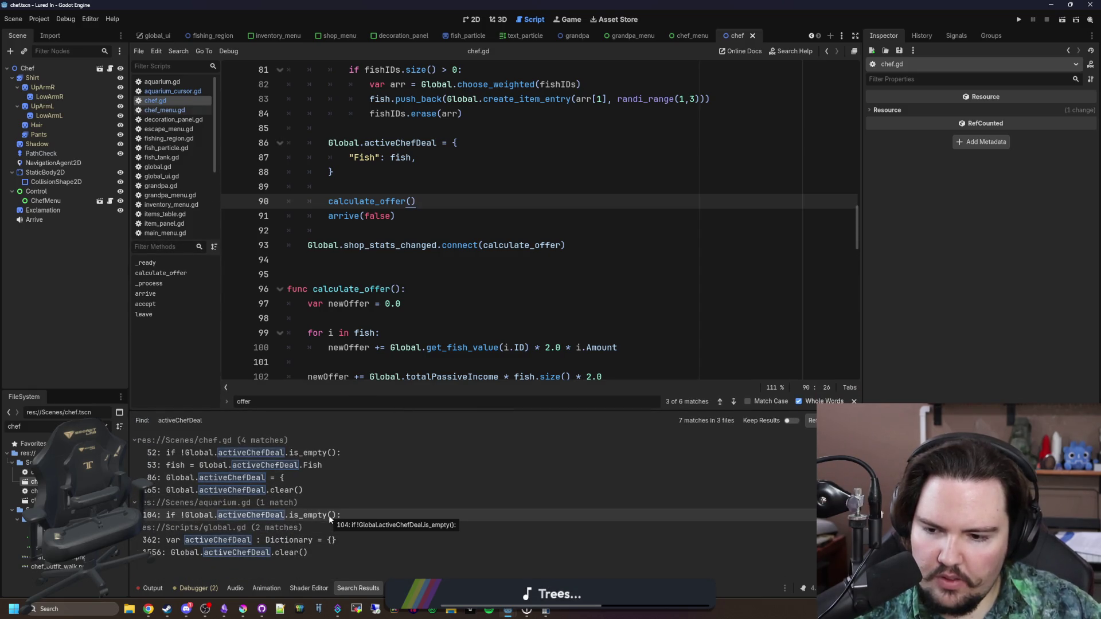
{"action": "left_click", "coordinate": [324, 540]}
{"action": "left_click", "coordinate": [322, 552]}
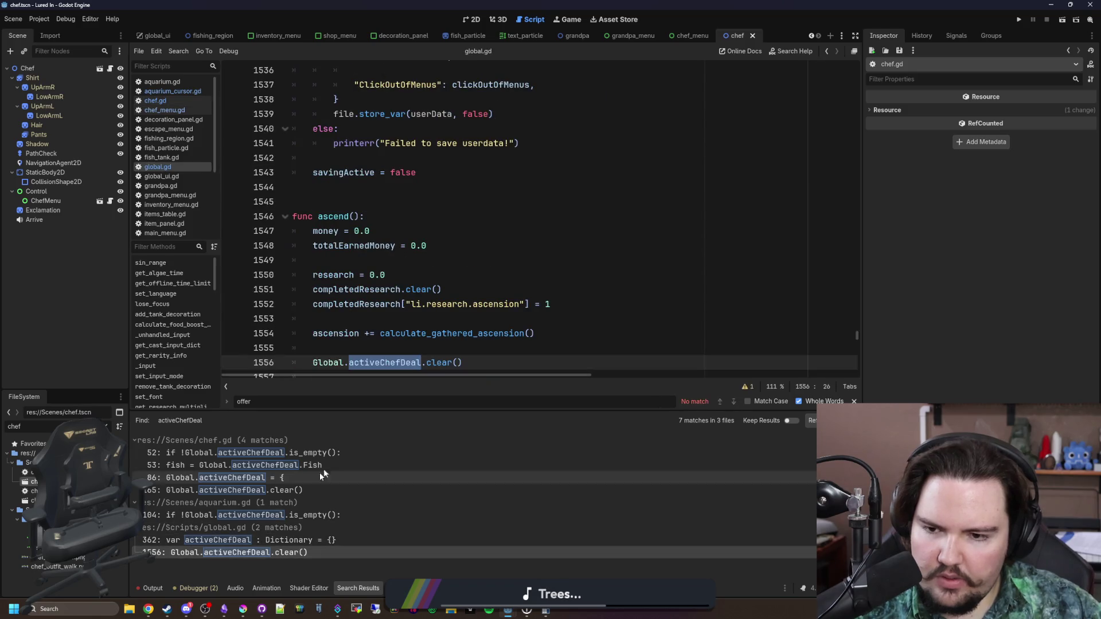
{"action": "left_click", "coordinate": [274, 479]}
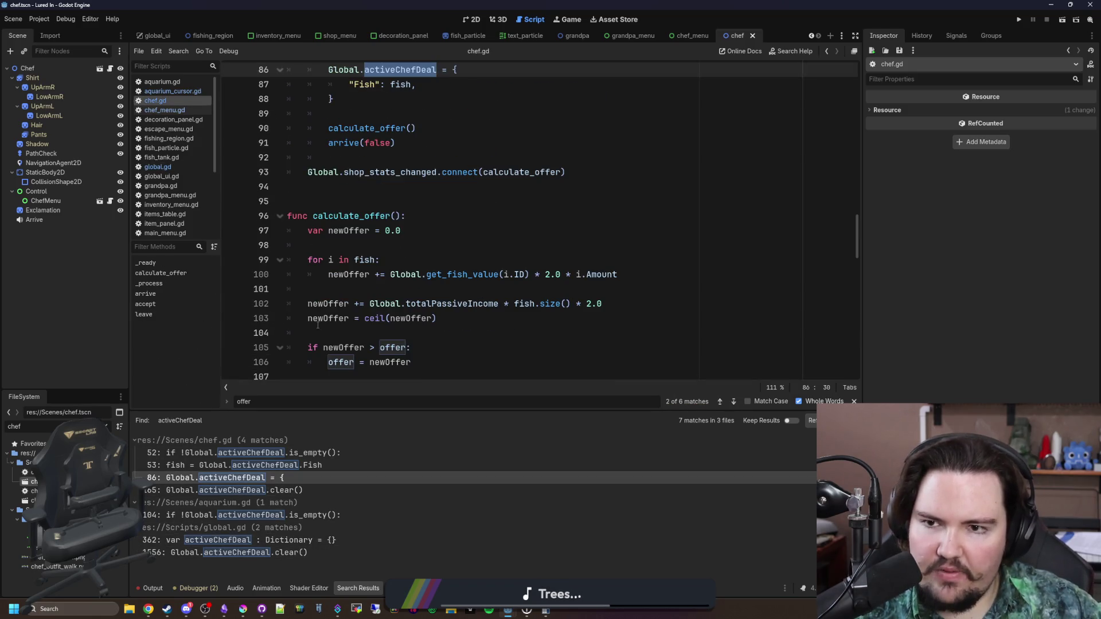
{"action": "left_click", "coordinate": [298, 464]}
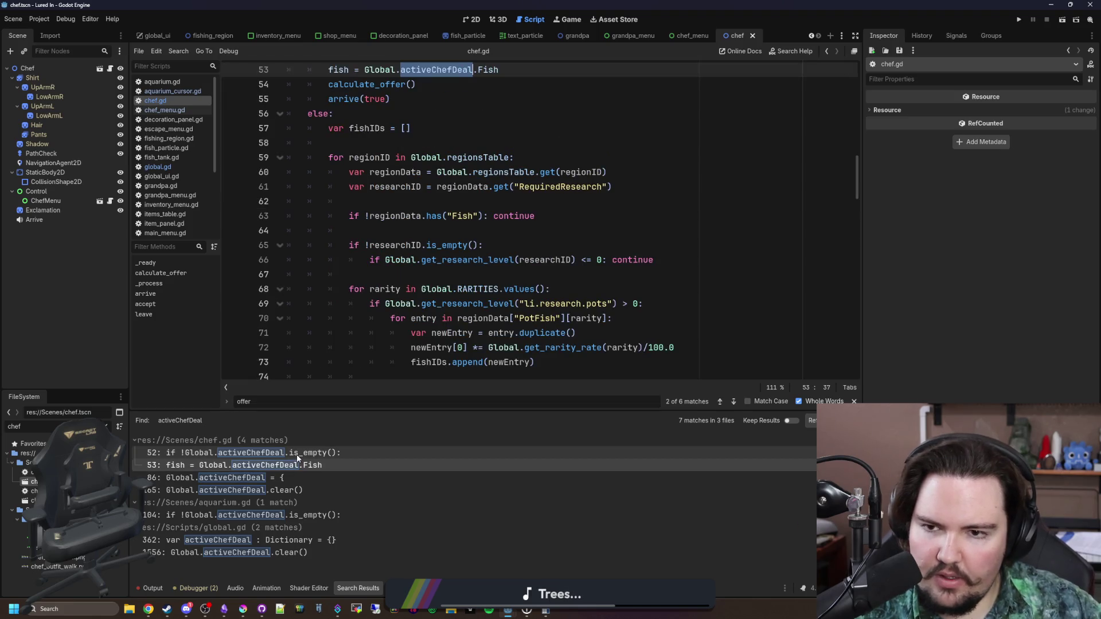
{"action": "left_click", "coordinate": [297, 453]}
Save the chef scene and review the calculate_offer() call on line 54 of _ready
{"action": "scroll", "coordinate": [297, 252], "scroll_direction": "up", "scroll_amount": 4}
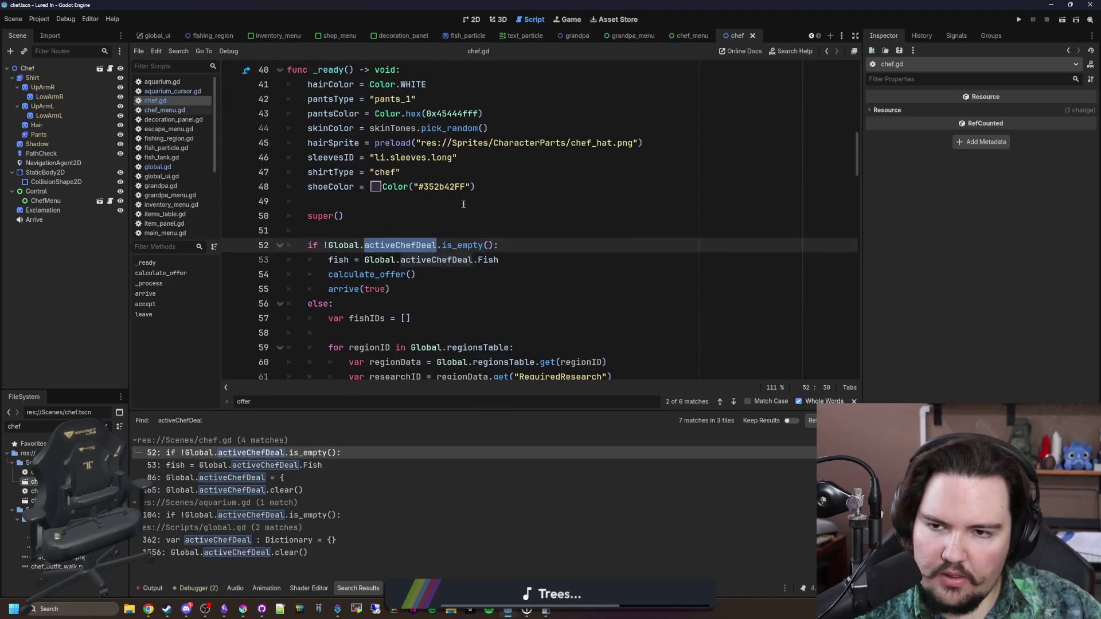
{"action": "key", "text": "Up"}
{"action": "key", "text": "Up"}
{"action": "key", "text": "ctrl+s"}
{"action": "left_click_drag", "start_coordinate": [381, 411], "coordinate": [380, 492]}
{"action": "key", "text": "alt+Left"}
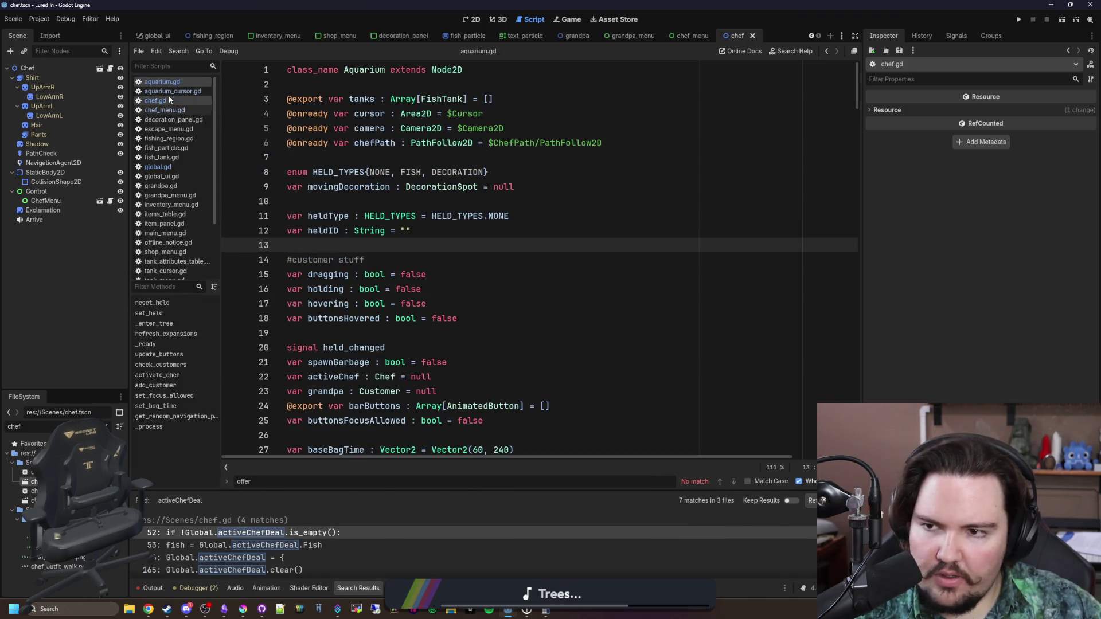
{"action": "left_click", "coordinate": [169, 100]}
{"action": "scroll", "coordinate": [381, 210], "scroll_direction": "up", "scroll_amount": 10}
{"action": "scroll", "coordinate": [482, 275], "scroll_direction": "down", "scroll_amount": 6}
{"action": "scroll", "coordinate": [482, 275], "scroll_direction": "down", "scroll_amount": 5}
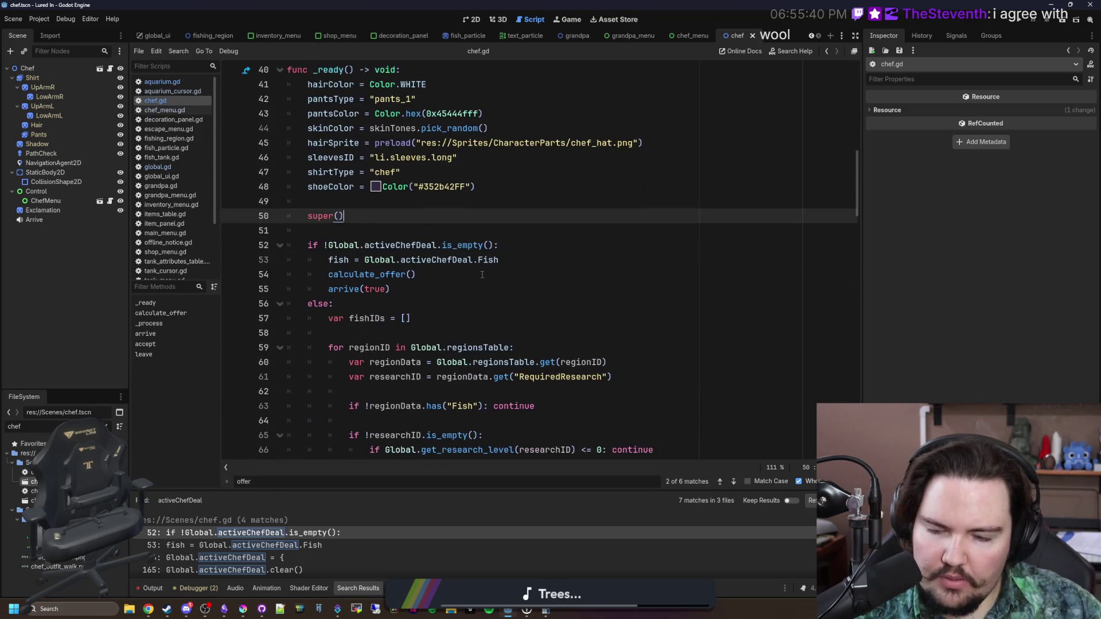
{"action": "left_click", "coordinate": [408, 289]}
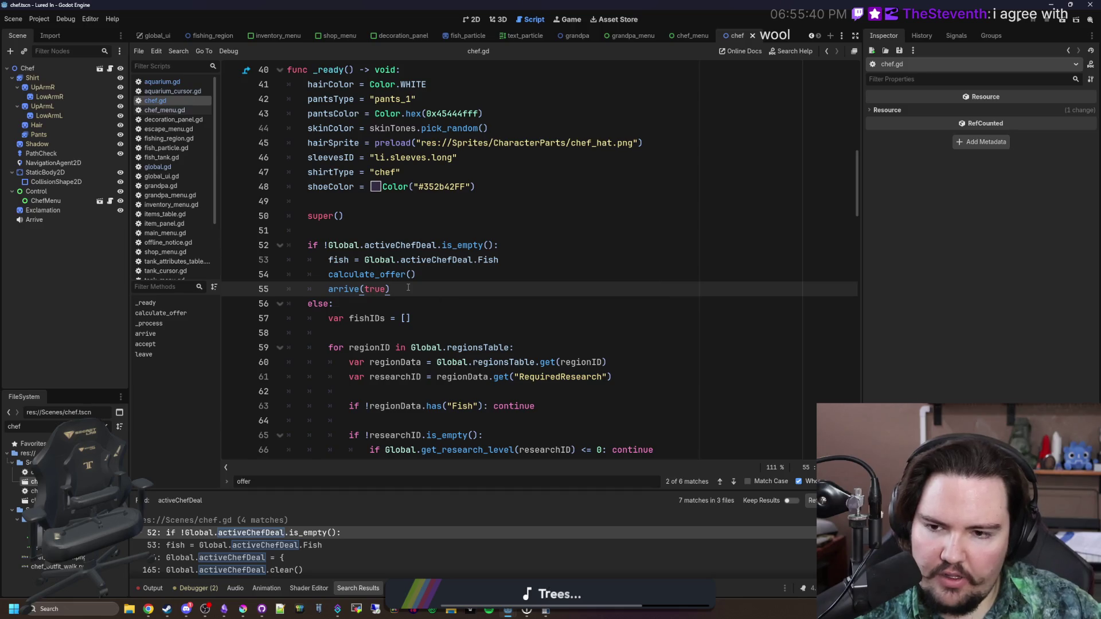
{"action": "left_click", "coordinate": [443, 275]}
{"action": "mouse_move", "coordinate": [443, 274]}
{"action": "left_mouse_down"}
{"action": "mouse_move", "coordinate": [396, 290]}
{"action": "mouse_move", "coordinate": [319, 273]}
{"action": "left_mouse_up"}
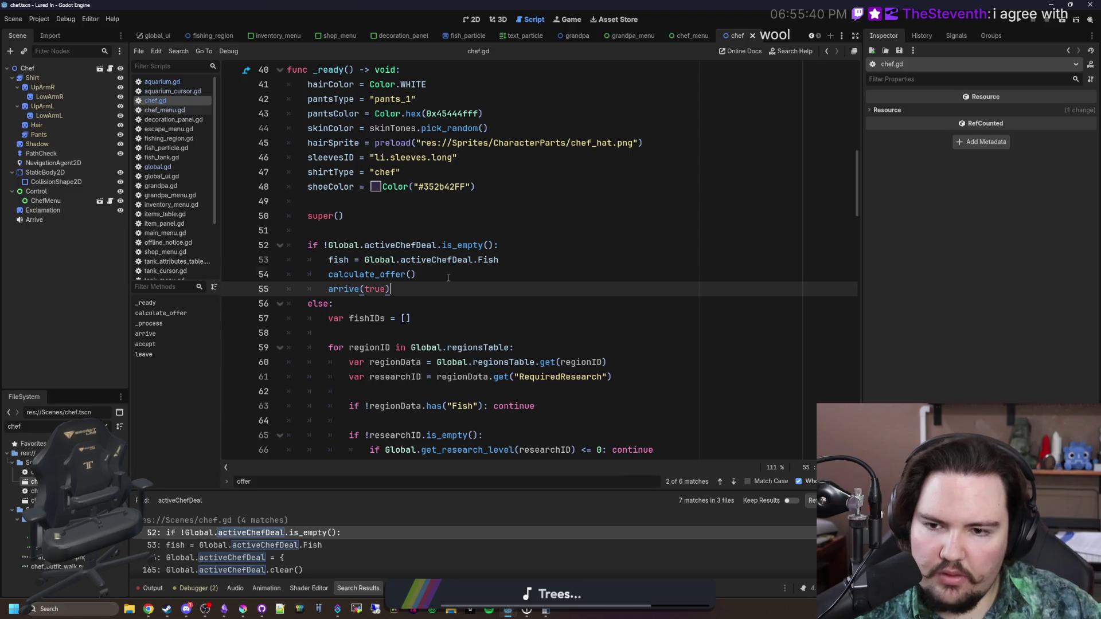
Look over calculate_offer, save the scene, and run the game to test the offer
{"action": "scroll", "coordinate": [414, 286], "scroll_direction": "down", "scroll_amount": 8}
{"action": "scroll", "coordinate": [428, 280], "scroll_direction": "down", "scroll_amount": 2}
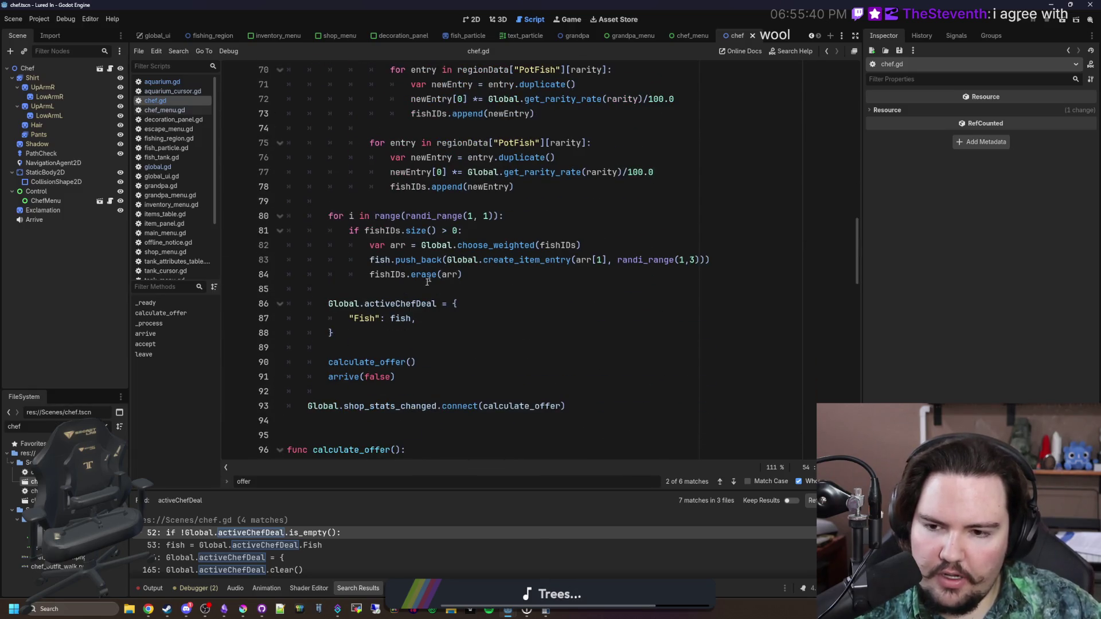
{"action": "scroll", "coordinate": [352, 334], "scroll_direction": "down", "scroll_amount": 3}
{"action": "left_click", "coordinate": [400, 291]}
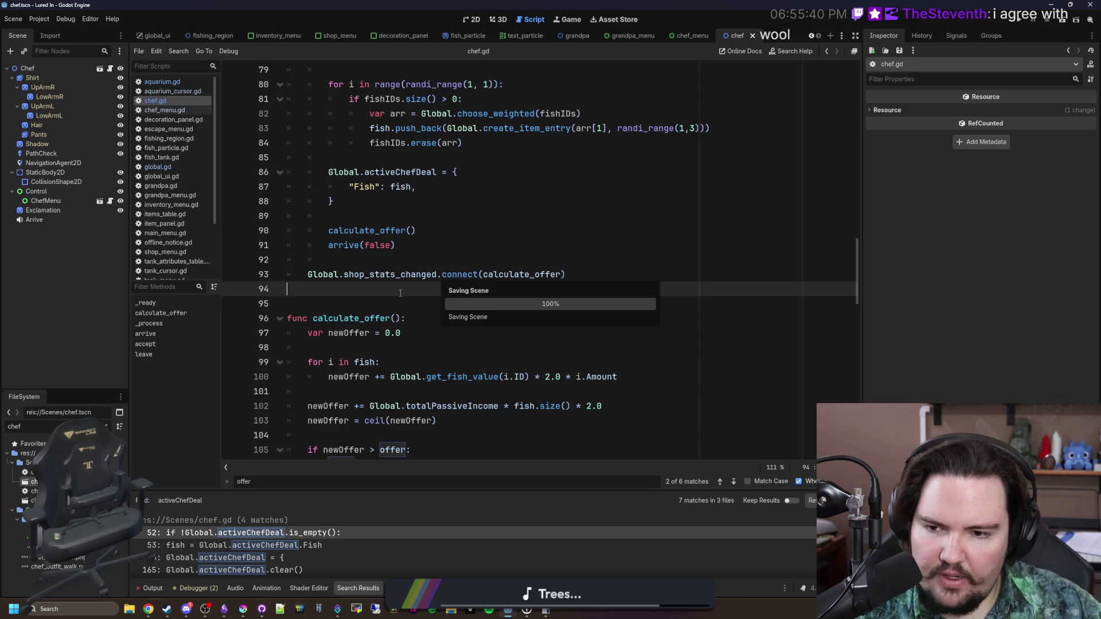
{"action": "key", "text": "ctrl+s"}
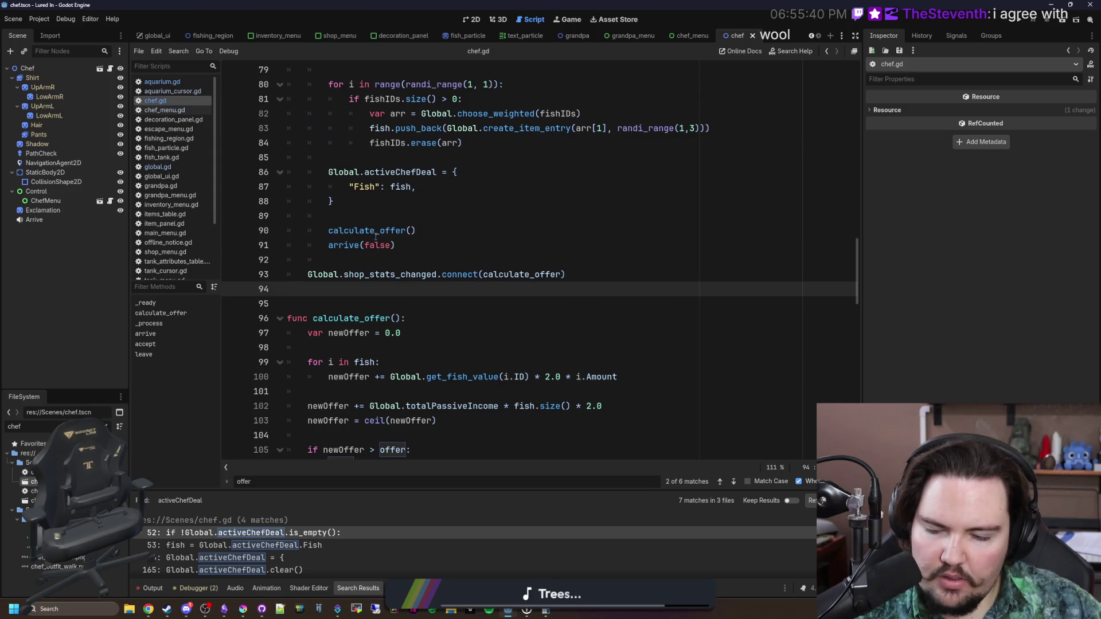
{"action": "scroll", "coordinate": [434, 237], "scroll_direction": "up", "scroll_amount": 6}
{"action": "scroll", "coordinate": [413, 275], "scroll_direction": "down", "scroll_amount": 9}
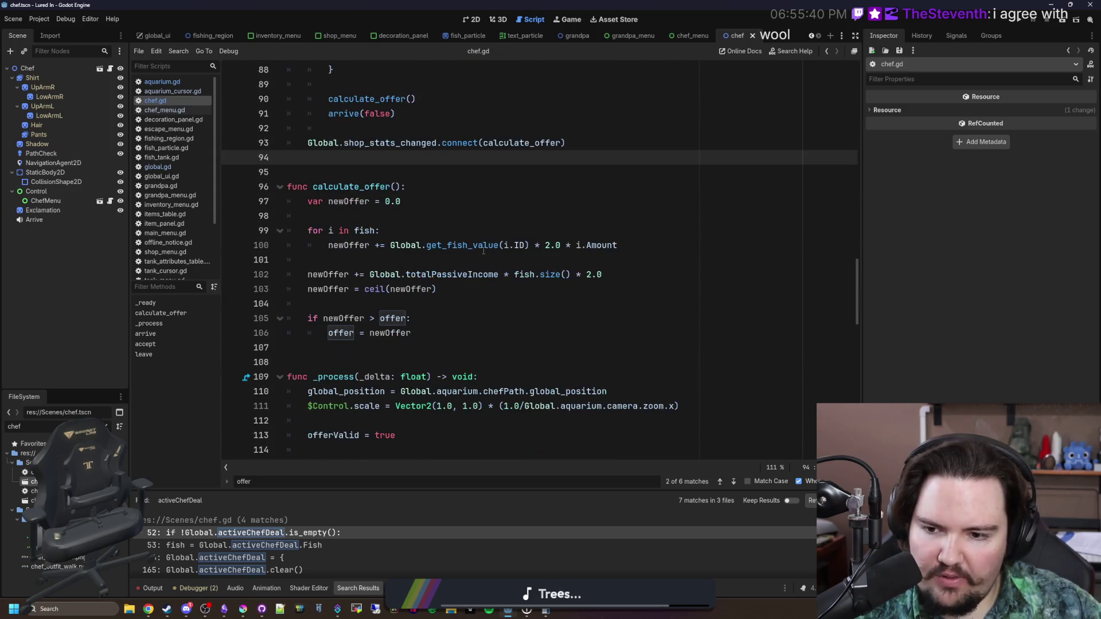
{"action": "left_click", "coordinate": [392, 304]}
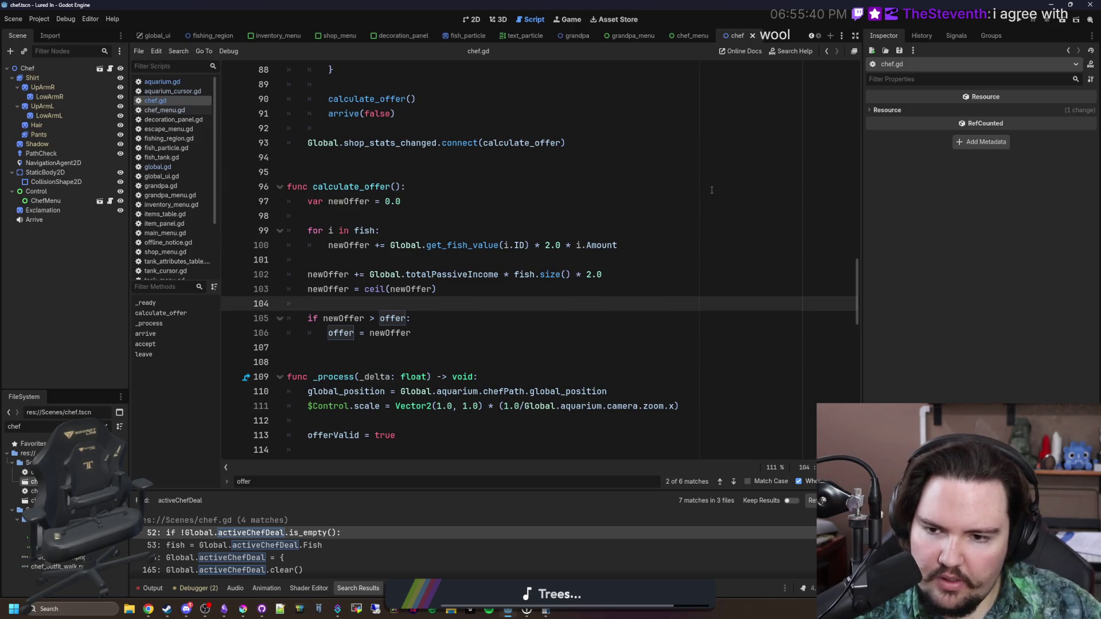
{"action": "scroll", "coordinate": [711, 190], "scroll_direction": "up", "scroll_amount": 3}
{"action": "left_click", "coordinate": [1018, 19]}
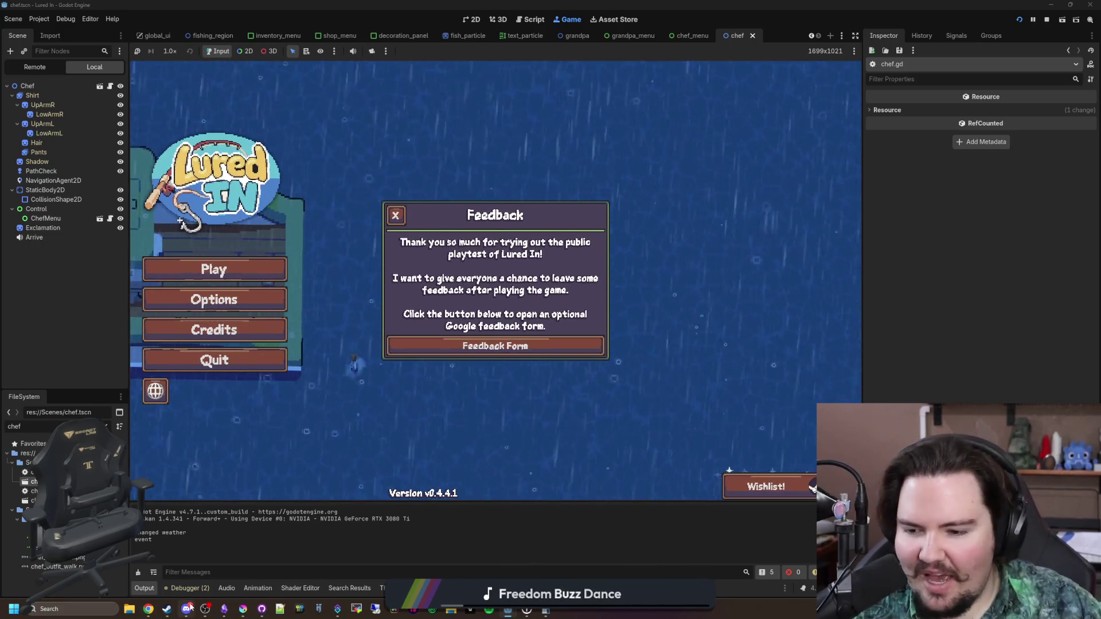
Switch to the Lured In notes in Obsidian after the game reaches its main menu
{"action": "left_click", "coordinate": [227, 614]}
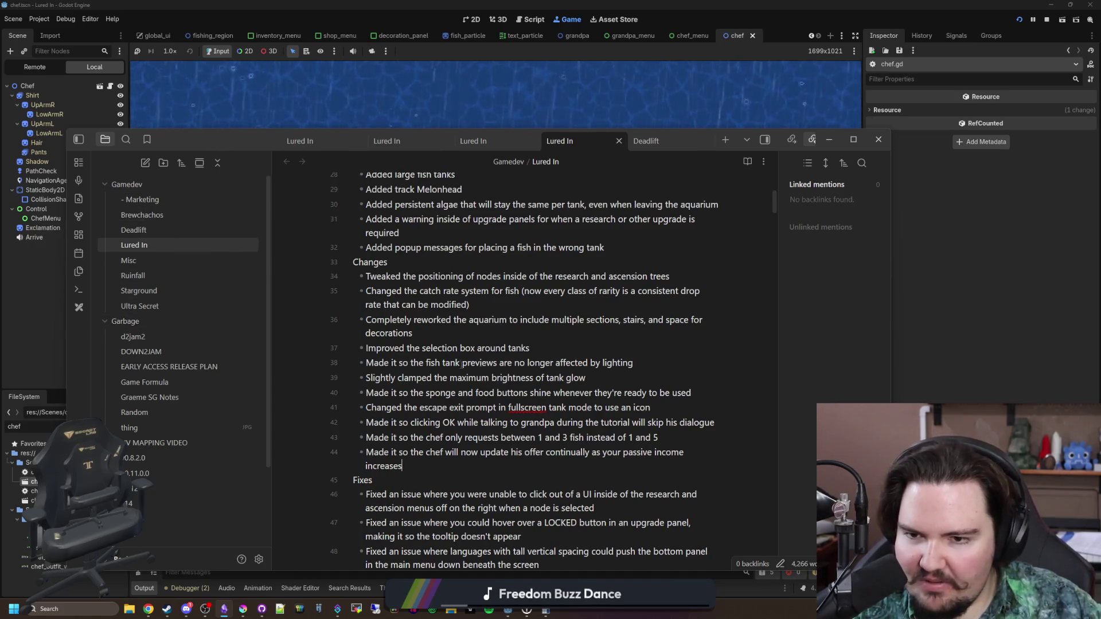
Move the Time Traveler achievement to a new checklist line after the billionaire item
{"action": "scroll", "coordinate": [505, 370], "scroll_direction": "up", "scroll_amount": 6}
{"action": "scroll", "coordinate": [505, 370], "scroll_direction": "up", "scroll_amount": 2}
{"action": "scroll", "coordinate": [505, 370], "scroll_direction": "down", "scroll_amount": 15}
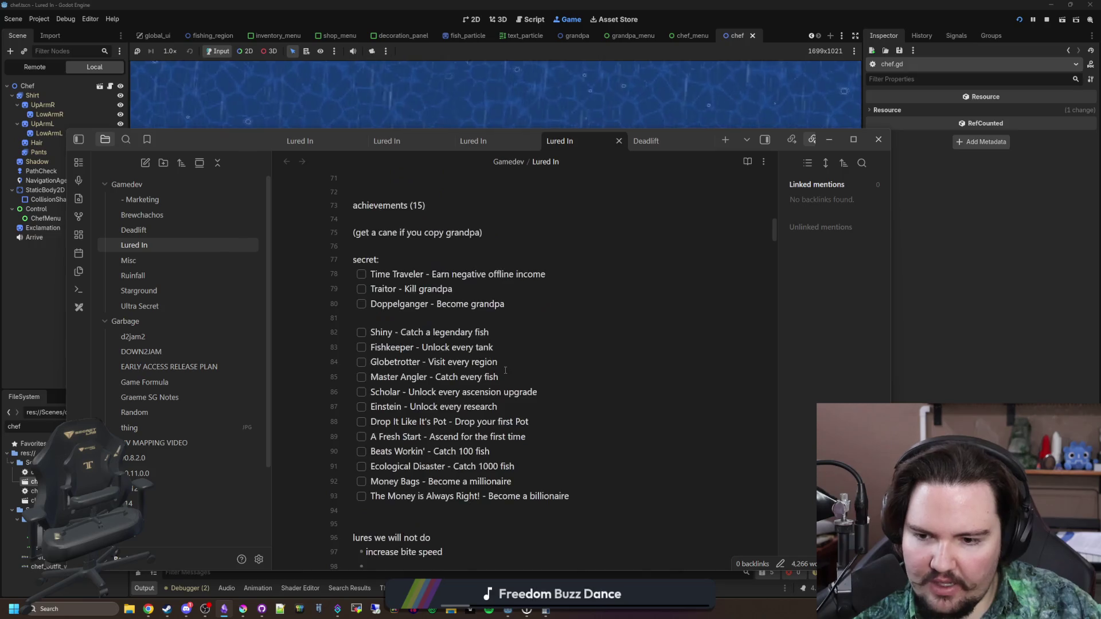
{"action": "scroll", "coordinate": [505, 369], "scroll_direction": "up", "scroll_amount": 4}
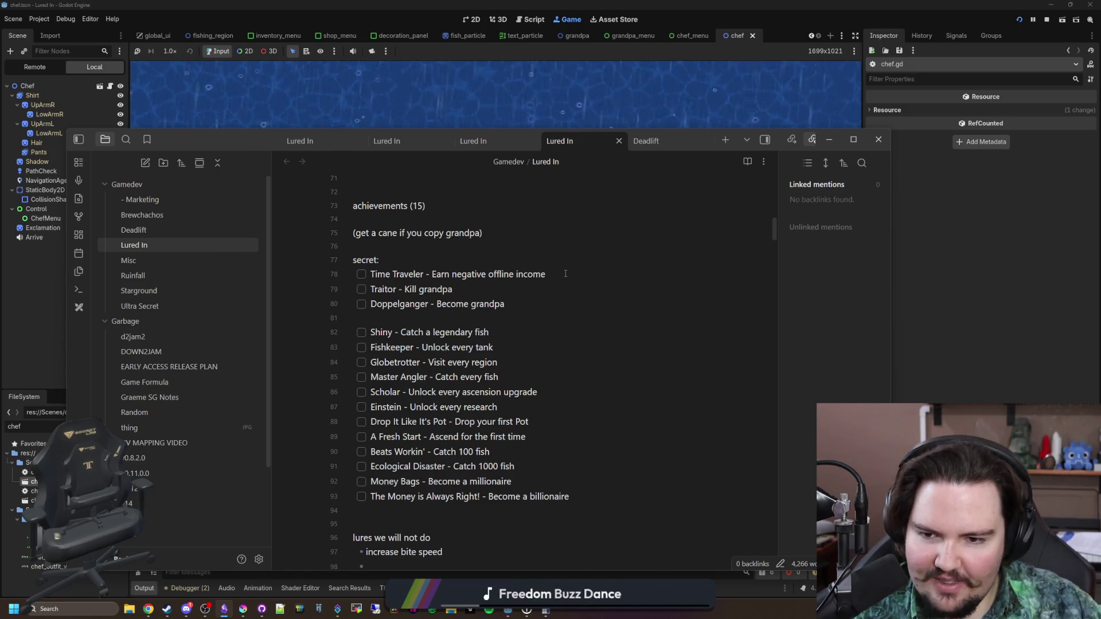
{"action": "left_click", "coordinate": [565, 273]}
{"action": "mouse_move", "coordinate": [567, 275]}
{"action": "left_mouse_down"}
{"action": "mouse_move", "coordinate": [361, 274]}
{"action": "mouse_move", "coordinate": [418, 294]}
{"action": "left_mouse_up"}
{"action": "key", "text": "BackSpace"}
{"action": "left_click", "coordinate": [419, 270]}
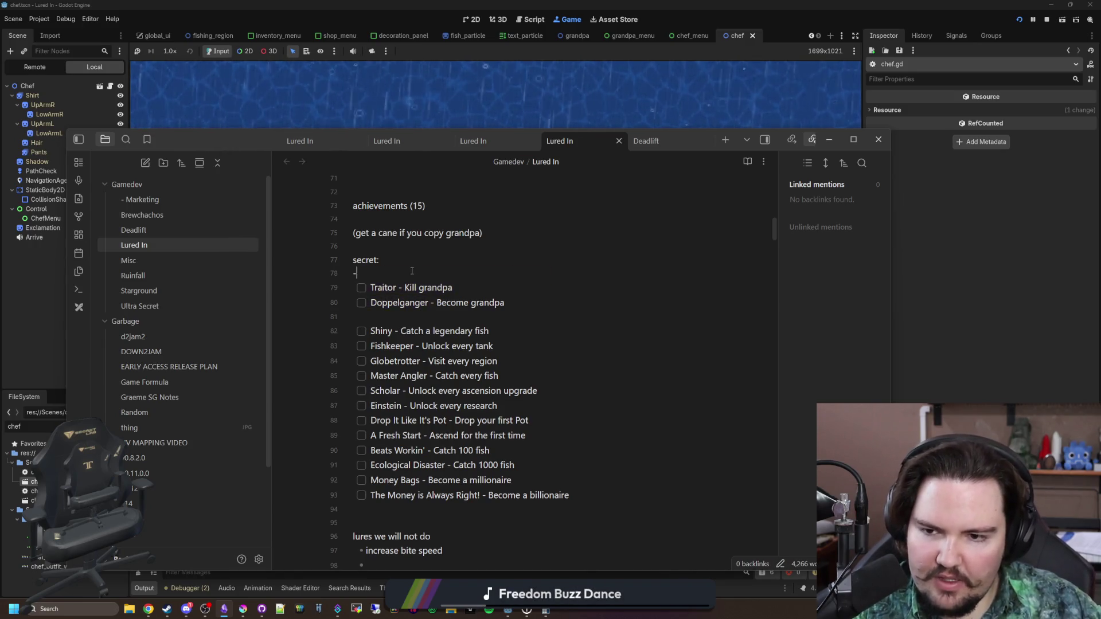
{"action": "key", "text": "BackSpace"}
{"action": "key", "text": "BackSpace"}
{"action": "left_click", "coordinate": [594, 482]}
{"action": "key", "text": "Return"}
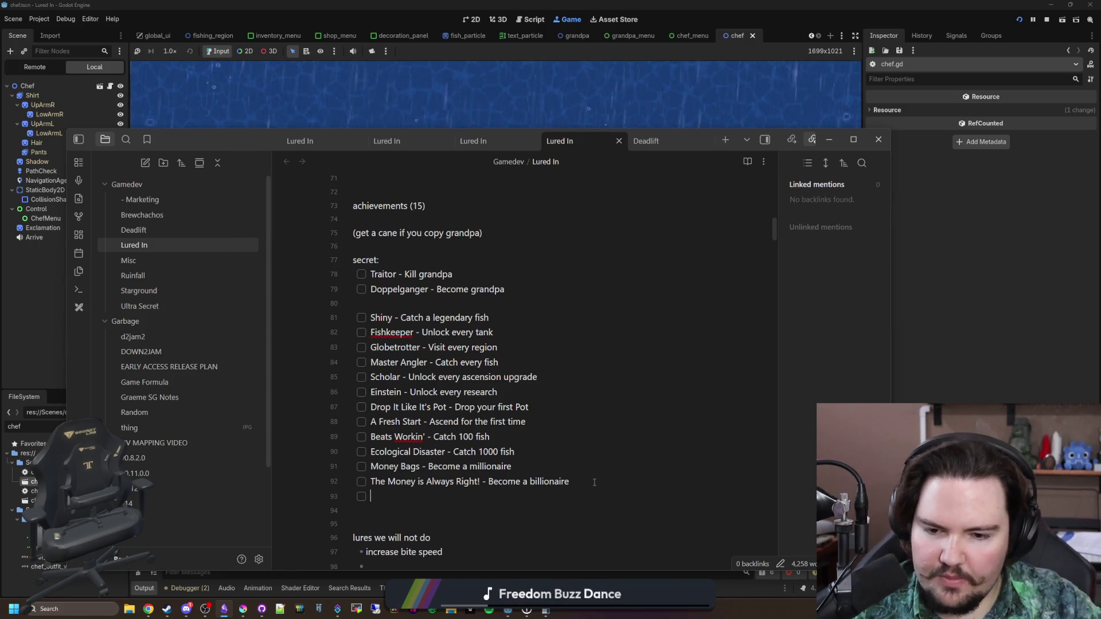
{"action": "type", "text": "[ ] Time Traveler - Earn negative offline income"}
Rename the moved achievement to "I've Come to Bargain"
{"action": "left_click_drag", "start_coordinate": [436, 496], "coordinate": [374, 497]}
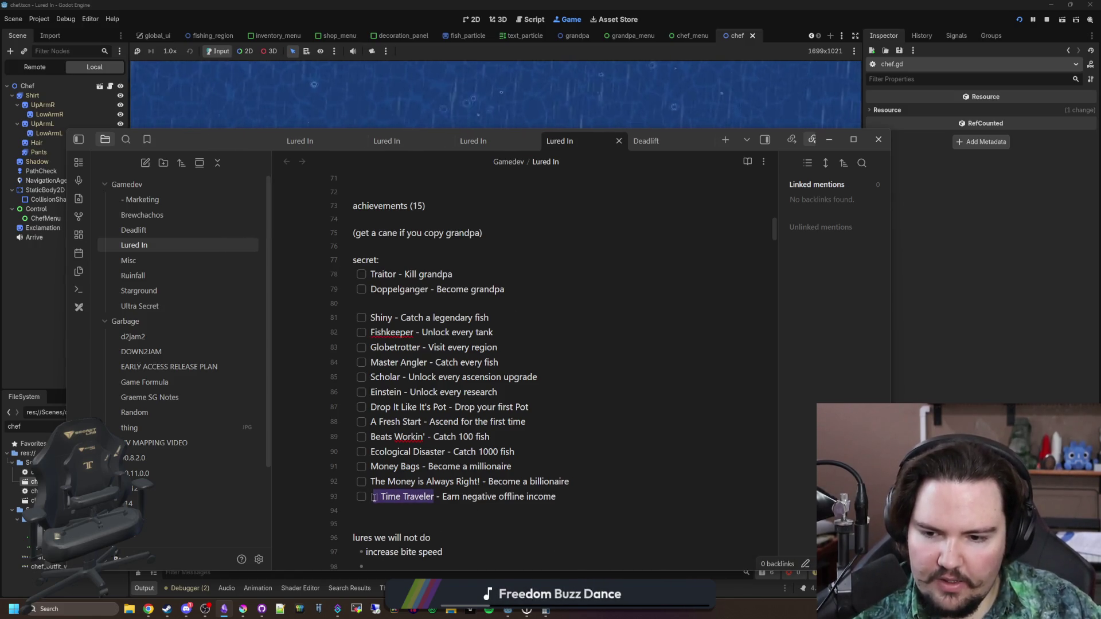
{"action": "key", "text": "BackSpace"}
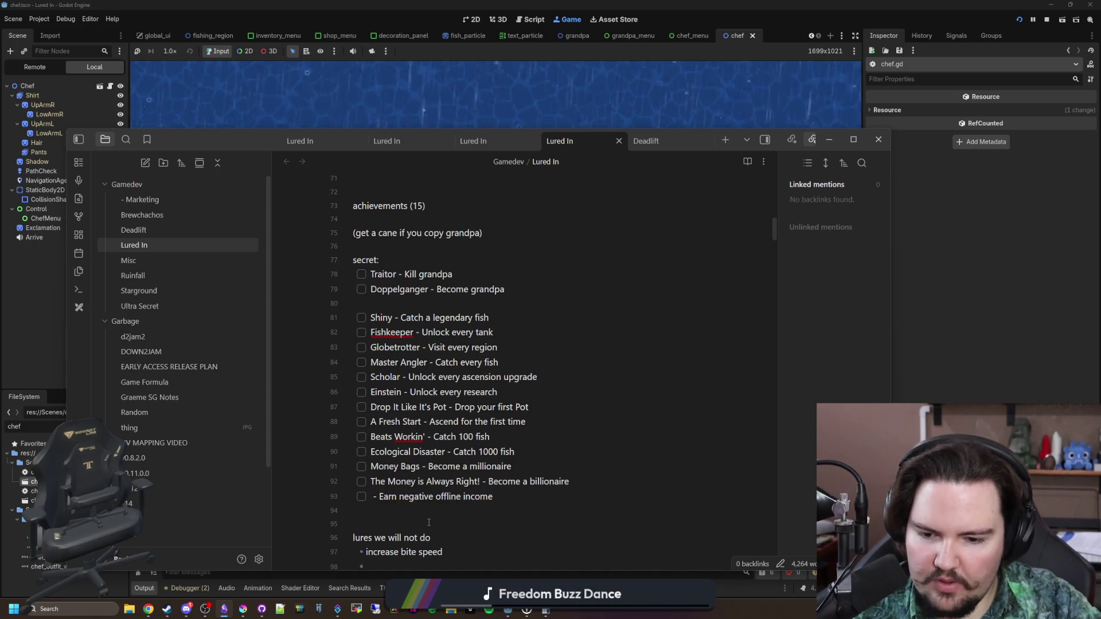
{"action": "type", "text": "I've  "}
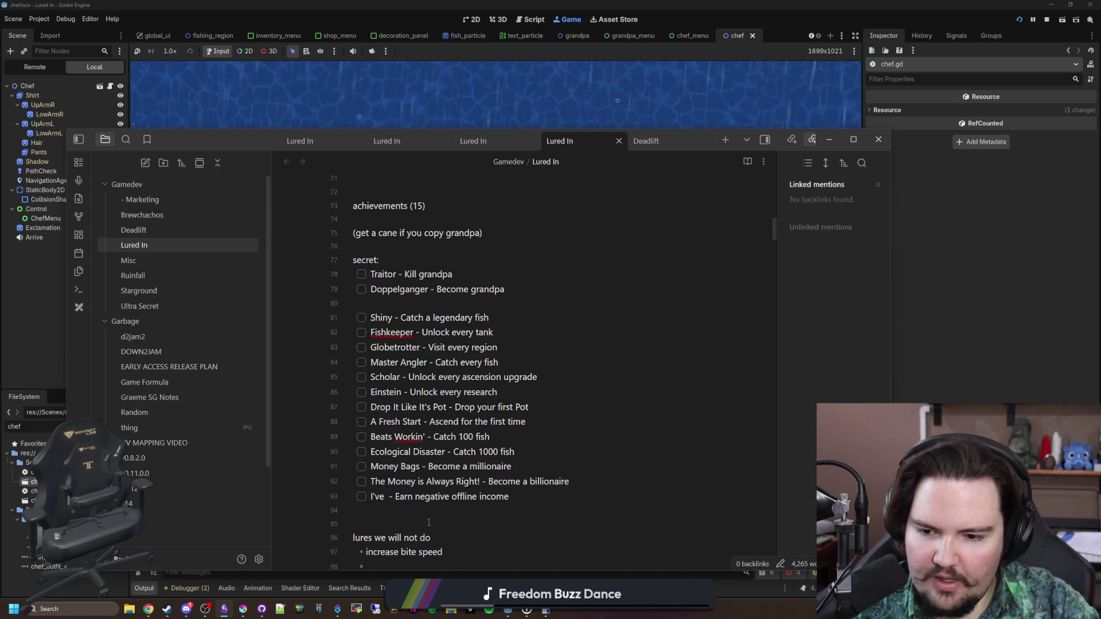
{"action": "type", "text": "Come to Bargain"}
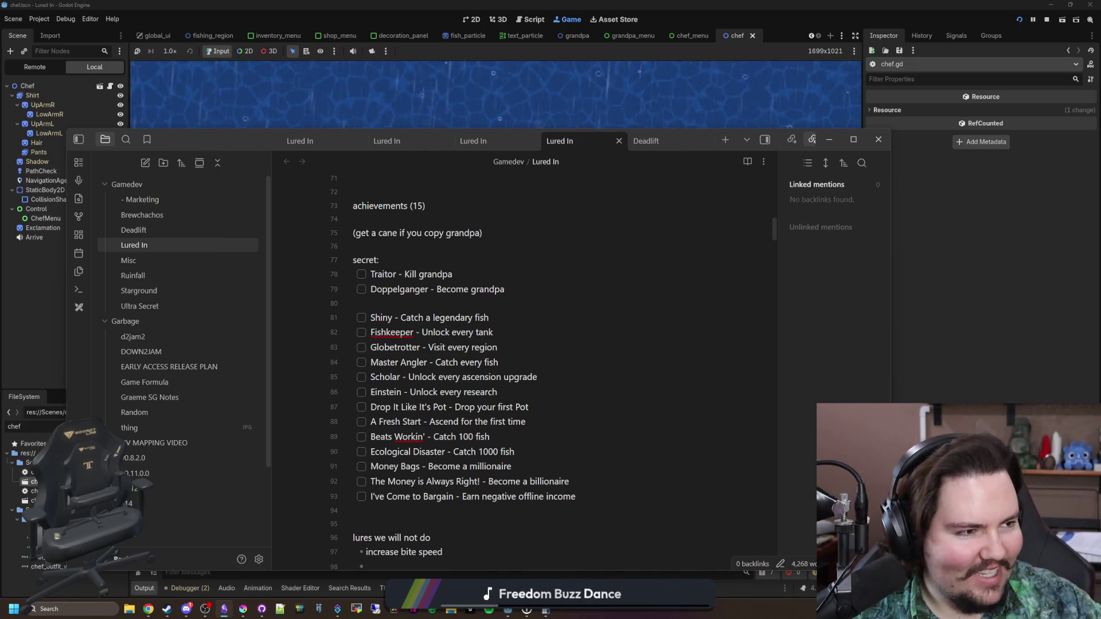
{"action": "key", "text": "alt+Tab"}
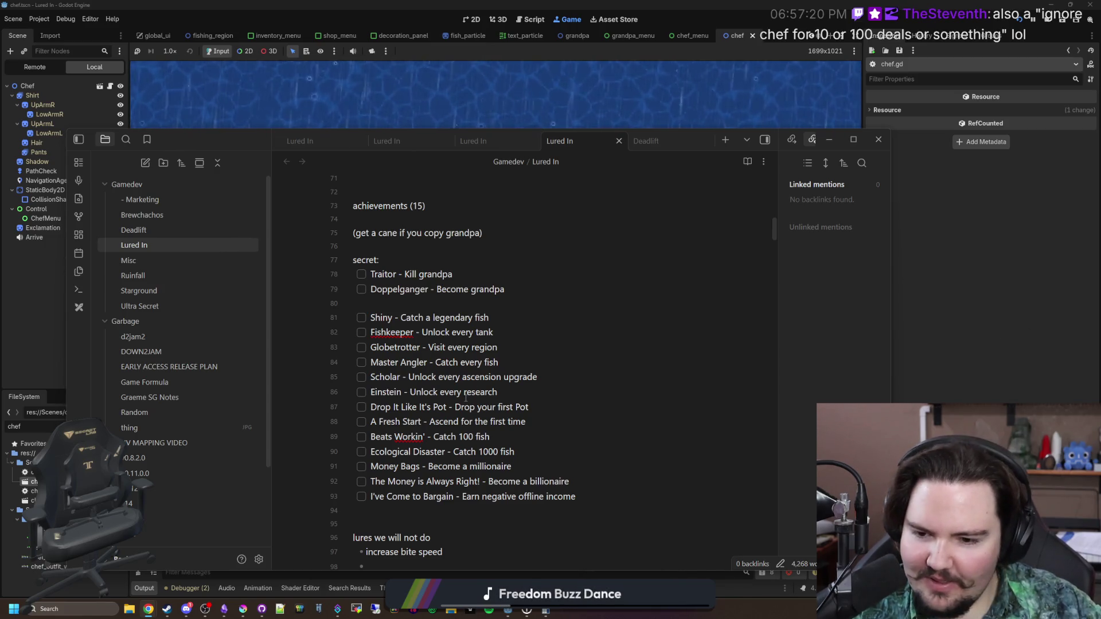
{"action": "left_click", "coordinate": [409, 499]}
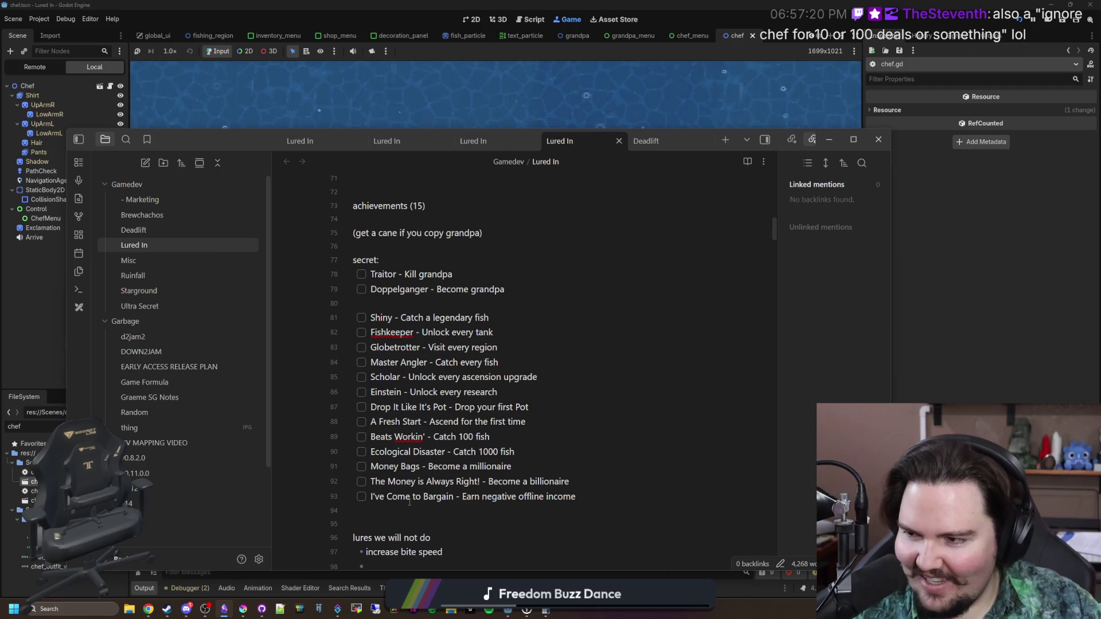
Replace its "Earn negative offline income" description with "Trade with the chef"
{"action": "scroll", "coordinate": [409, 502], "scroll_direction": "down", "scroll_amount": 1}
{"action": "key", "text": "End"}
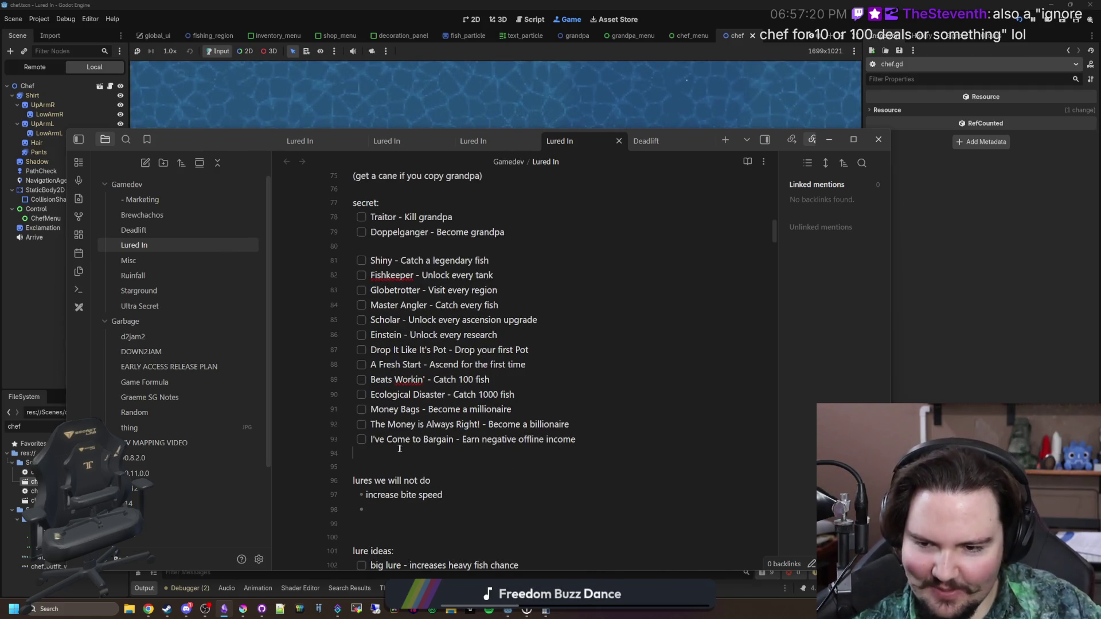
{"action": "key", "text": "shift+Home"}
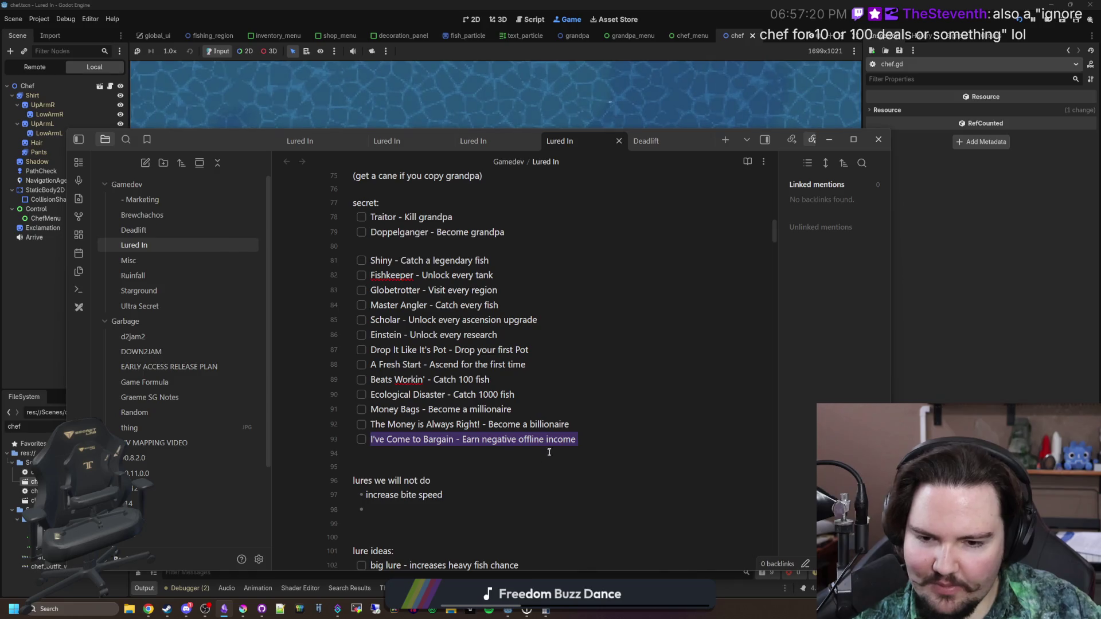
{"action": "key", "text": "End"}
{"action": "key", "text": "ctrl+shift+Left"}
{"action": "key", "text": "ctrl+shift+Left"}
{"action": "key", "text": "ctrl+shift+Left"}
{"action": "type", "text": "Tra"}
{"action": "key", "text": "BackSpace"}
{"action": "key", "text": "BackSpace"}
{"action": "type", "text": "rade with the chef"}
{"action": "left_click_drag", "start_coordinate": [552, 437], "coordinate": [371, 439]}
{"action": "key", "text": "ctrl+c"}
{"action": "left_click", "coordinate": [586, 432]}
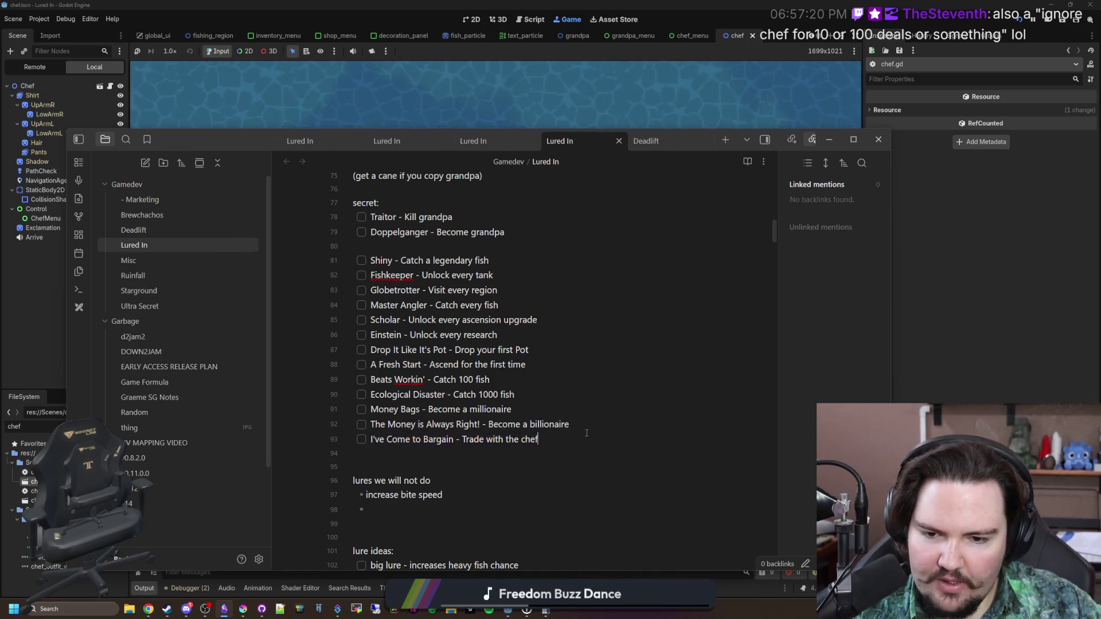
Duplicate the I've Come to Bargain line as a new 'Trade with the chef 10 times' achievement
{"action": "key", "text": "Return"}
{"action": "key", "text": "ctrl+v"}
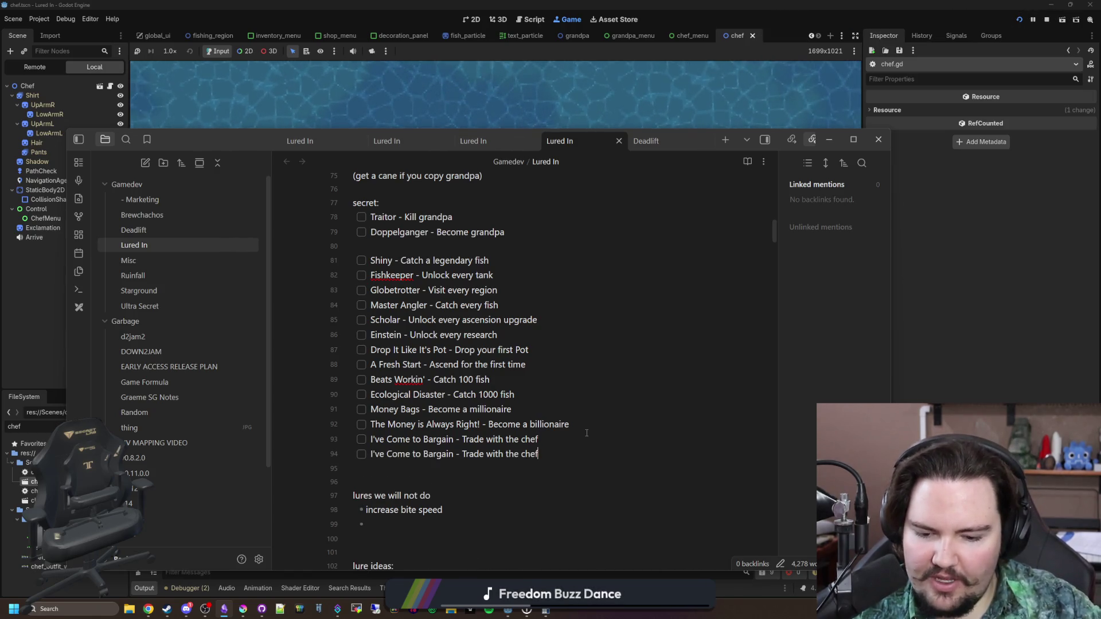
{"action": "type", "text": " 10 times"}
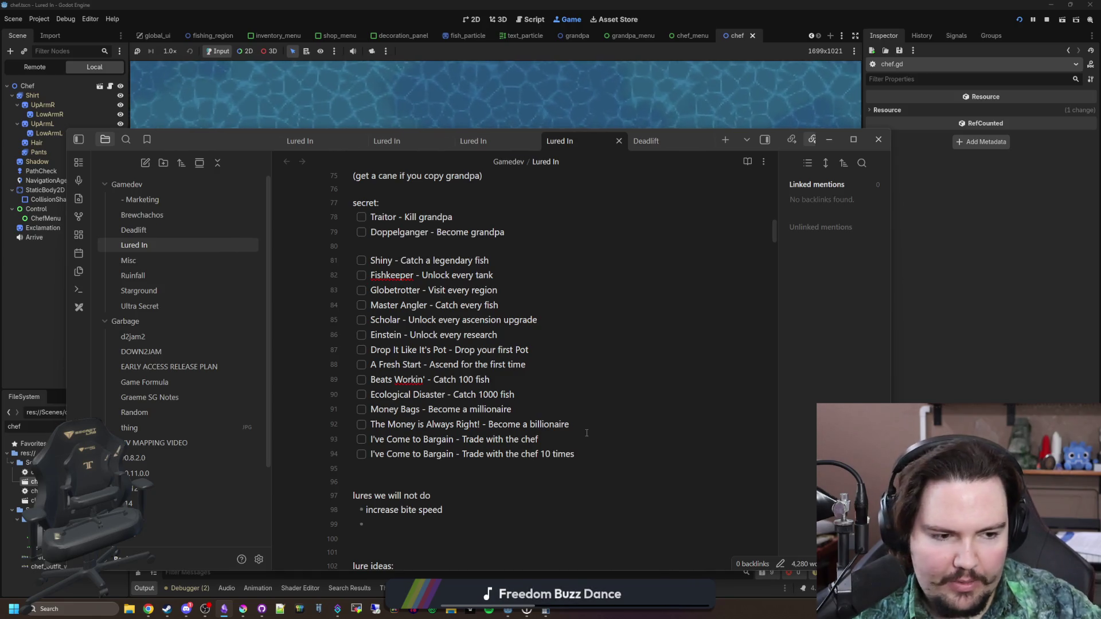
{"action": "key", "text": "ctrl+BackSpace"}
{"action": "key", "text": "ctrl+BackSpace"}
{"action": "key", "text": "ctrl+BackSpace"}
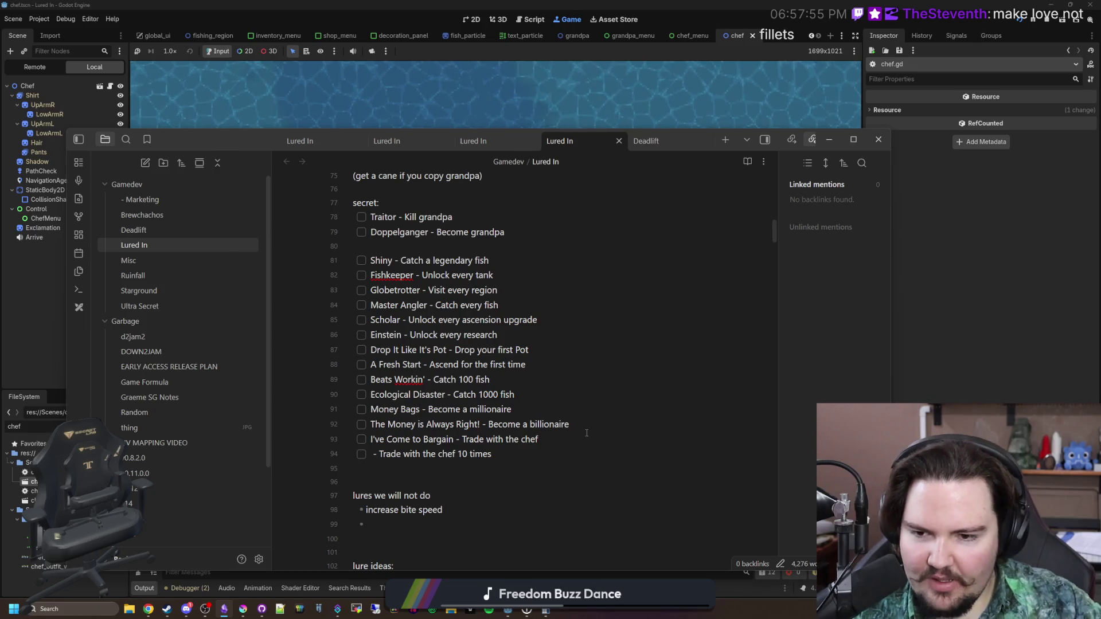
Name it 'Make Love, Not Fillets', then return to the game and dismiss the feedback popup
{"action": "left_click", "coordinate": [426, 379]}
{"action": "key", "text": "BackSpace"}
{"action": "key", "text": "BackSpace"}
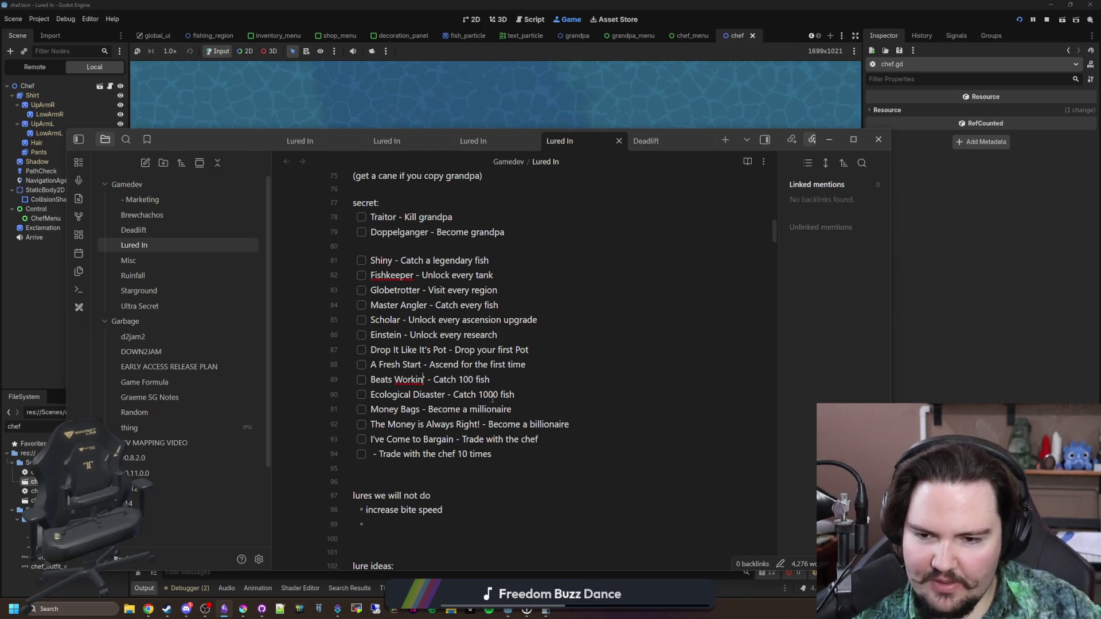
{"action": "key", "text": "BackSpace"}
{"action": "key", "text": "BackSpace"}
{"action": "key", "text": "BackSpace"}
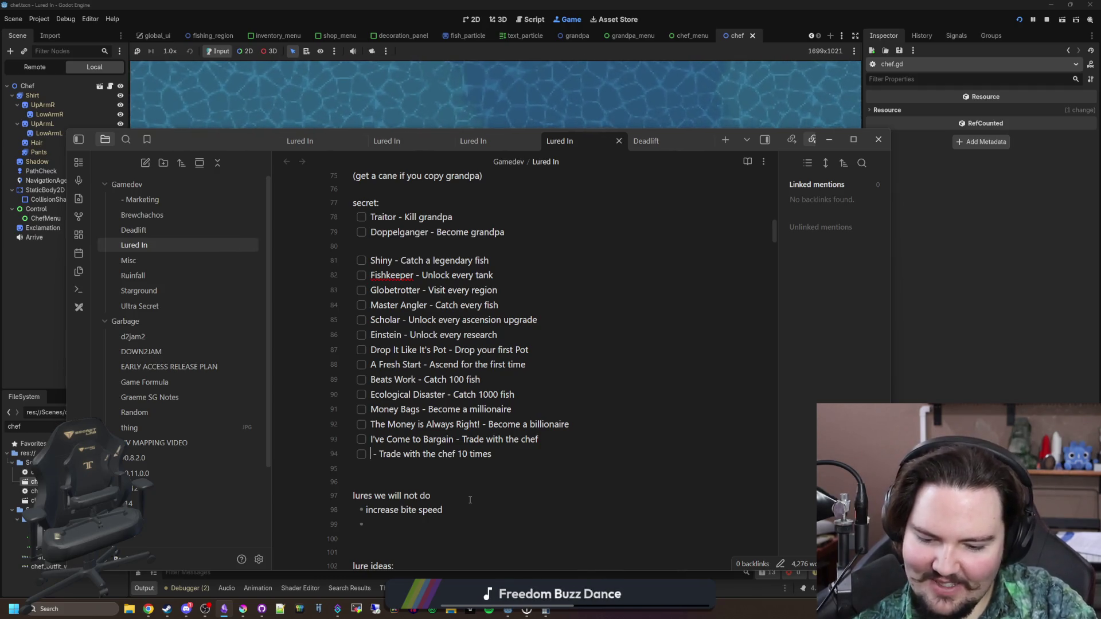
{"action": "type", "text": "Make love"}
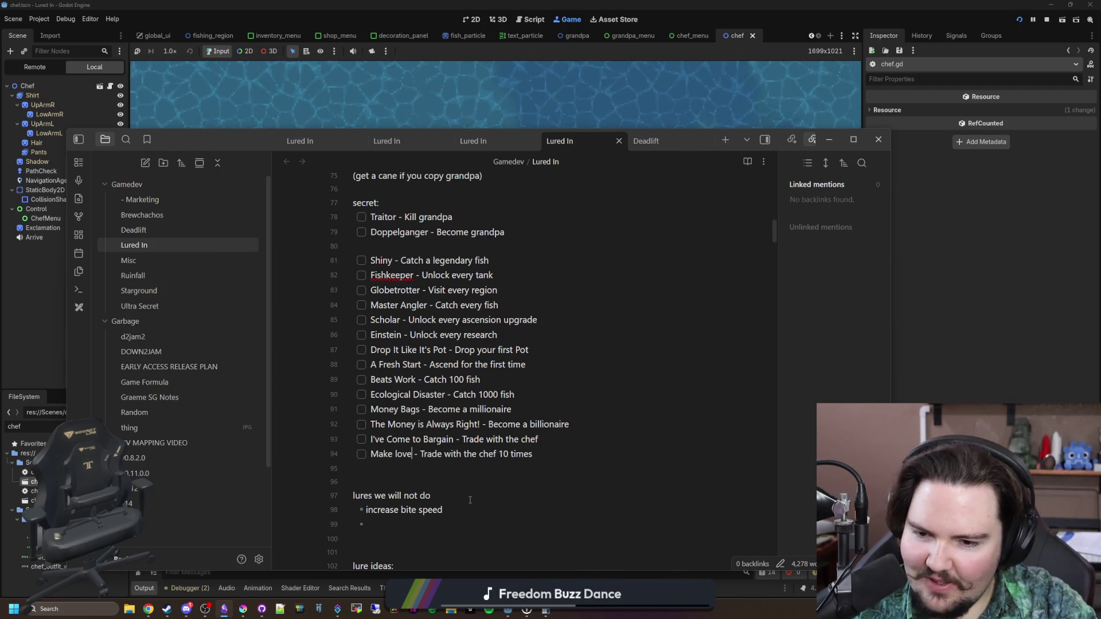
{"action": "key", "text": "BackSpace"}
{"action": "key", "text": "BackSpace"}
{"action": "type", "text": "Love, "}
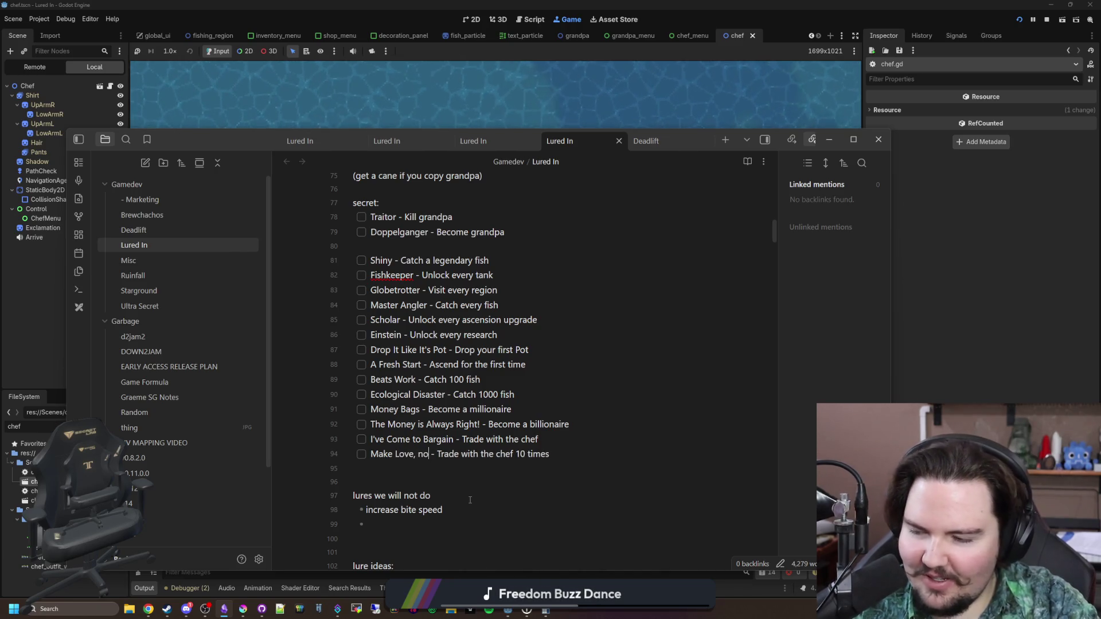
{"action": "type", "text": "Not Fillets"}
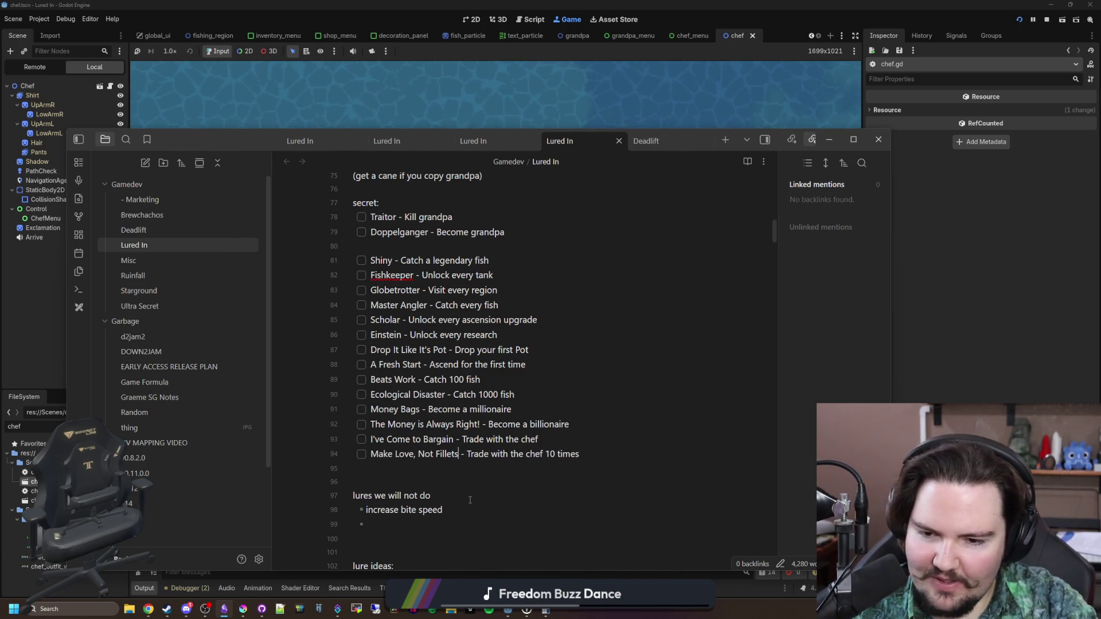
{"action": "right_click", "coordinate": [449, 453]}
{"action": "left_click", "coordinate": [391, 475]}
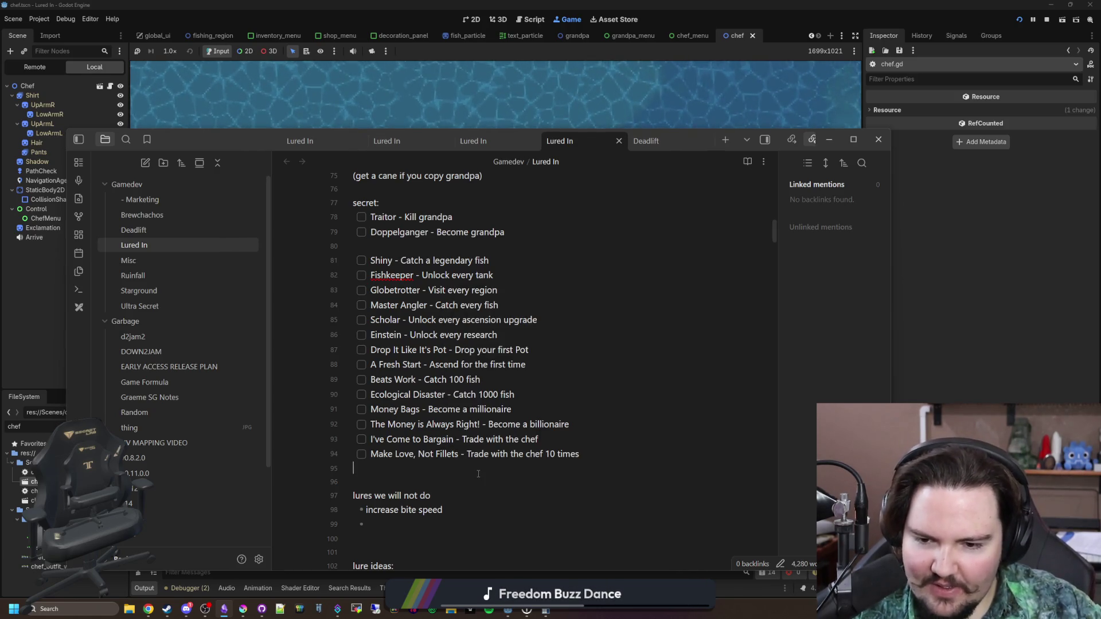
{"action": "key", "text": "alt+Tab"}
{"action": "left_click", "coordinate": [376, 207]}
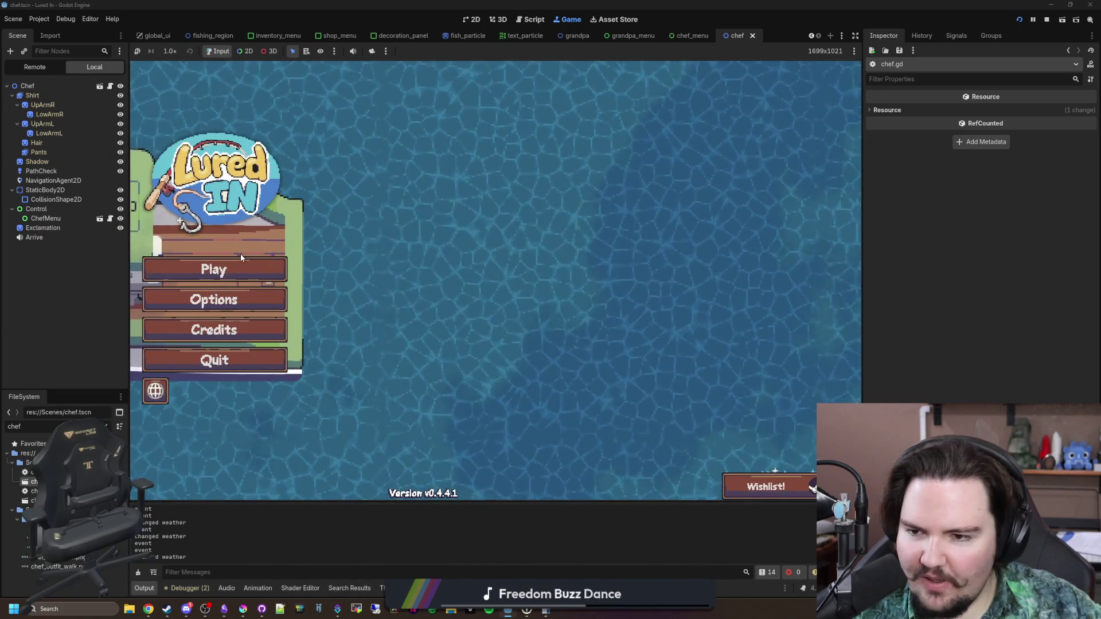
Start the game, close the earnings dialog, and clean the murky water in Fish Tanks 1 and 7
{"action": "left_click", "coordinate": [241, 261]}
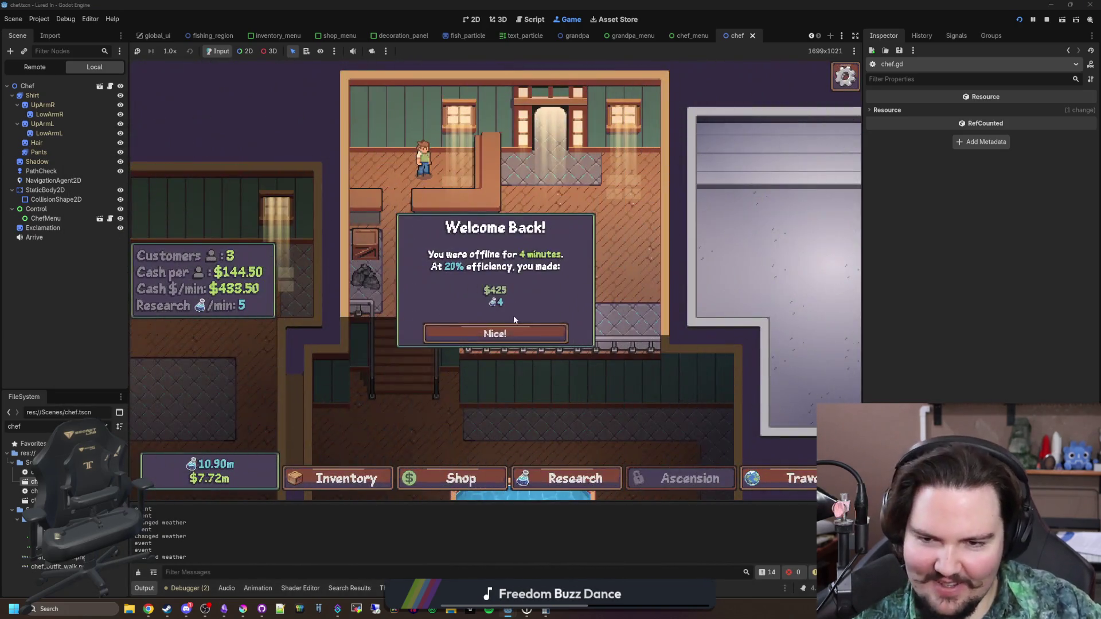
{"action": "left_click", "coordinate": [512, 324]}
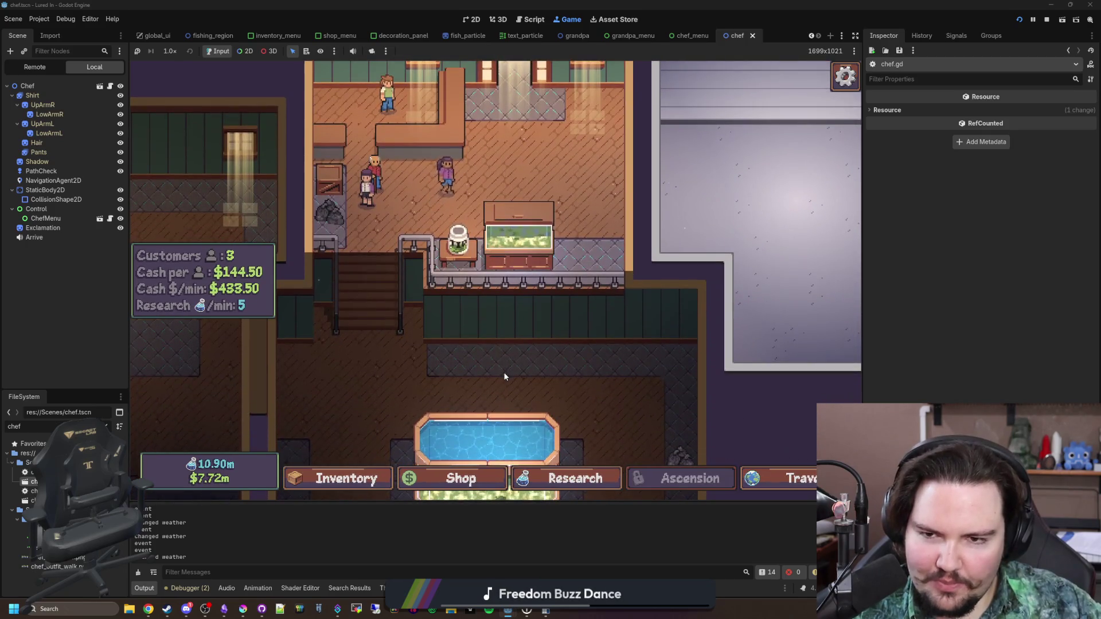
{"action": "left_click", "coordinate": [518, 218]}
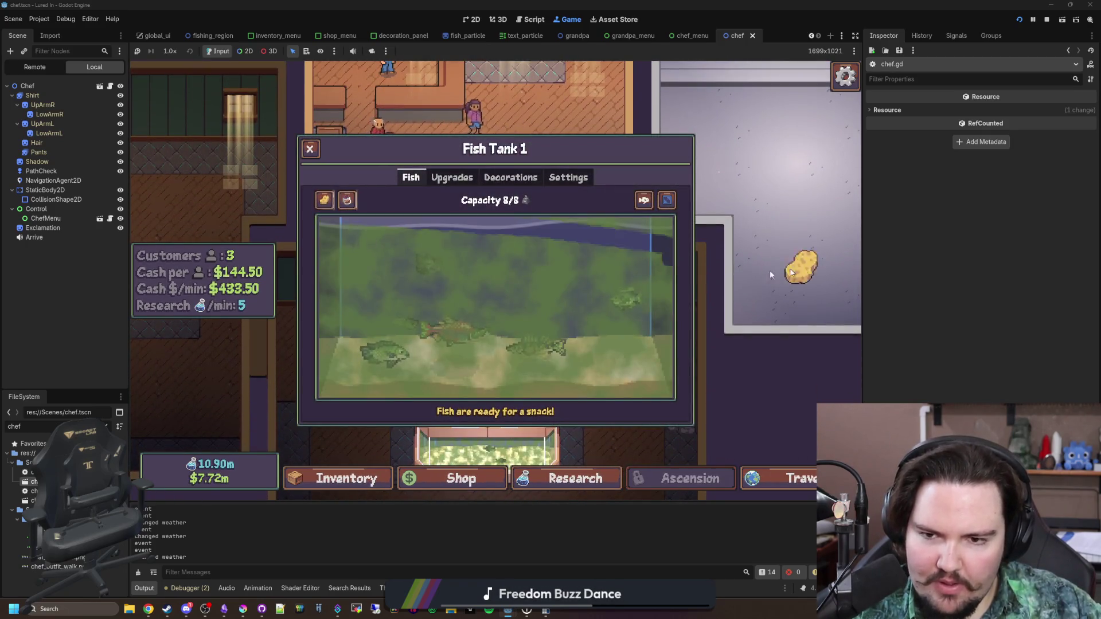
{"action": "left_click", "coordinate": [797, 269]}
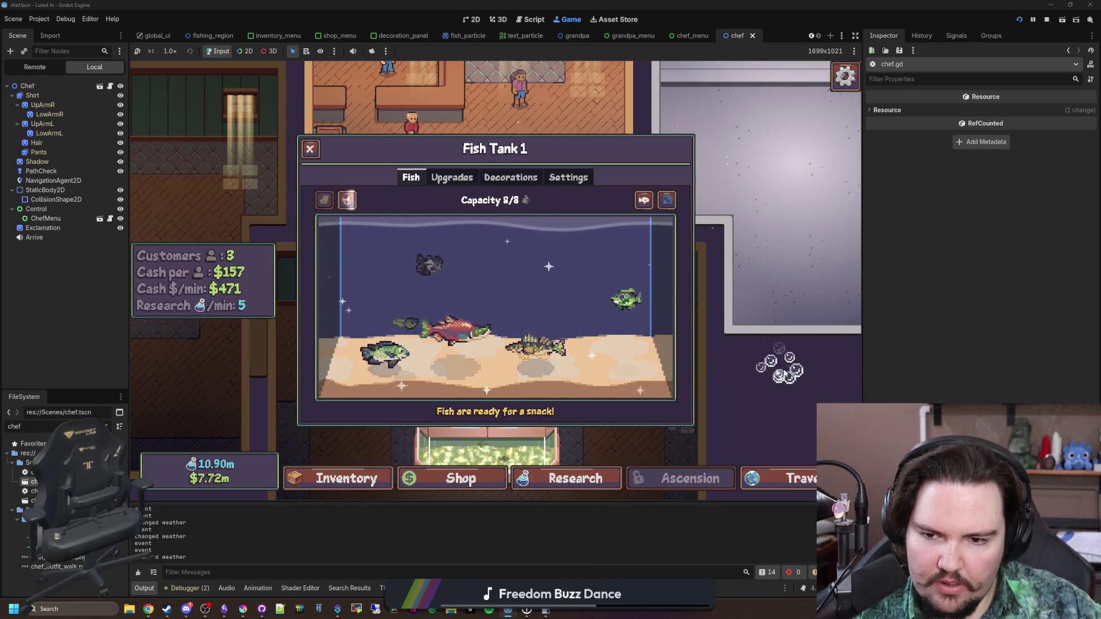
{"action": "left_click", "coordinate": [310, 149]}
{"action": "left_click", "coordinate": [482, 418]}
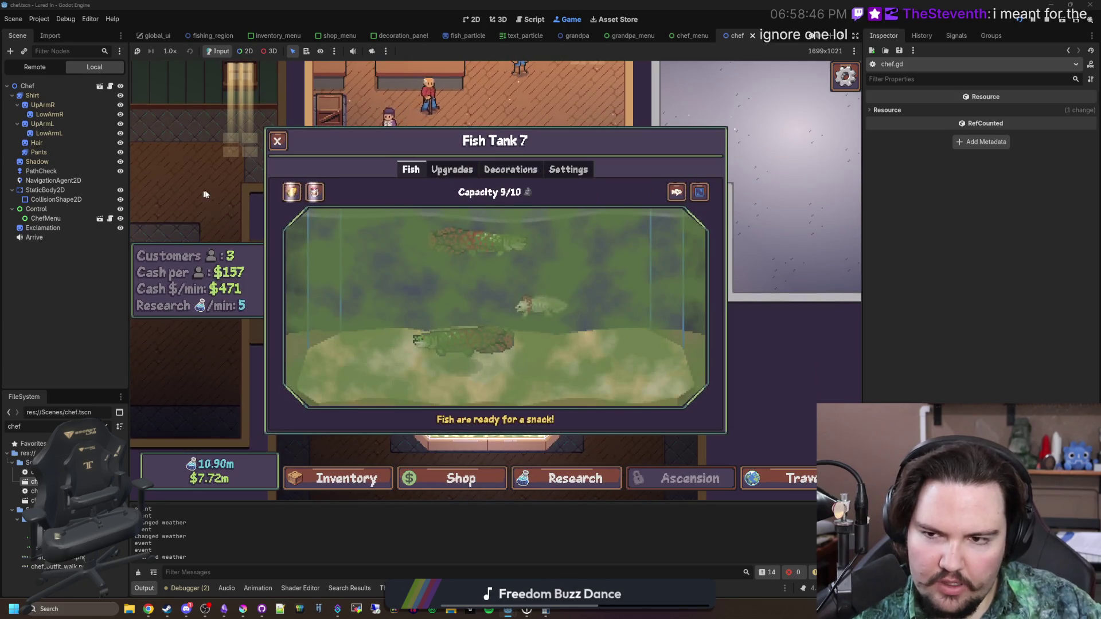
{"action": "left_click", "coordinate": [291, 192]}
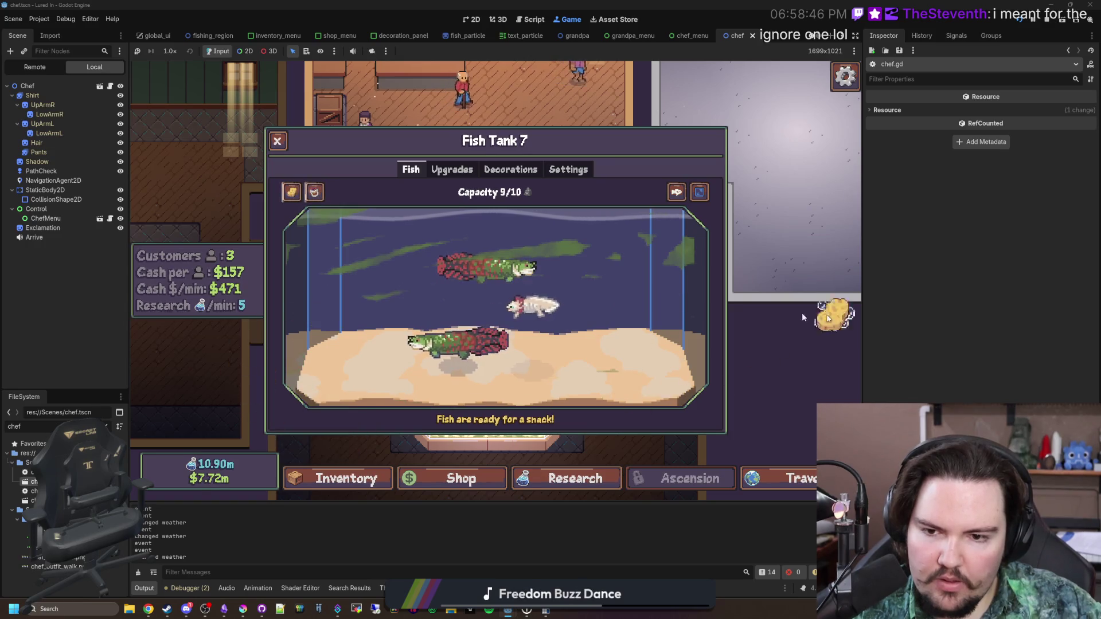
{"action": "key", "text": "Escape"}
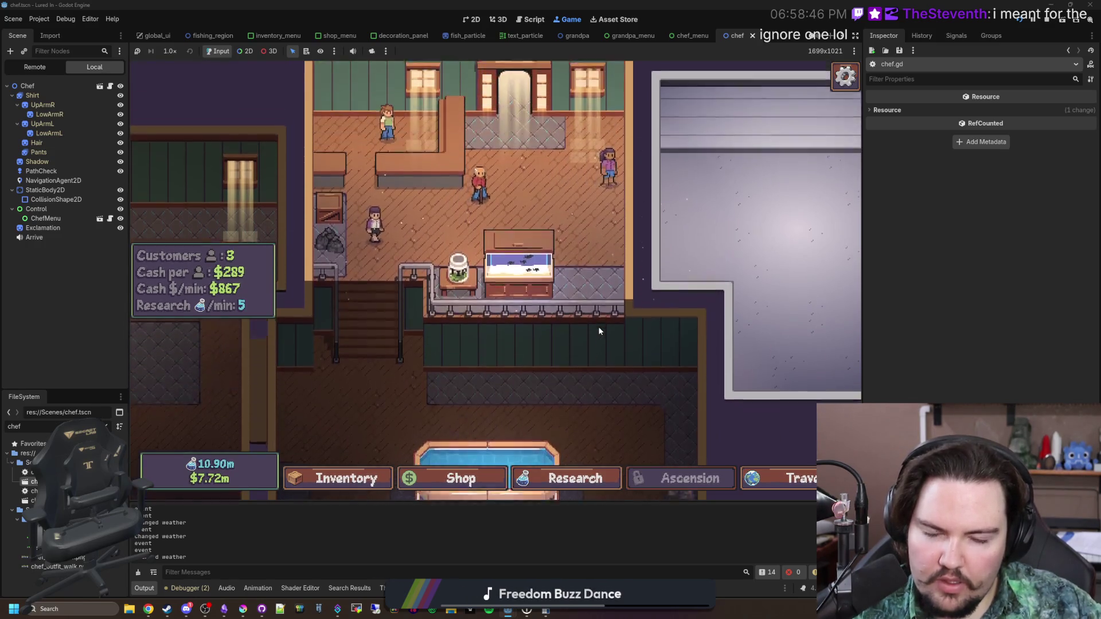
Set speed to 16.0x, run the 'customer' command, and open the chef's 3-shrimp-for-$1 offer
{"action": "left_click", "coordinate": [169, 51]}
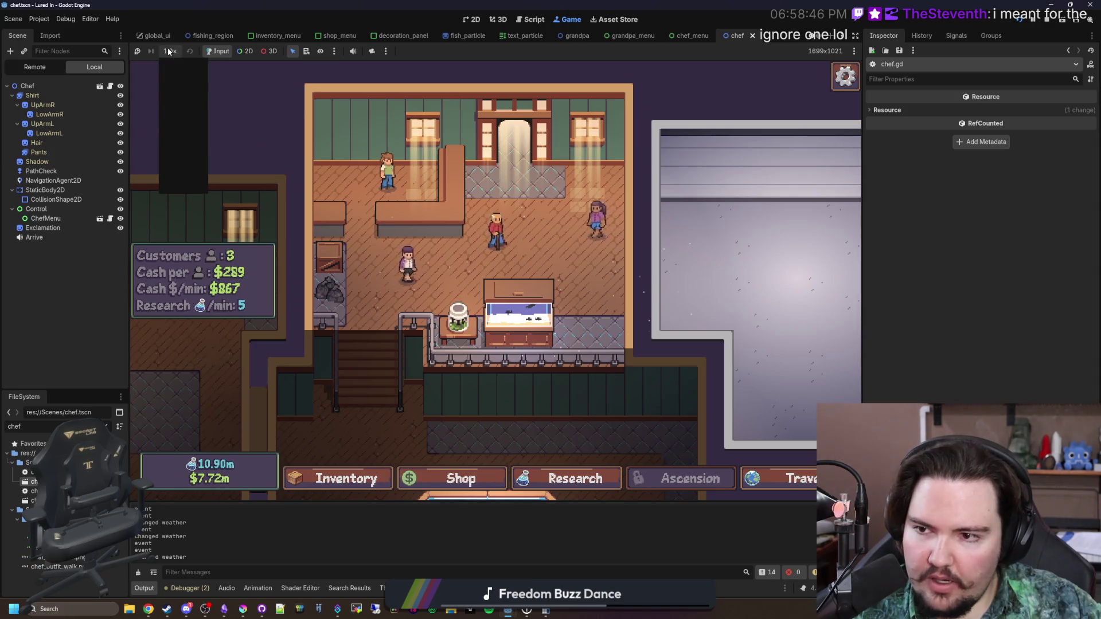
{"action": "left_click", "coordinate": [172, 185]}
{"action": "key", "text": "quoteleft"}
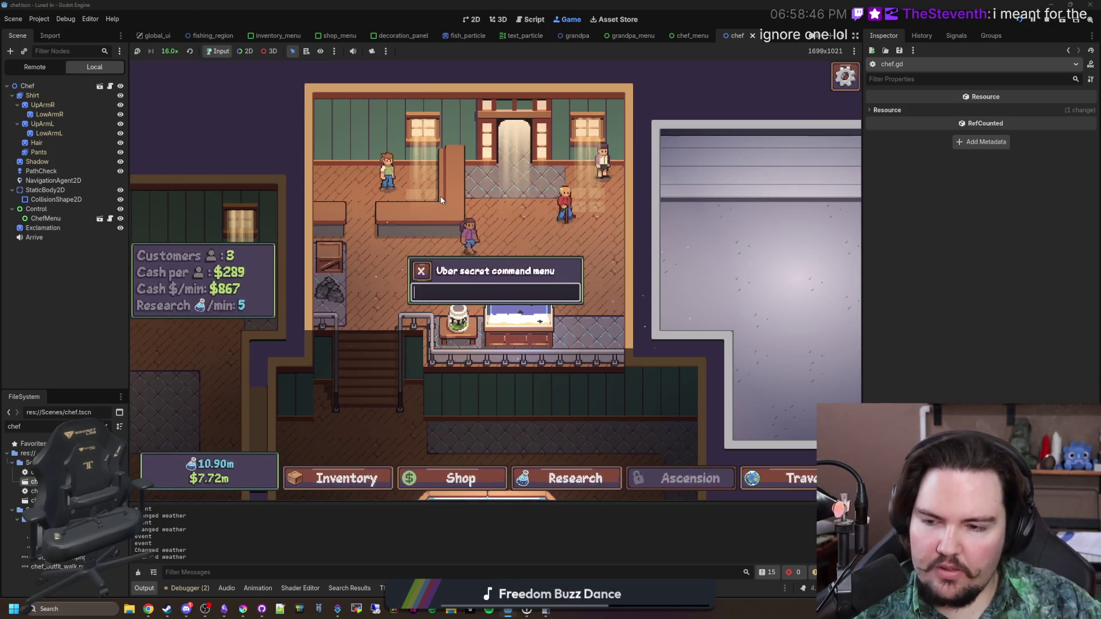
{"action": "type", "text": "customer"}
{"action": "key", "text": "Return"}
{"action": "key", "text": "quoteleft"}
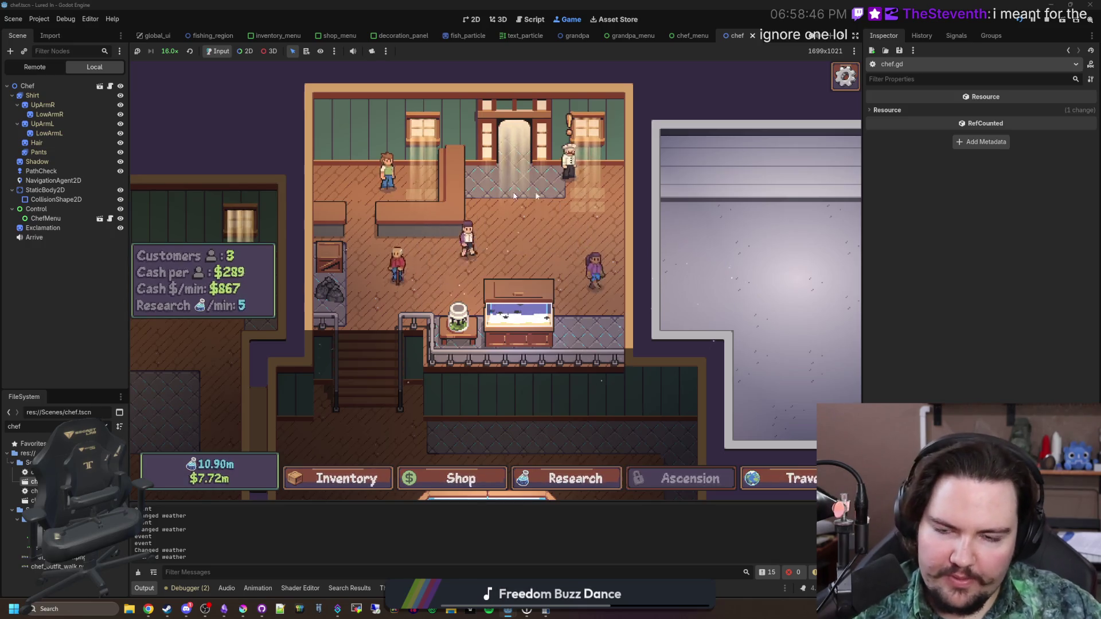
{"action": "left_click", "coordinate": [566, 166]}
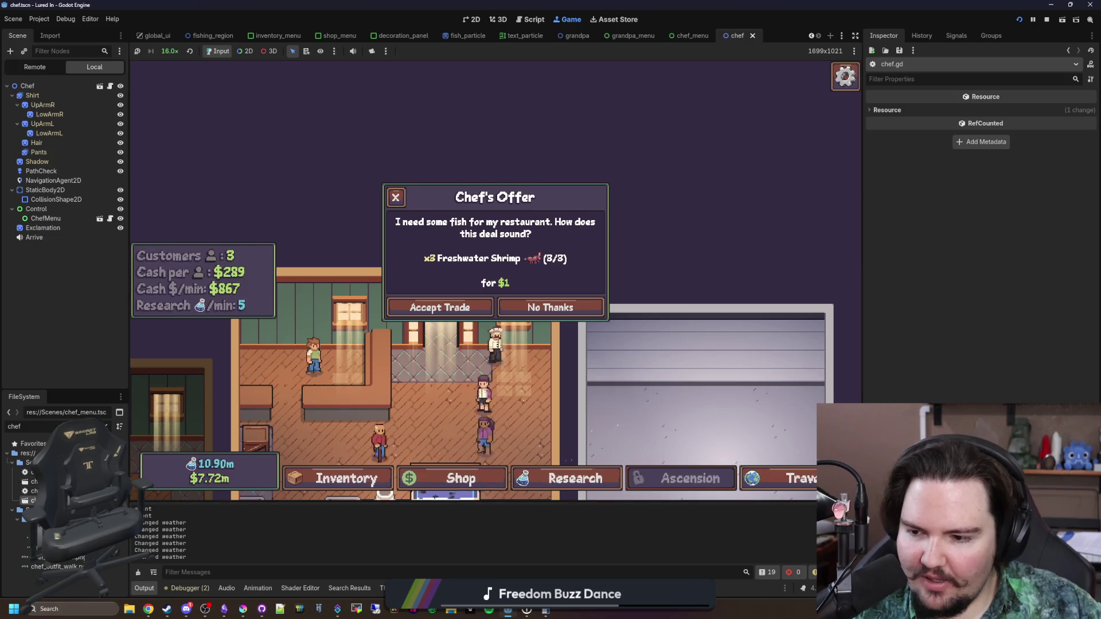
{"action": "key", "text": "ctrl+F3"}
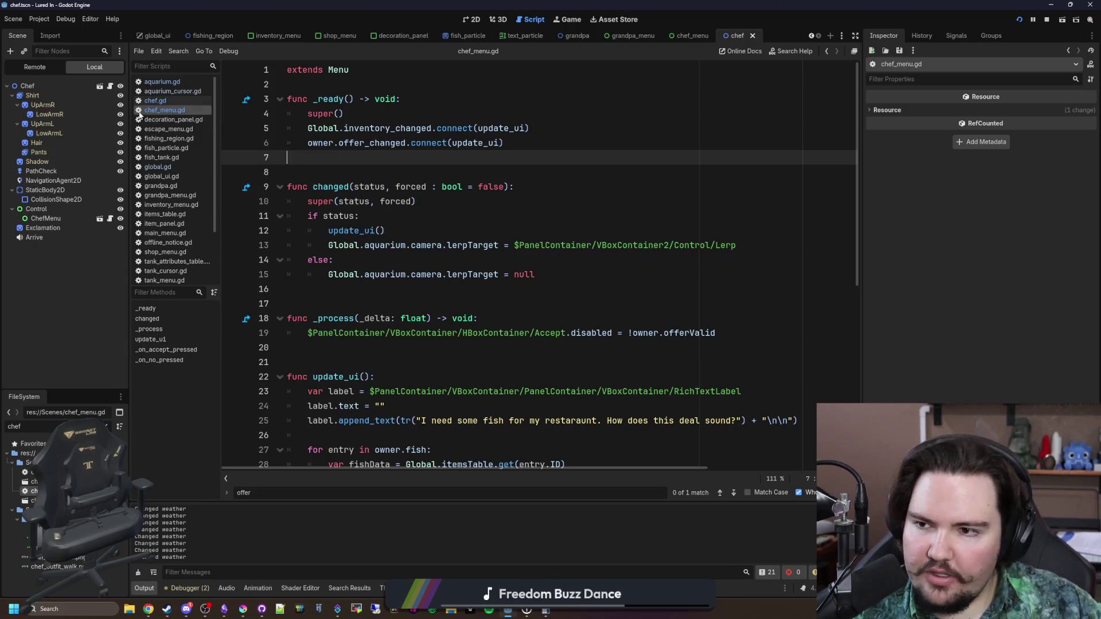
In chef.gd, inspect the offer setter and add a blank line after it
{"action": "left_click", "coordinate": [177, 98]}
{"action": "scroll", "coordinate": [486, 241], "scroll_direction": "up", "scroll_amount": 20}
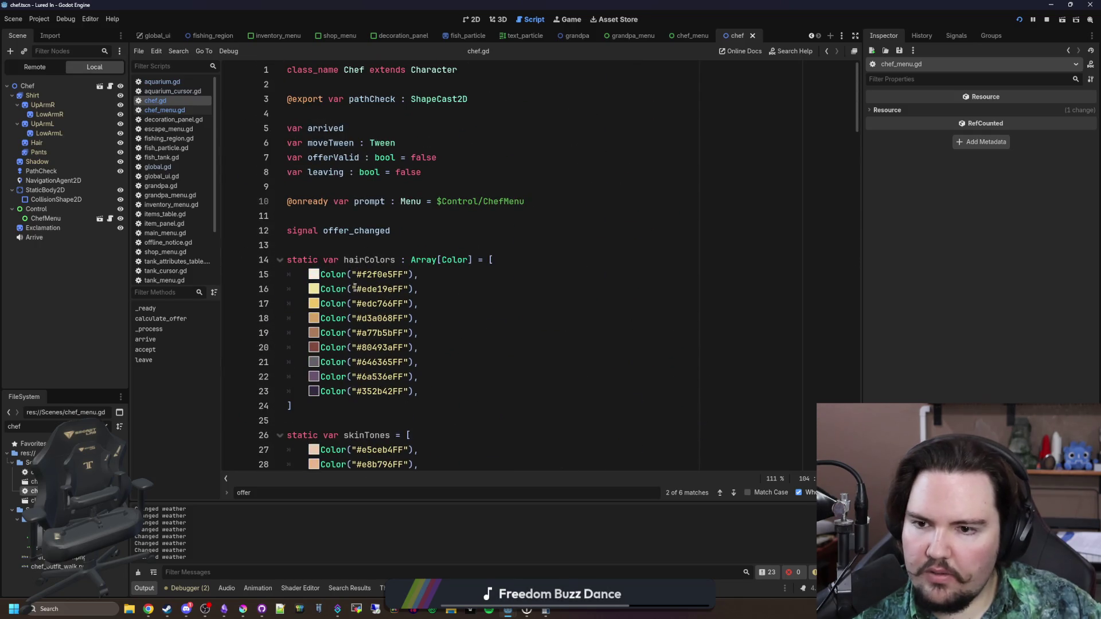
{"action": "left_click", "coordinate": [352, 245]}
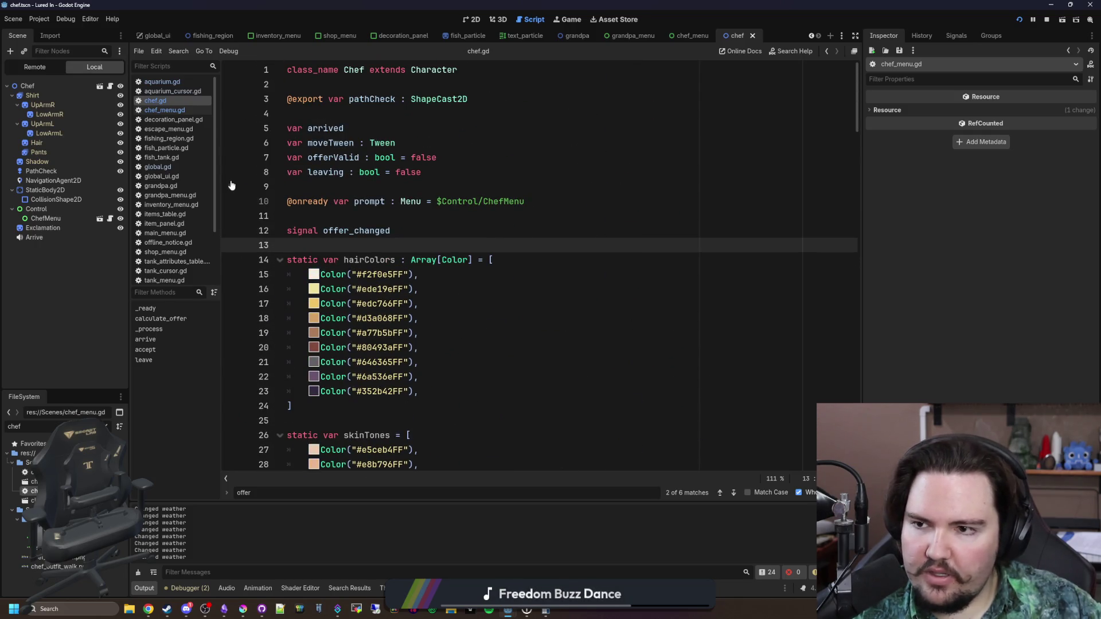
{"action": "scroll", "coordinate": [409, 263], "scroll_direction": "down", "scroll_amount": 7}
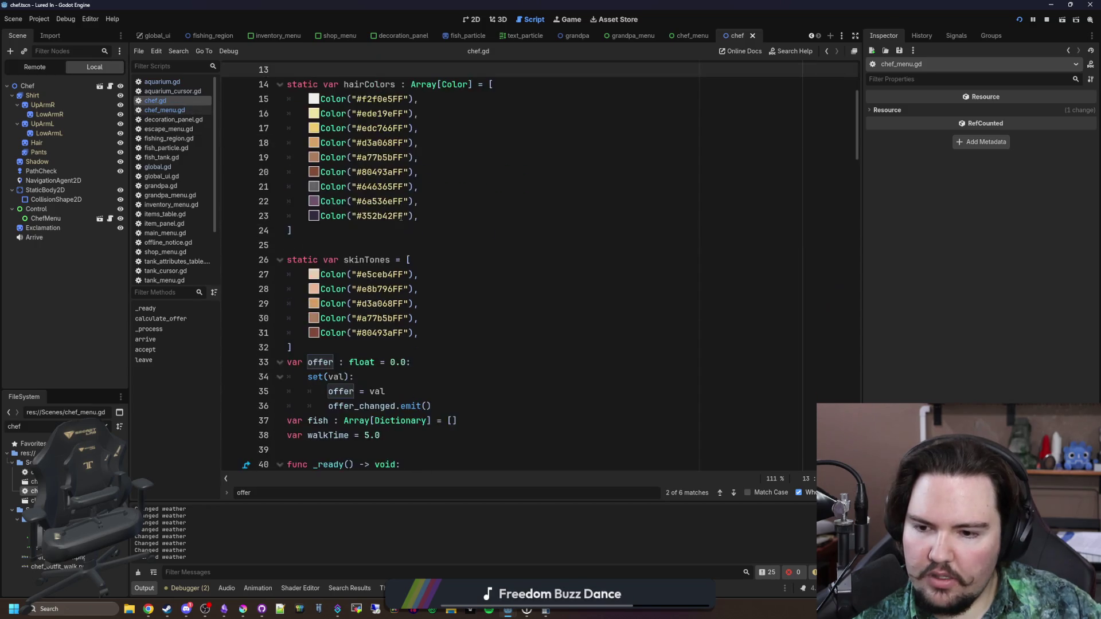
{"action": "left_click", "coordinate": [444, 271]}
{"action": "key", "text": "Return"}
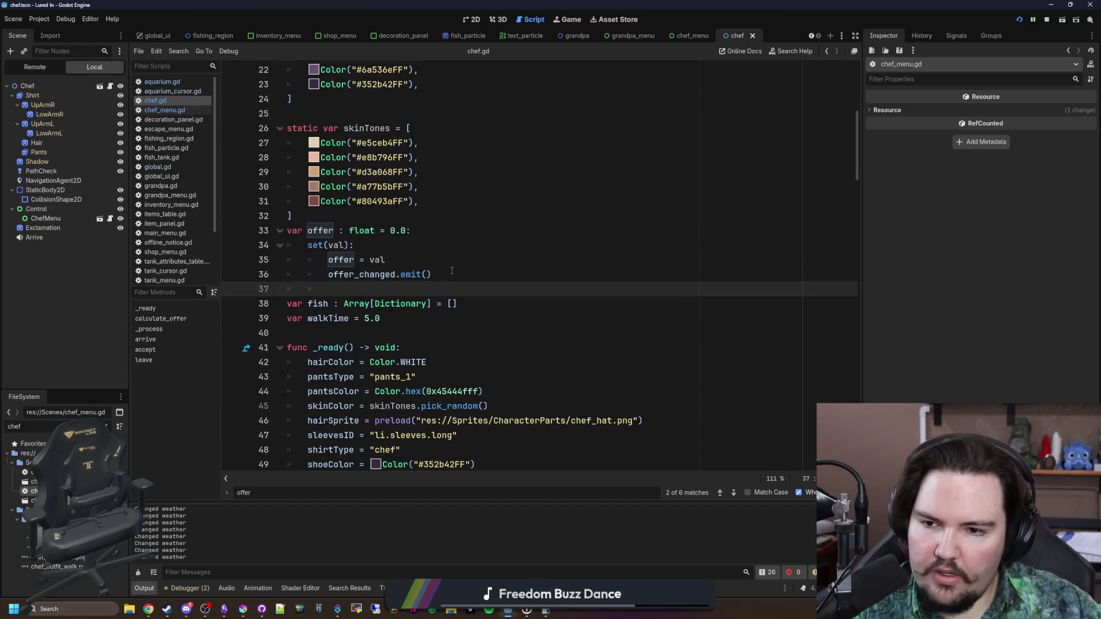
{"action": "key", "text": "Up"}
{"action": "key", "text": "Up"}
{"action": "key", "text": "Up"}
{"action": "key", "text": "End"}
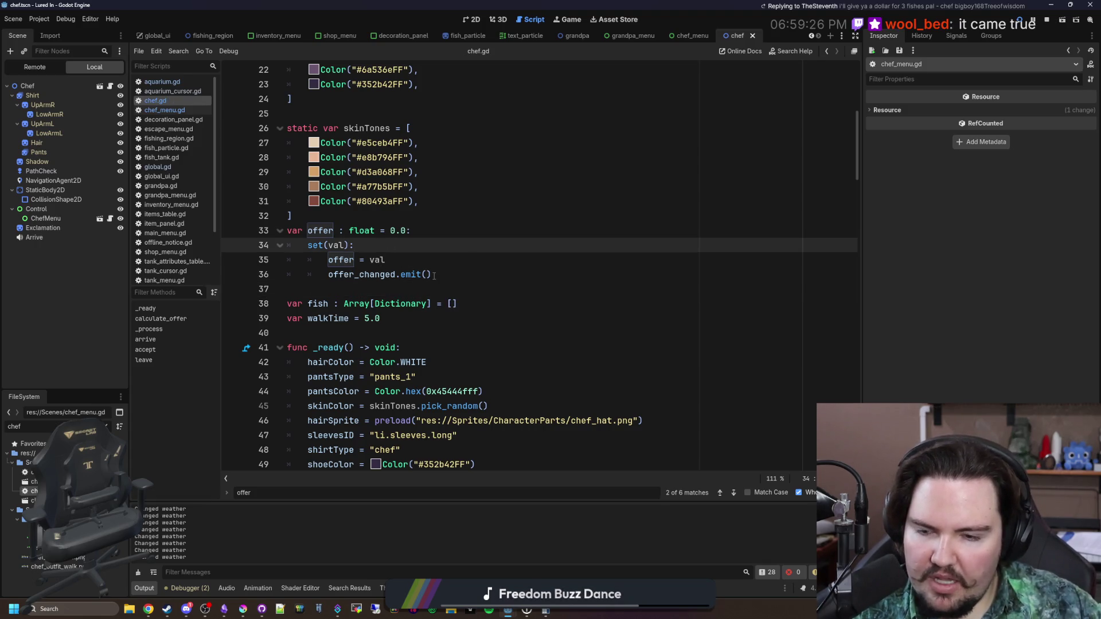
{"action": "scroll", "coordinate": [435, 275], "scroll_direction": "down", "scroll_amount": 4}
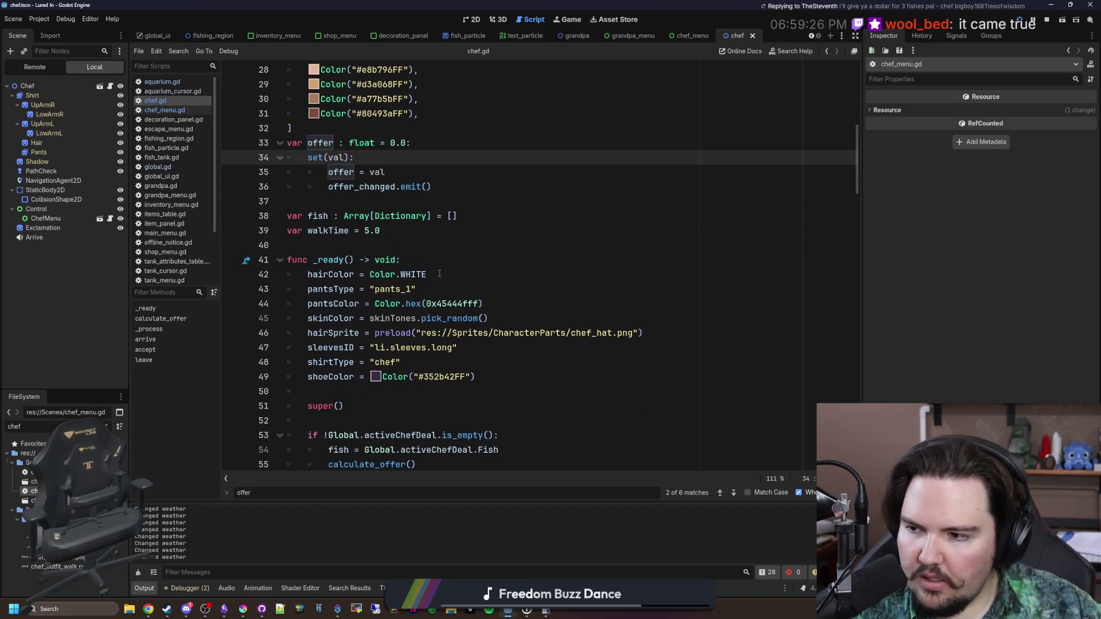
In chef_menu.gd, go to update_ui and select the owner.offer money format line
{"action": "left_click", "coordinate": [179, 112]}
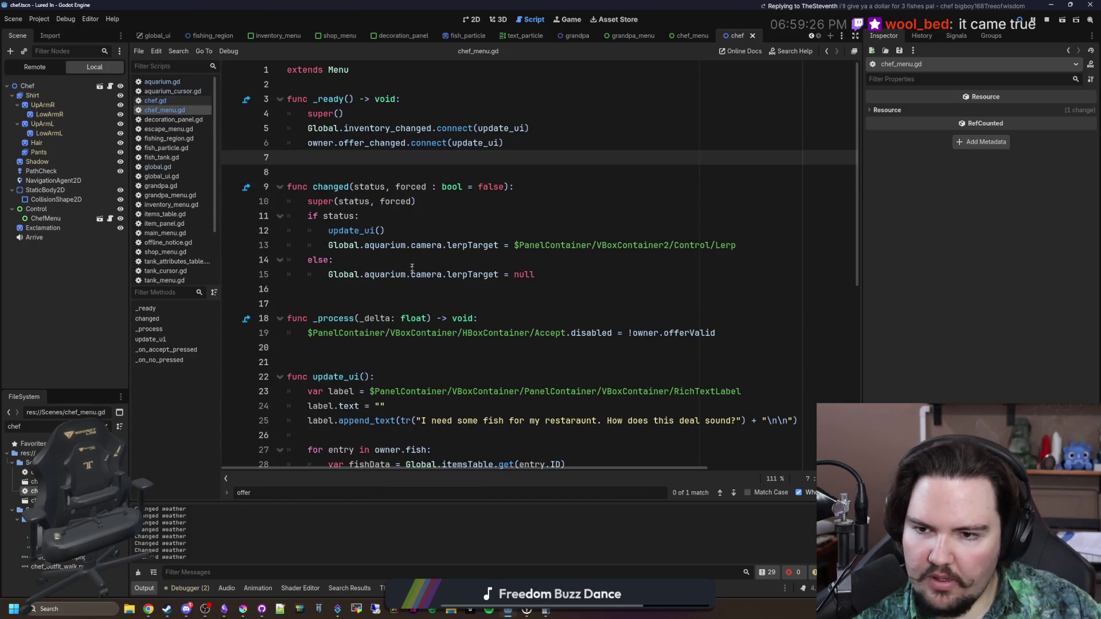
{"action": "left_click", "coordinate": [395, 289]}
{"action": "left_click", "coordinate": [372, 163]}
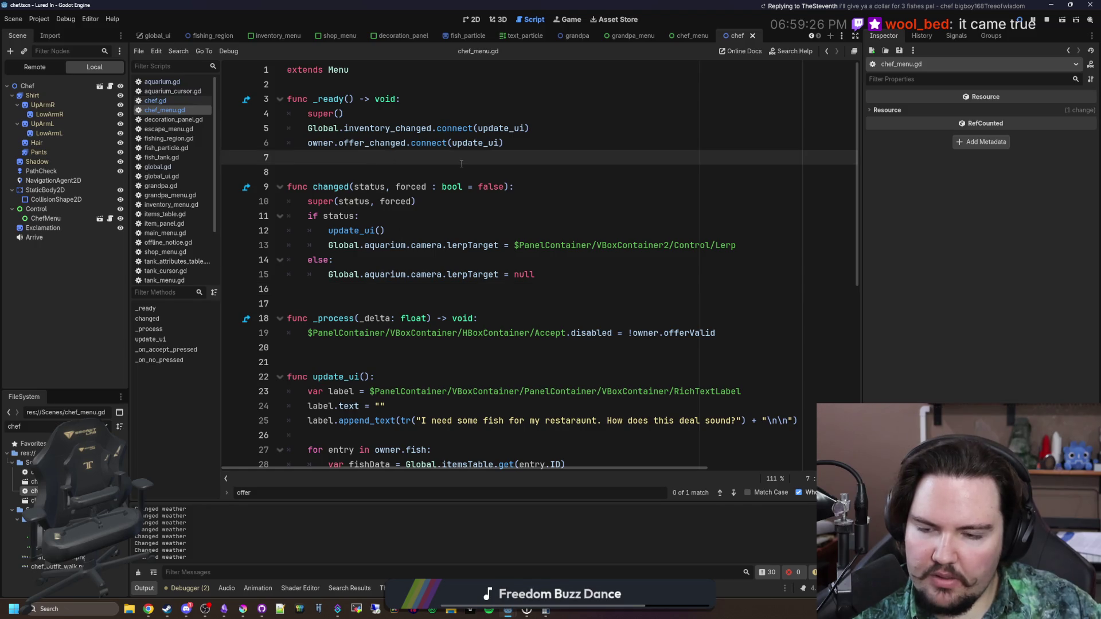
{"action": "left_click", "coordinate": [378, 377]}
{"action": "scroll", "coordinate": [389, 318], "scroll_direction": "down", "scroll_amount": 5}
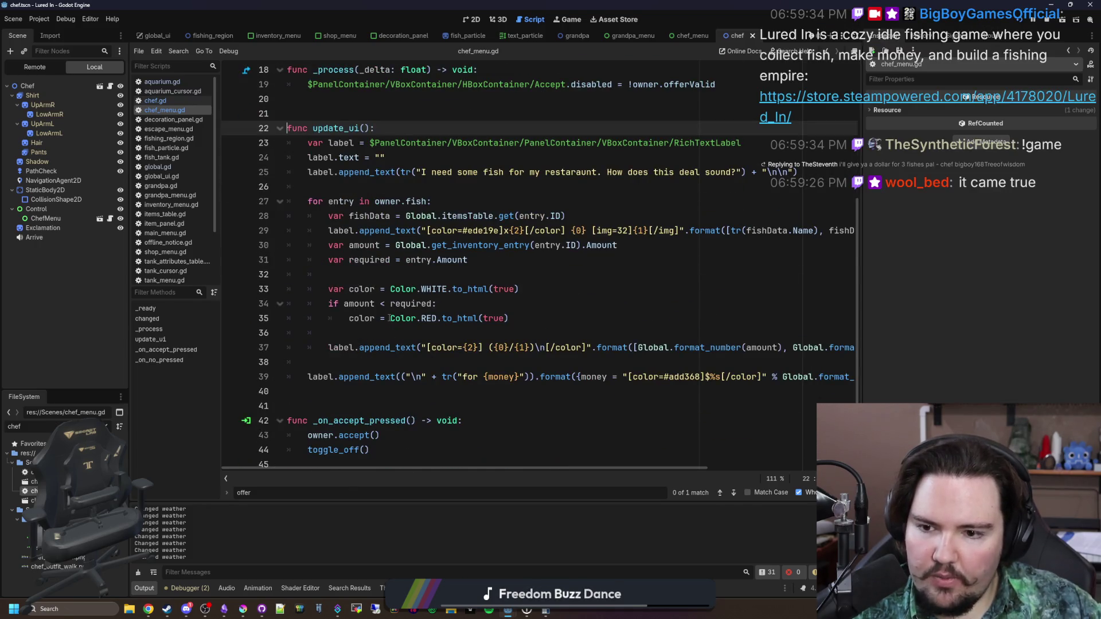
{"action": "left_click_drag", "start_coordinate": [487, 468], "coordinate": [613, 467]}
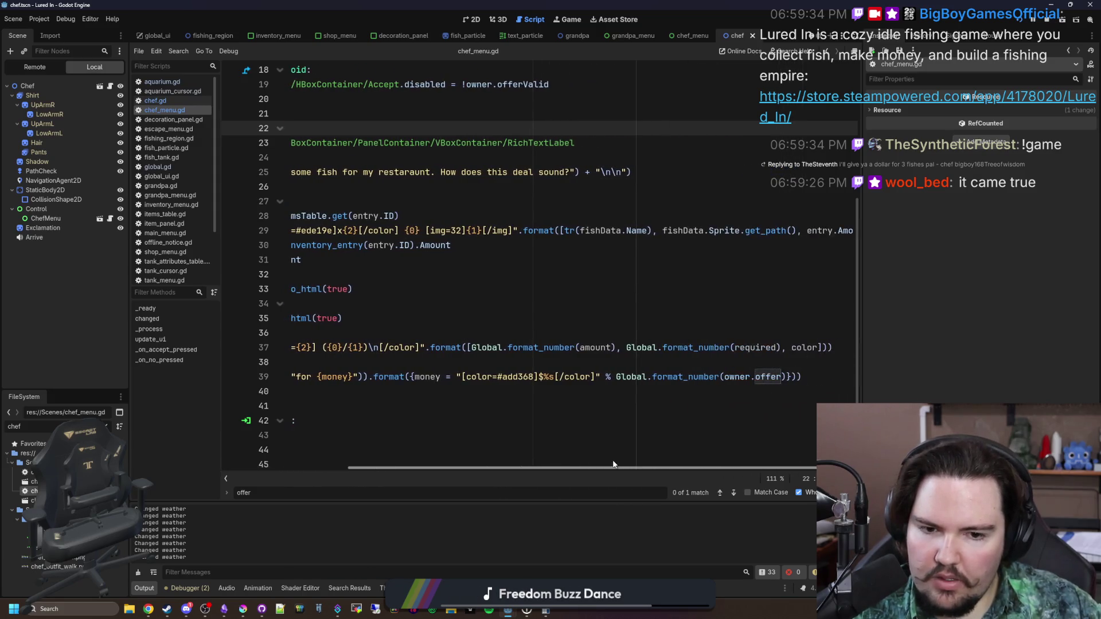
{"action": "left_click_drag", "start_coordinate": [612, 467], "coordinate": [487, 467]}
{"action": "left_click", "coordinate": [505, 405]}
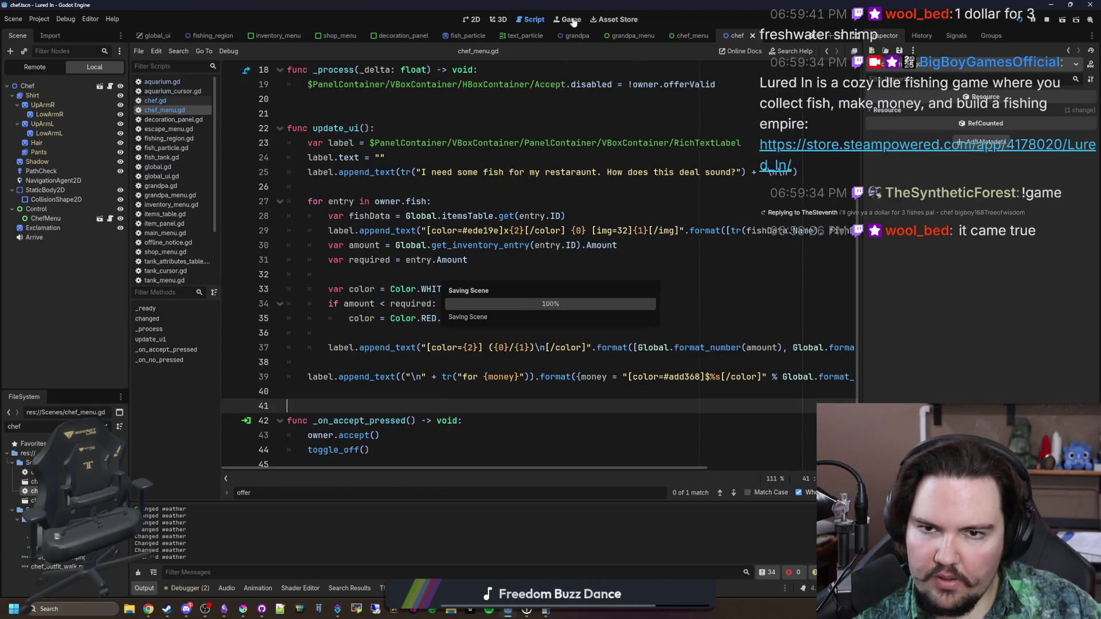
In the running game, repeatedly reopen the Chef's Offer and check the fish inventory
{"action": "left_click", "coordinate": [569, 19]}
{"action": "left_click", "coordinate": [545, 307]}
{"action": "left_click", "coordinate": [499, 343]}
{"action": "left_click", "coordinate": [499, 343]}
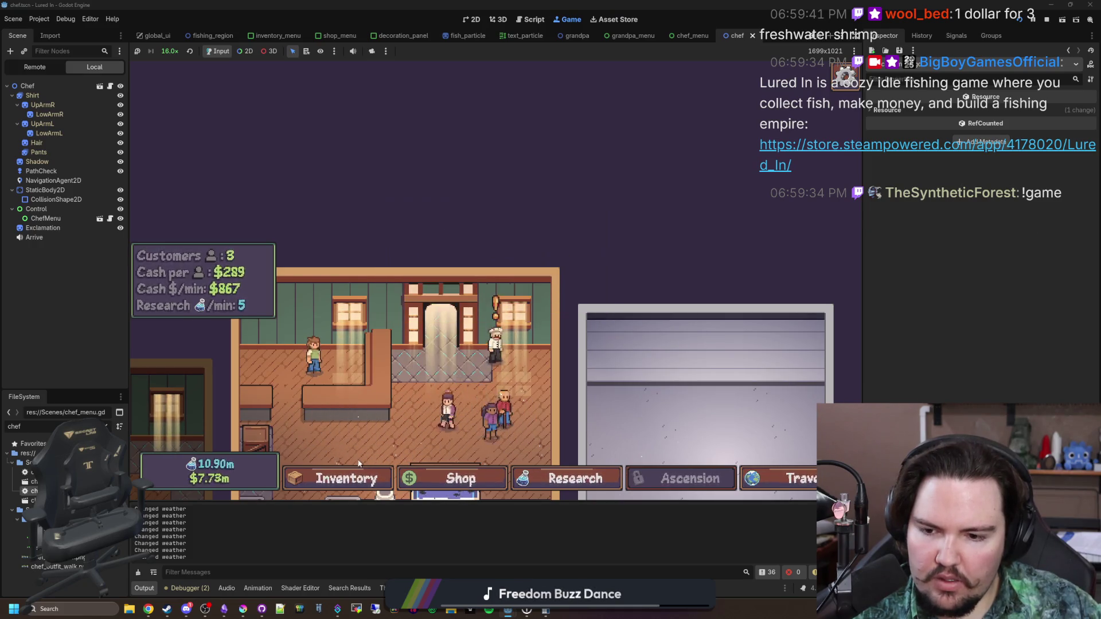
{"action": "key", "text": "i"}
{"action": "scroll", "coordinate": [565, 356], "scroll_direction": "down", "scroll_amount": 1}
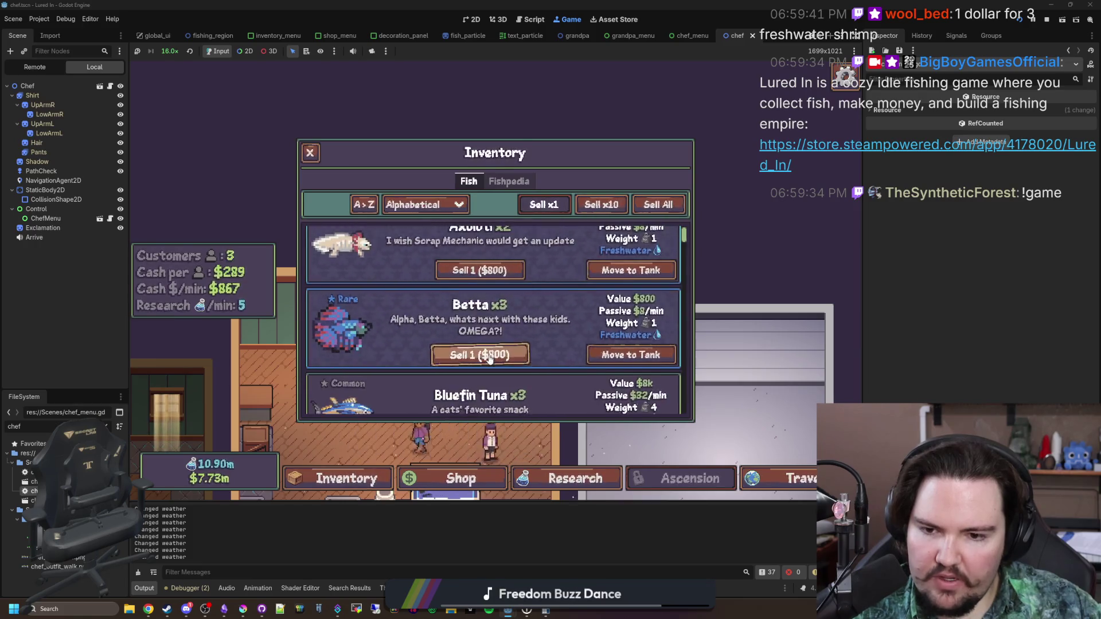
{"action": "key", "text": "i"}
{"action": "left_click", "coordinate": [496, 348]}
{"action": "left_click", "coordinate": [499, 351]}
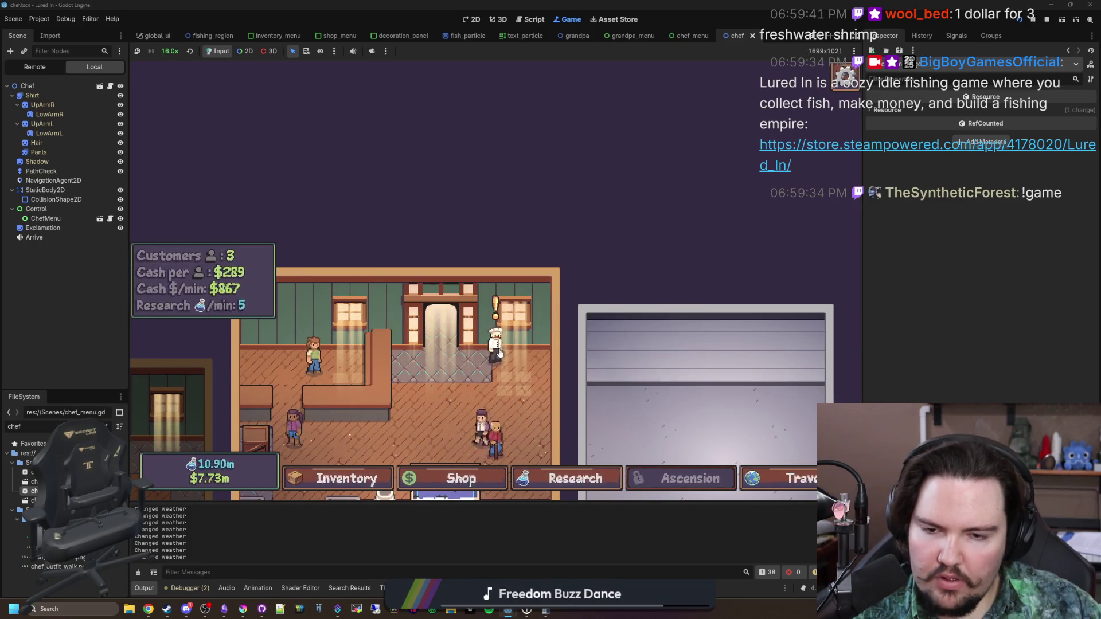
{"action": "left_click", "coordinate": [499, 351]}
{"action": "left_click", "coordinate": [498, 351]}
{"action": "left_click", "coordinate": [499, 350]}
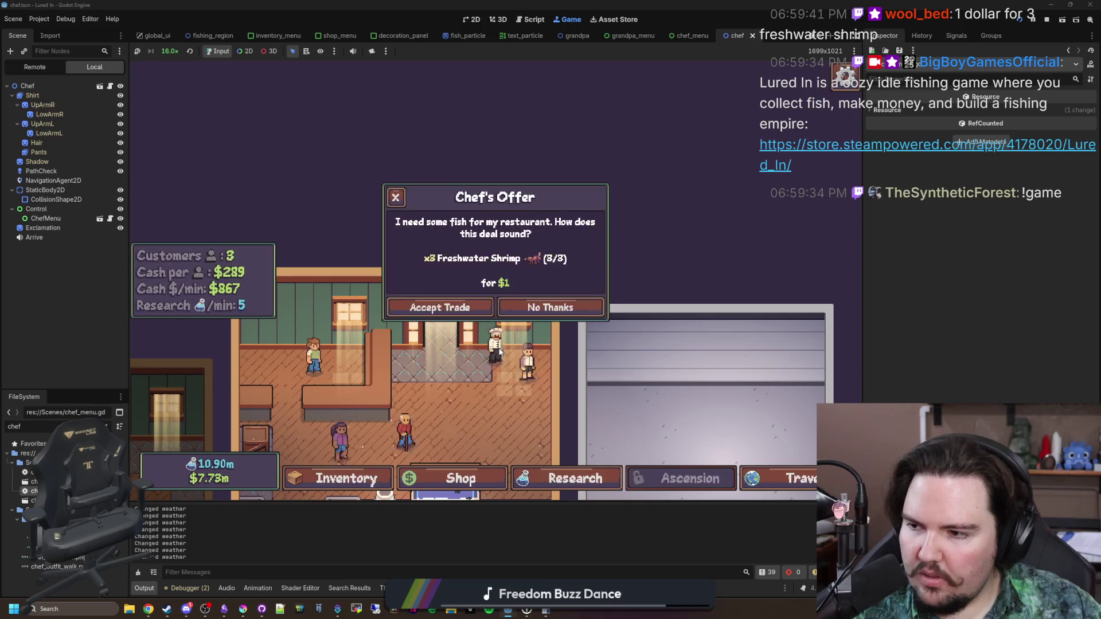
{"action": "left_click", "coordinate": [499, 351]}
{"action": "left_click", "coordinate": [498, 351]}
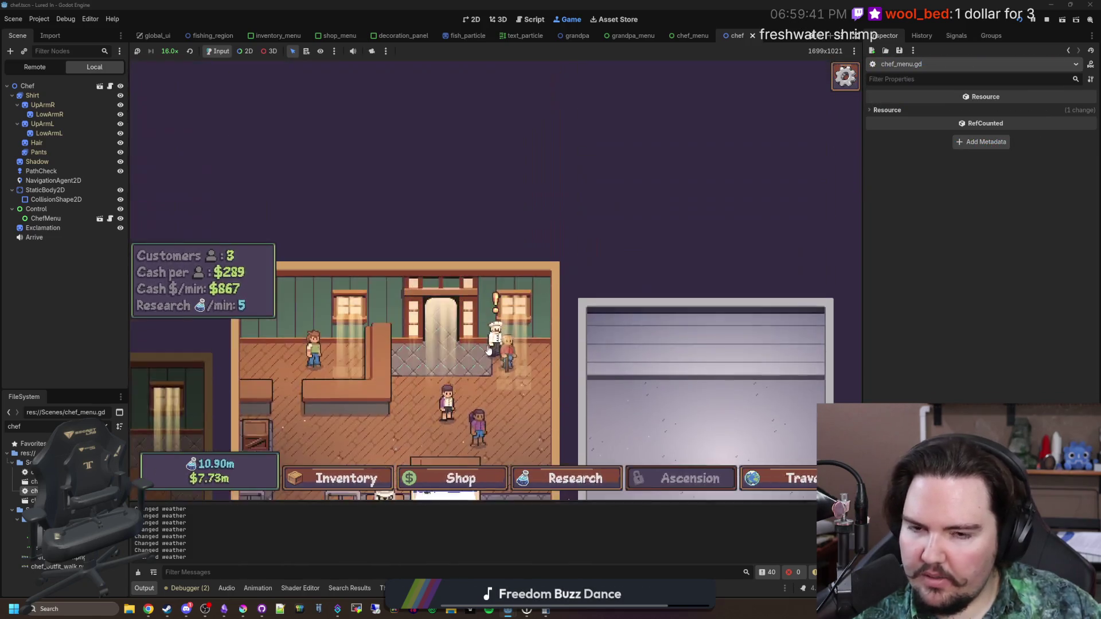
{"action": "left_click", "coordinate": [499, 351]}
Set the game speed back to 1.0x, reopen the $1 offer, and open chef.gd
{"action": "left_click", "coordinate": [168, 53]}
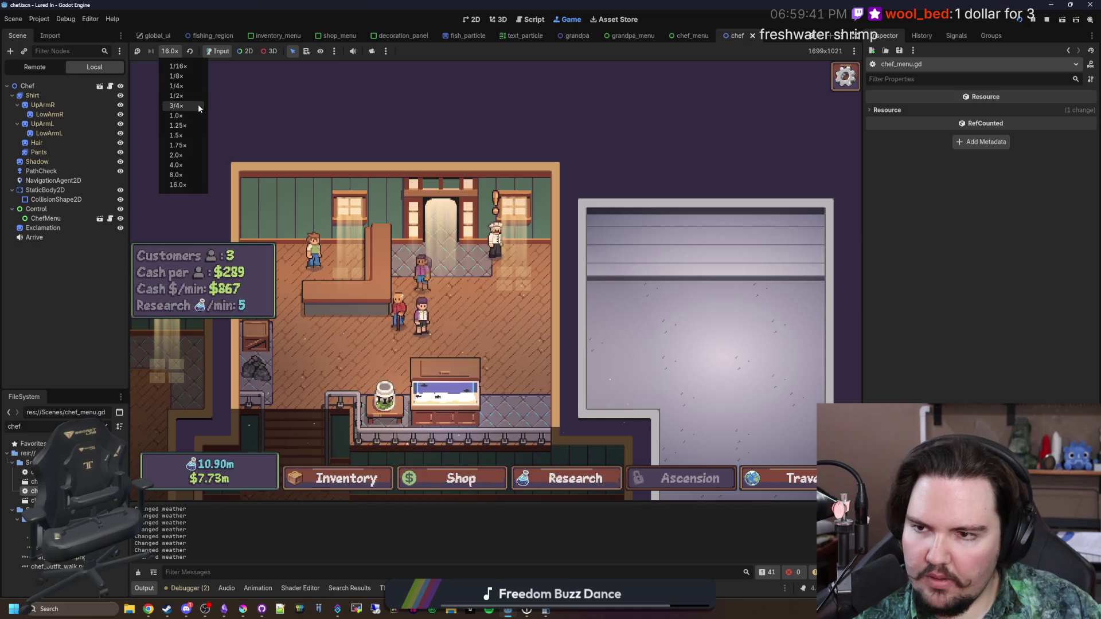
{"action": "left_click", "coordinate": [182, 114]}
{"action": "left_click", "coordinate": [496, 243]}
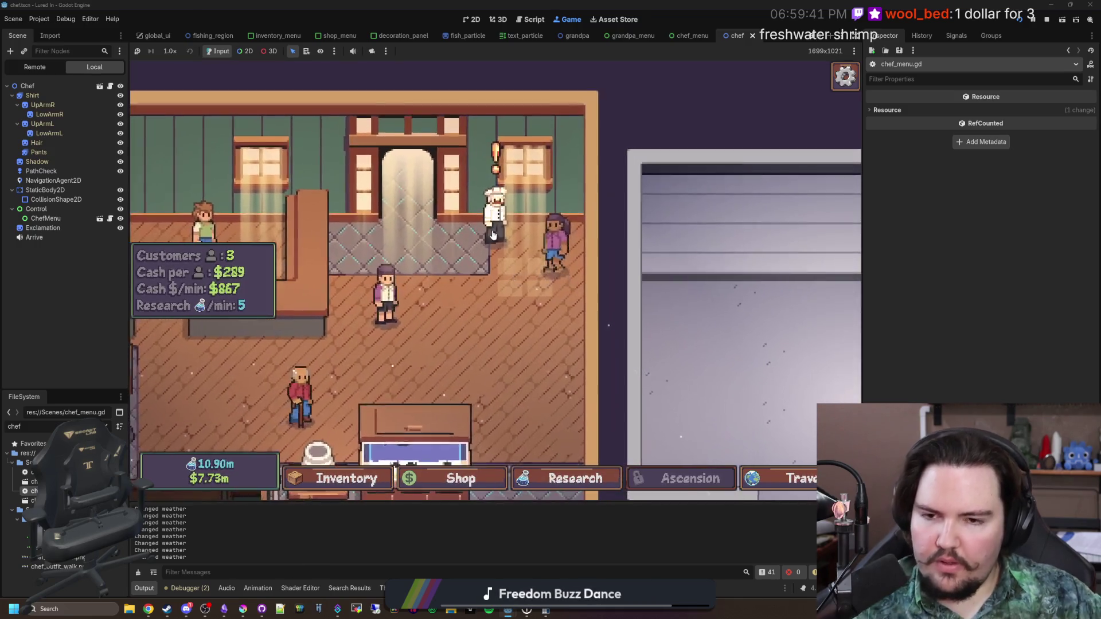
{"action": "left_click", "coordinate": [99, 86]}
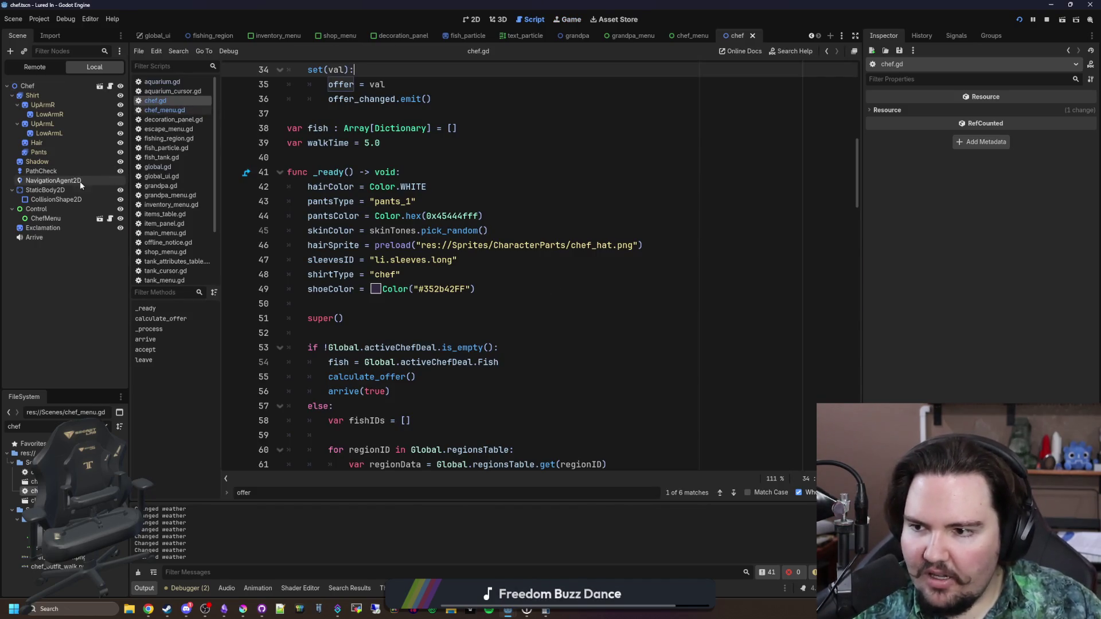
Open chef_menu.tscn in 2D, inspect Label, ExitButton2, PanelContainer, VBoxContainer and RichTextLabel, then its script
{"action": "double_click", "coordinate": [29, 486]}
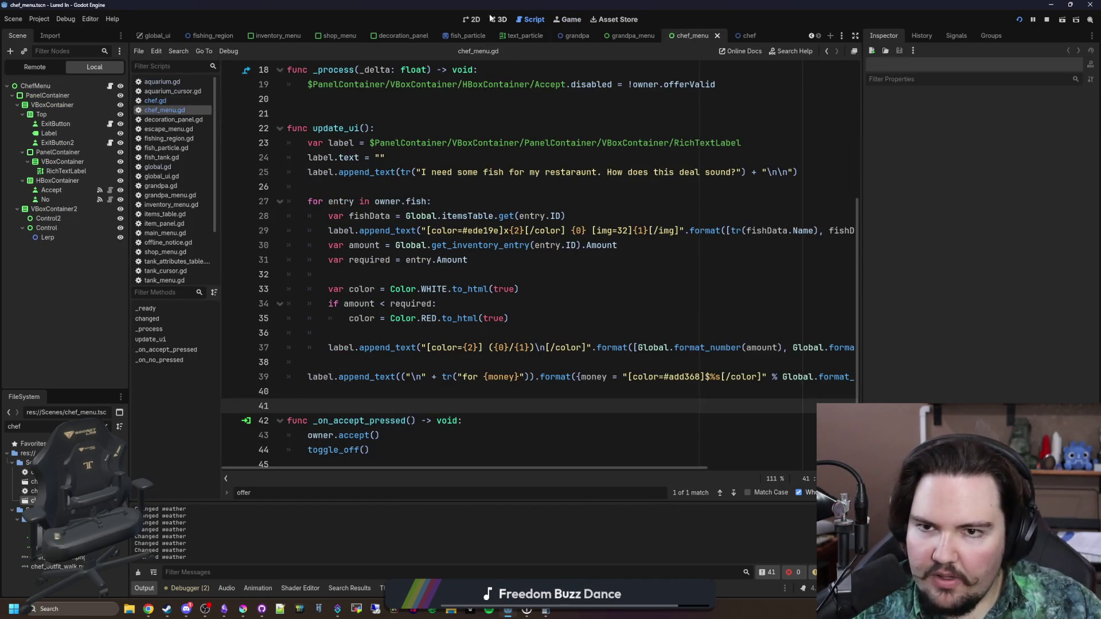
{"action": "left_click", "coordinate": [469, 20]}
{"action": "scroll", "coordinate": [254, 274], "scroll_direction": "up", "scroll_amount": 1}
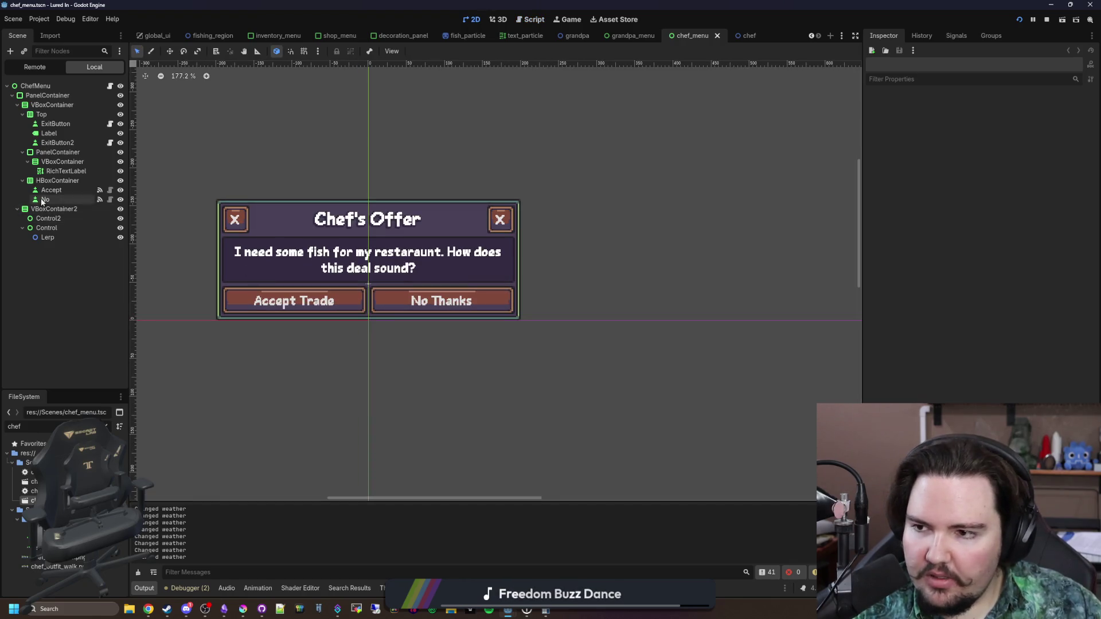
{"action": "left_click", "coordinate": [51, 133]}
{"action": "left_click", "coordinate": [56, 142]}
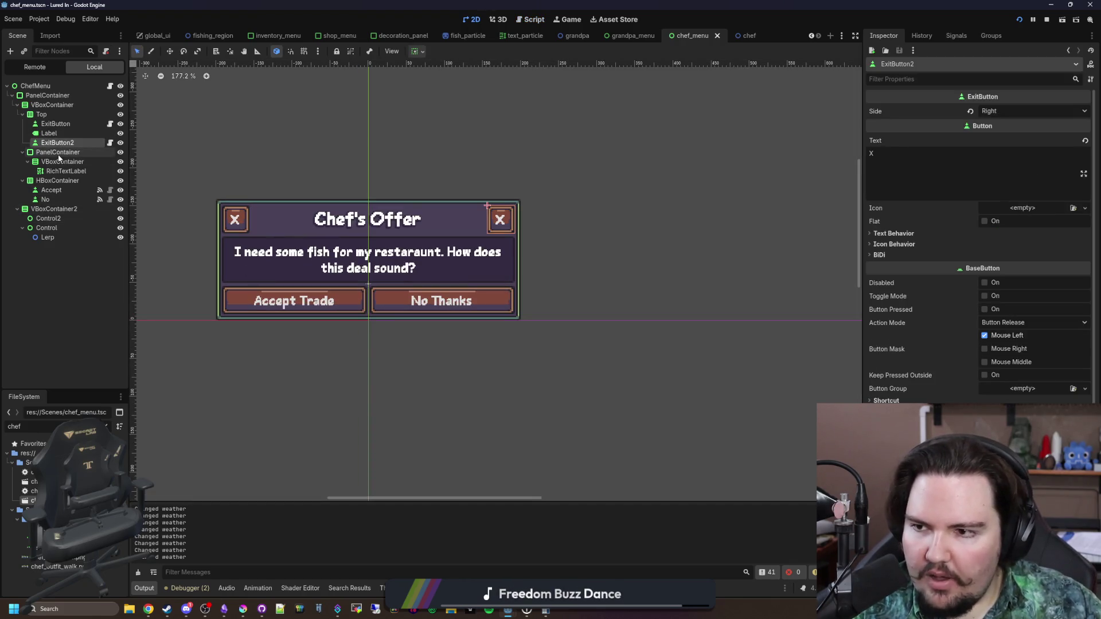
{"action": "left_click", "coordinate": [57, 152]}
{"action": "left_click", "coordinate": [60, 162]}
{"action": "left_click", "coordinate": [59, 171]}
{"action": "left_click", "coordinate": [57, 152]}
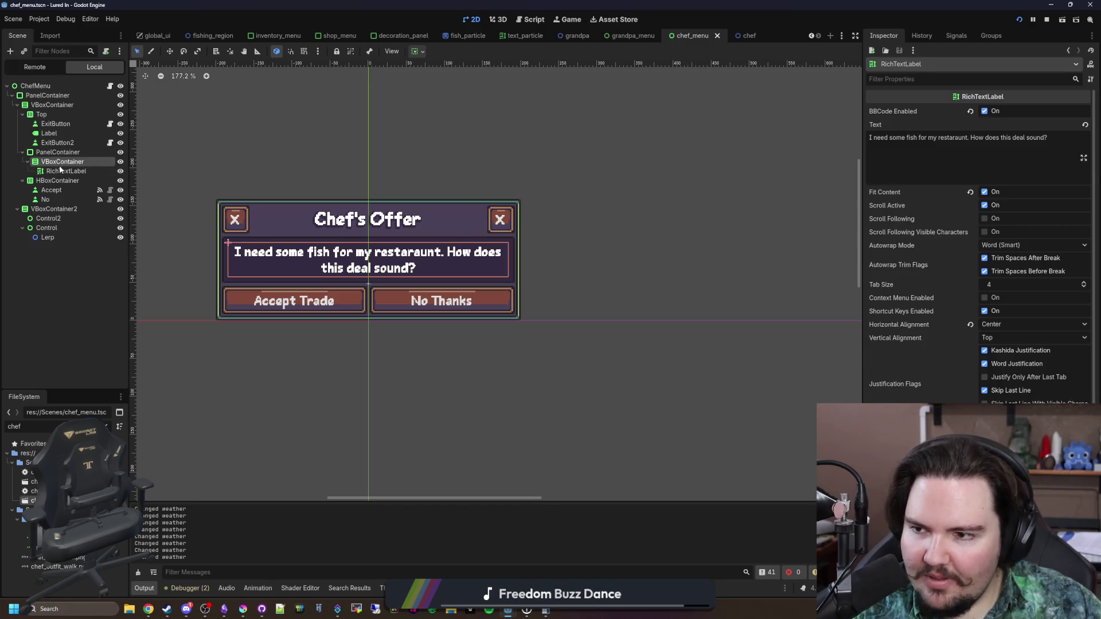
{"action": "left_click", "coordinate": [109, 86]}
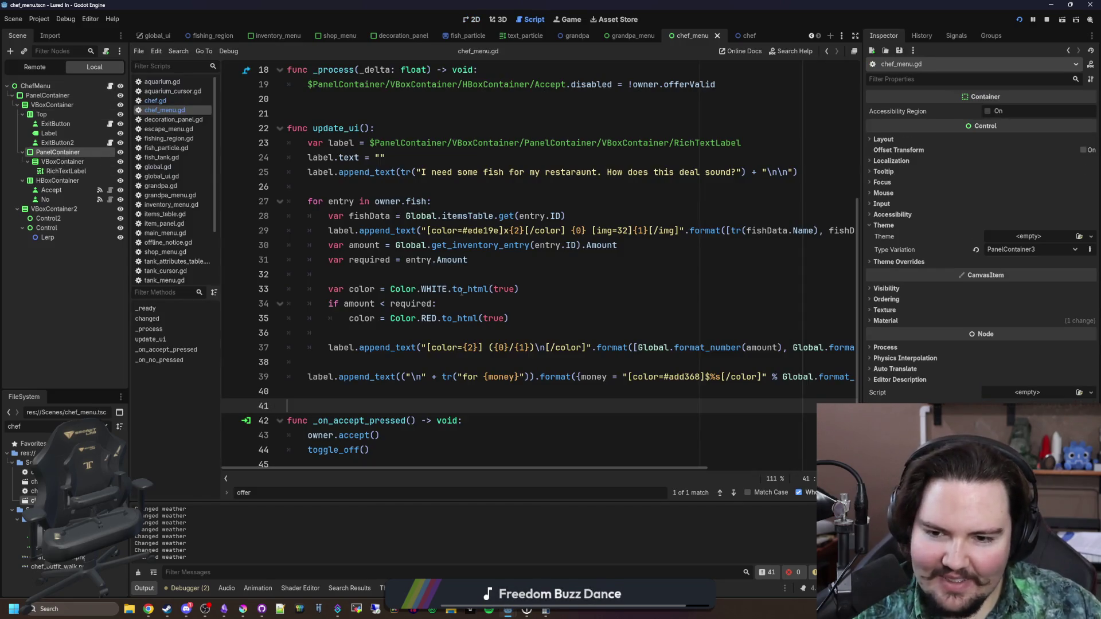
On line 39, change '$%s' to '${0}' and replace the % operator with .format([ ... ])
{"action": "mouse_move", "coordinate": [521, 467]}
{"action": "left_mouse_down"}
{"action": "mouse_move", "coordinate": [741, 484]}
{"action": "mouse_move", "coordinate": [489, 477]}
{"action": "mouse_move", "coordinate": [654, 469]}
{"action": "left_mouse_up"}
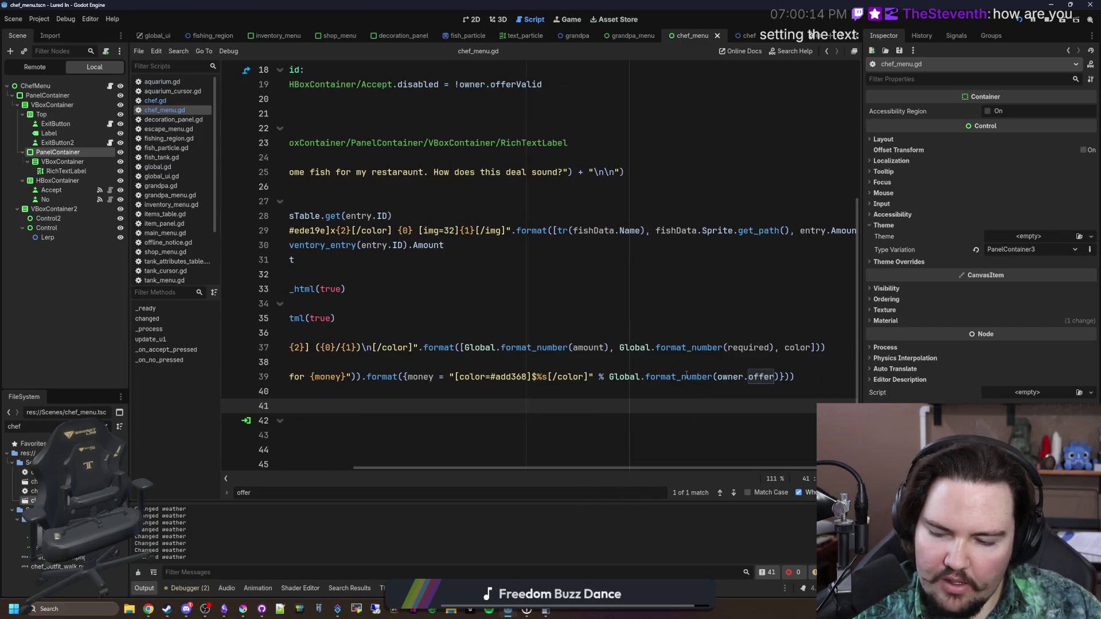
{"action": "mouse_move", "coordinate": [686, 374]}
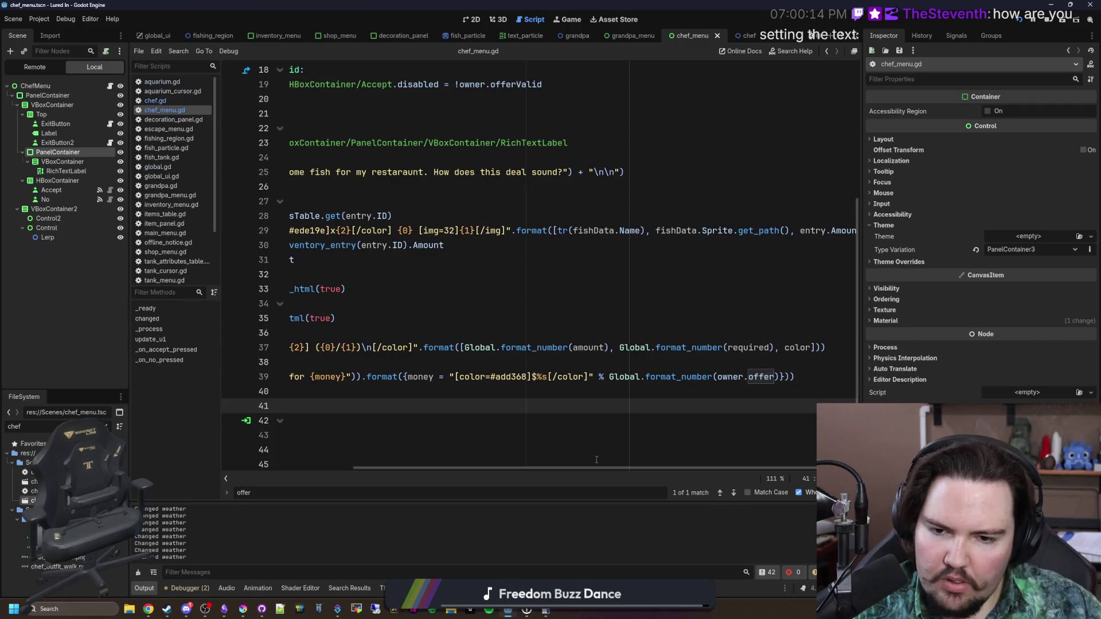
{"action": "left_click", "coordinate": [548, 376]}
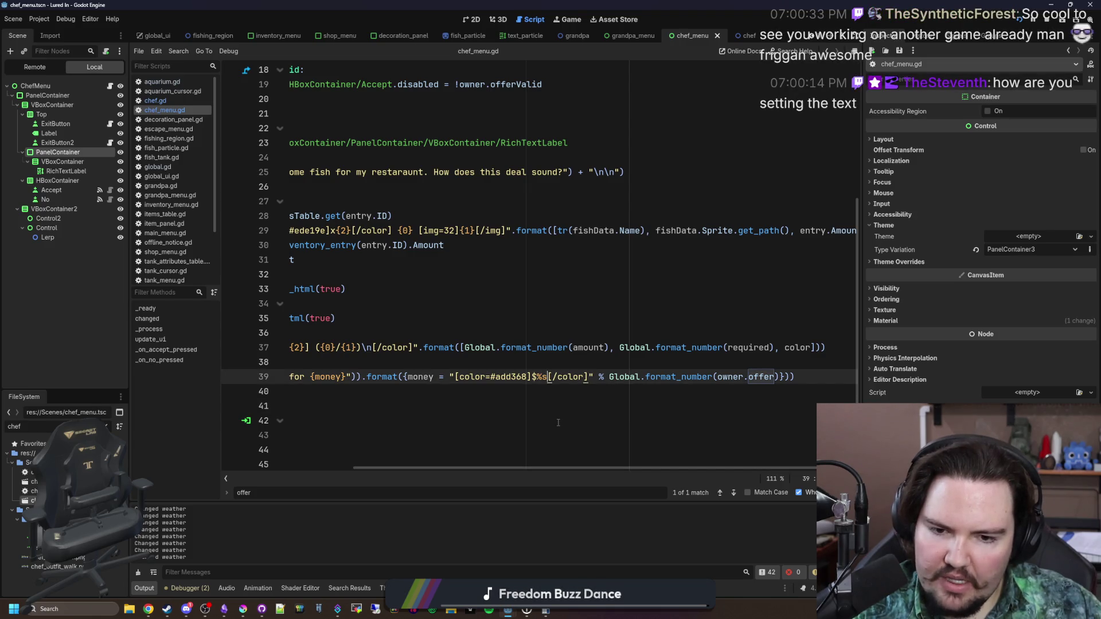
{"action": "key", "text": "BackSpace"}
{"action": "key", "text": "BackSpace"}
{"action": "type", "text": "{0}"}
{"action": "key", "text": "Right"}
{"action": "key", "text": "Right"}
{"action": "key", "text": "Right"}
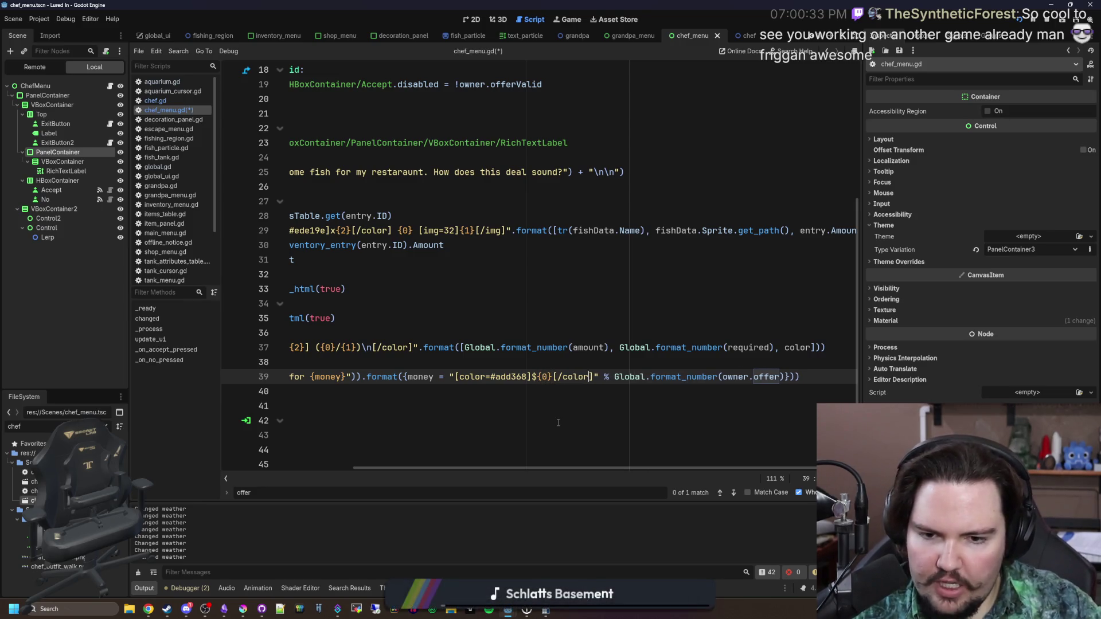
{"action": "key", "text": "BackSpace"}
{"action": "key", "text": "BackSpace"}
{"action": "key", "text": "BackSpace"}
{"action": "type", "text": ".format()"}
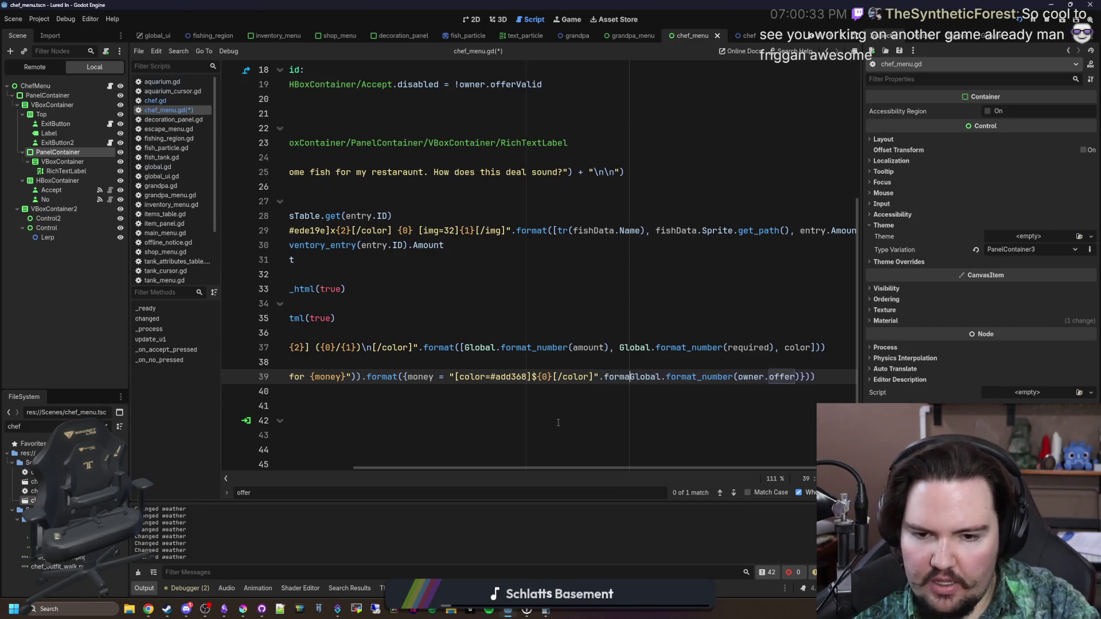
{"action": "key", "text": "BackSpace"}
{"action": "type", "text": "["}
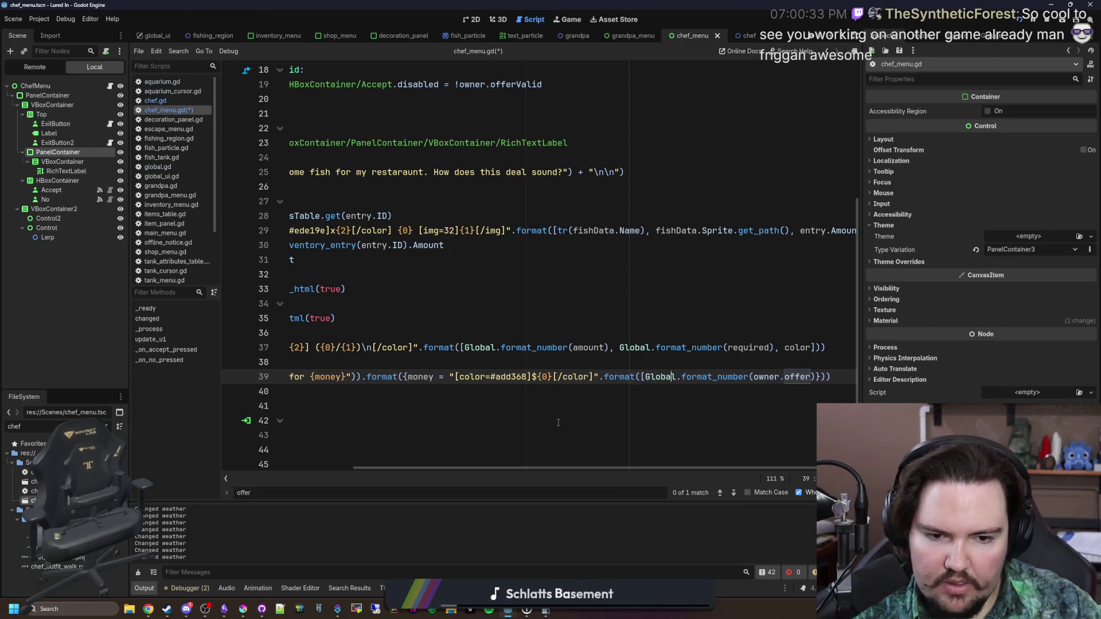
{"action": "key", "text": "End"}
{"action": "key", "text": "Left"}
{"action": "key", "text": "Left"}
{"action": "key", "text": "Left"}
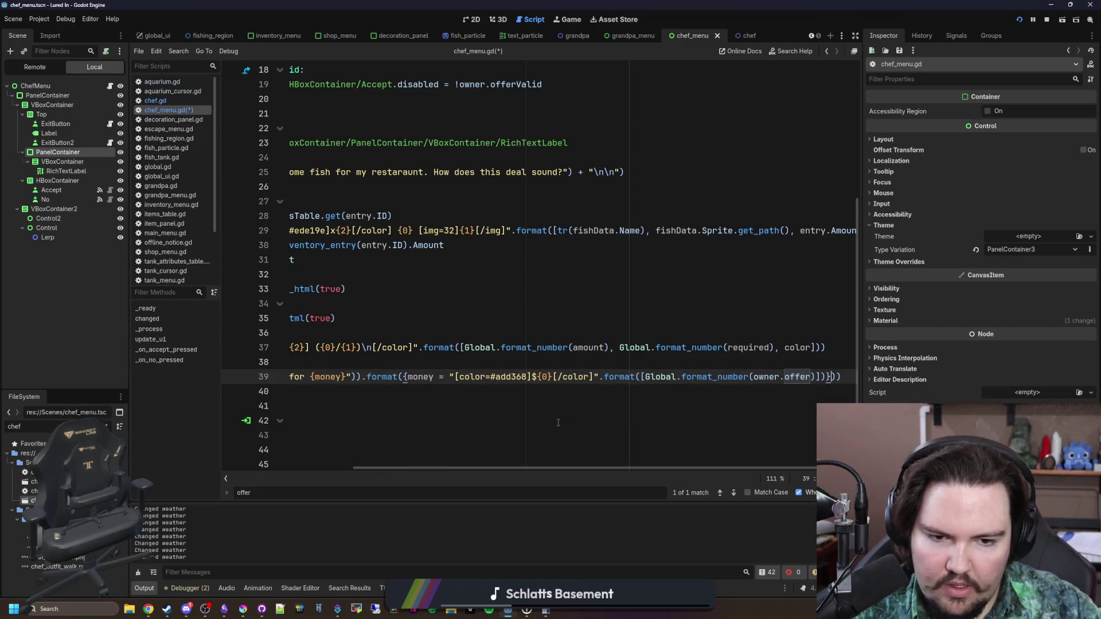
Save chef_menu.gd and switch to the running game to test the change
{"action": "left_click", "coordinate": [643, 407]}
{"action": "key", "text": "ctrl+s"}
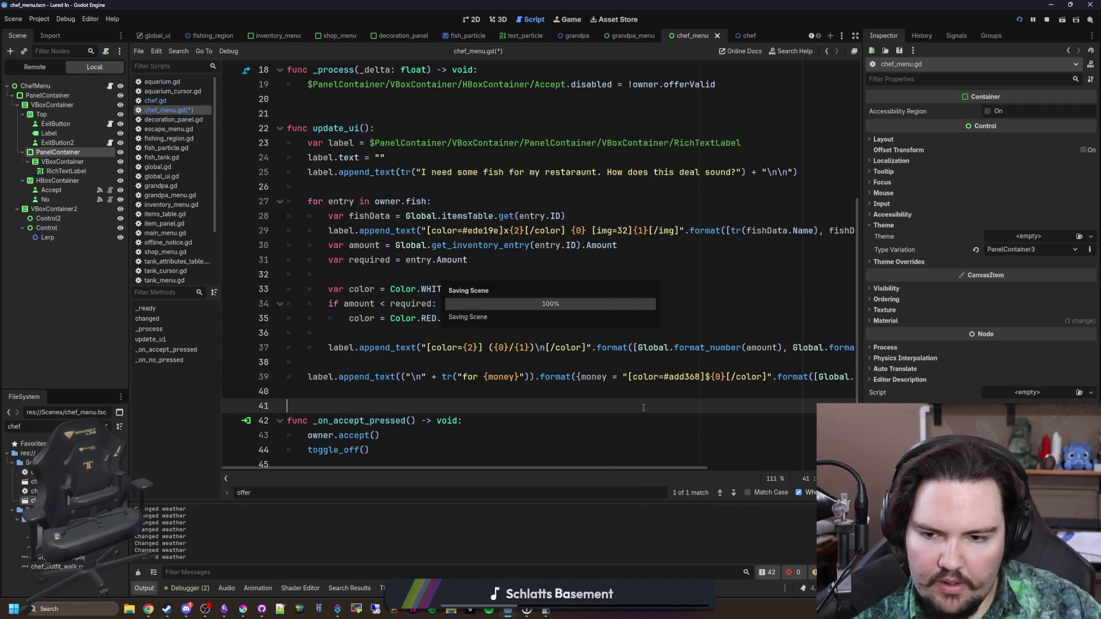
{"action": "scroll", "coordinate": [654, 402], "scroll_direction": "right", "scroll_amount": 5}
{"action": "left_click", "coordinate": [660, 395]}
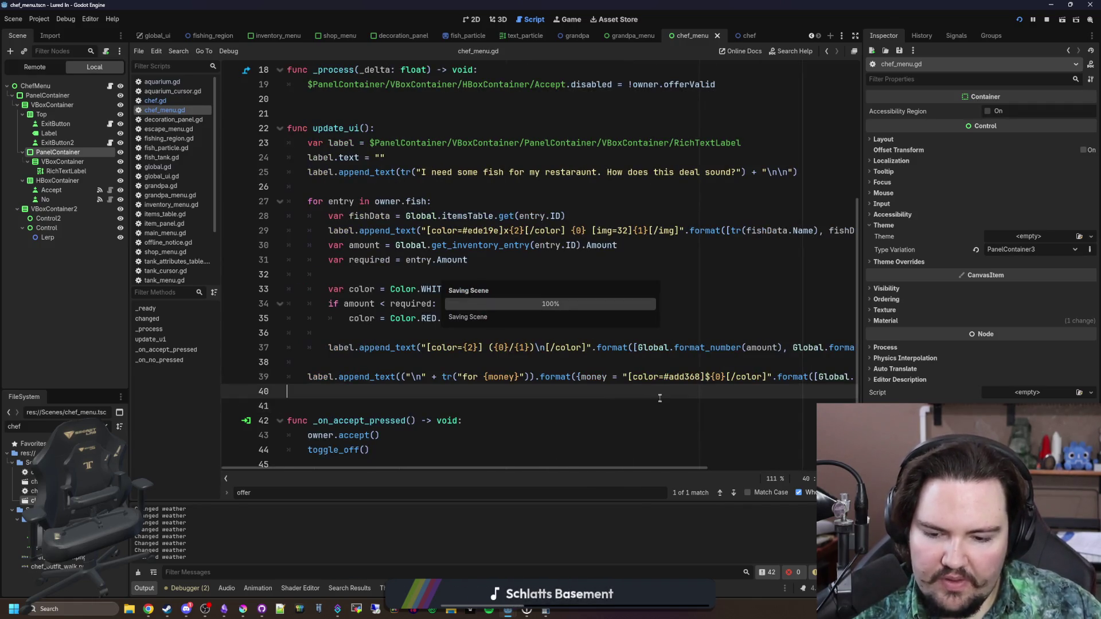
{"action": "left_click", "coordinate": [568, 23]}
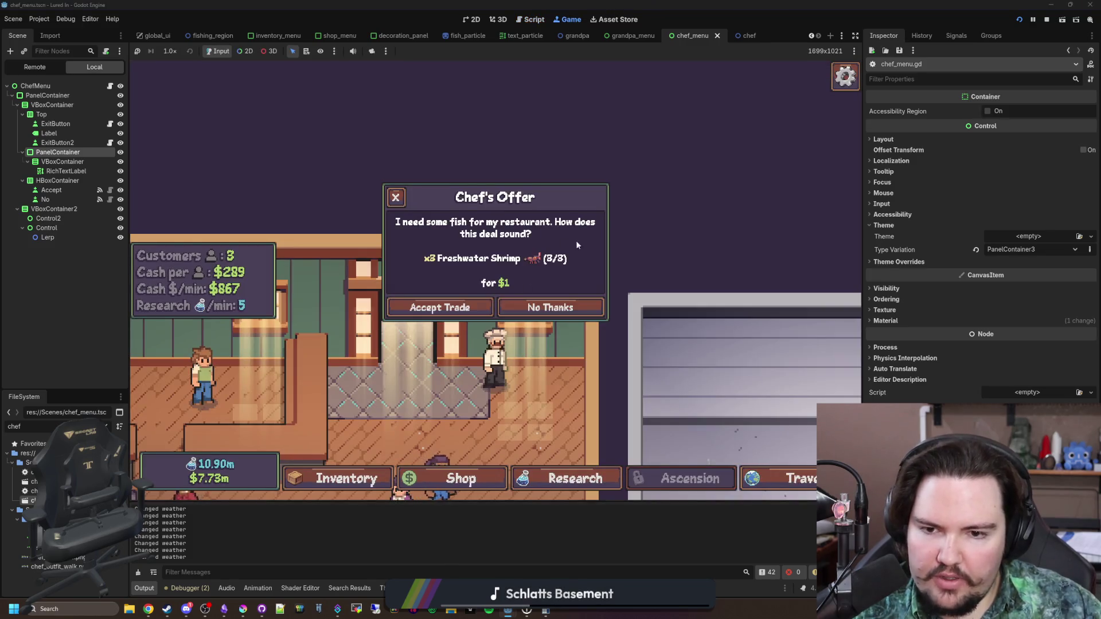
Quit the game to its Main Menu via Escape and reopen ChefMenu's chef_menu.gd
{"action": "key", "text": "Escape"}
{"action": "left_click", "coordinate": [480, 307]}
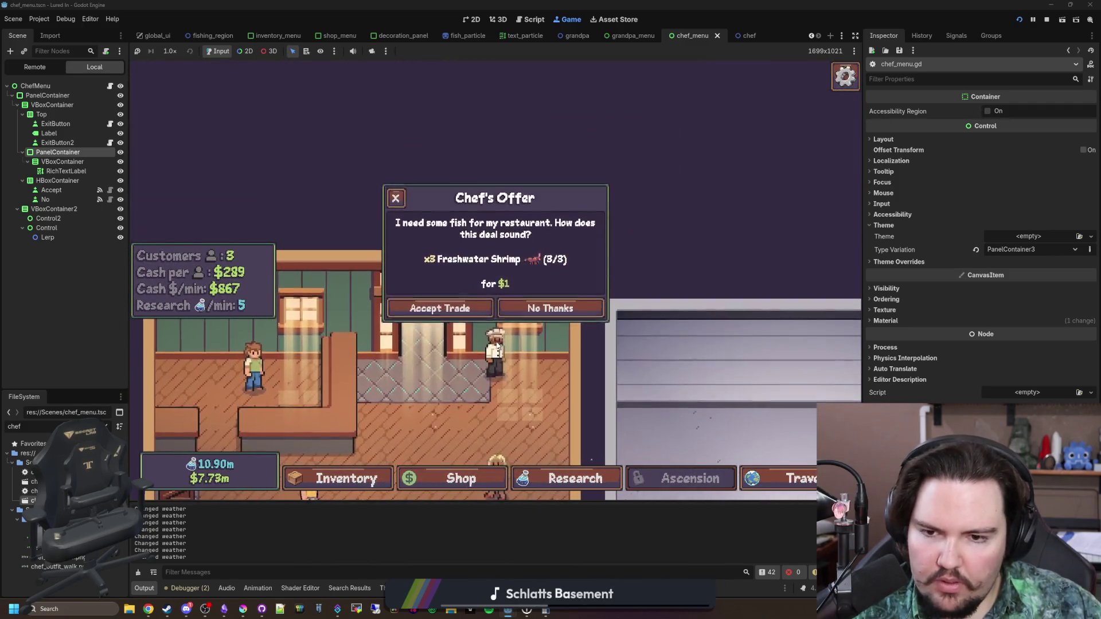
{"action": "left_click", "coordinate": [110, 85]}
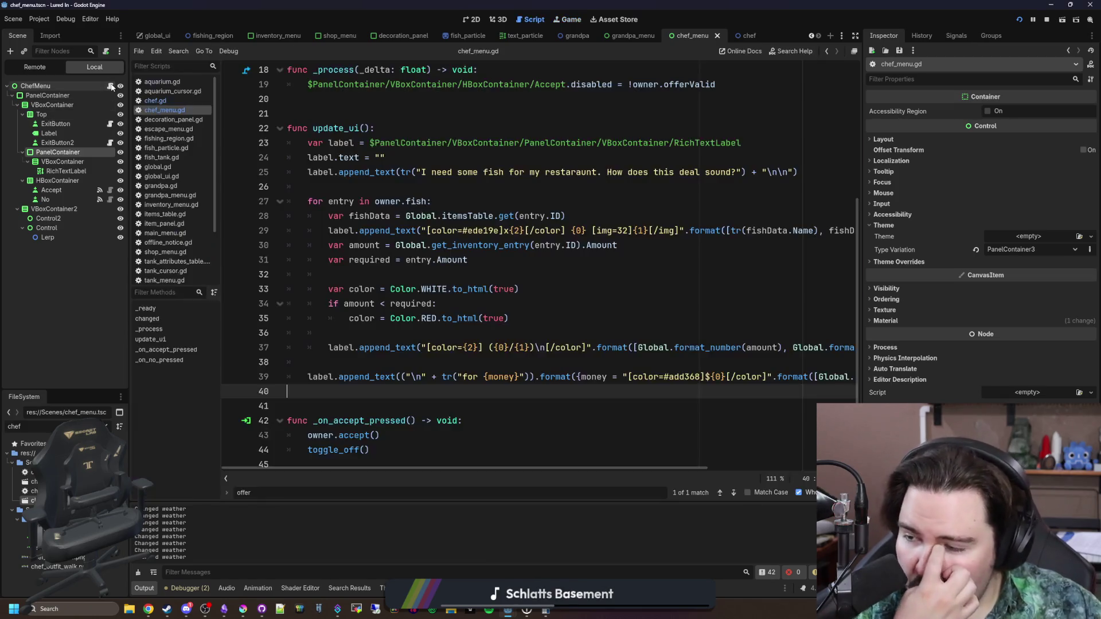
Restore line 39 to '$%s' filled via % Global.format_number(owner.offer), and save chef_menu.gd
{"action": "key", "text": "Up"}
{"action": "key", "text": "End"}
{"action": "key", "text": "ctrl+Left"}
{"action": "key", "text": "ctrl+Left"}
{"action": "key", "text": "ctrl+Left"}
{"action": "key", "text": "BackSpace"}
{"action": "key", "text": "BackSpace"}
{"action": "key", "text": "BackSpace"}
{"action": "type", "text": "%"}
{"action": "key", "text": "ctrl+Left"}
{"action": "key", "text": "ctrl+Left"}
{"action": "key", "text": "ctrl+Left"}
{"action": "key", "text": "shift+Left"}
{"action": "key", "text": "shift+Left"}
{"action": "key", "text": "shift+Left"}
{"action": "type", "text": "%s"}
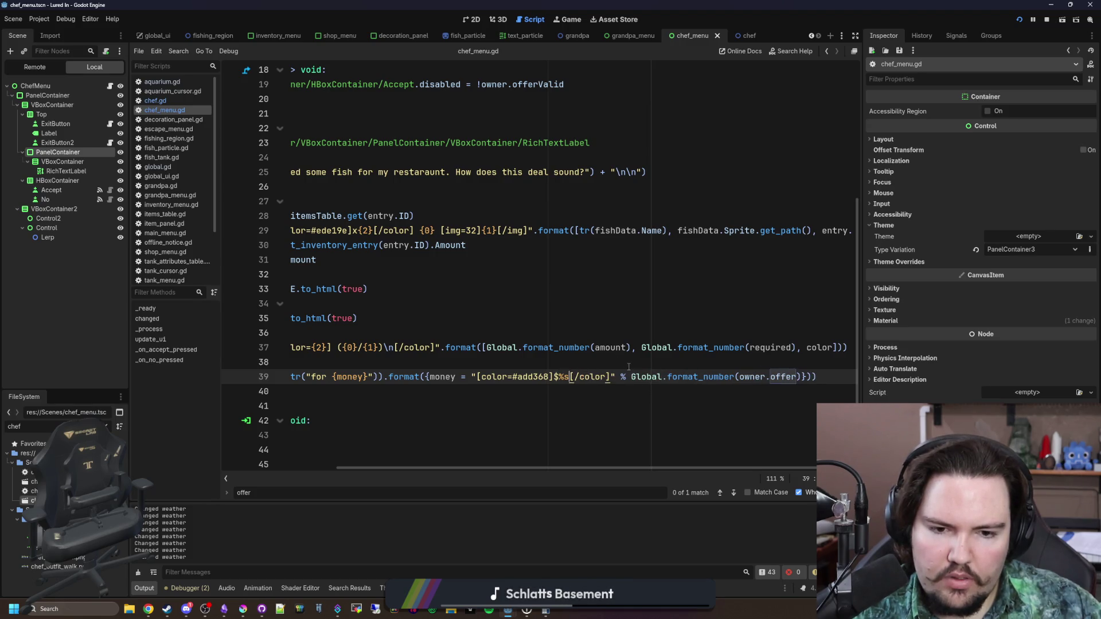
{"action": "key", "text": "Up"}
{"action": "key", "text": "ctrl+s"}
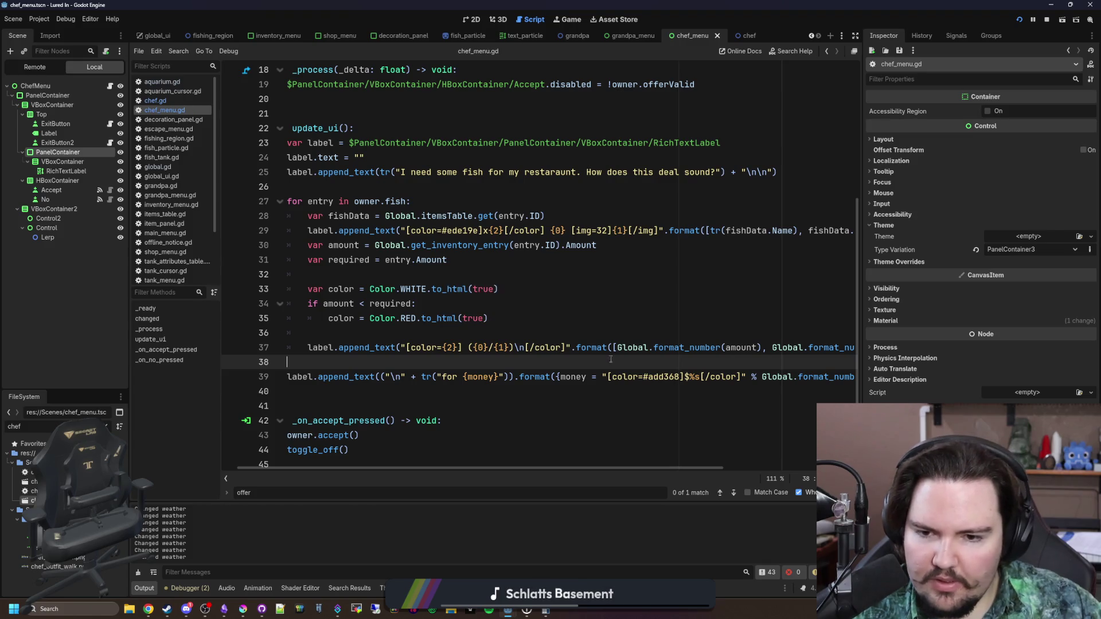
{"action": "left_click", "coordinate": [158, 100]}
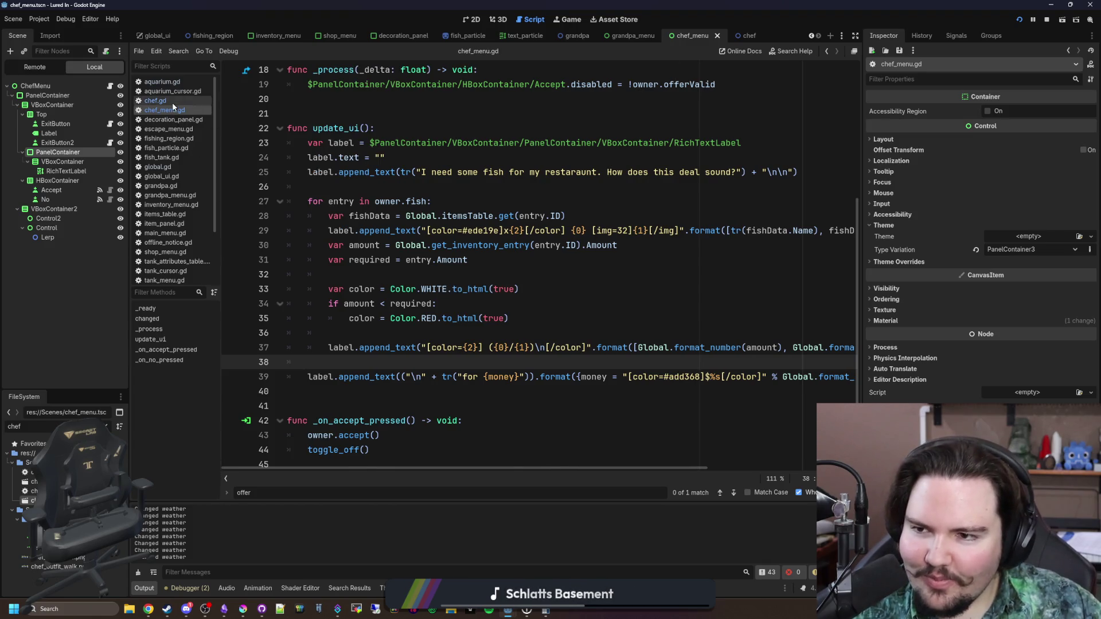
Add print(offer) after the offer assignment in calculate_offer, save chef.gd, and run with F5
{"action": "scroll", "coordinate": [487, 381], "scroll_direction": "down", "scroll_amount": 14}
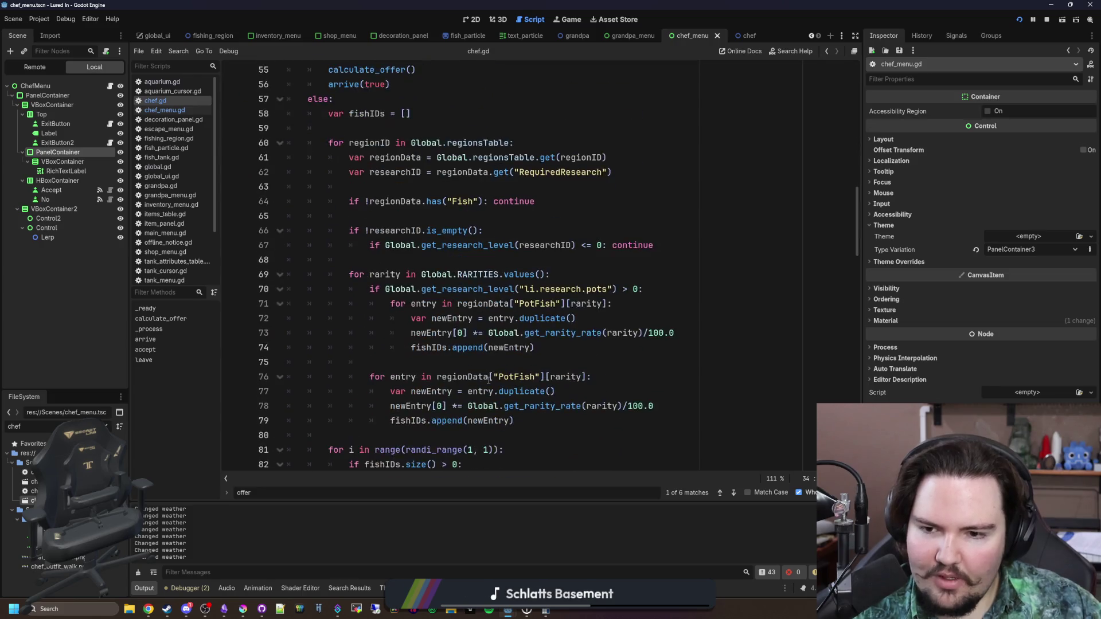
{"action": "scroll", "coordinate": [488, 381], "scroll_direction": "down", "scroll_amount": 4}
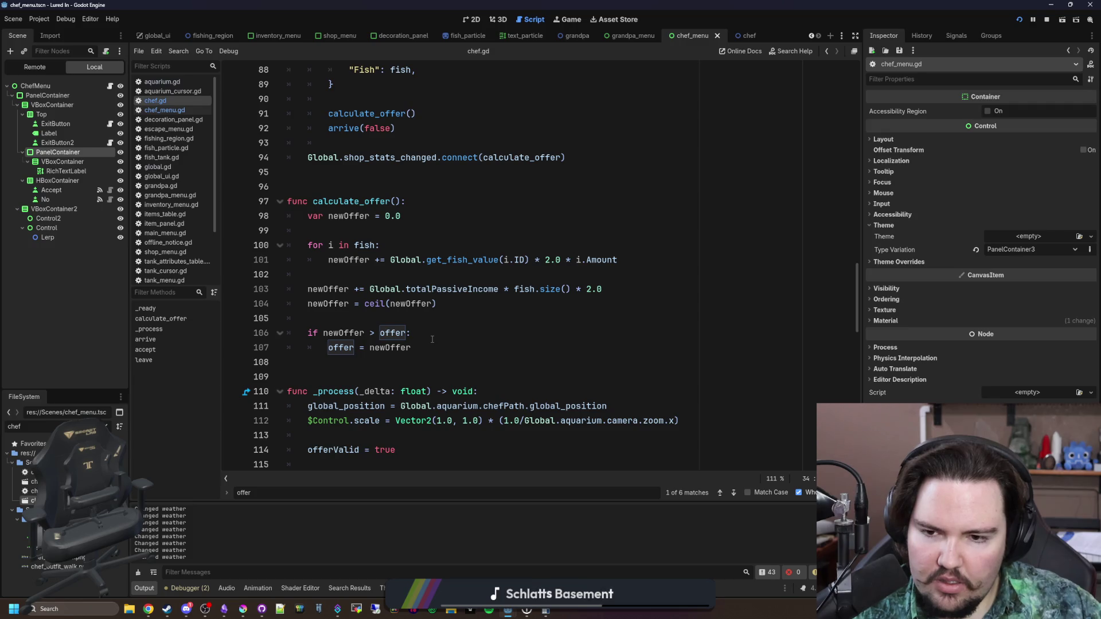
{"action": "left_click", "coordinate": [435, 317]}
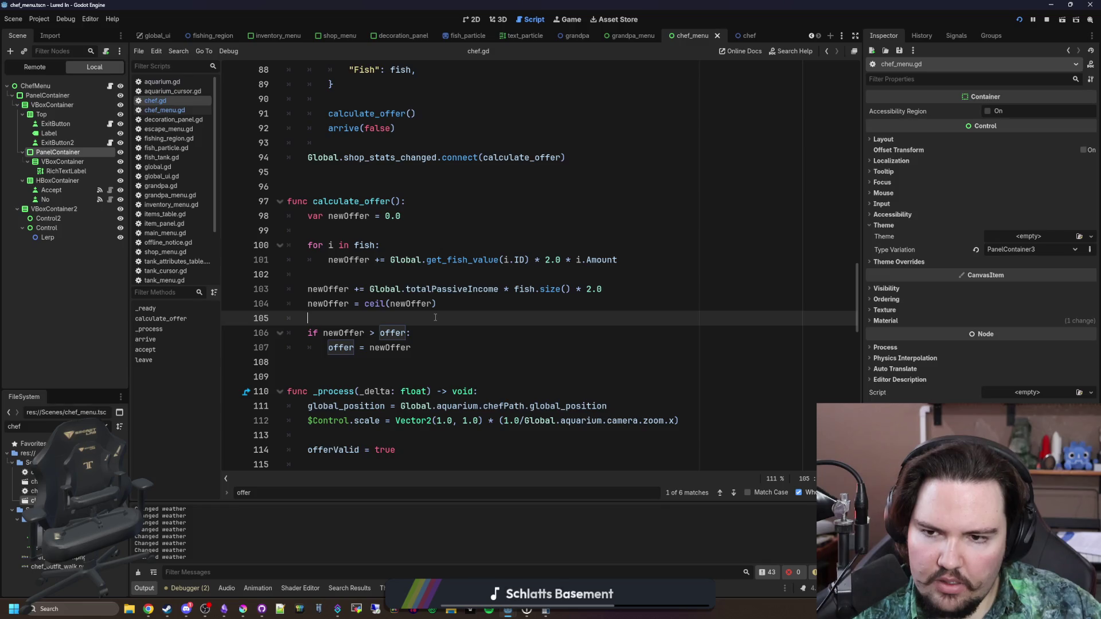
{"action": "scroll", "coordinate": [435, 317], "scroll_direction": "down", "scroll_amount": 1}
{"action": "left_click", "coordinate": [427, 307]}
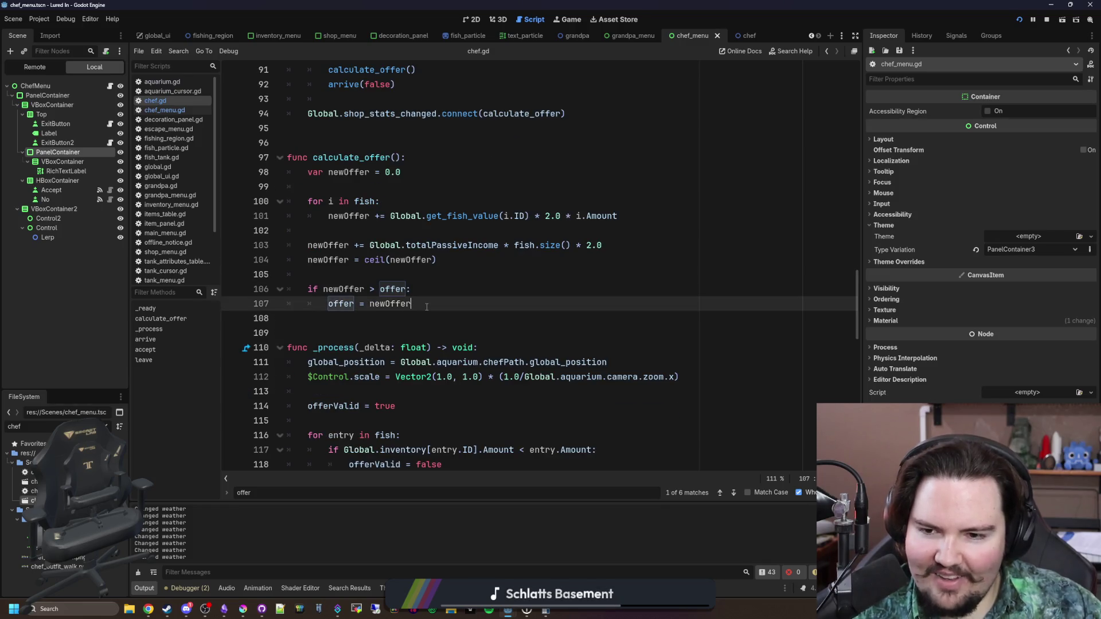
{"action": "key", "text": "Return"}
{"action": "key", "text": "BackSpace"}
{"action": "key", "text": "Return"}
{"action": "type", "text": "print("}
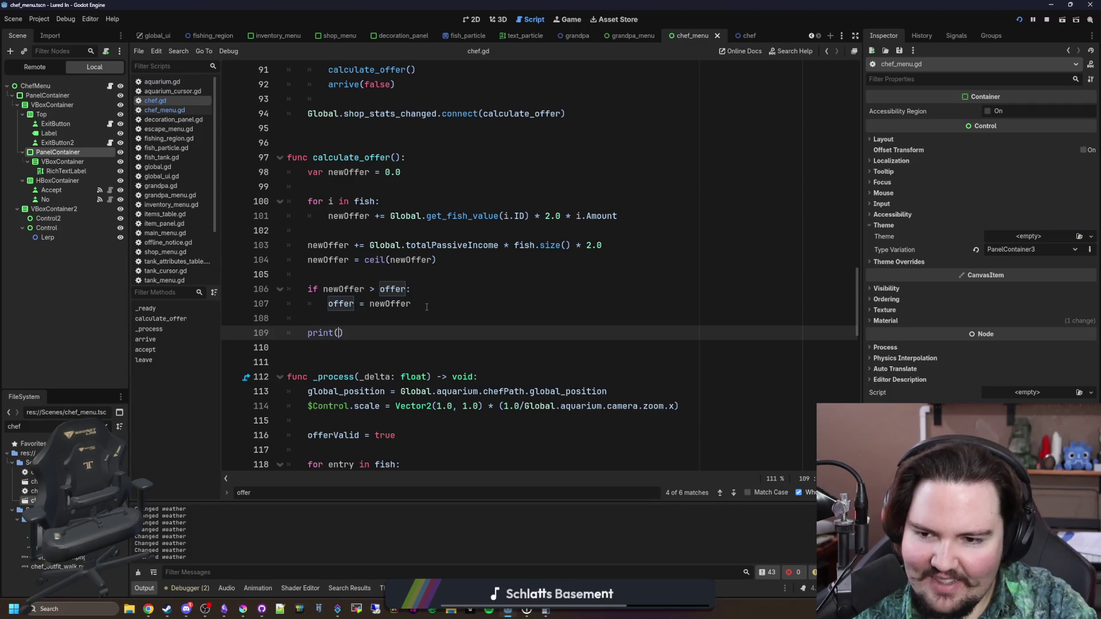
{"action": "type", "text": "r"}
{"action": "left_click", "coordinate": [427, 306]}
{"action": "key", "text": "ctrl+s"}
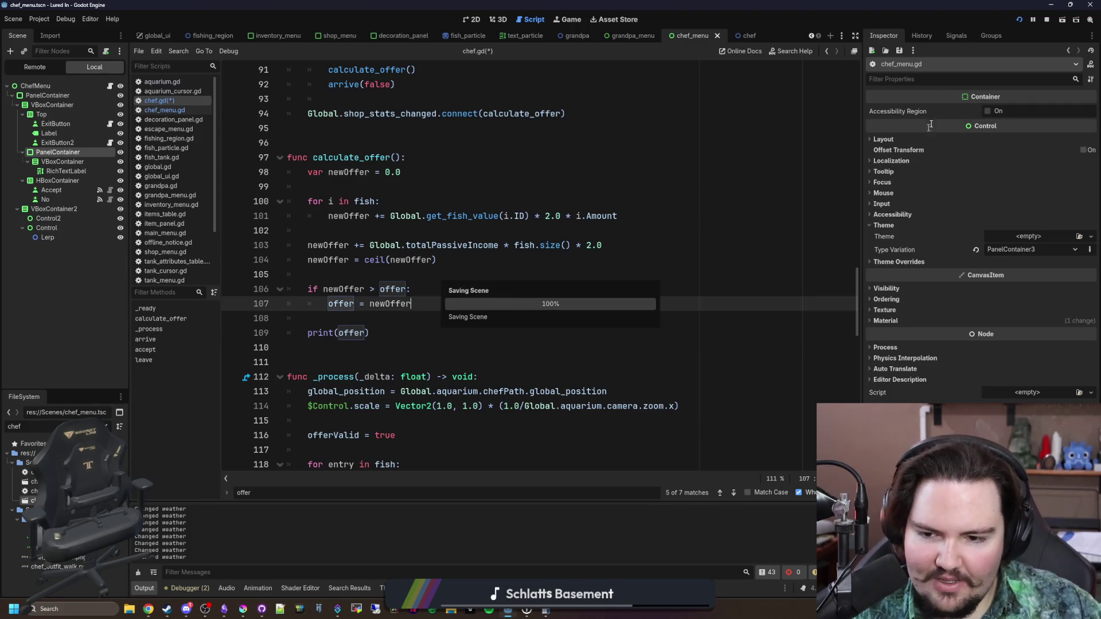
{"action": "key", "text": "F5"}
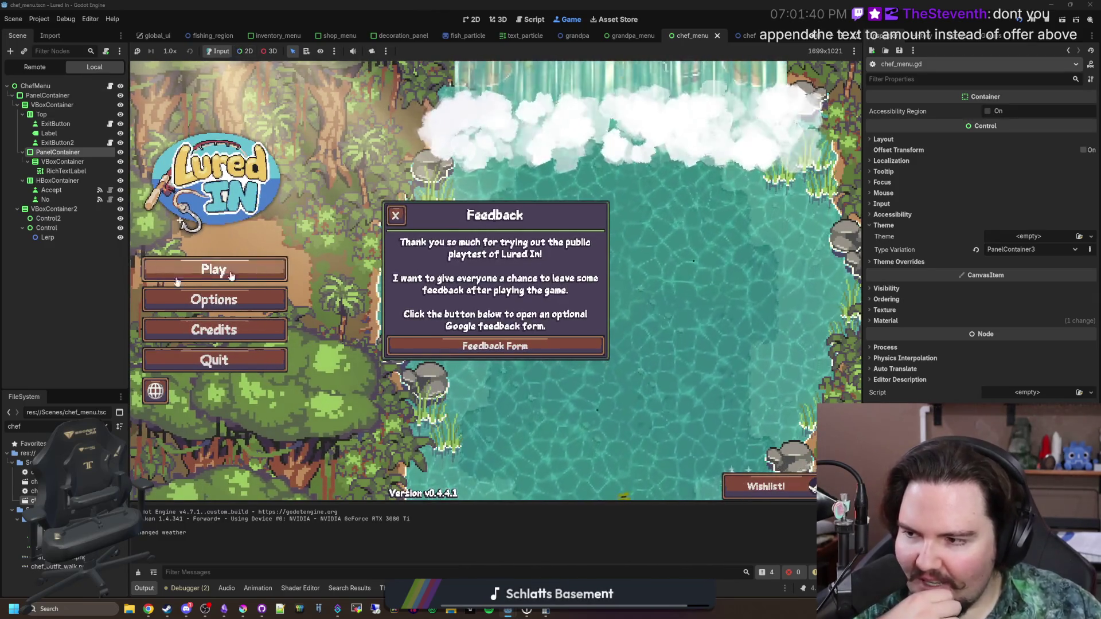
Start a game and accept the chef's offer of two Tadpole for $1
{"action": "left_click", "coordinate": [395, 215]}
{"action": "left_click", "coordinate": [269, 280]}
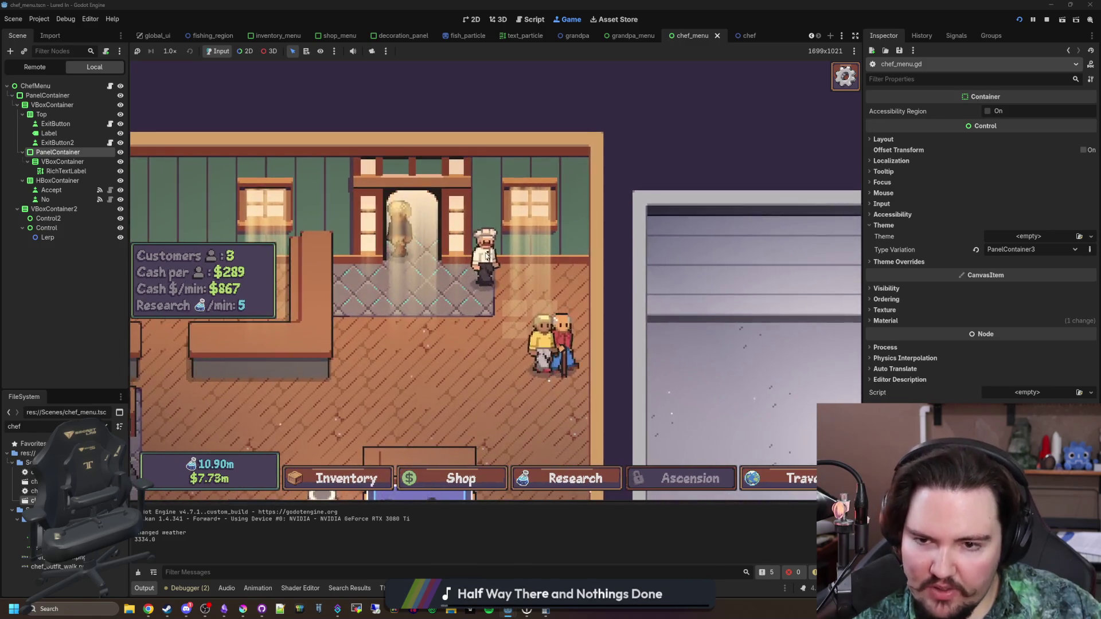
{"action": "left_click", "coordinate": [497, 256]}
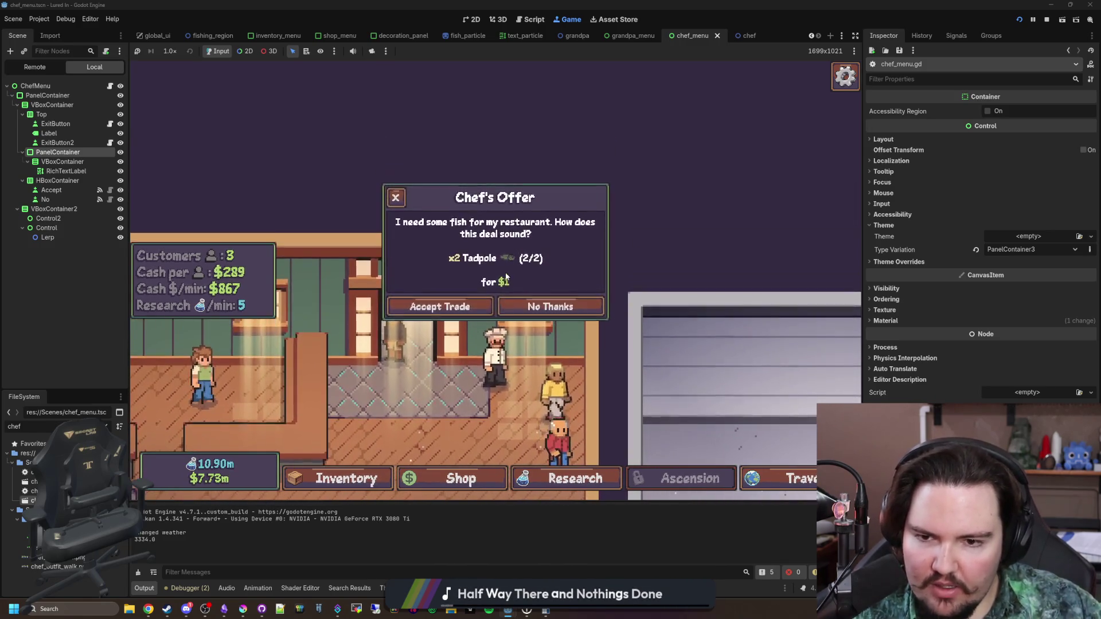
{"action": "left_click", "coordinate": [466, 308]}
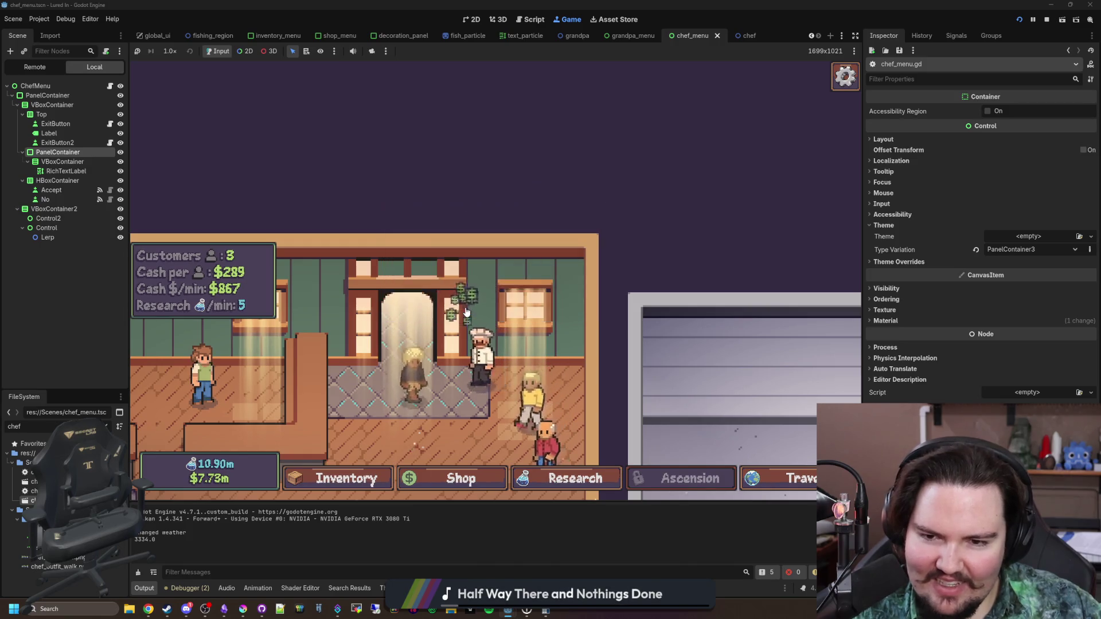
Run the 'chef' command from the secret command menu, then return to chef_menu.gd
{"action": "key", "text": "grave"}
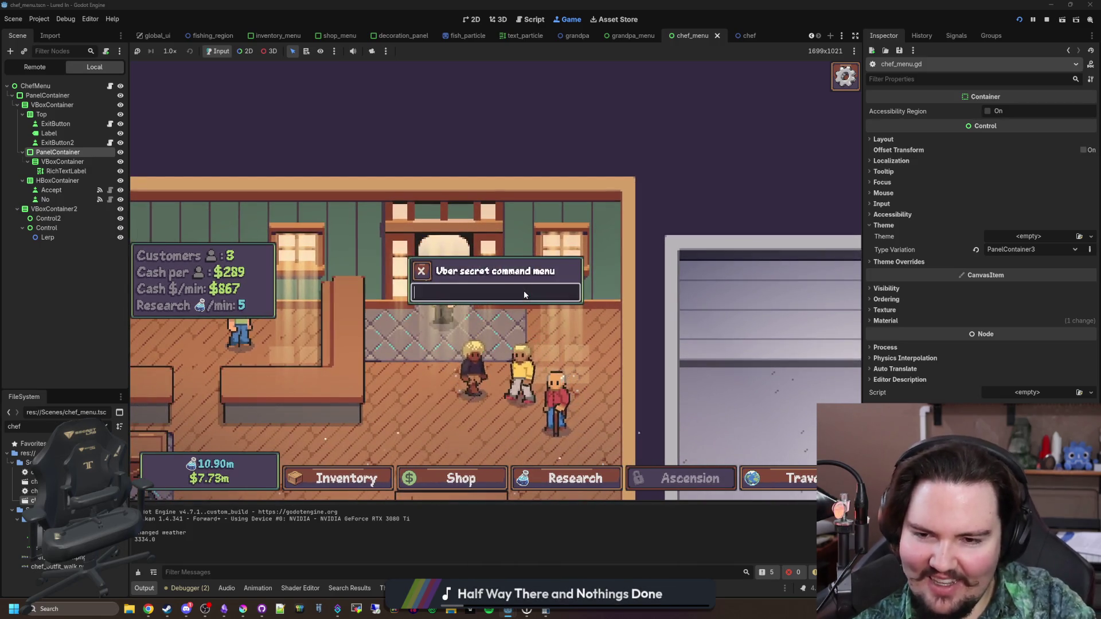
{"action": "key", "text": "grave"}
{"action": "key", "text": "grave"}
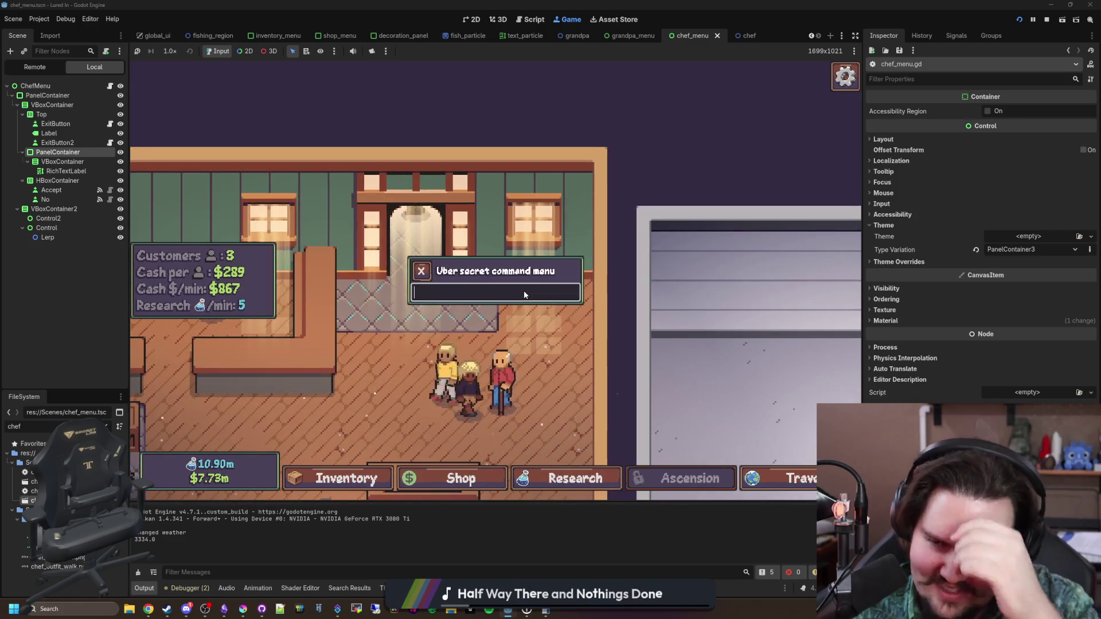
{"action": "type", "text": "chef"}
{"action": "key", "text": "Return"}
{"action": "key", "text": "grave"}
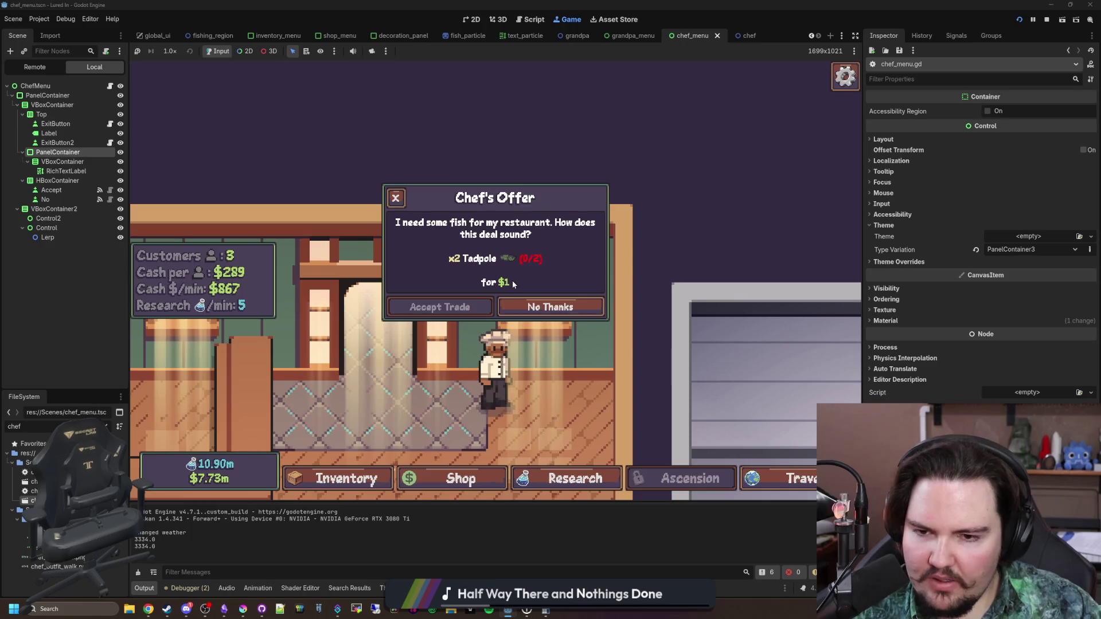
{"action": "key", "text": "ctrl+F3"}
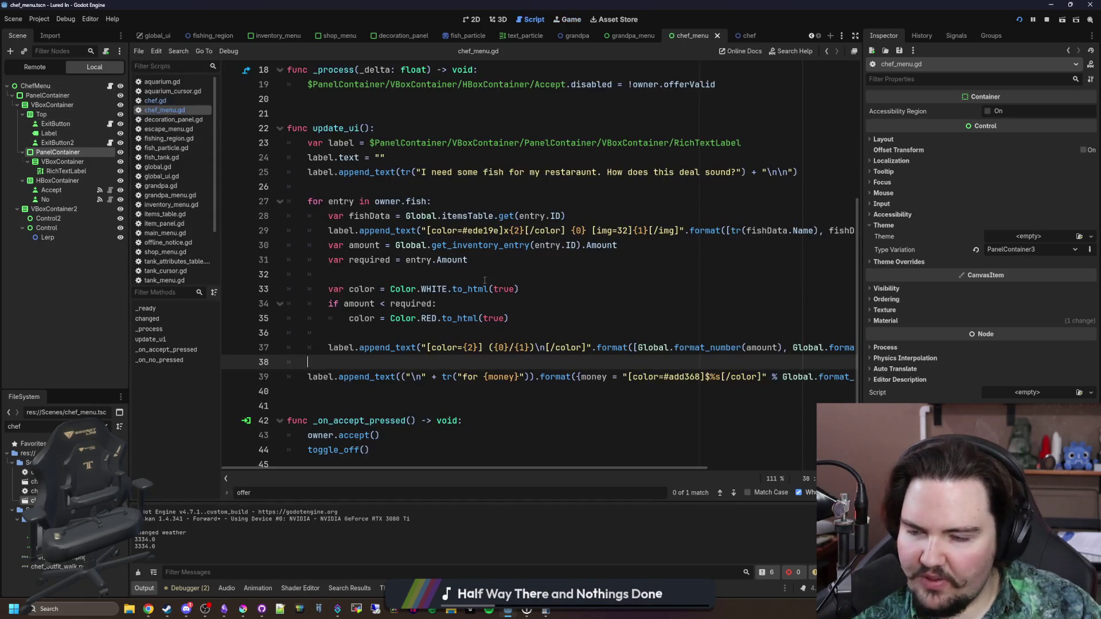
Inspect the {money} placeholder and coloured dollar format on chef_menu.gd line 39, then open chef.gd
{"action": "left_click", "coordinate": [485, 280]}
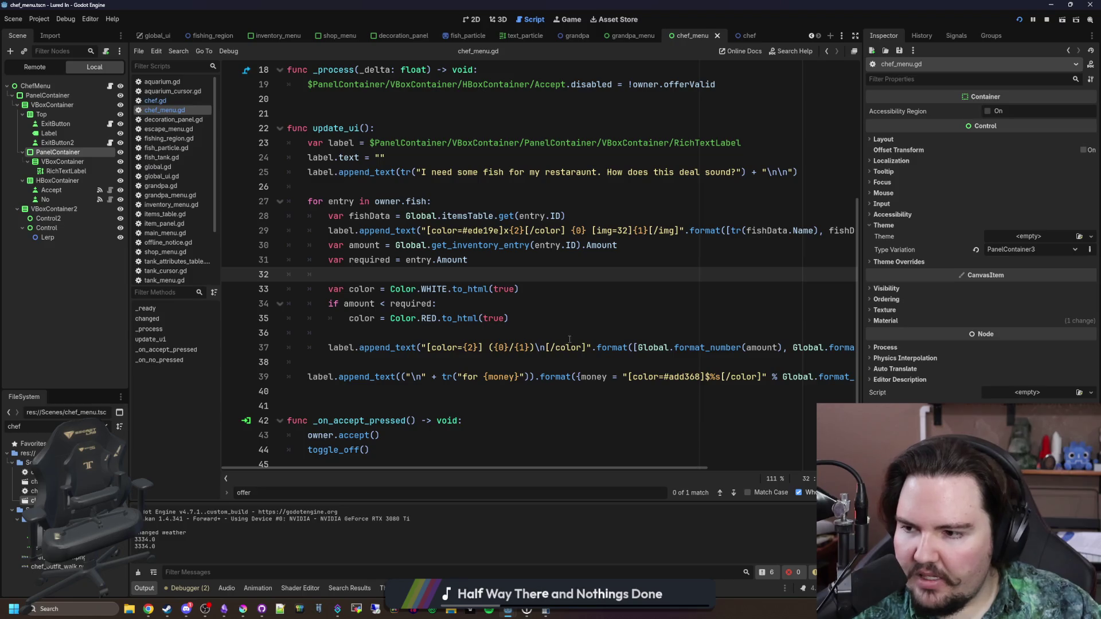
{"action": "scroll", "coordinate": [569, 339], "scroll_direction": "down", "scroll_amount": 2}
{"action": "scroll", "coordinate": [536, 439], "scroll_direction": "up", "scroll_amount": 2}
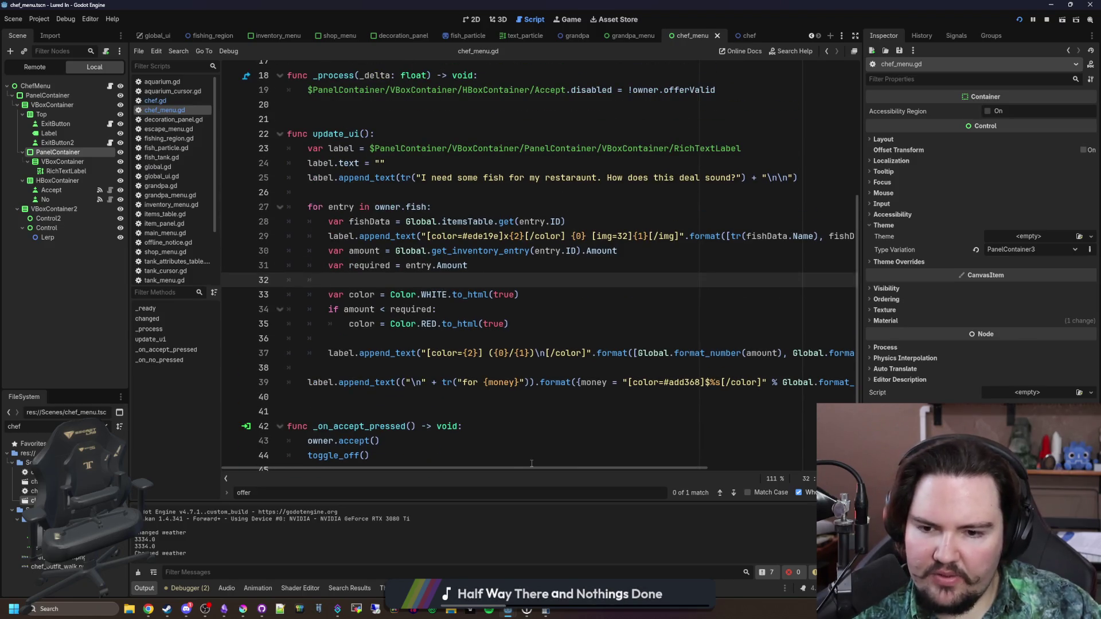
{"action": "scroll", "coordinate": [581, 468], "scroll_direction": "right", "scroll_amount": 1}
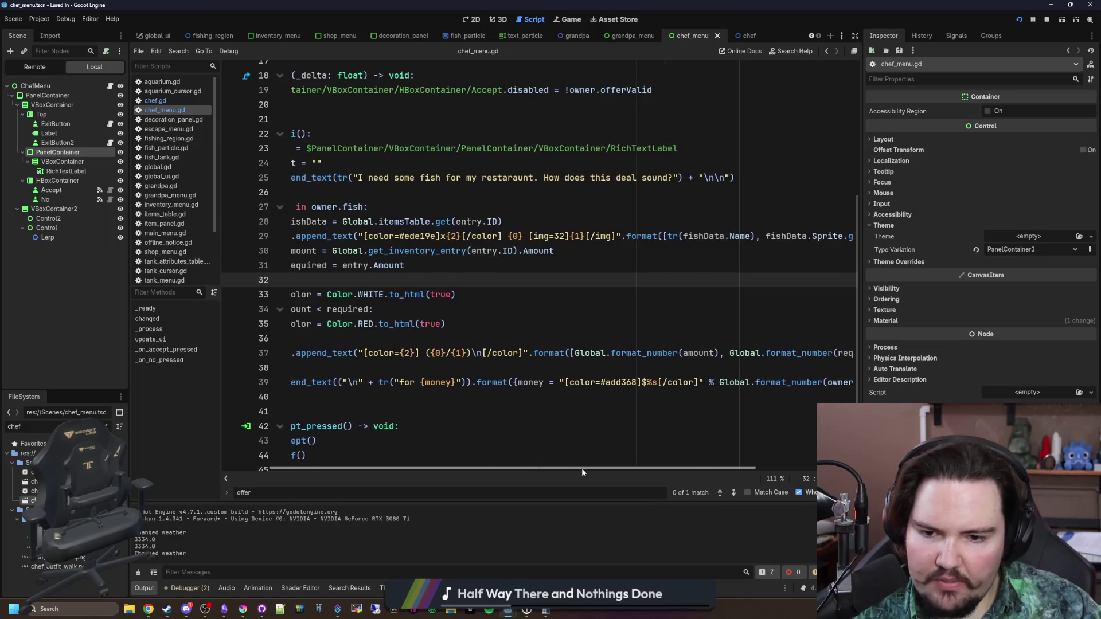
{"action": "scroll", "coordinate": [537, 478], "scroll_direction": "left", "scroll_amount": 1}
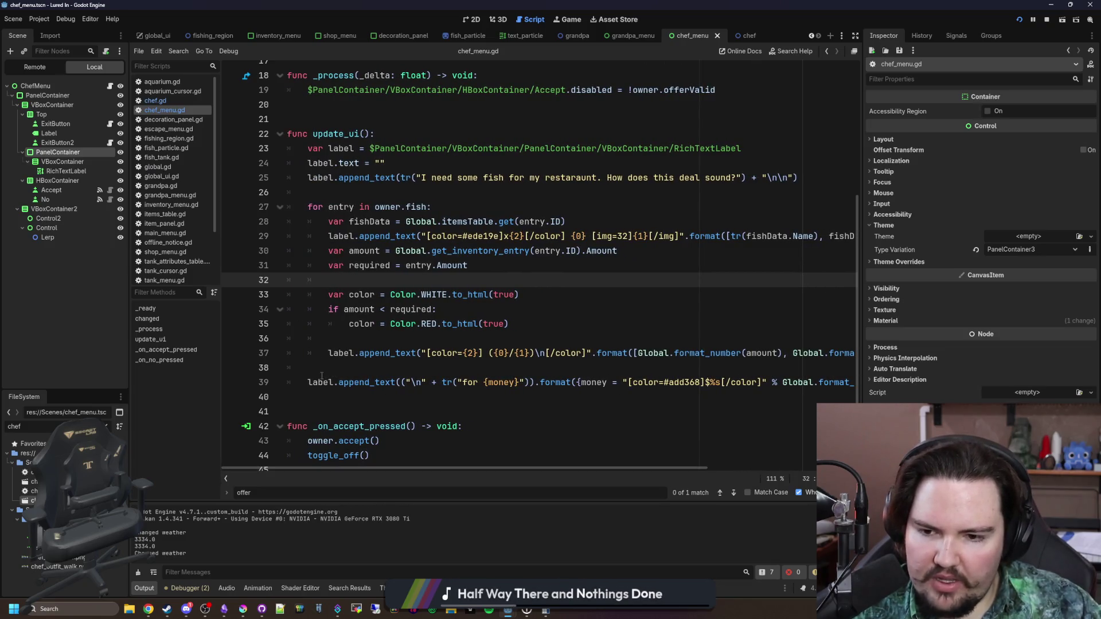
{"action": "left_click", "coordinate": [493, 383]}
{"action": "left_click_drag", "start_coordinate": [484, 383], "coordinate": [509, 382]}
{"action": "left_click", "coordinate": [510, 383]}
{"action": "left_click_drag", "start_coordinate": [618, 468], "coordinate": [745, 458]}
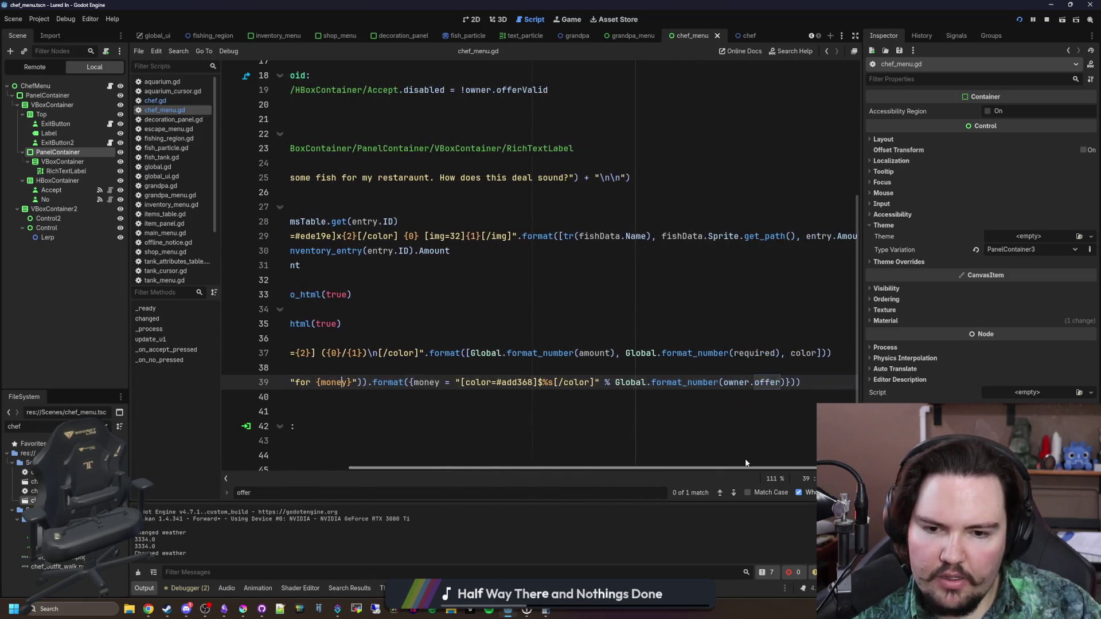
{"action": "left_click_drag", "start_coordinate": [456, 382], "coordinate": [595, 382]}
{"action": "left_click", "coordinate": [595, 382]}
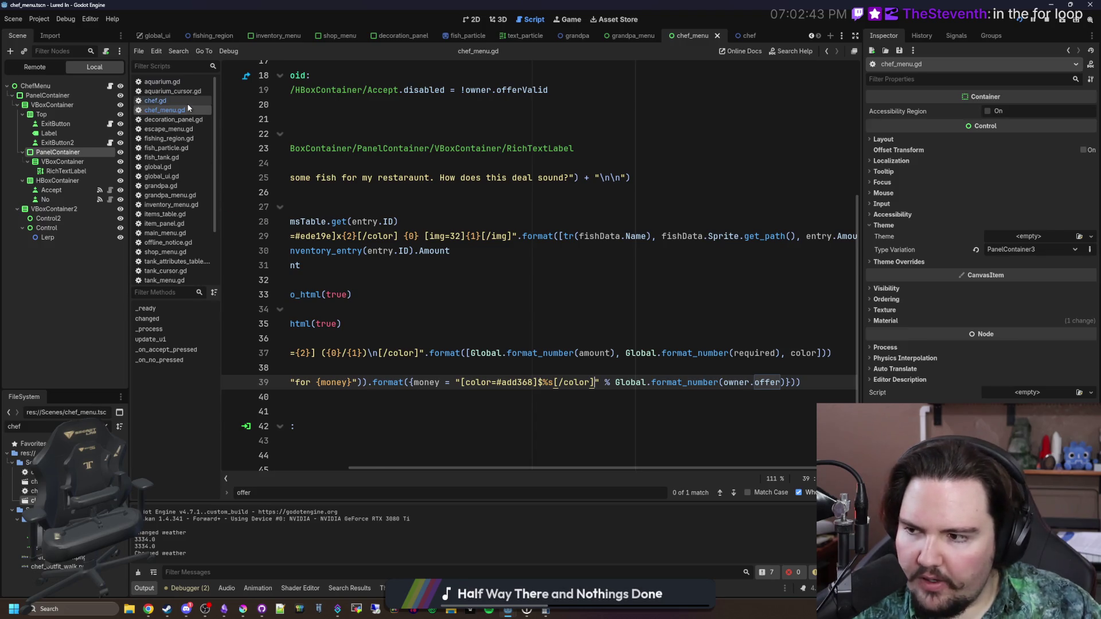
{"action": "left_click", "coordinate": [154, 101]}
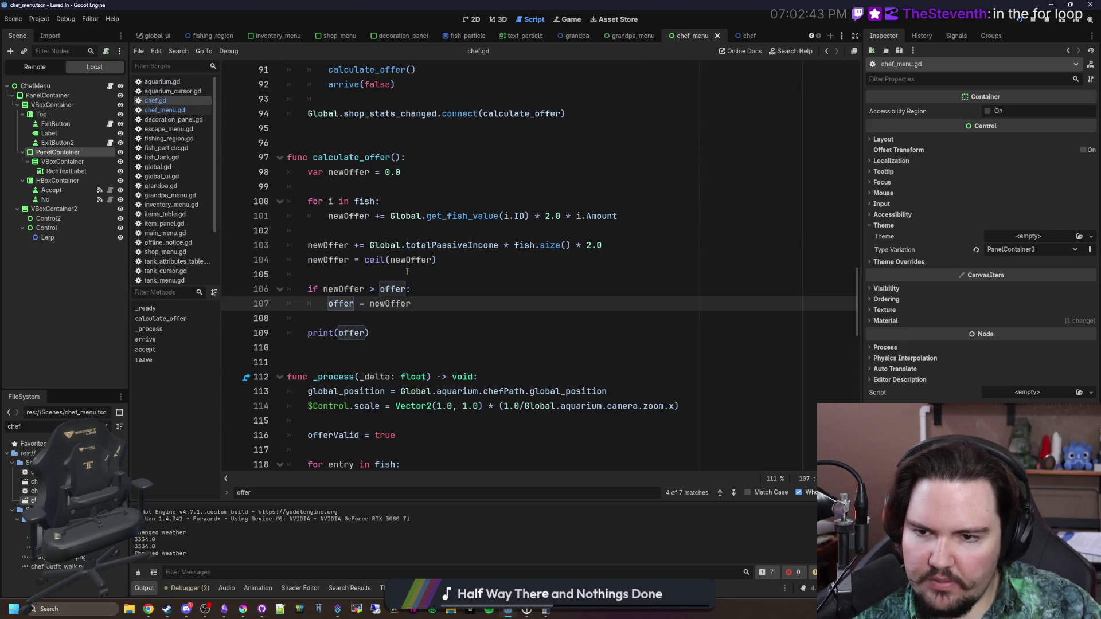
Select the calculate_offer body, lines 98–109, in chef.gd
{"action": "scroll", "coordinate": [407, 272], "scroll_direction": "up", "scroll_amount": 1}
{"action": "left_click", "coordinate": [430, 249]}
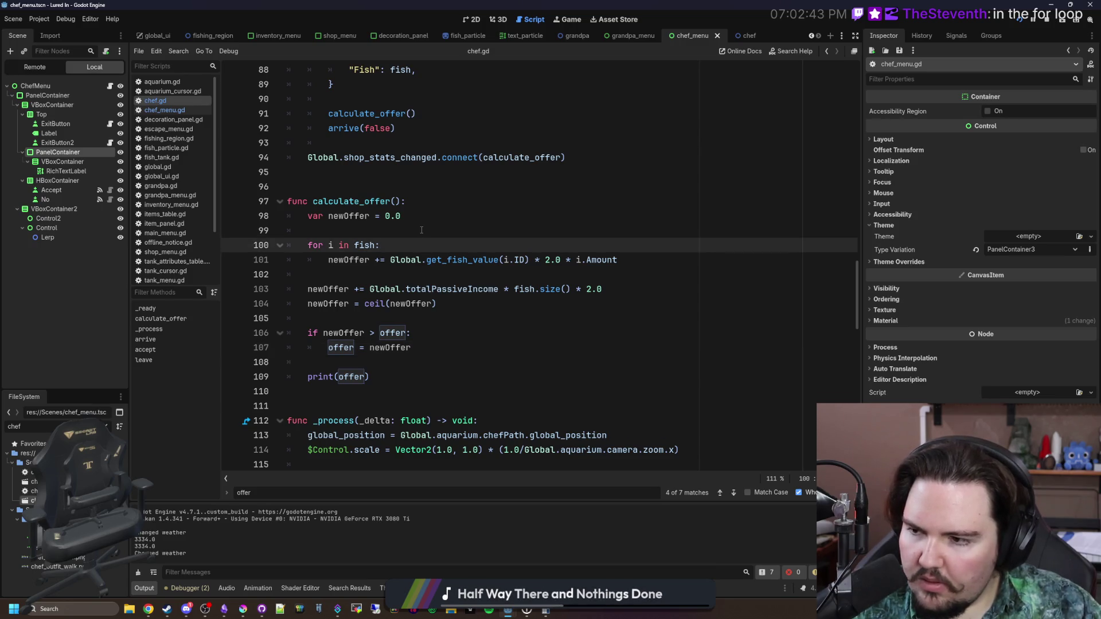
{"action": "left_click", "coordinate": [421, 230]}
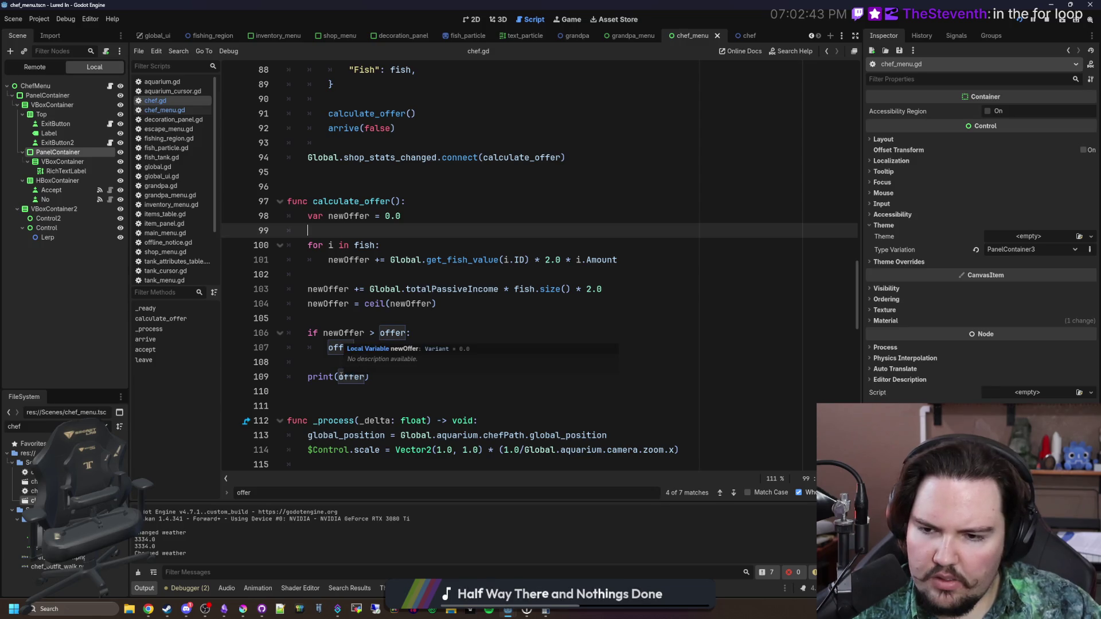
{"action": "left_click", "coordinate": [331, 362]}
{"action": "left_click_drag", "start_coordinate": [435, 388], "coordinate": [253, 216]}
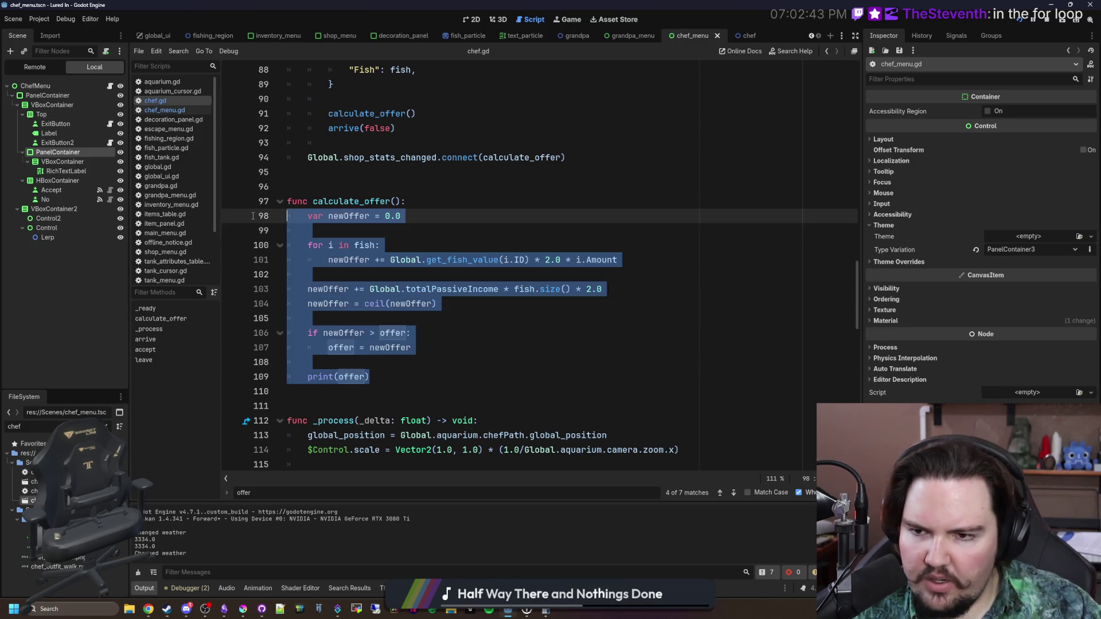
Examine the fish loop and newOffer on line 101, then return to chef_menu.gd
{"action": "left_click", "coordinate": [384, 248]}
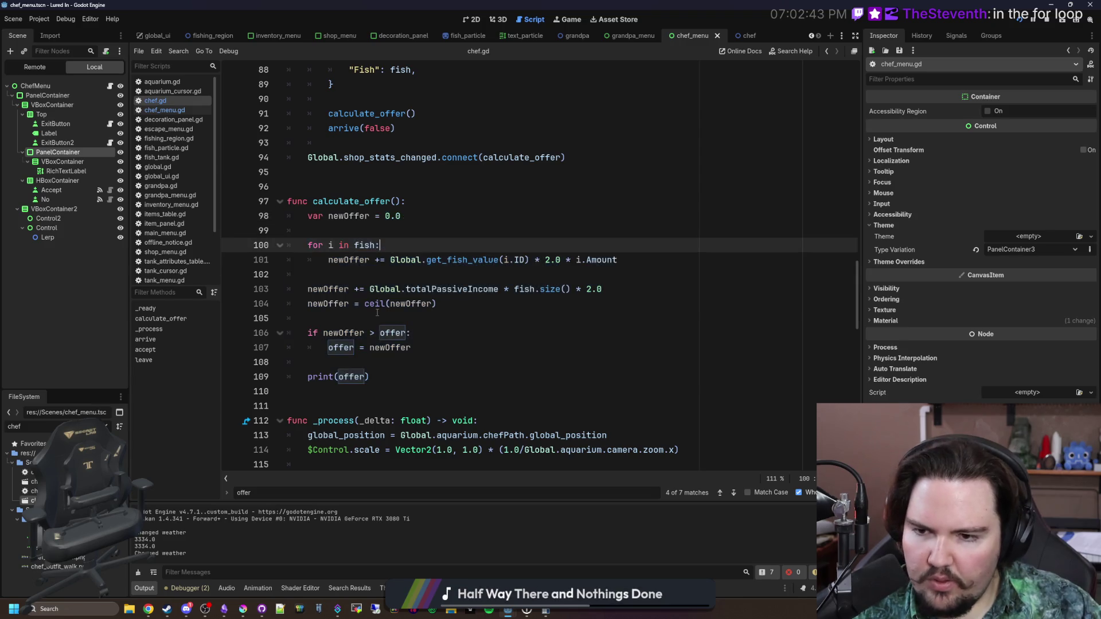
{"action": "left_click_drag", "start_coordinate": [310, 245], "coordinate": [436, 260]}
{"action": "left_click", "coordinate": [474, 265]}
{"action": "left_click", "coordinate": [395, 245]}
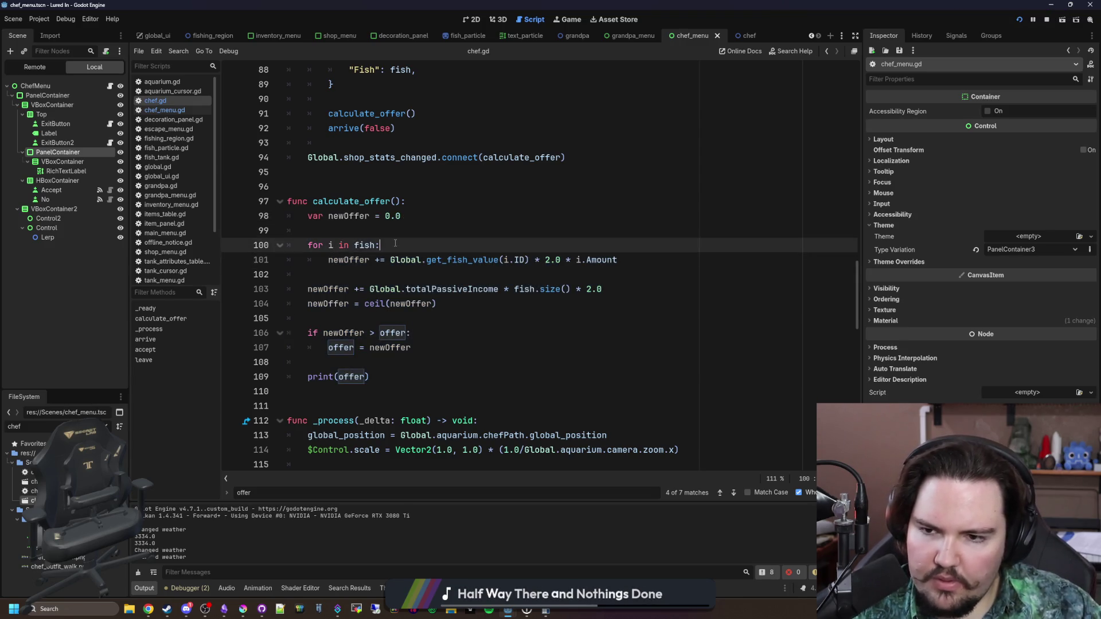
{"action": "double_click", "coordinate": [330, 260]}
{"action": "left_click", "coordinate": [330, 260]}
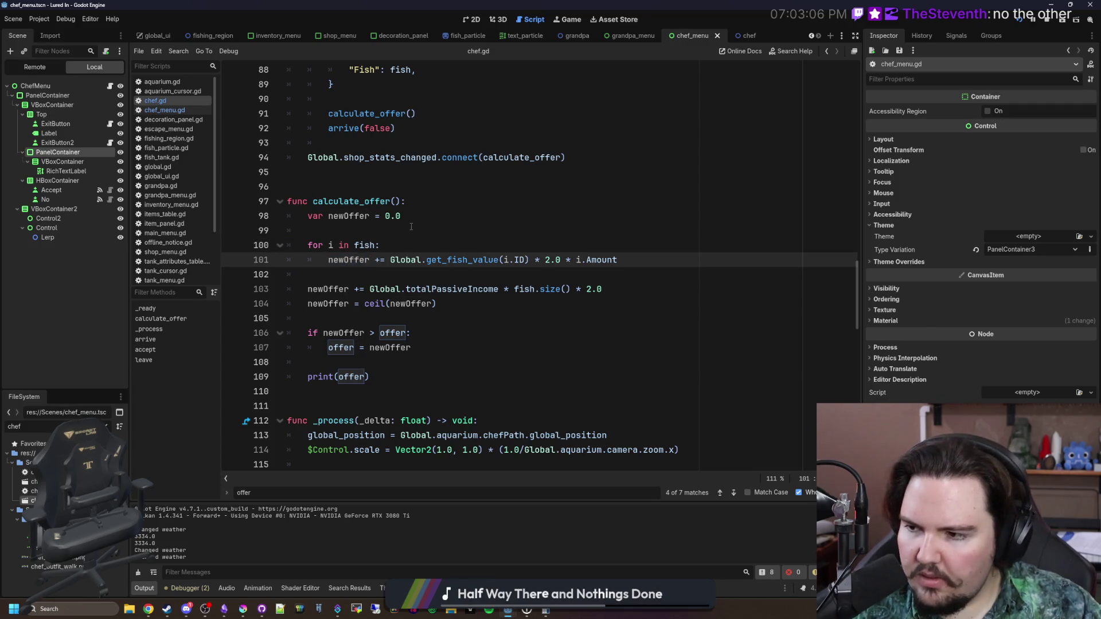
{"action": "scroll", "coordinate": [392, 306], "scroll_direction": "up", "scroll_amount": 5}
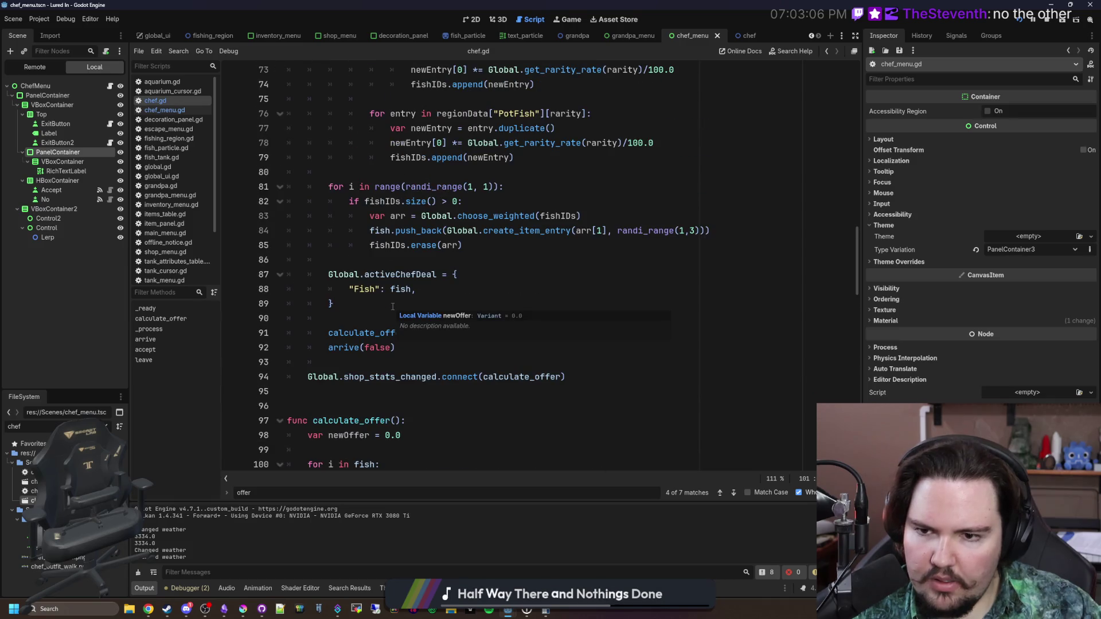
{"action": "scroll", "coordinate": [393, 306], "scroll_direction": "down", "scroll_amount": 7}
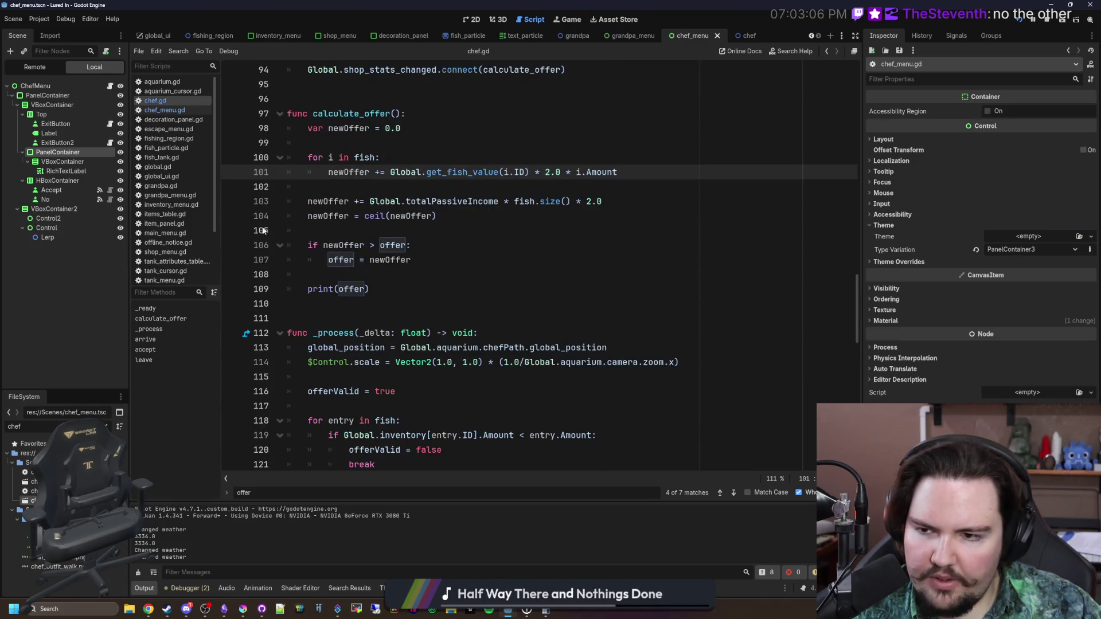
{"action": "left_click", "coordinate": [183, 110]}
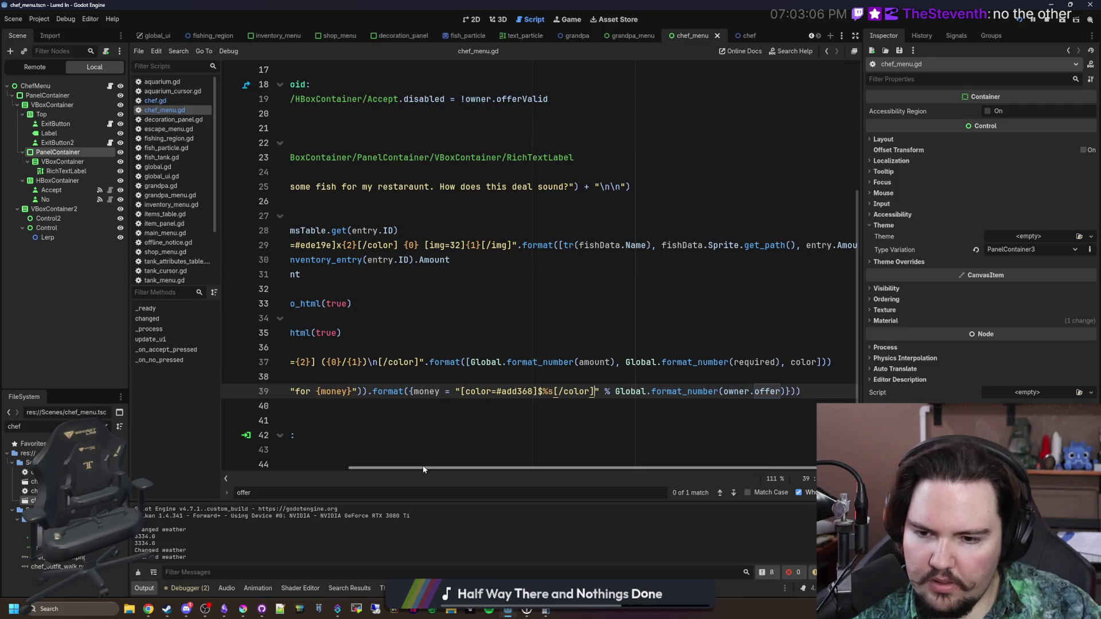
Review update_ui's fish loop, the amount < required check and line 39's format_number call
{"action": "left_click_drag", "start_coordinate": [421, 465], "coordinate": [213, 460]}
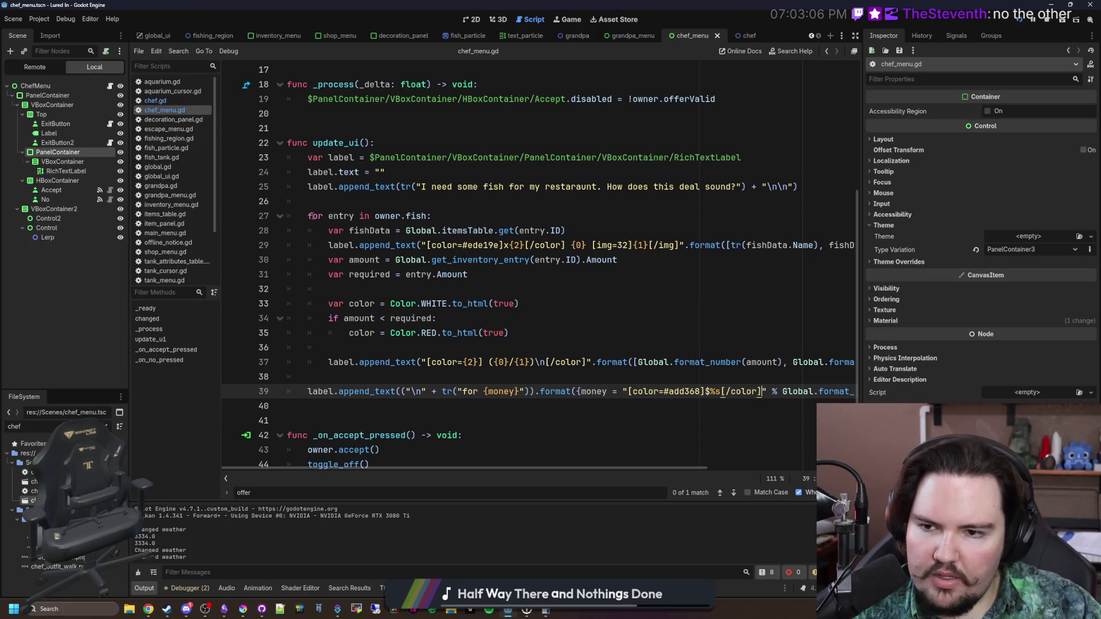
{"action": "left_click_drag", "start_coordinate": [307, 216], "coordinate": [462, 303]}
{"action": "mouse_move", "coordinate": [531, 328]}
{"action": "left_mouse_down"}
{"action": "mouse_move", "coordinate": [573, 363]}
{"action": "mouse_move", "coordinate": [631, 351]}
{"action": "left_mouse_up"}
{"action": "left_click", "coordinate": [653, 350]}
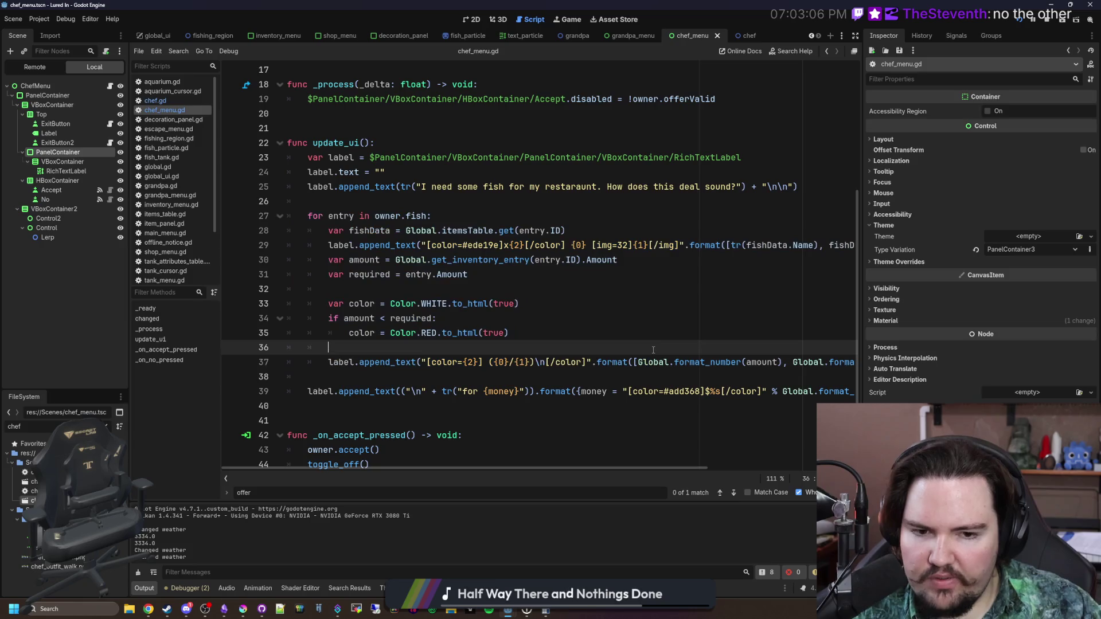
{"action": "left_click", "coordinate": [569, 323]}
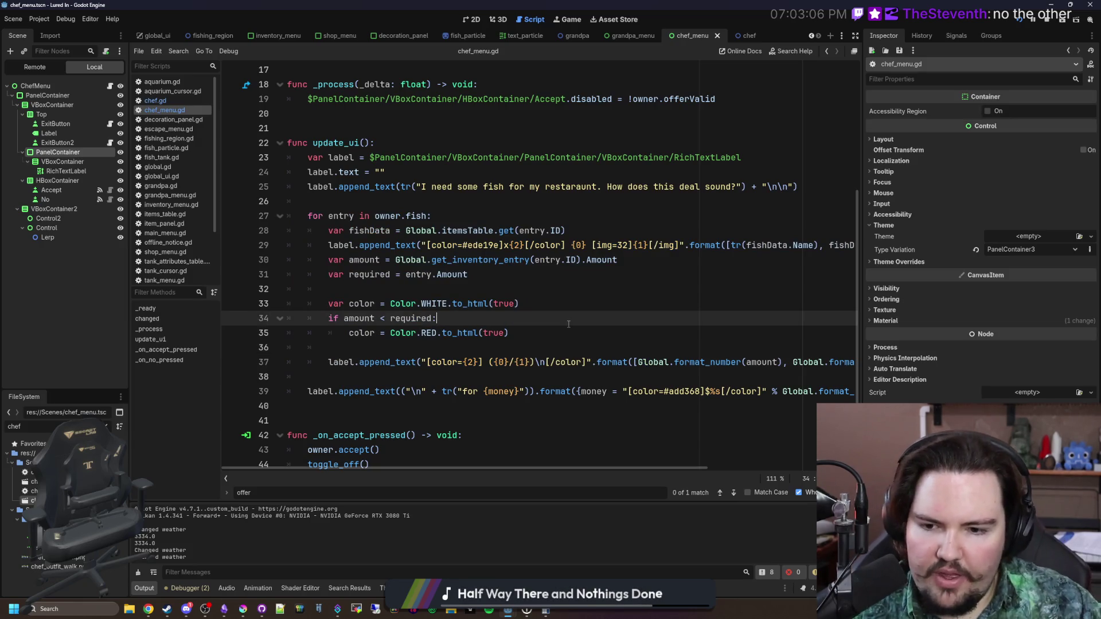
{"action": "left_click_drag", "start_coordinate": [495, 468], "coordinate": [640, 468]}
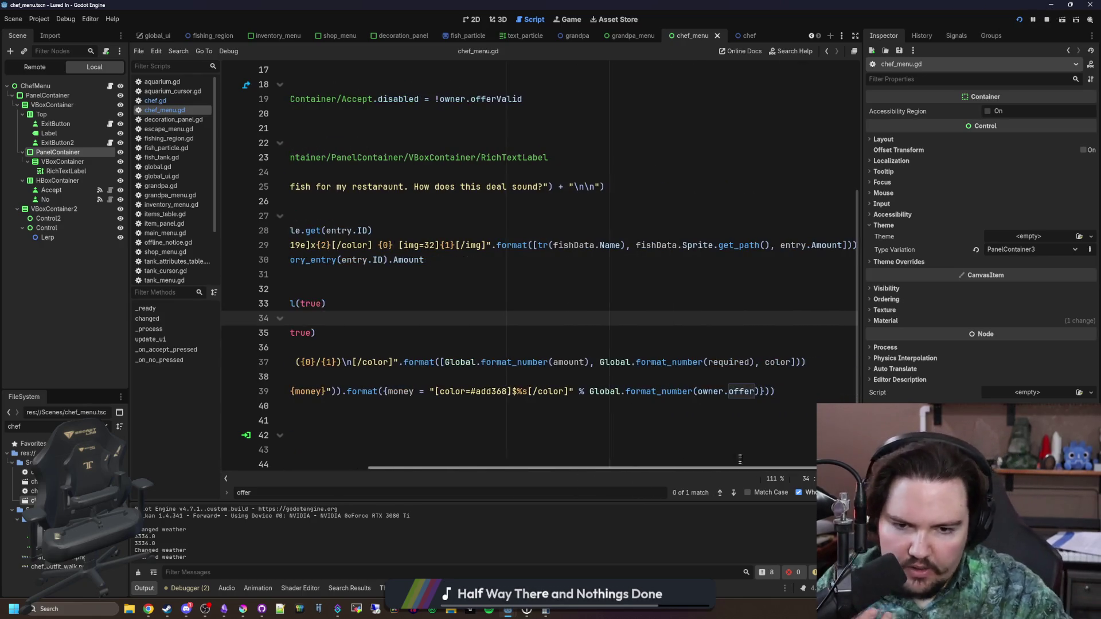
{"action": "left_click_drag", "start_coordinate": [634, 391], "coordinate": [706, 391]}
{"action": "left_click", "coordinate": [705, 391]}
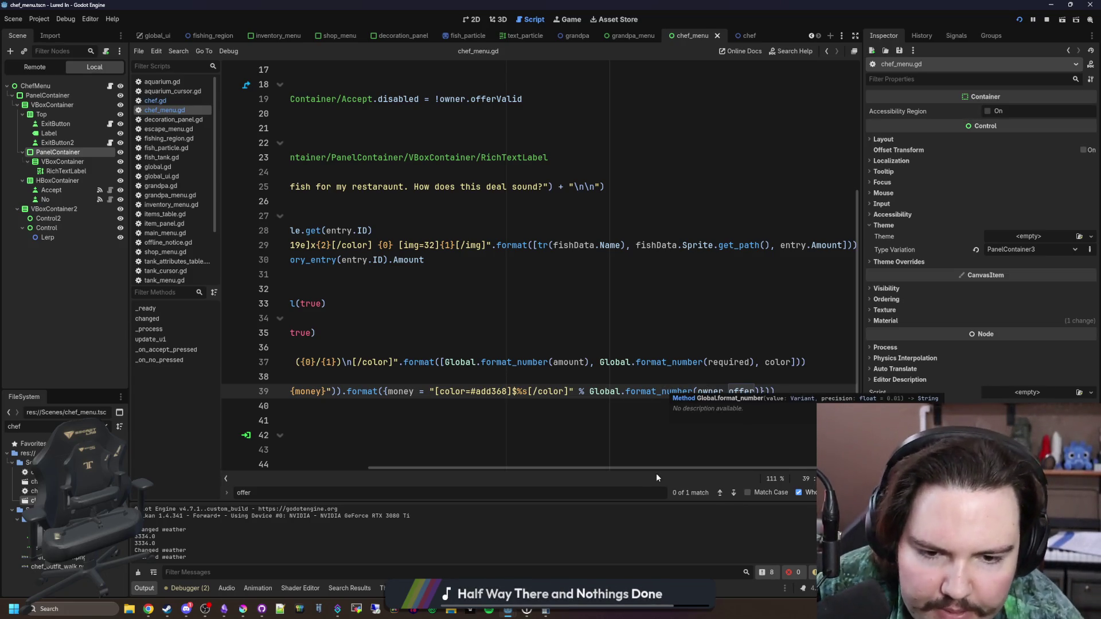
{"action": "left_click_drag", "start_coordinate": [675, 467], "coordinate": [494, 477]}
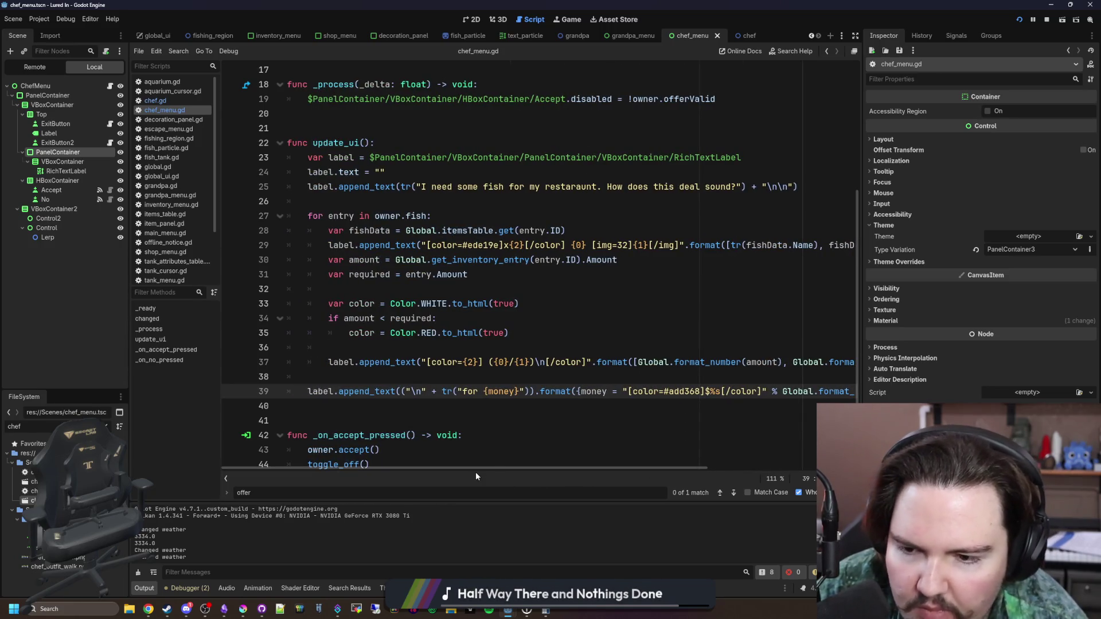
Add print(owner.offer) above the price line in chef_menu.gd and save
{"action": "left_click", "coordinate": [329, 371]}
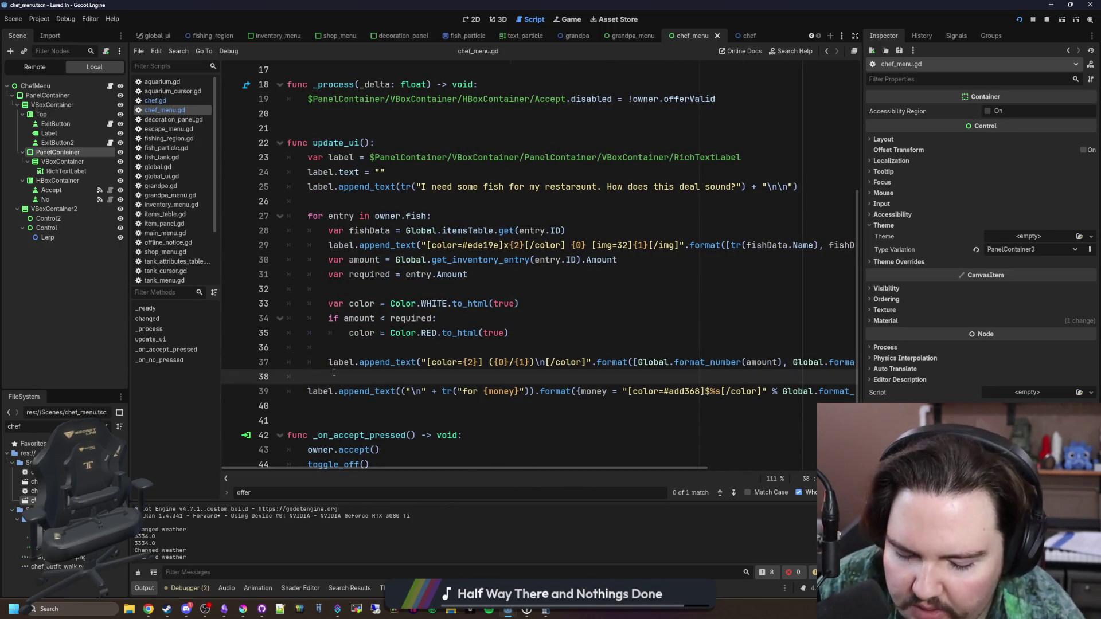
{"action": "key", "text": "Return"}
{"action": "type", "text": "p"}
{"action": "type", "text": "offer"}
{"action": "left_click", "coordinate": [334, 373]}
{"action": "key", "text": "ctrl+s"}
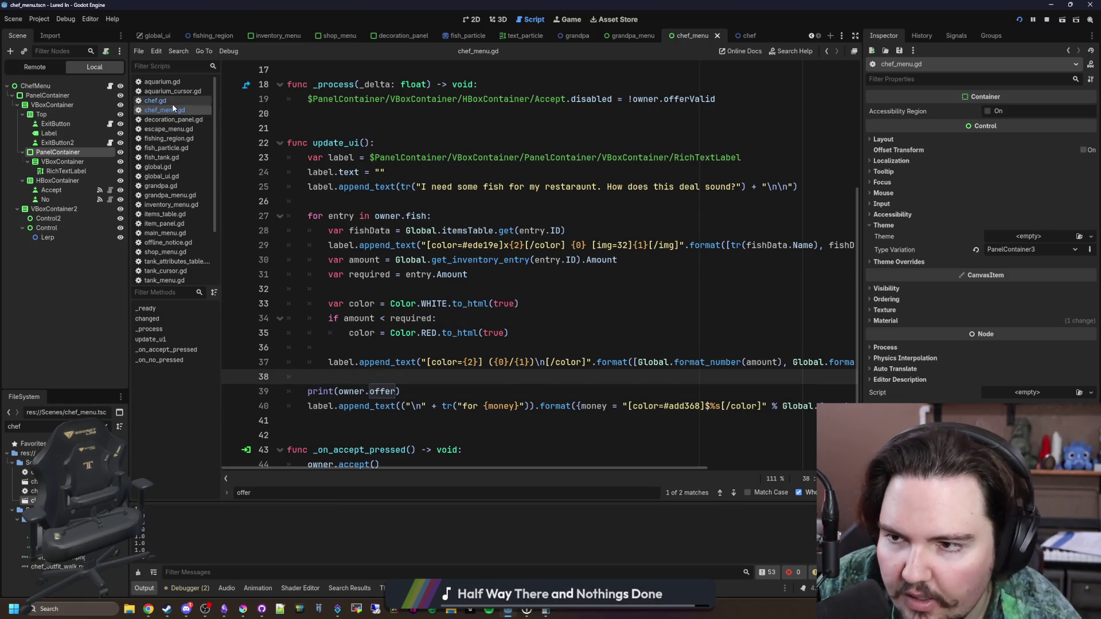
Comment out print(offer) in chef.gd and save
{"action": "left_click", "coordinate": [172, 101]}
{"action": "left_click", "coordinate": [347, 289]}
{"action": "key", "text": "ctrl+k"}
{"action": "left_click", "coordinate": [348, 274]}
{"action": "key", "text": "ctrl+s"}
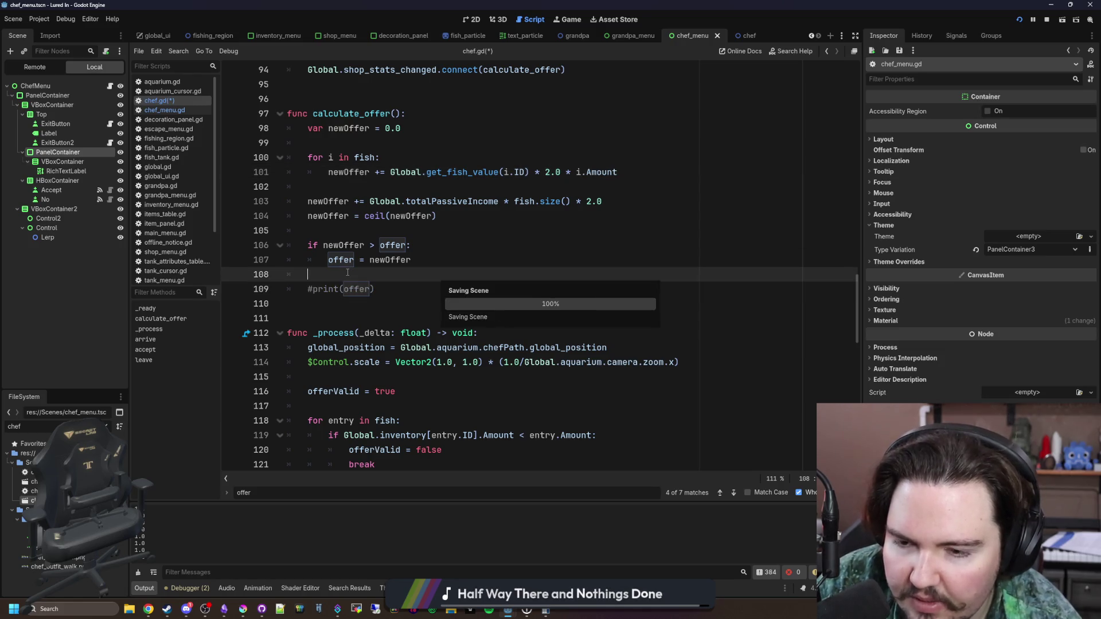
Delete the offer = 1 override from chef.gd's _process fish loop
{"action": "key", "text": "ctrl+Up"}
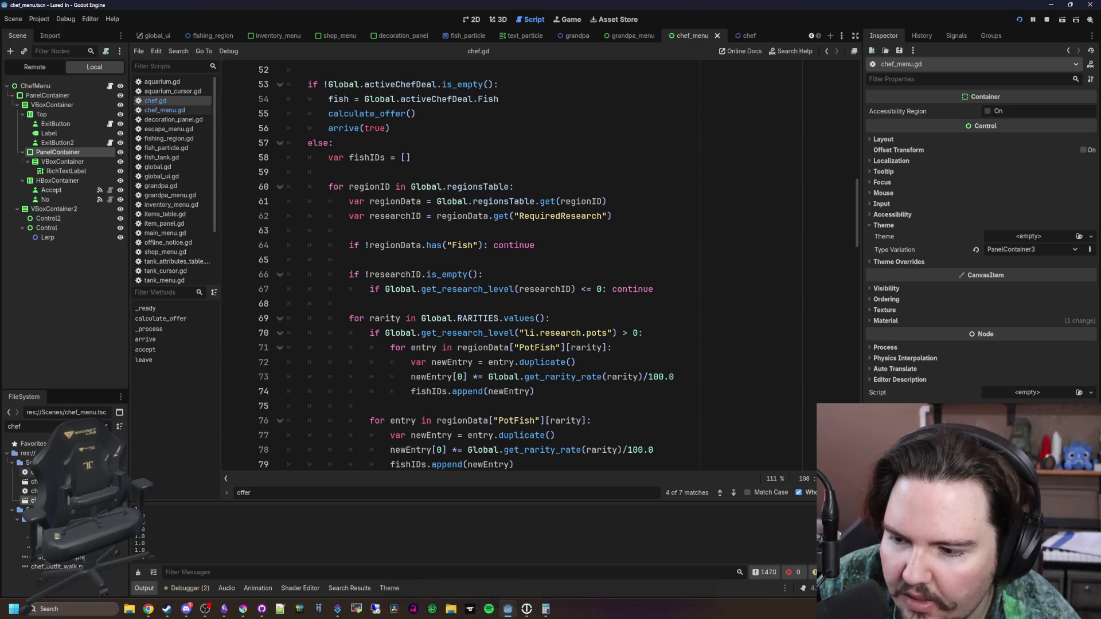
{"action": "left_click", "coordinate": [35, 472]}
{"action": "left_click", "coordinate": [31, 500]}
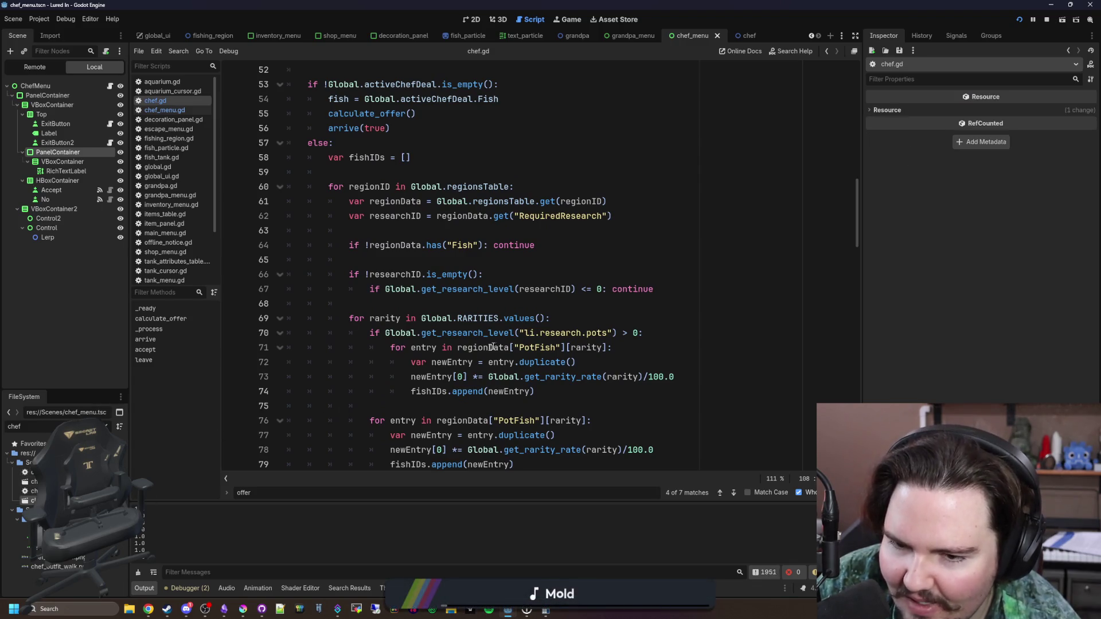
{"action": "scroll", "coordinate": [492, 347], "scroll_direction": "down", "scroll_amount": 10}
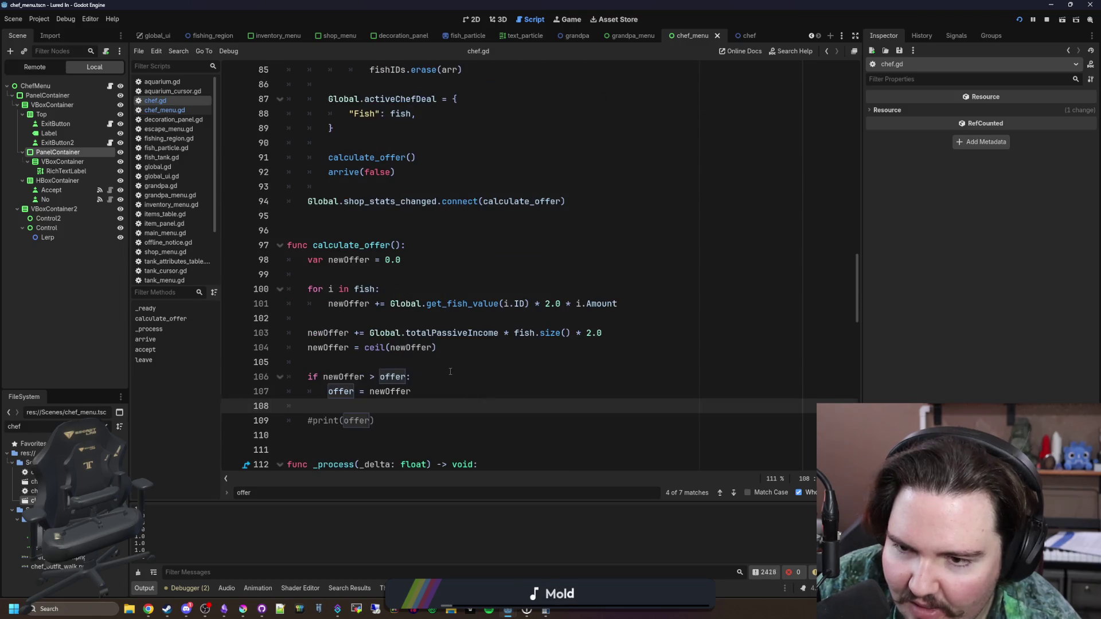
{"action": "scroll", "coordinate": [450, 371], "scroll_direction": "down", "scroll_amount": 6}
{"action": "left_click", "coordinate": [407, 289]}
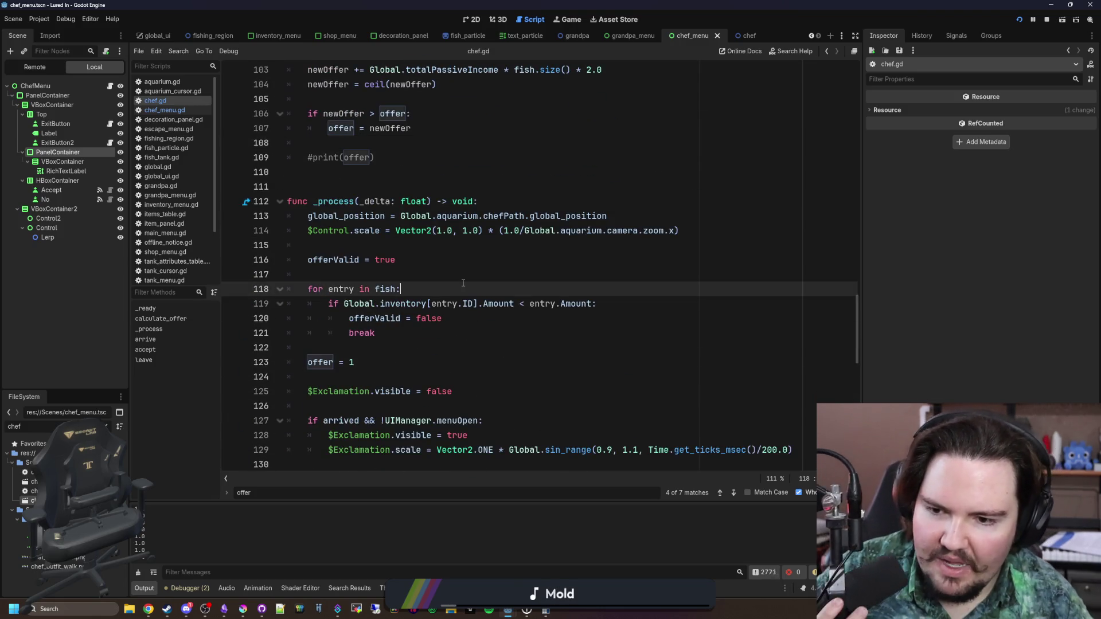
{"action": "triple_click", "coordinate": [371, 357]}
{"action": "key", "text": "BackSpace"}
Delete the commented-out print(offer) line in chef.gd and save
{"action": "scroll", "coordinate": [386, 289], "scroll_direction": "up", "scroll_amount": 3}
{"action": "triple_click", "coordinate": [386, 289]}
{"action": "key", "text": "BackSpace"}
{"action": "key", "text": "BackSpace"}
{"action": "scroll", "coordinate": [372, 277], "scroll_direction": "up", "scroll_amount": 5}
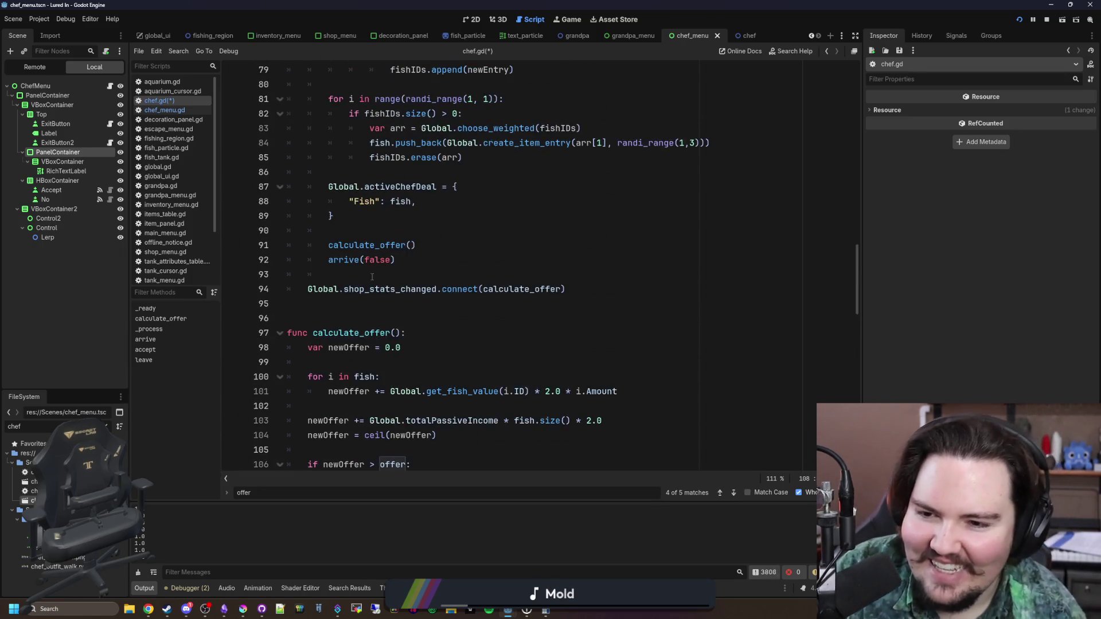
{"action": "left_click", "coordinate": [382, 303]}
{"action": "key", "text": "ctrl+s"}
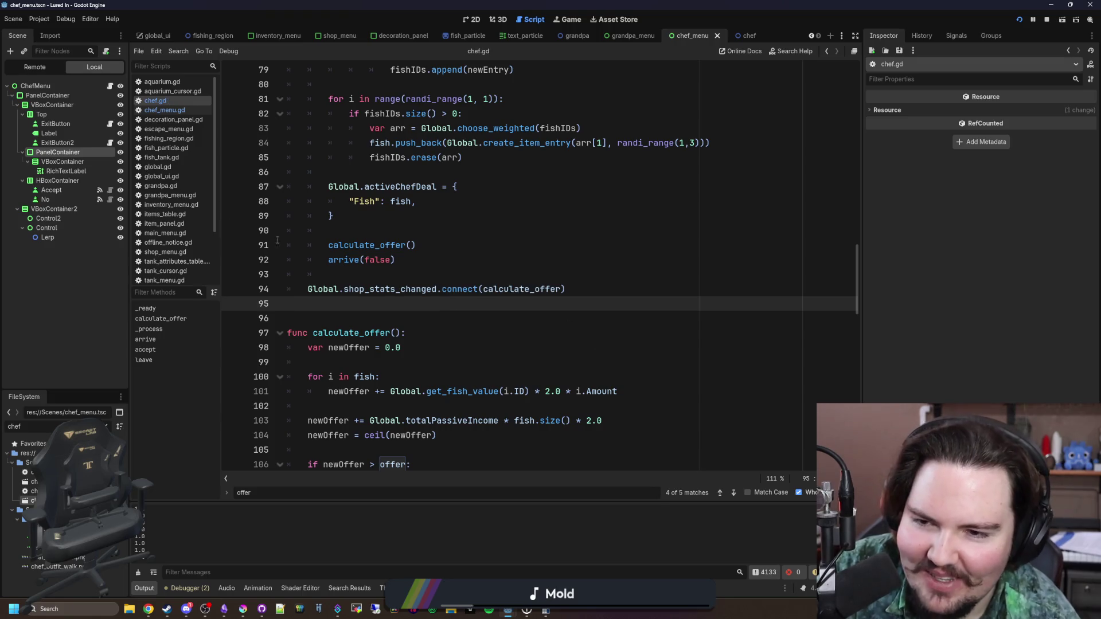
Remove print(owner.offer) from chef_menu.gd and save
{"action": "left_click", "coordinate": [162, 111]}
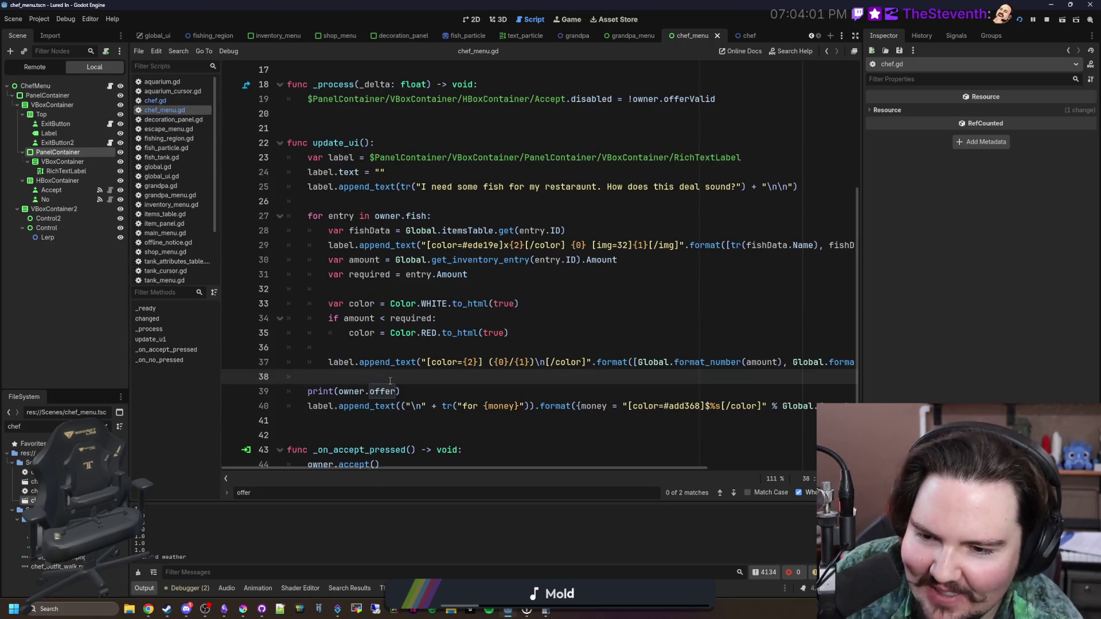
{"action": "left_click_drag", "start_coordinate": [410, 391], "coordinate": [270, 390]}
{"action": "key", "text": "BackSpace"}
{"action": "key", "text": "BackSpace"}
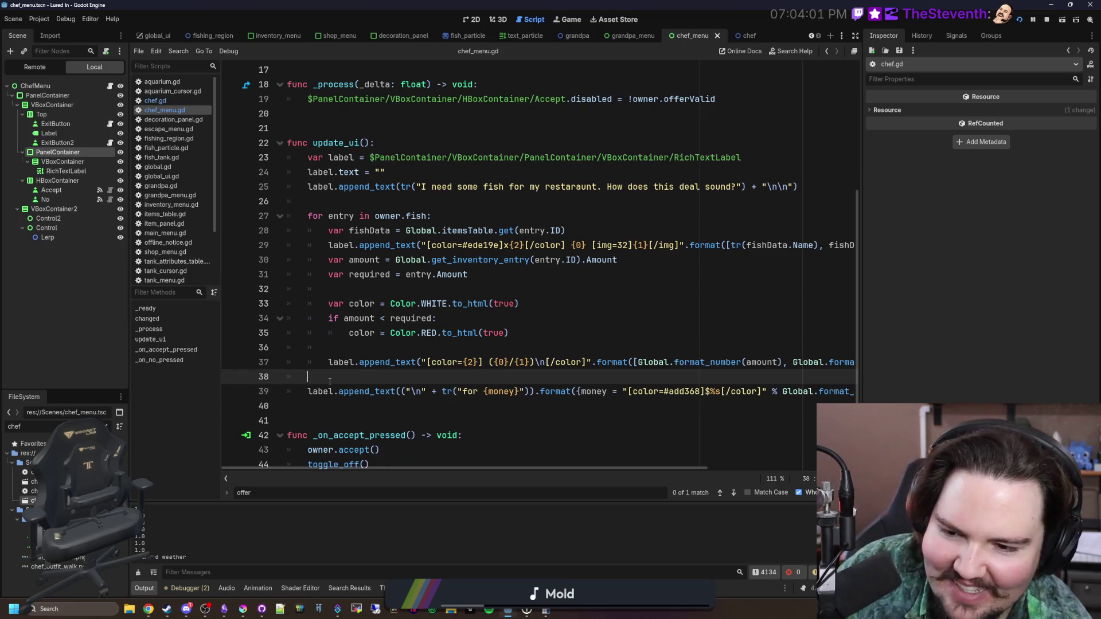
{"action": "key", "text": "ctrl+s"}
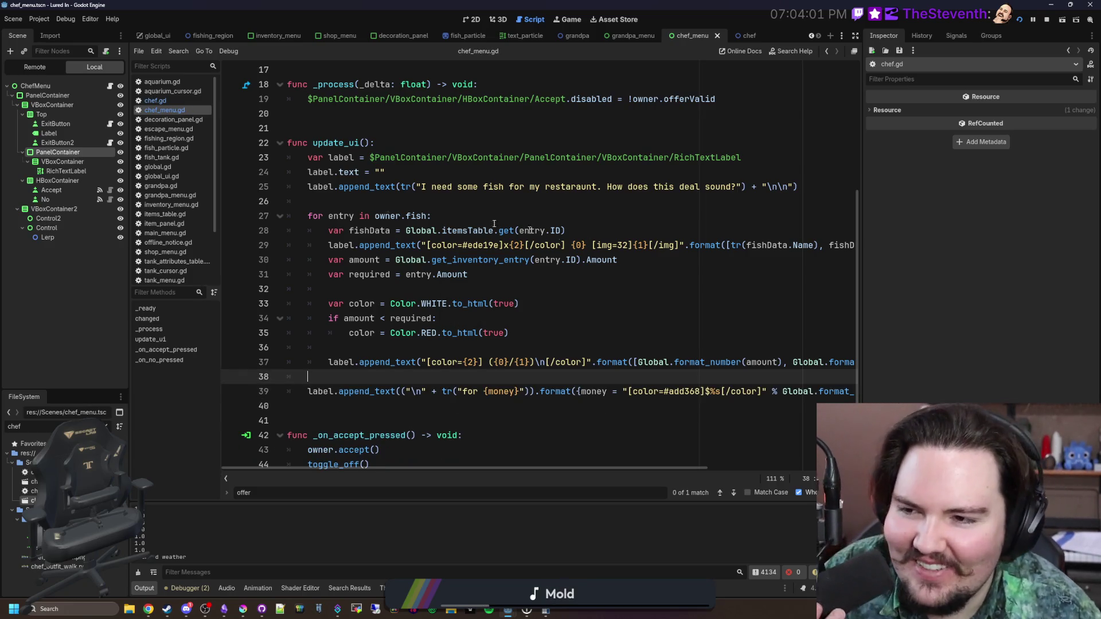
Re-save chef.gd and launch the game for a test run
{"action": "left_click", "coordinate": [191, 101]}
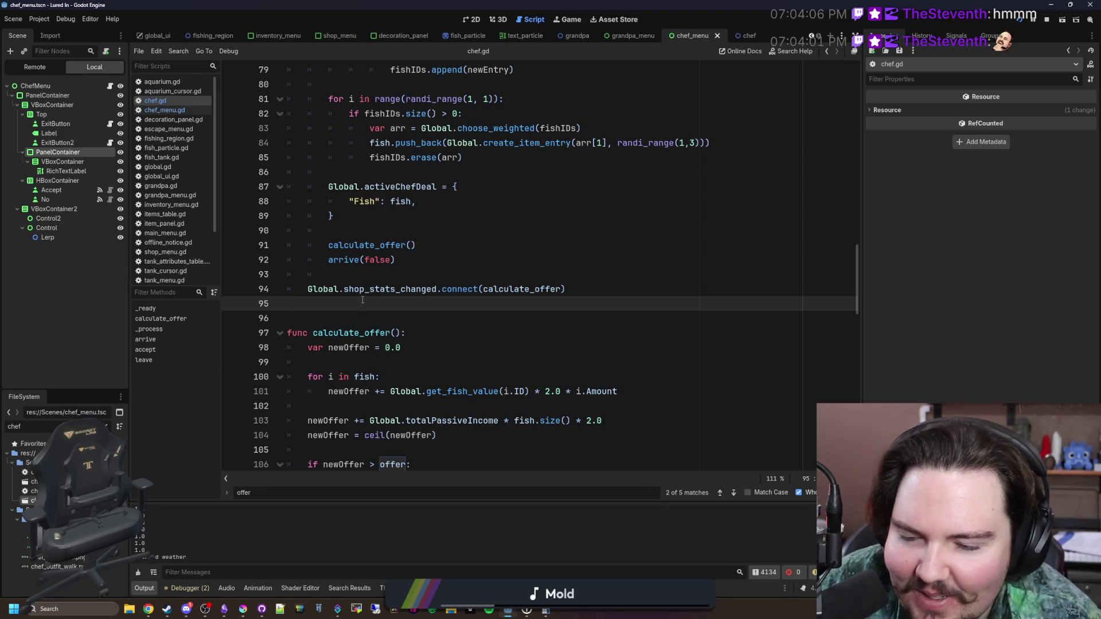
{"action": "key", "text": "ctrl+s"}
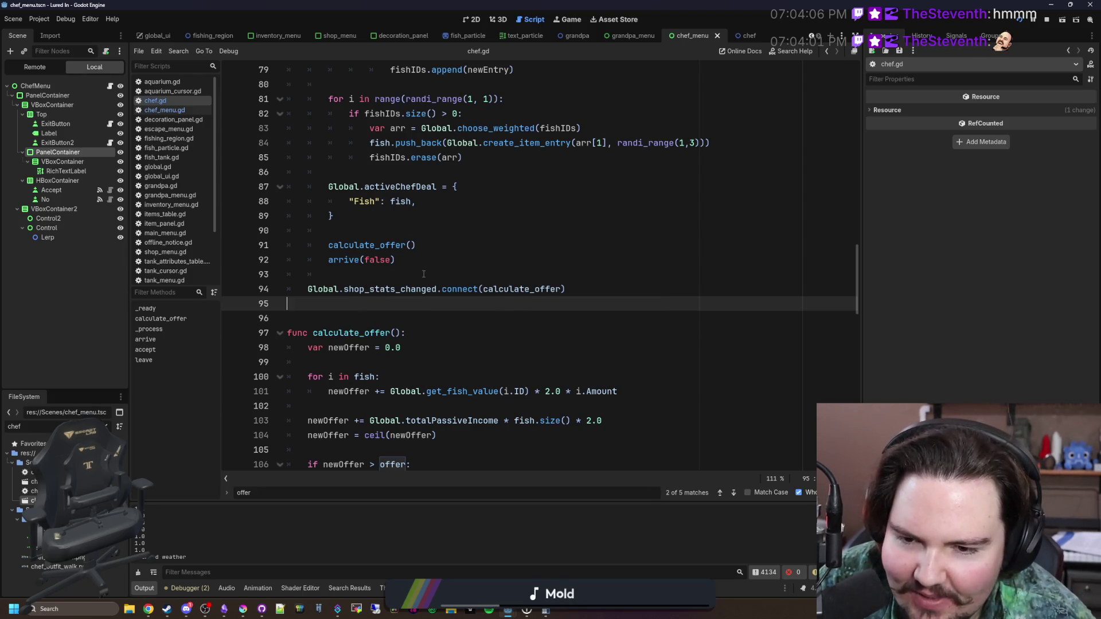
{"action": "left_click", "coordinate": [423, 274]}
{"action": "key", "text": "ctrl+s"}
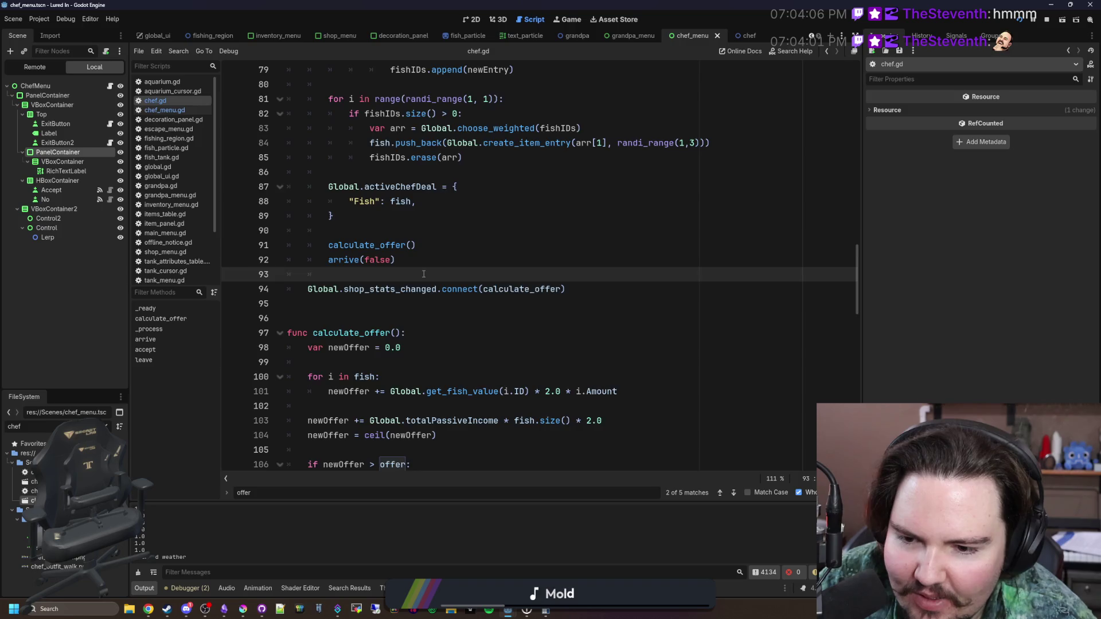
{"action": "scroll", "coordinate": [423, 274], "scroll_direction": "down", "scroll_amount": 1}
{"action": "left_click", "coordinate": [1021, 19]}
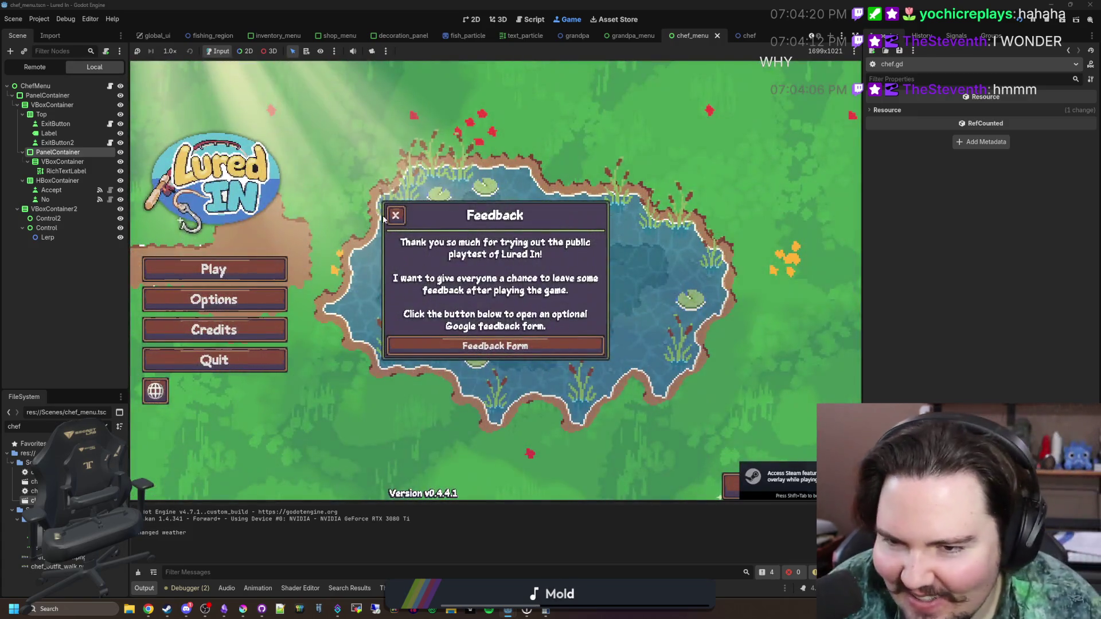
Dismiss the feedback popup, start playing, and close the Welcome Back message
{"action": "left_click", "coordinate": [394, 215]}
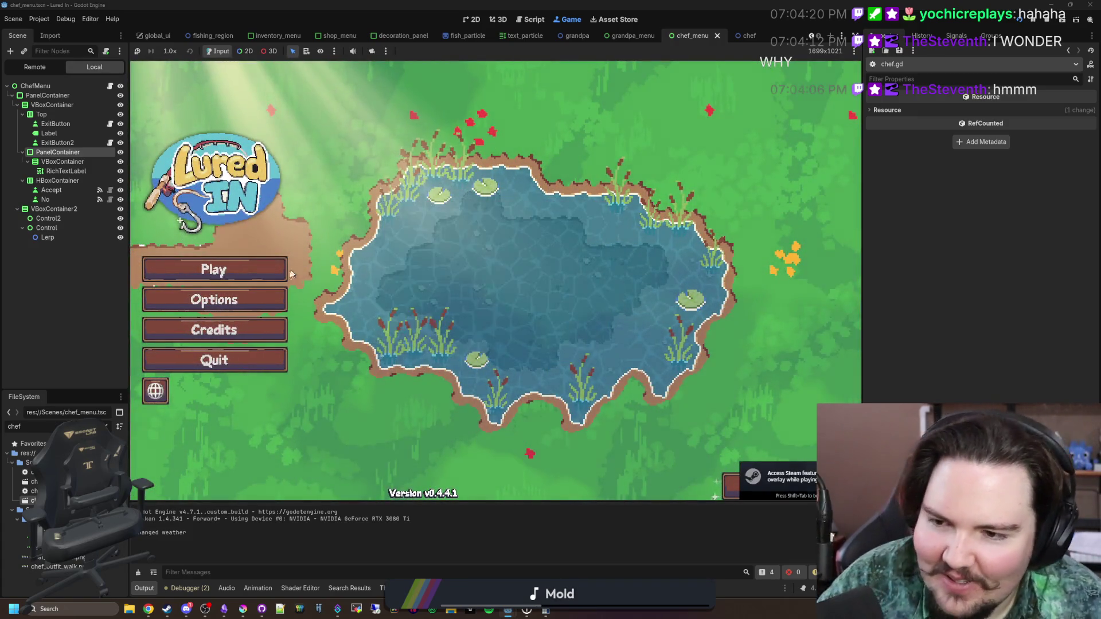
{"action": "left_click", "coordinate": [214, 270]}
{"action": "left_click", "coordinate": [527, 339]}
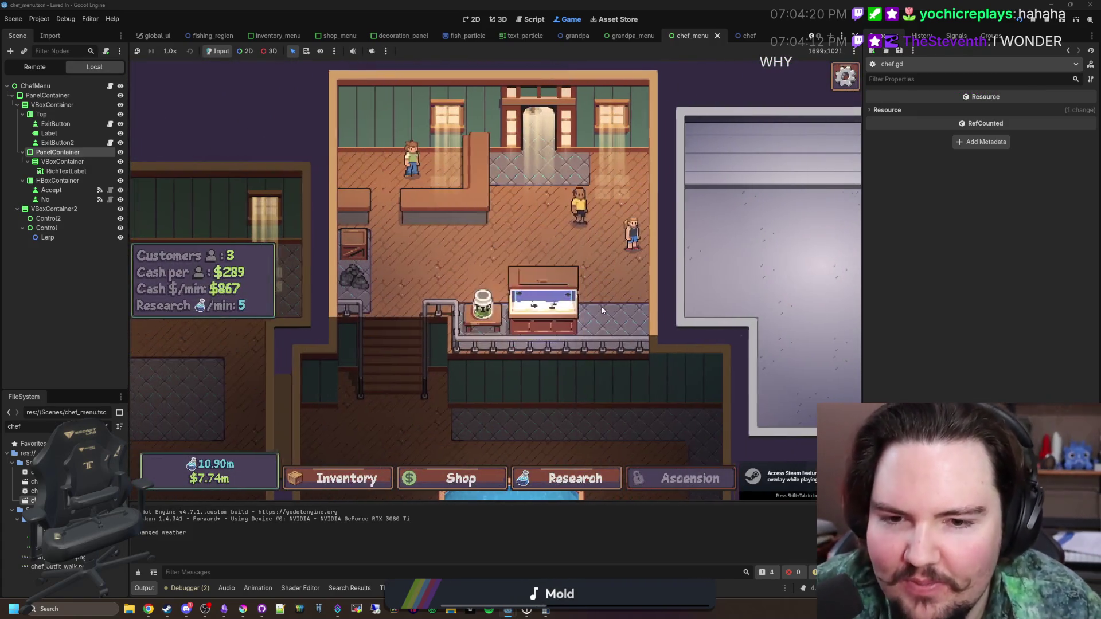
{"action": "key", "text": "grave"}
{"action": "key", "text": "Escape"}
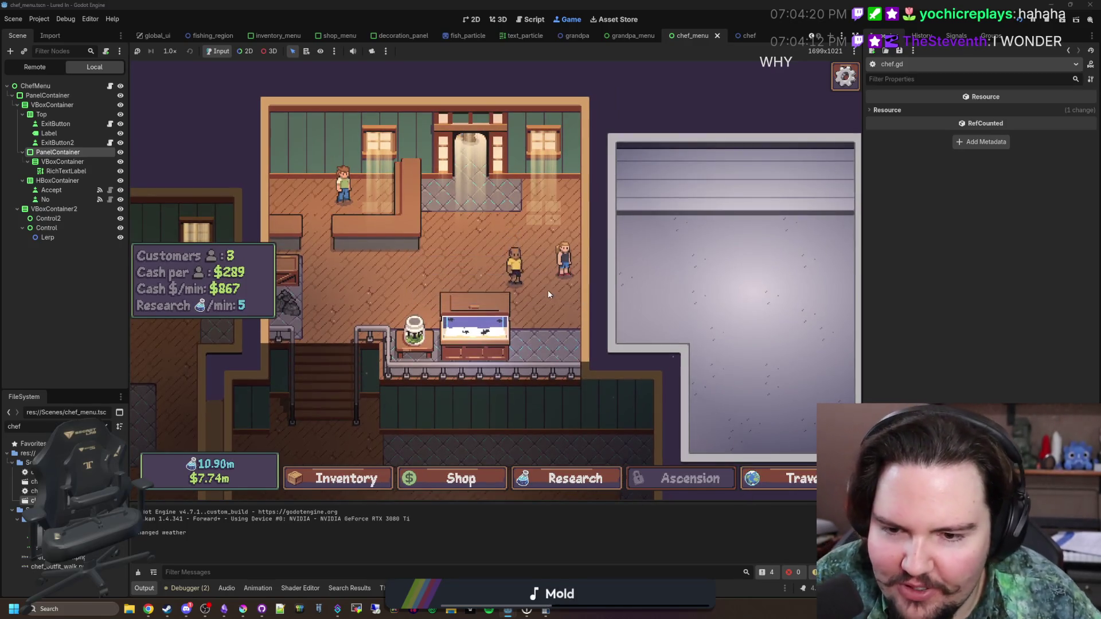
{"action": "scroll", "coordinate": [548, 290], "scroll_direction": "down", "scroll_amount": 3}
{"action": "scroll", "coordinate": [518, 255], "scroll_direction": "up", "scroll_amount": 4}
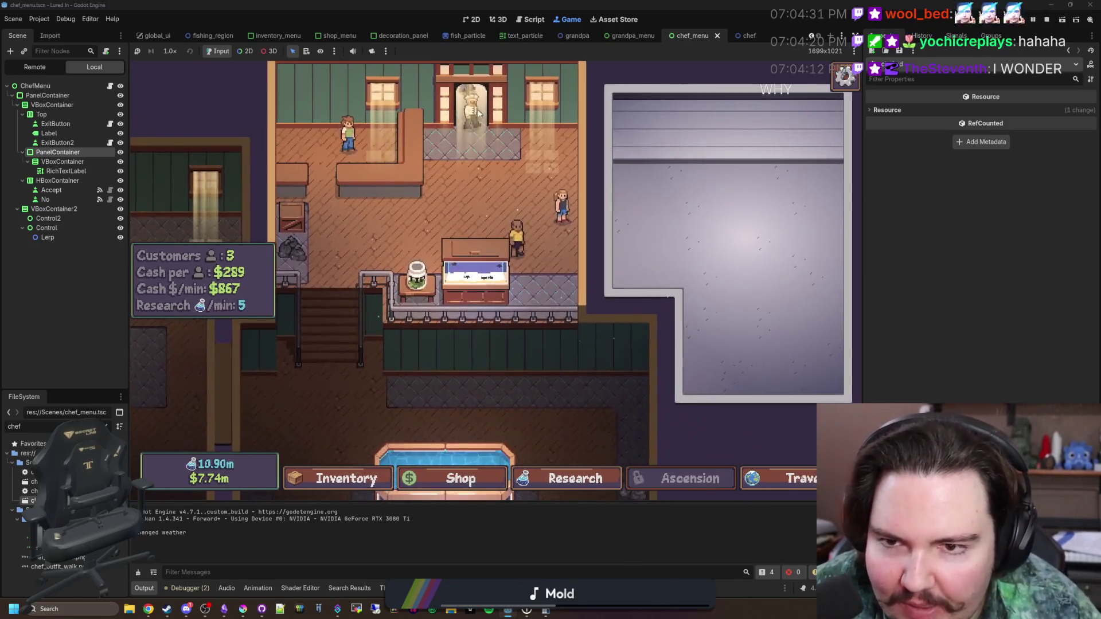
{"action": "scroll", "coordinate": [479, 113], "scroll_direction": "up", "scroll_amount": 3}
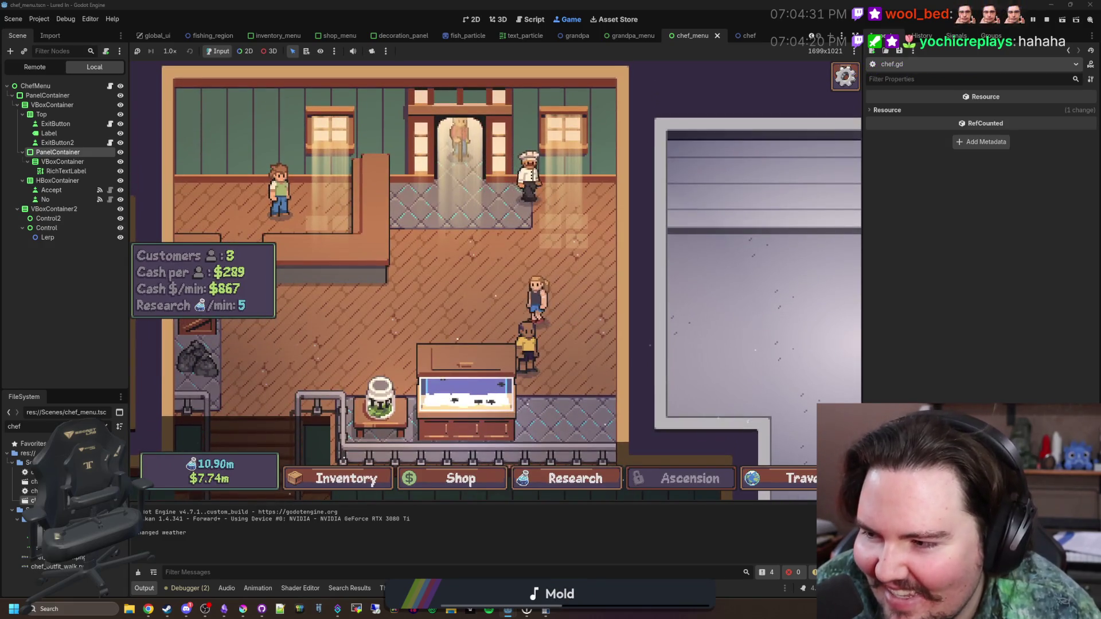
Open the chef's fish deal and decline the offer
{"action": "left_click", "coordinate": [533, 185]}
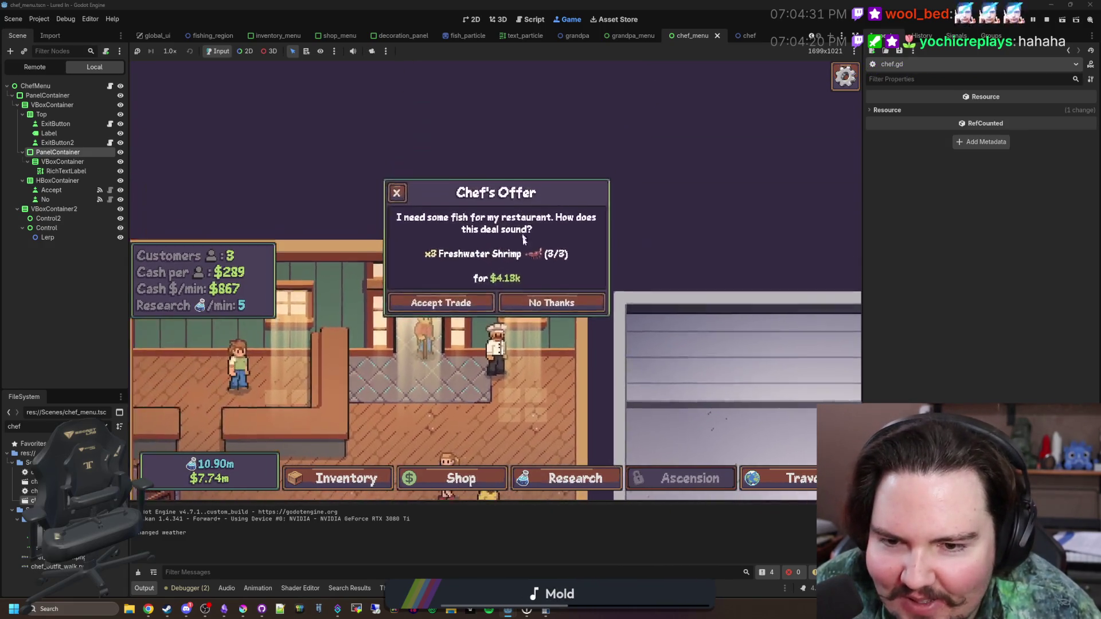
{"action": "key", "text": "grave"}
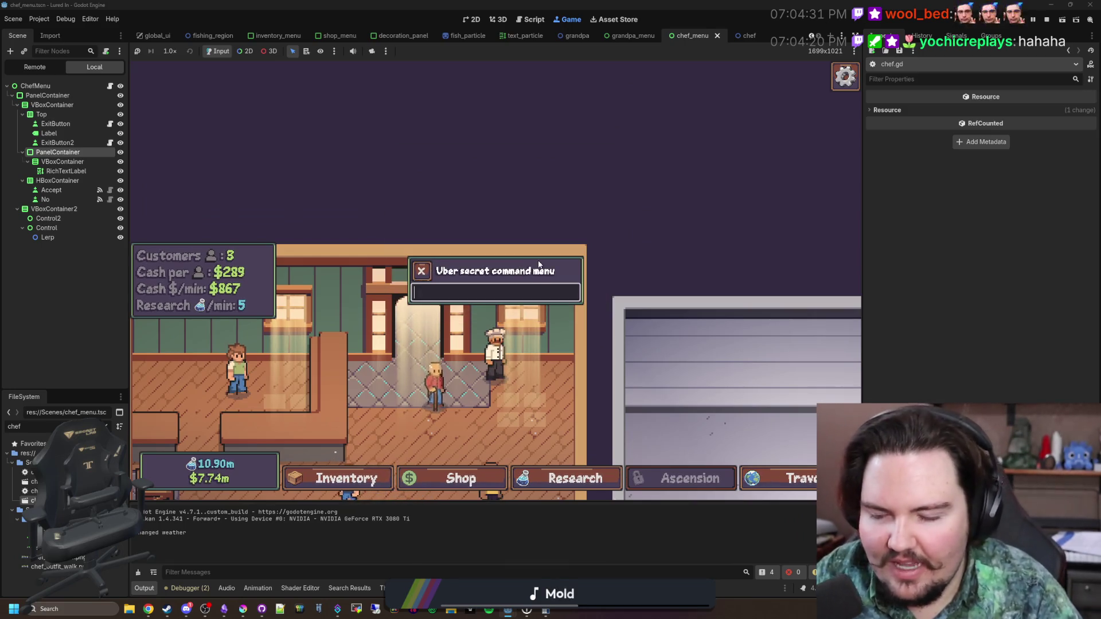
{"action": "key", "text": "grave"}
{"action": "left_click", "coordinate": [525, 302]}
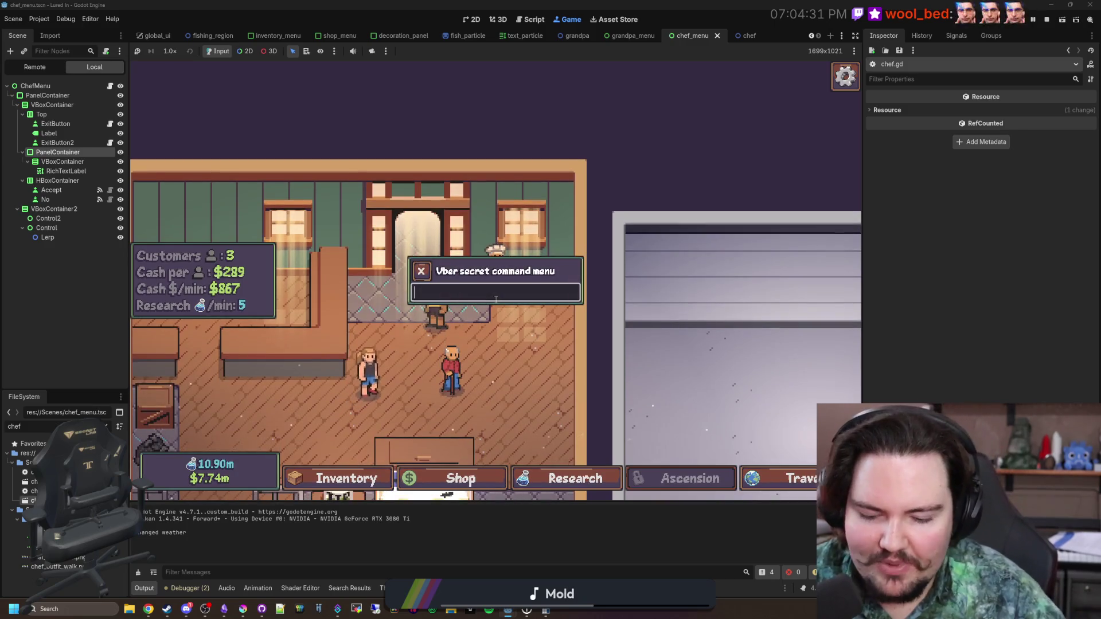
Set the game speed to 16× and open the chef's new offer, now priced $4.13k
{"action": "key", "text": "grave"}
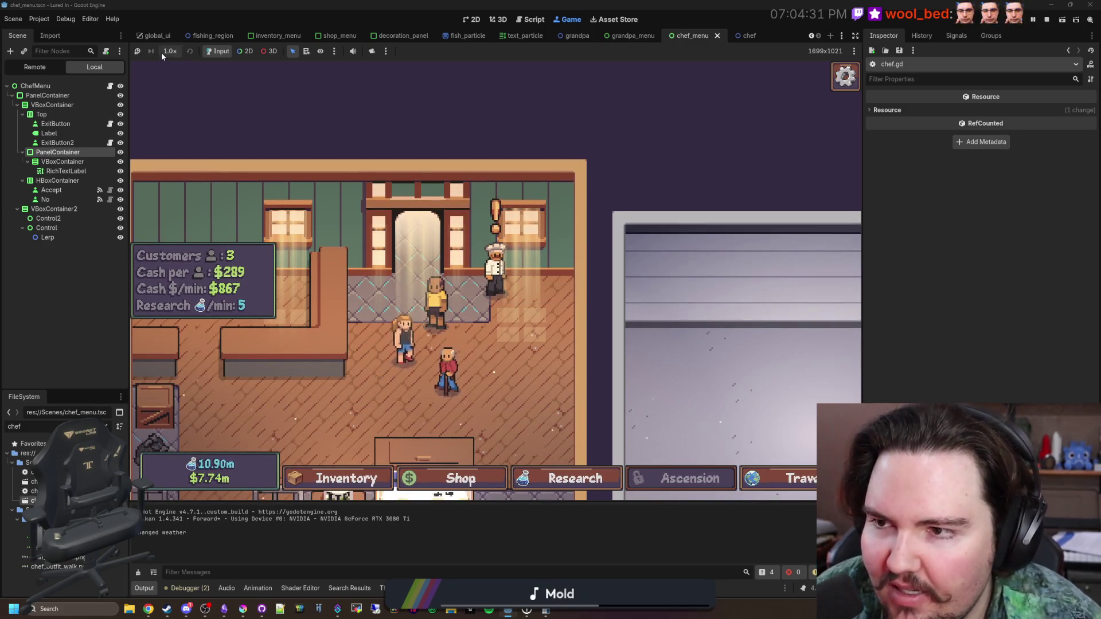
{"action": "left_click", "coordinate": [161, 51]}
{"action": "left_click", "coordinate": [185, 184]}
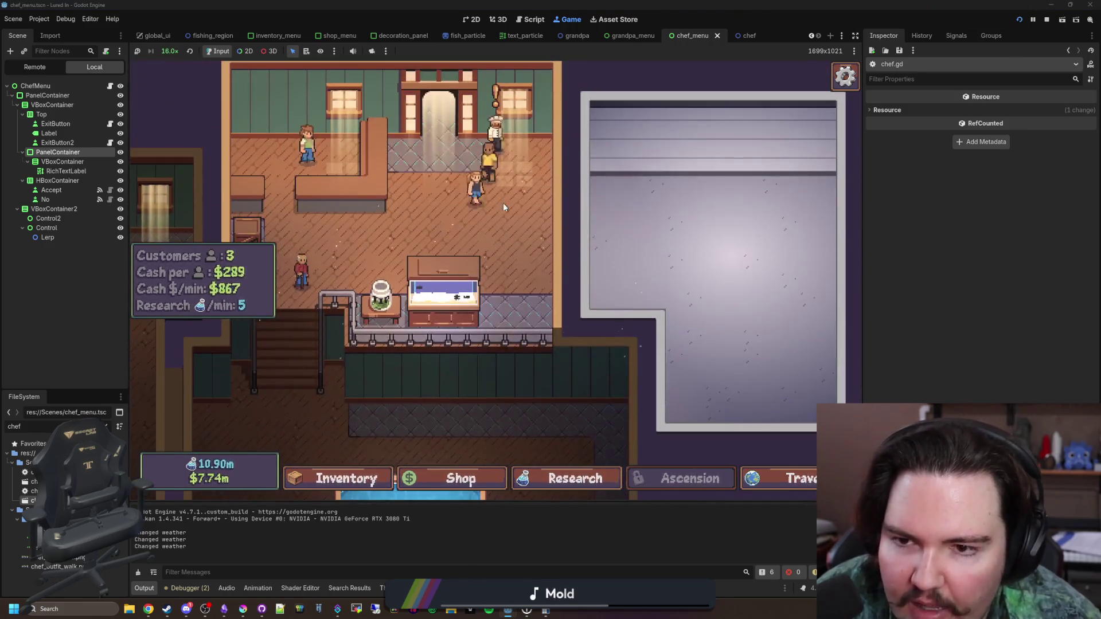
{"action": "left_click", "coordinate": [492, 133]}
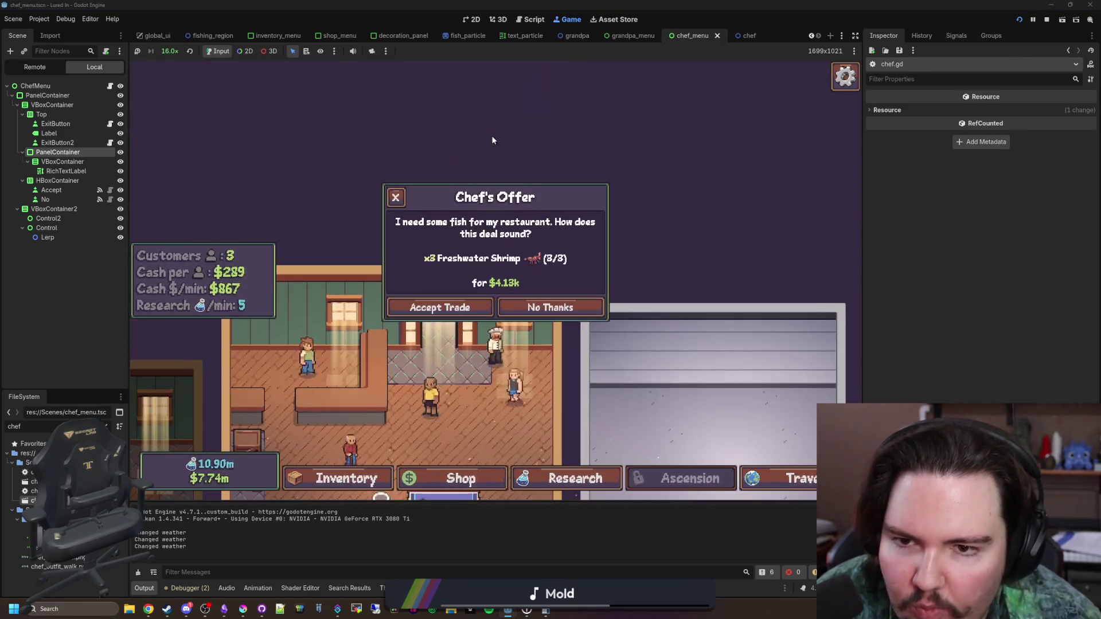
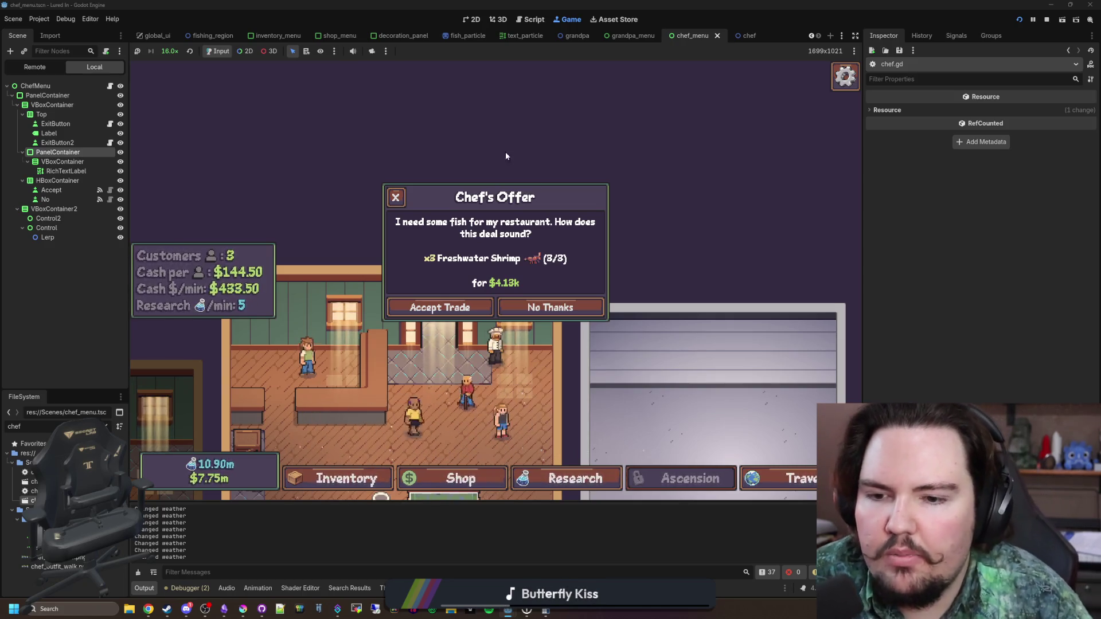
Close the $4.13k Chef's Offer for 3 Freshwater Shrimp and bring up chef.gd's code
{"action": "left_click", "coordinate": [397, 198]}
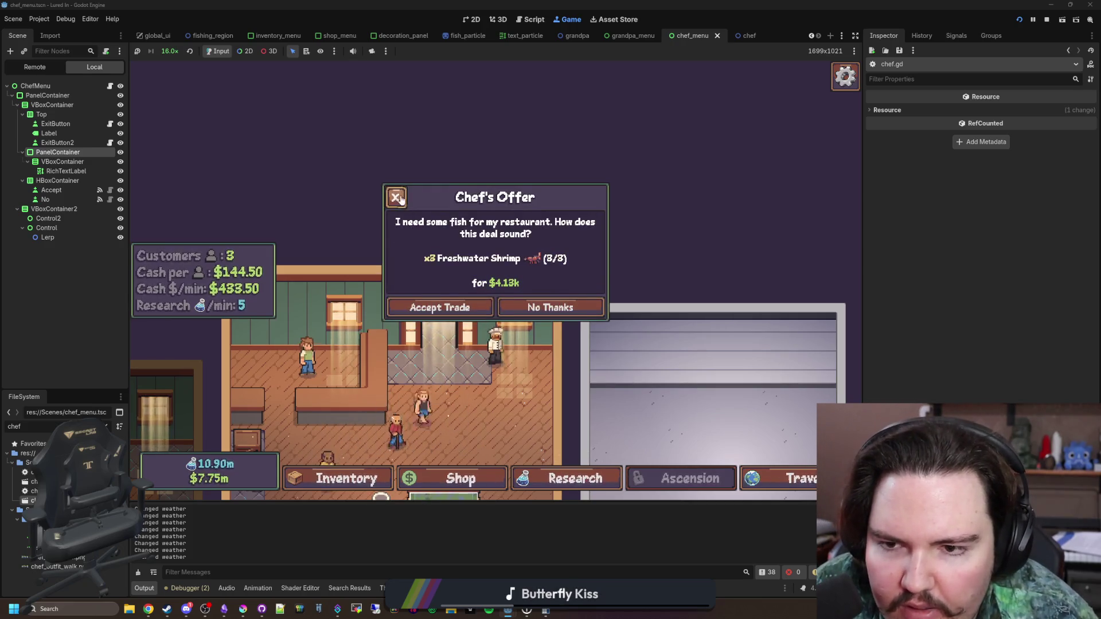
{"action": "left_click", "coordinate": [397, 198]}
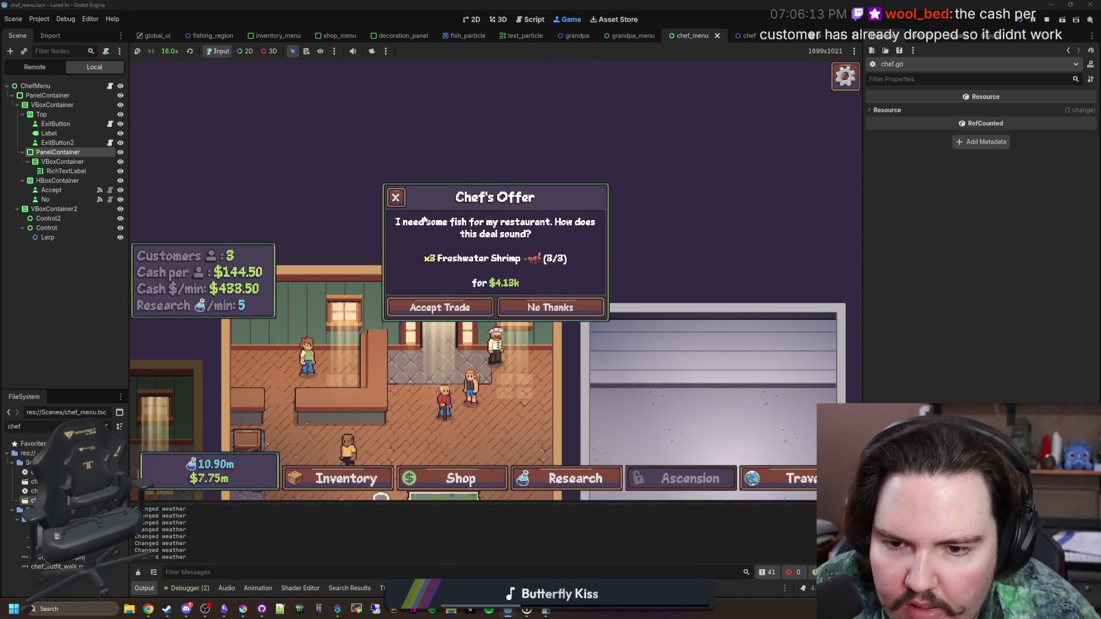
{"action": "left_click", "coordinate": [395, 200]}
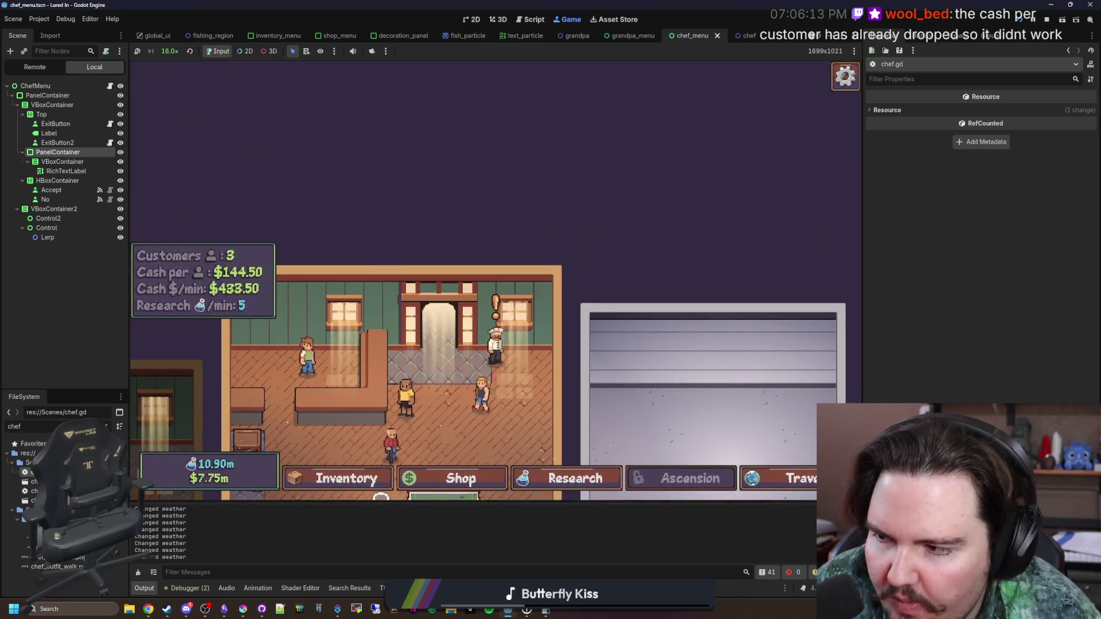
{"action": "left_click", "coordinate": [109, 152]}
{"action": "left_click", "coordinate": [415, 289]}
Scroll up through chef.gd, then switch back to the running game
{"action": "scroll", "coordinate": [408, 284], "scroll_direction": "up", "scroll_amount": 3}
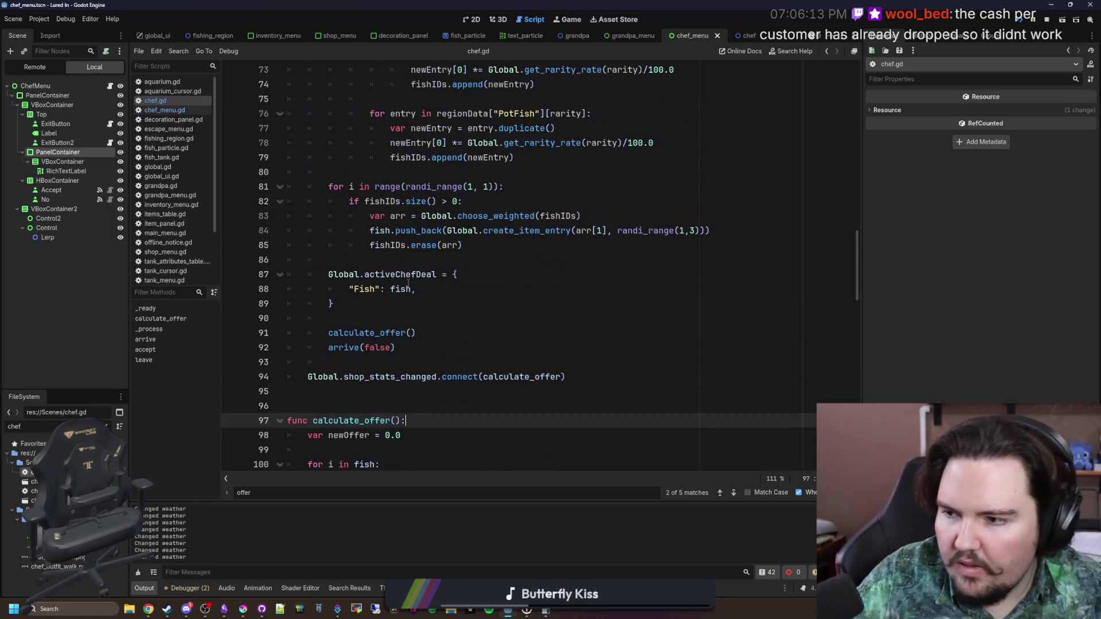
{"action": "scroll", "coordinate": [419, 301], "scroll_direction": "up", "scroll_amount": 1}
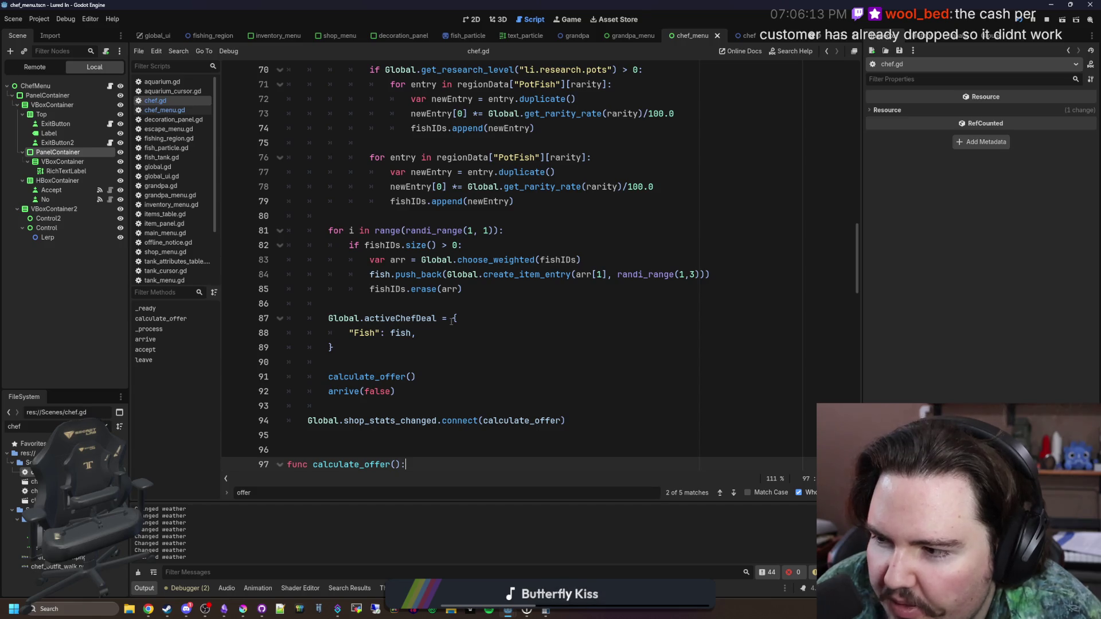
{"action": "scroll", "coordinate": [452, 320], "scroll_direction": "up", "scroll_amount": 5}
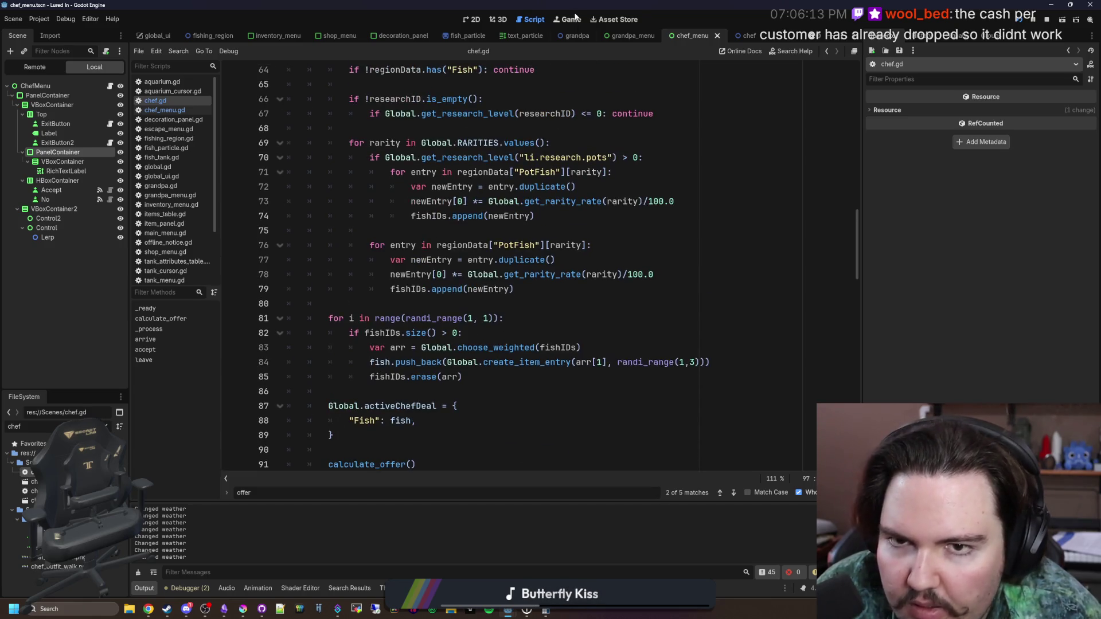
{"action": "left_click", "coordinate": [569, 20]}
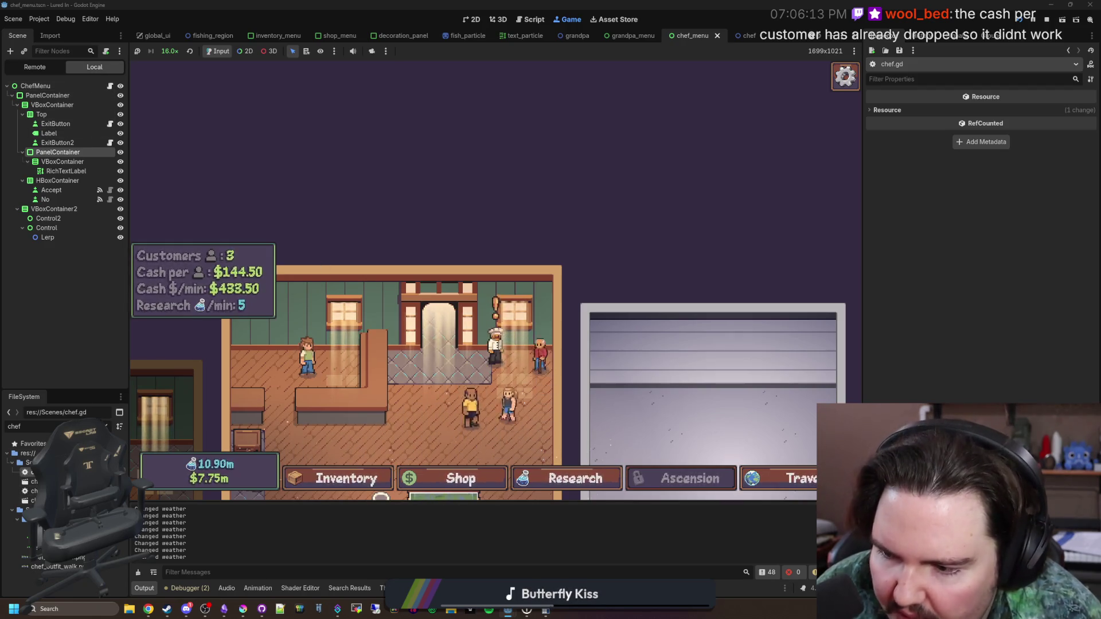
Return to chef.gd and review the _ready code around line 37
{"action": "key", "text": "ctrl+F3"}
{"action": "scroll", "coordinate": [418, 294], "scroll_direction": "up", "scroll_amount": 14}
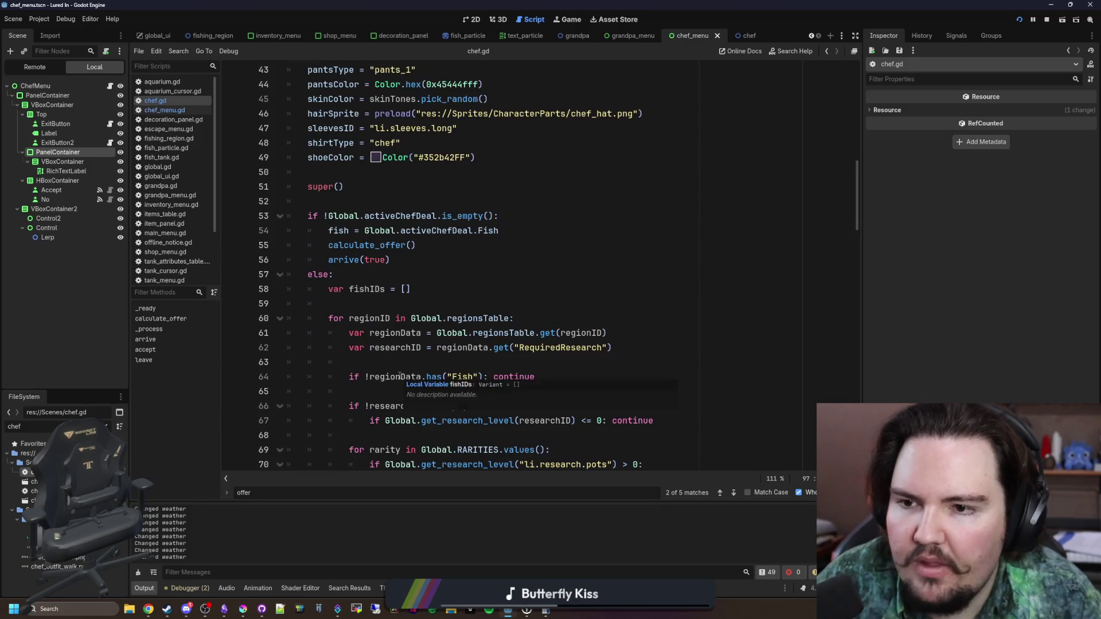
{"action": "left_click", "coordinate": [357, 285]}
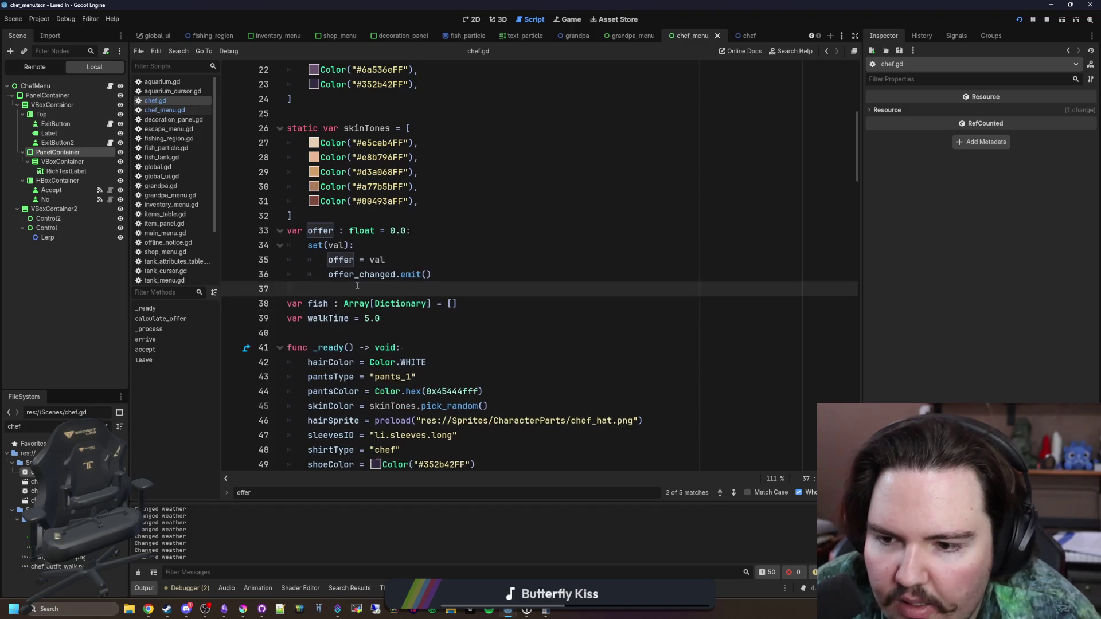
{"action": "scroll", "coordinate": [357, 285], "scroll_direction": "down", "scroll_amount": 5}
{"action": "left_click", "coordinate": [398, 274]}
{"action": "left_click", "coordinate": [397, 289]}
{"action": "scroll", "coordinate": [397, 289], "scroll_direction": "down", "scroll_amount": 5}
{"action": "scroll", "coordinate": [397, 289], "scroll_direction": "down", "scroll_amount": 7}
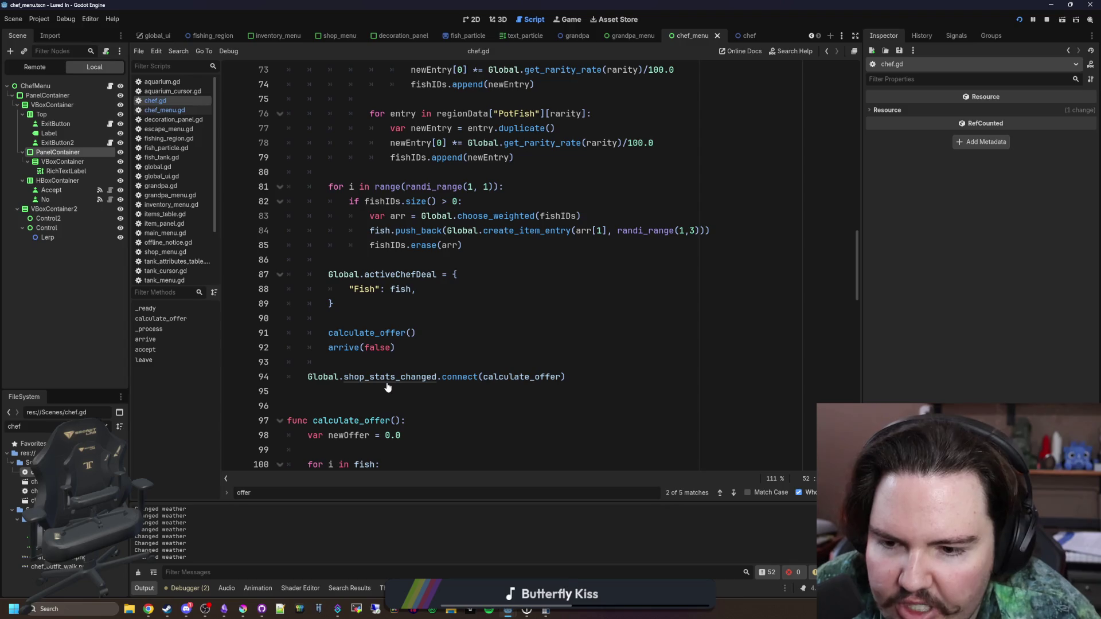
Review calculate_offer around lines 105–107, save the project, and go back to the Game view
{"action": "left_click", "coordinate": [517, 377], "text": "ctrl"}
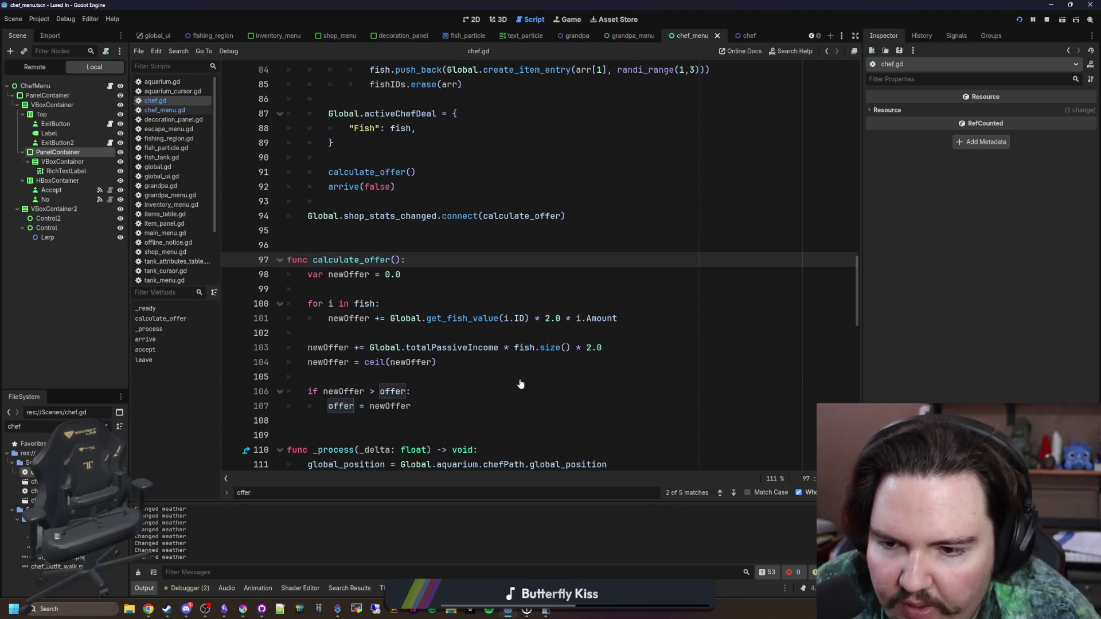
{"action": "scroll", "coordinate": [521, 383], "scroll_direction": "down", "scroll_amount": 1}
{"action": "left_click", "coordinate": [443, 361]}
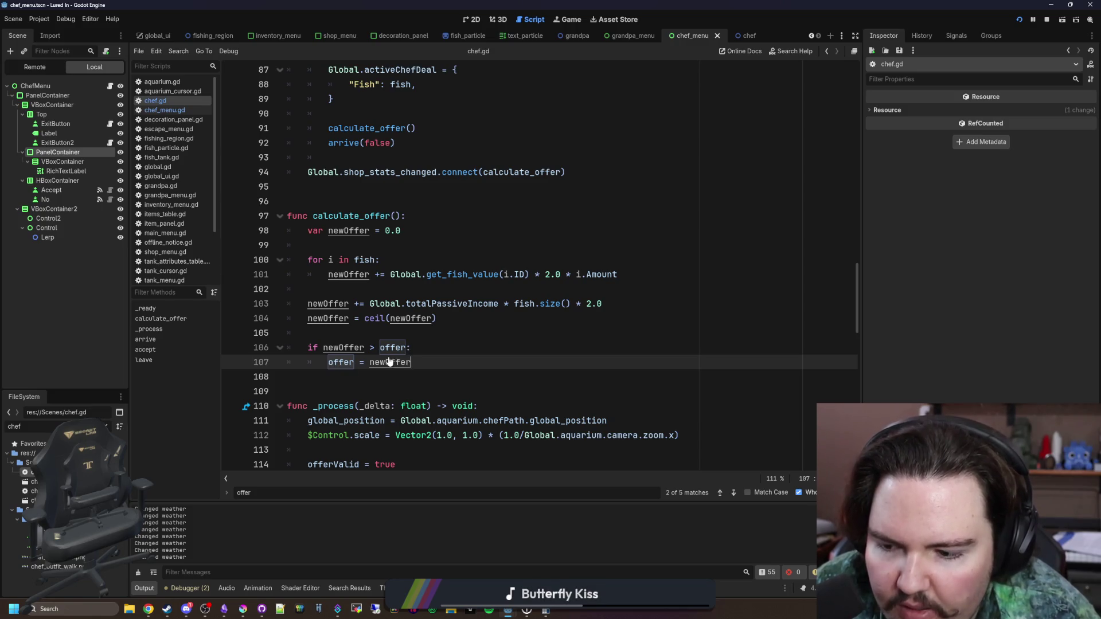
{"action": "left_click", "coordinate": [380, 338]}
{"action": "key", "text": "ctrl+s"}
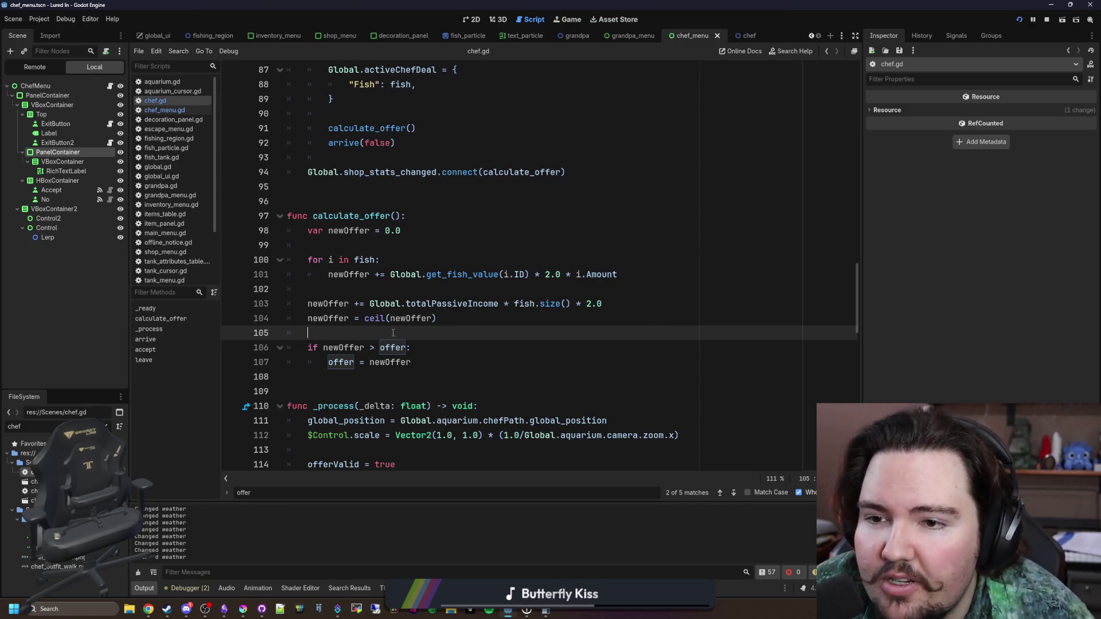
{"action": "left_click", "coordinate": [570, 19]}
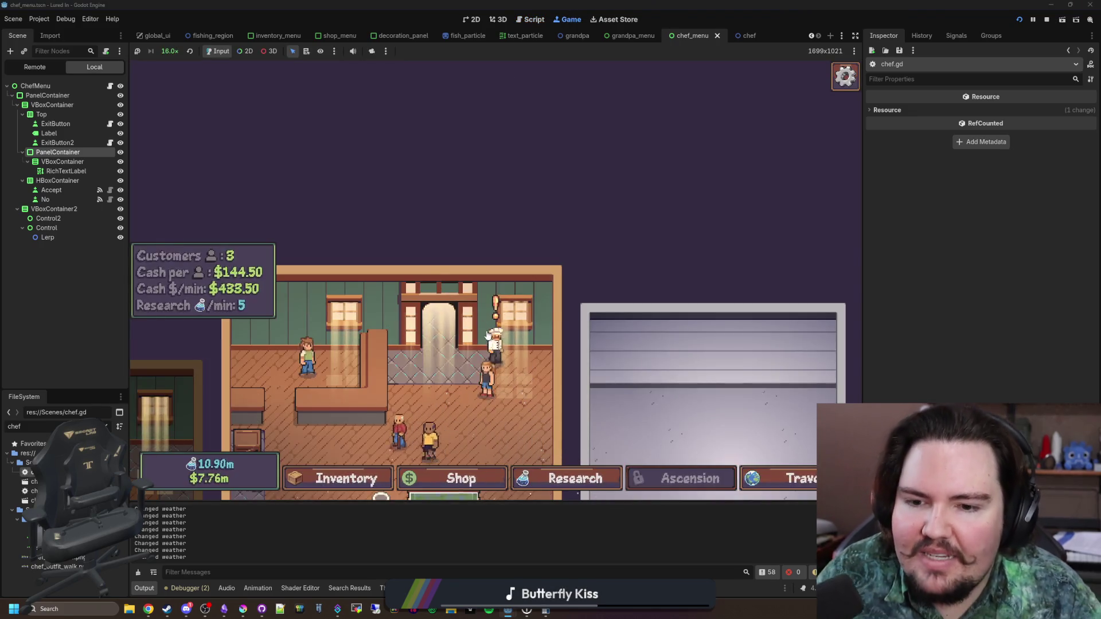
Reframe the restaurant, open the chef's $4.13k offer for 3 Freshwater Shrimp, then decline it
{"action": "left_click", "coordinate": [491, 343]}
{"action": "left_click", "coordinate": [489, 341]}
{"action": "scroll", "coordinate": [487, 336], "scroll_direction": "down", "scroll_amount": 3}
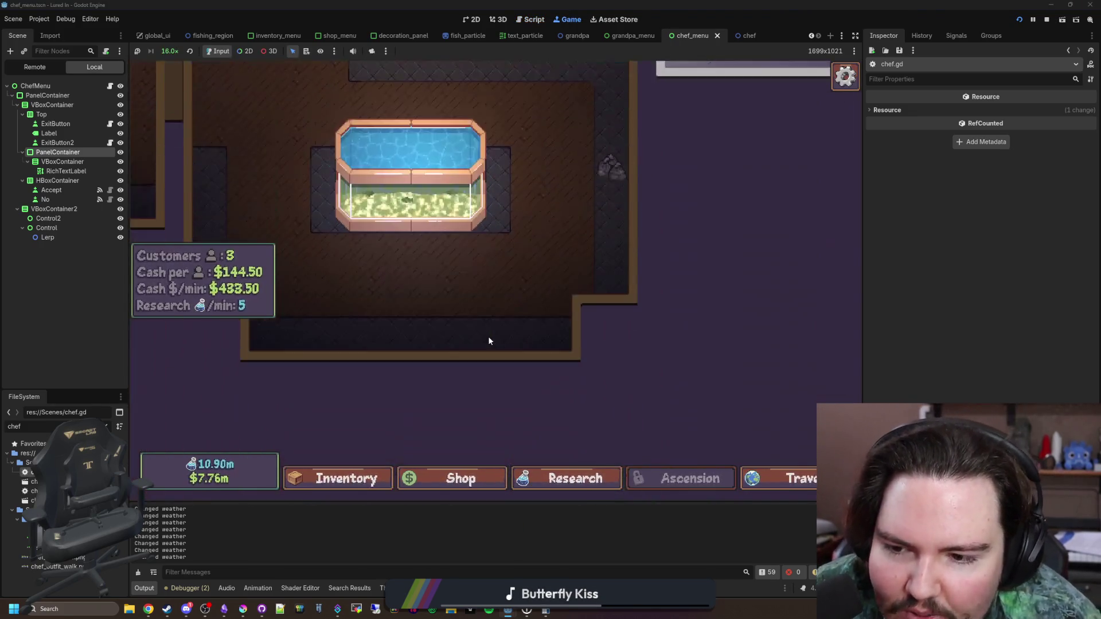
{"action": "scroll", "coordinate": [487, 336], "scroll_direction": "up", "scroll_amount": 5}
{"action": "left_click_drag", "start_coordinate": [484, 325], "coordinate": [493, 323]}
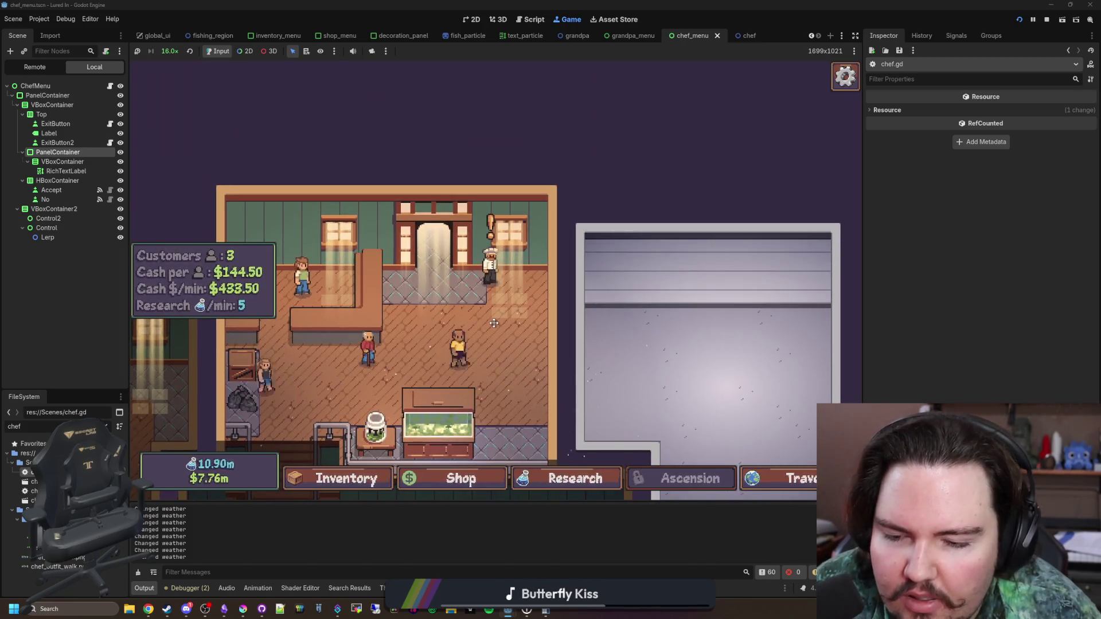
{"action": "scroll", "coordinate": [462, 376], "scroll_direction": "up", "scroll_amount": 3}
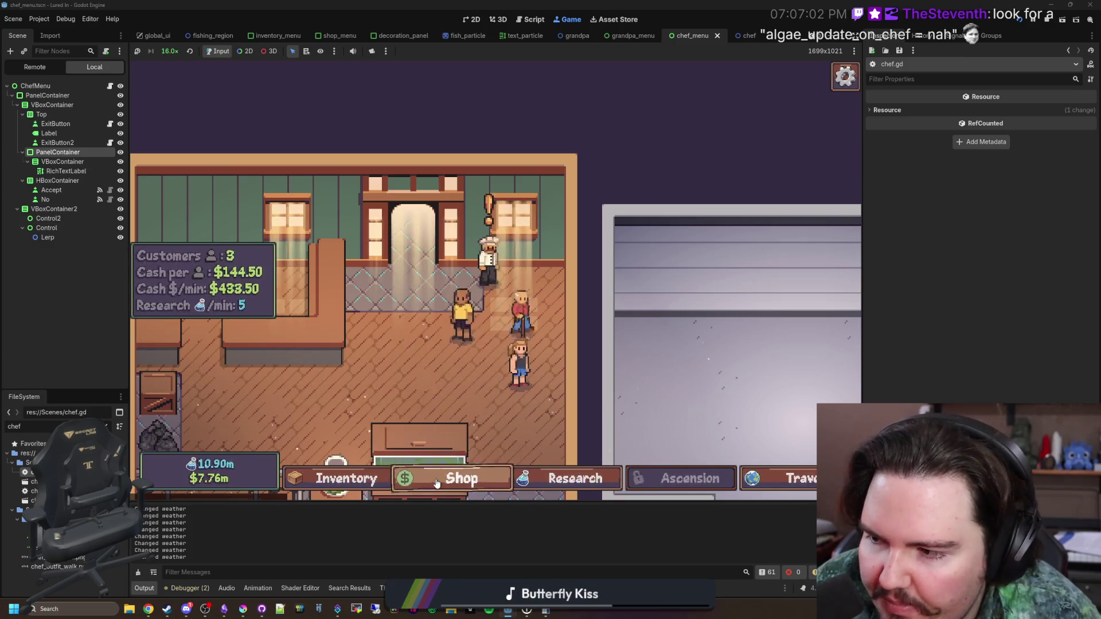
{"action": "mouse_move", "coordinate": [431, 468]}
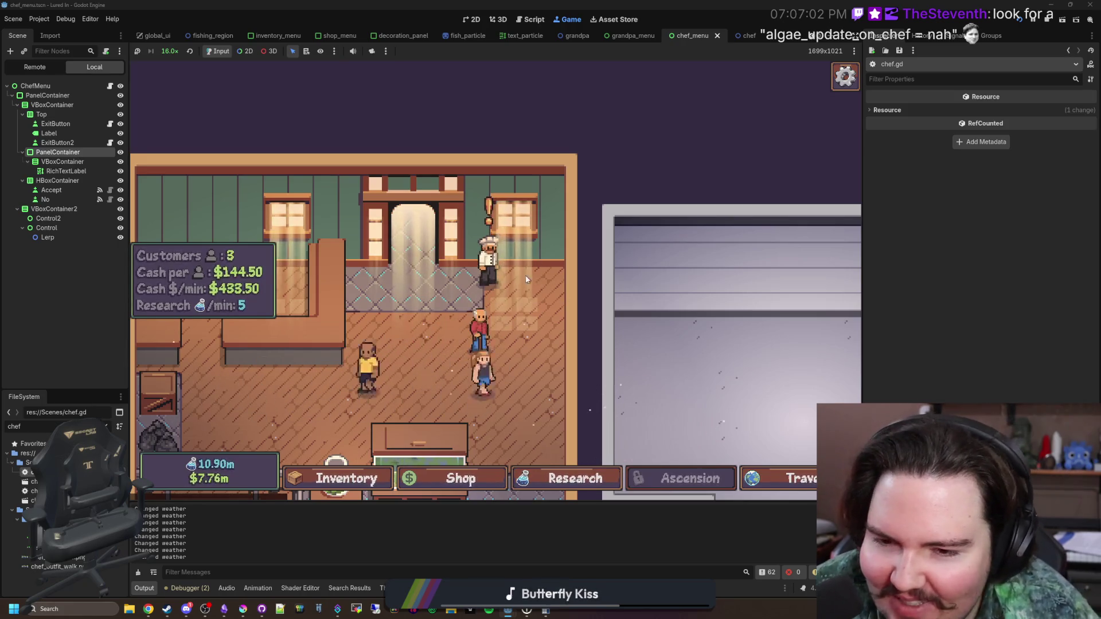
{"action": "left_click", "coordinate": [492, 261]}
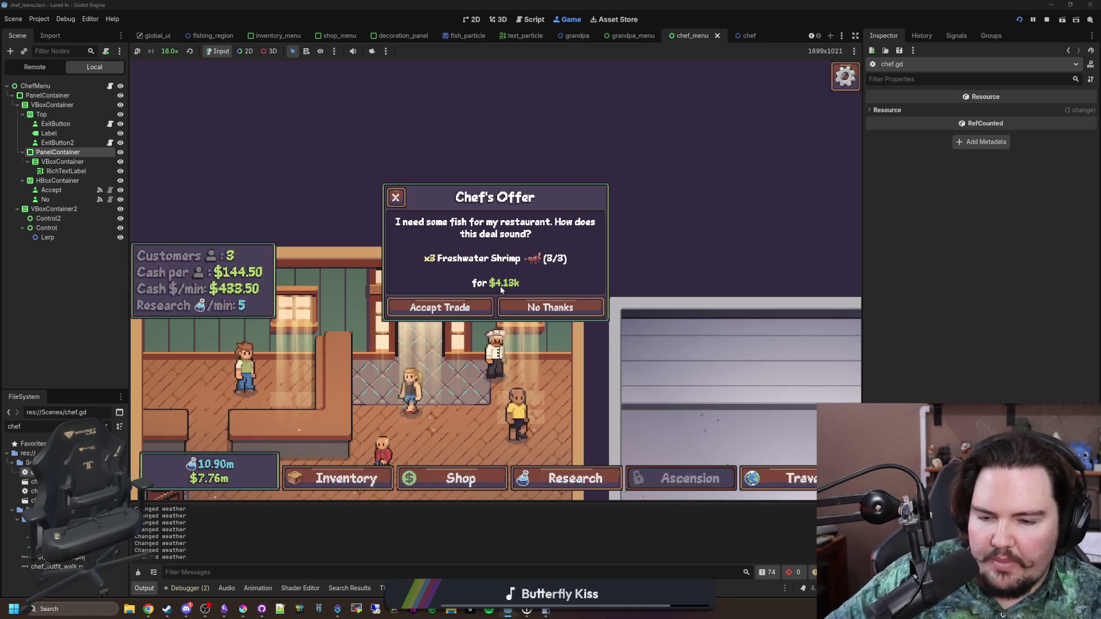
{"action": "left_click", "coordinate": [549, 308]}
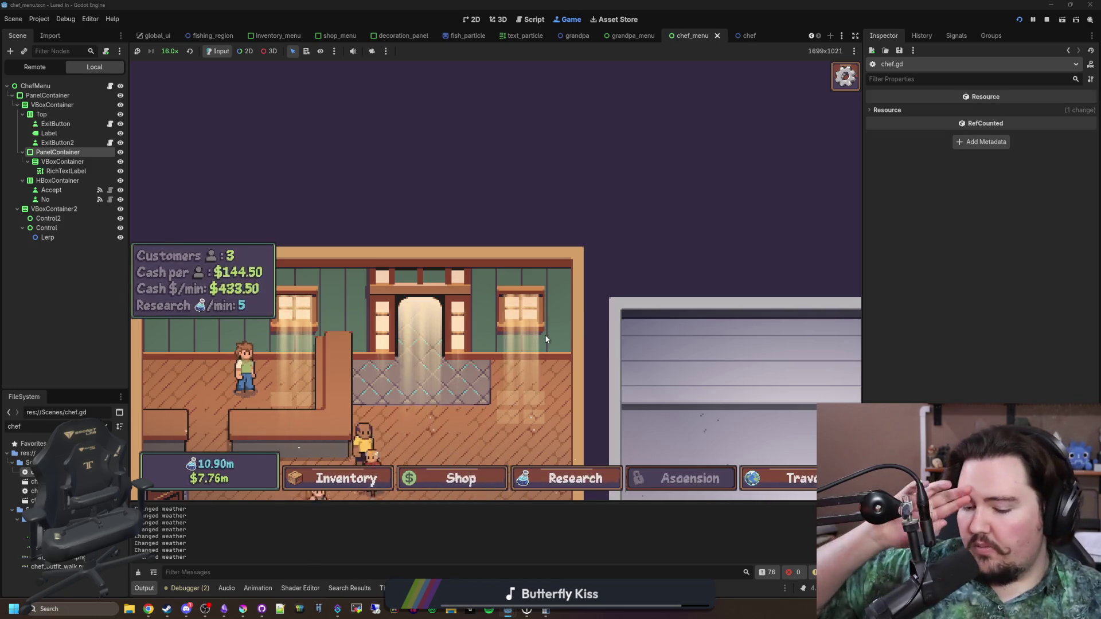
Spawn a new chef with the secret 'chef' command
{"action": "key", "text": "grave"}
{"action": "type", "text": "chef"}
{"action": "key", "text": "Return"}
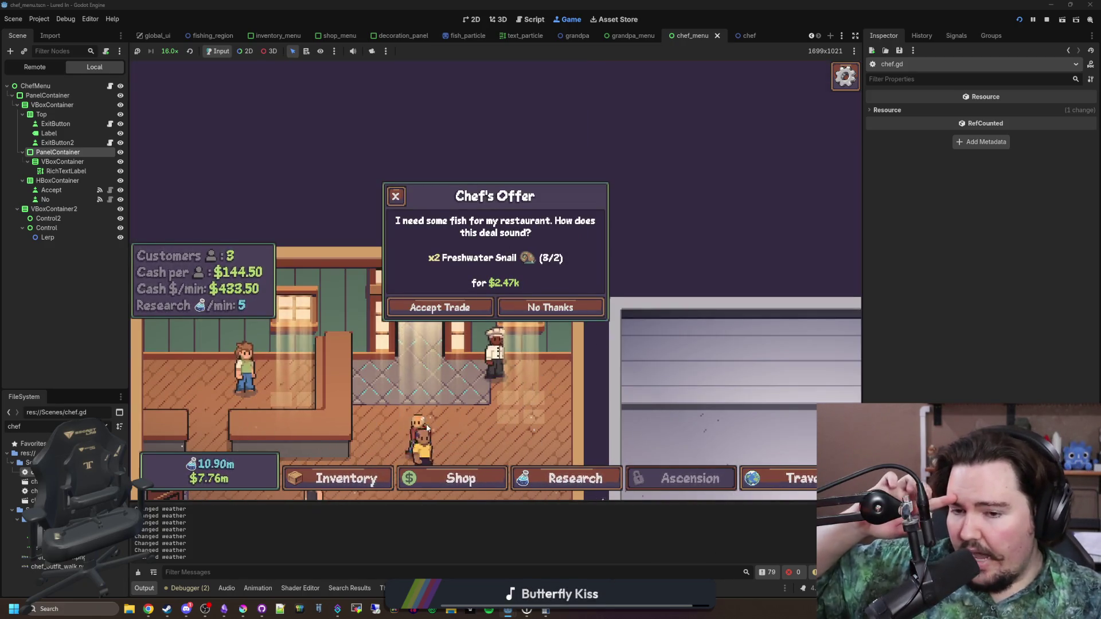
Clean Fish Tank 1's murky water to clear blue
{"action": "left_click", "coordinate": [404, 196]}
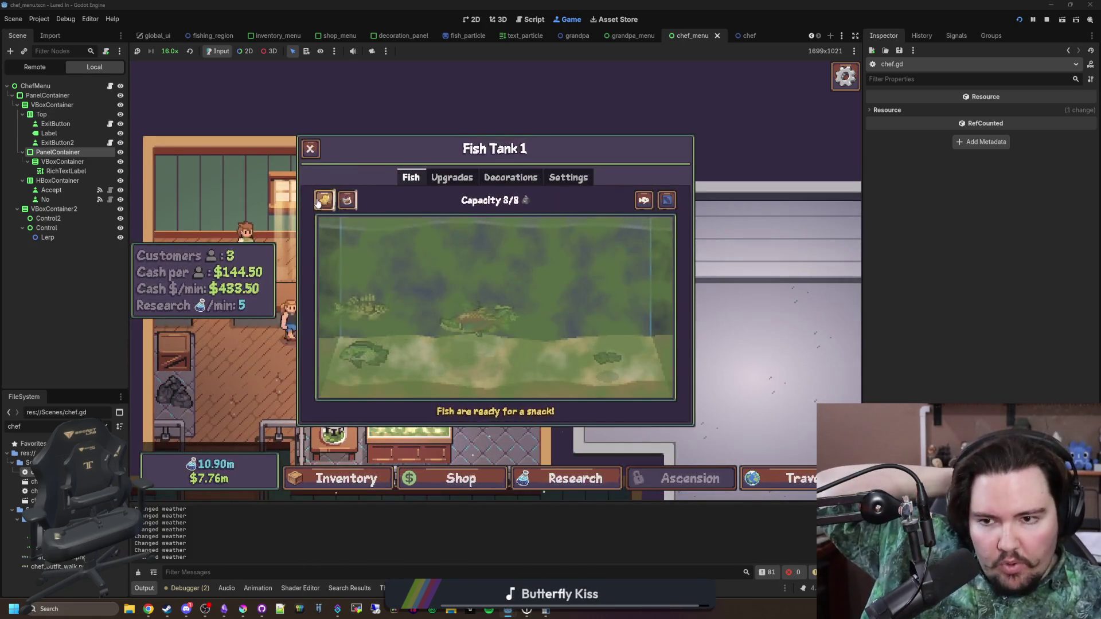
{"action": "left_click", "coordinate": [346, 200]}
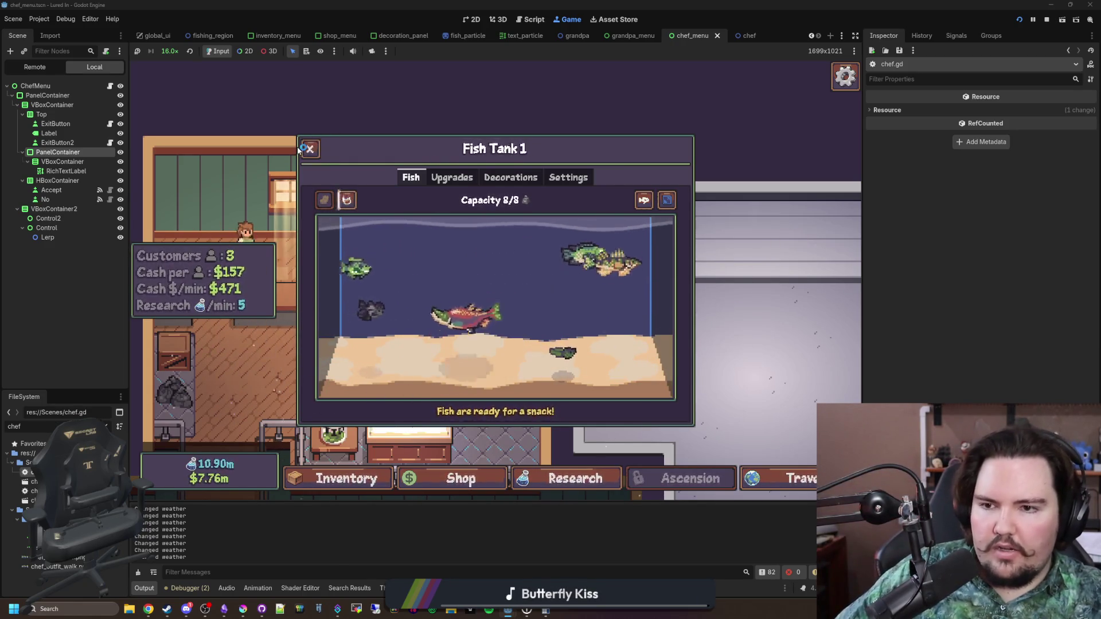
{"action": "key", "text": "Escape"}
Check the chef's snail offer, then wipe Fish Tank 7's murky water clear
{"action": "left_click", "coordinate": [483, 219]}
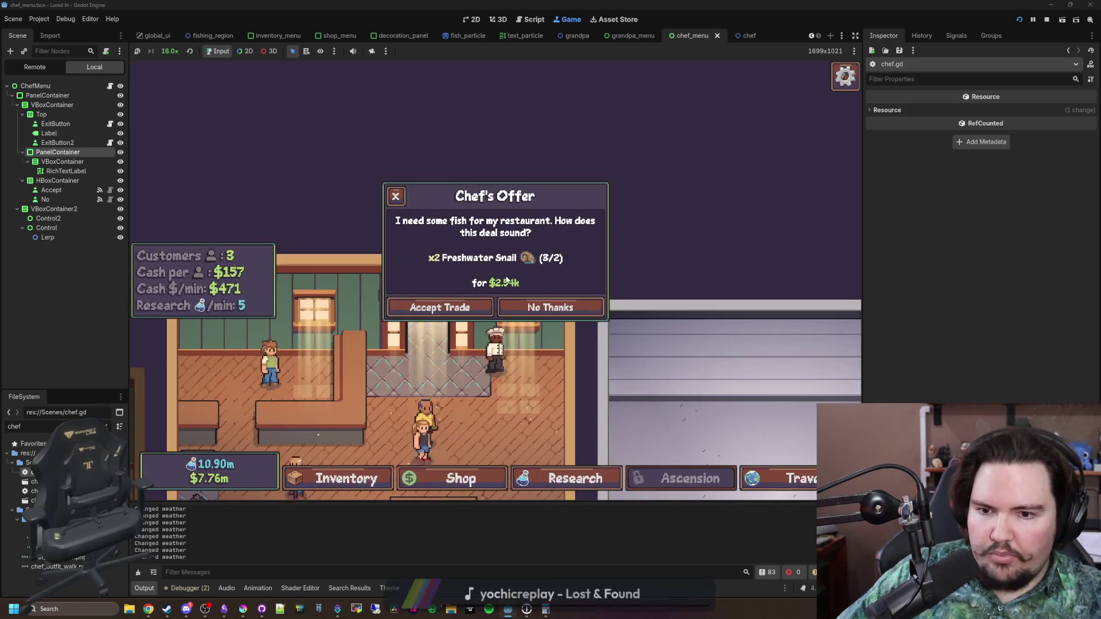
{"action": "key", "text": "Escape"}
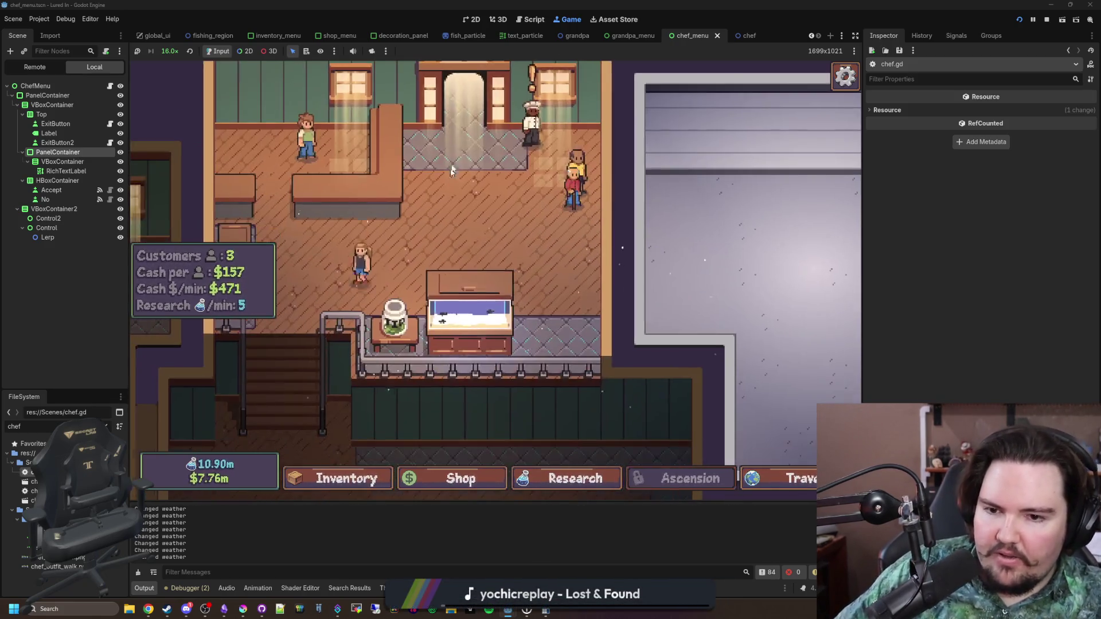
{"action": "scroll", "coordinate": [550, 150], "scroll_direction": "down", "scroll_amount": 5}
{"action": "left_click", "coordinate": [426, 390]}
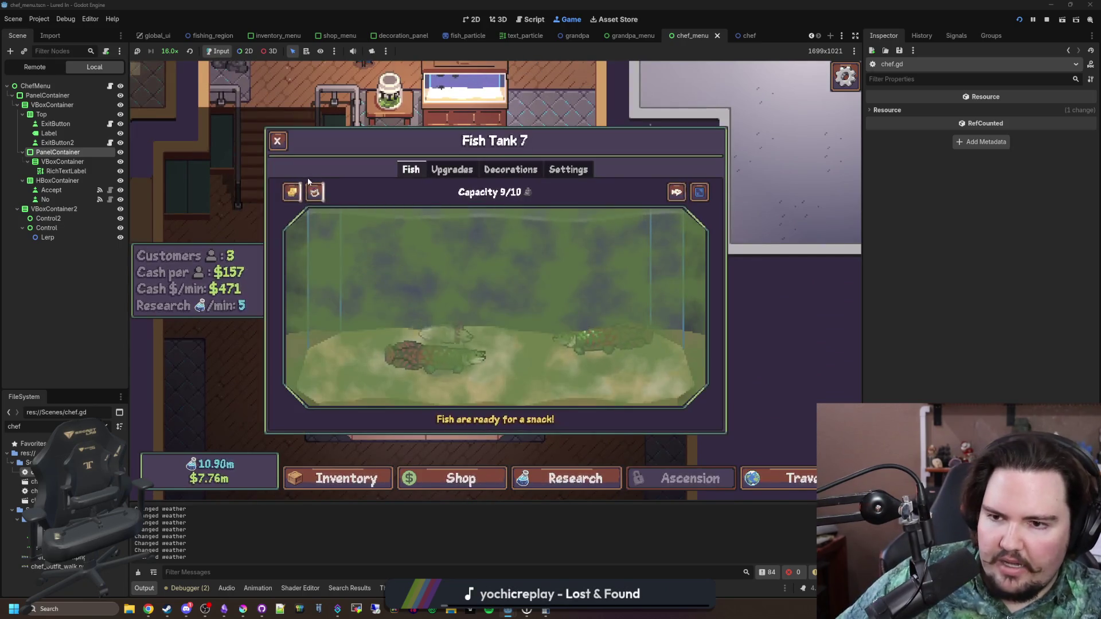
{"action": "mouse_move", "coordinate": [725, 287]}
{"action": "left_mouse_down"}
{"action": "mouse_move", "coordinate": [516, 269]}
{"action": "mouse_move", "coordinate": [379, 291]}
{"action": "mouse_move", "coordinate": [562, 317]}
{"action": "mouse_move", "coordinate": [430, 331]}
{"action": "mouse_move", "coordinate": [707, 361]}
{"action": "mouse_move", "coordinate": [342, 386]}
{"action": "mouse_move", "coordinate": [646, 388]}
{"action": "mouse_move", "coordinate": [363, 305]}
{"action": "mouse_move", "coordinate": [710, 286]}
{"action": "mouse_move", "coordinate": [334, 370]}
{"action": "mouse_move", "coordinate": [615, 373]}
{"action": "mouse_move", "coordinate": [500, 439]}
{"action": "mouse_move", "coordinate": [367, 232]}
{"action": "mouse_move", "coordinate": [519, 266]}
{"action": "mouse_move", "coordinate": [559, 292]}
{"action": "left_mouse_up"}
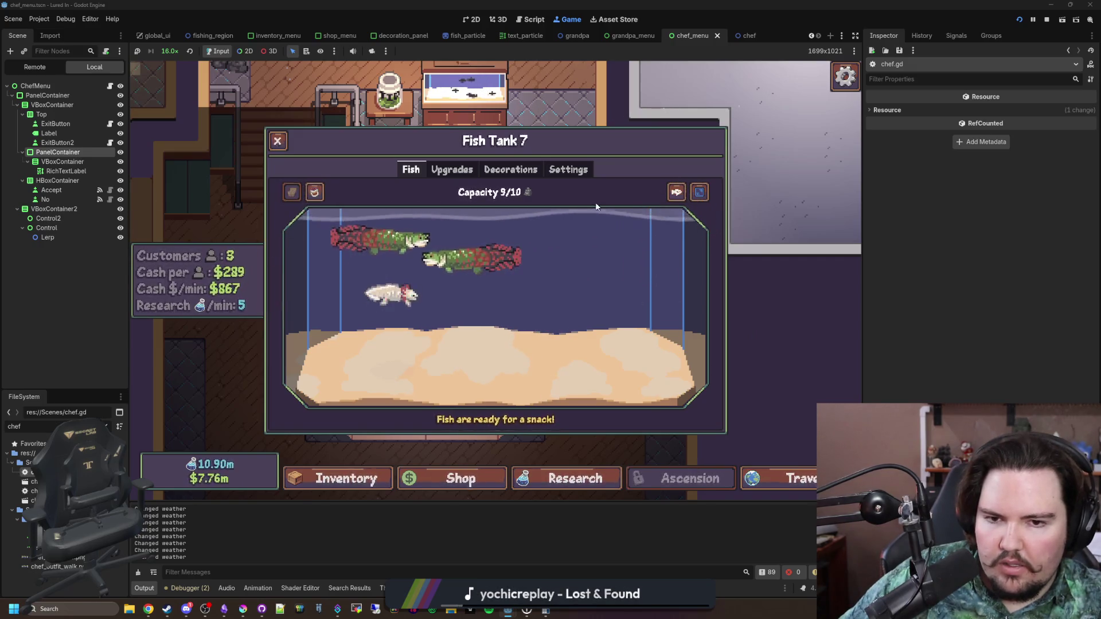
{"action": "left_click", "coordinate": [278, 141]}
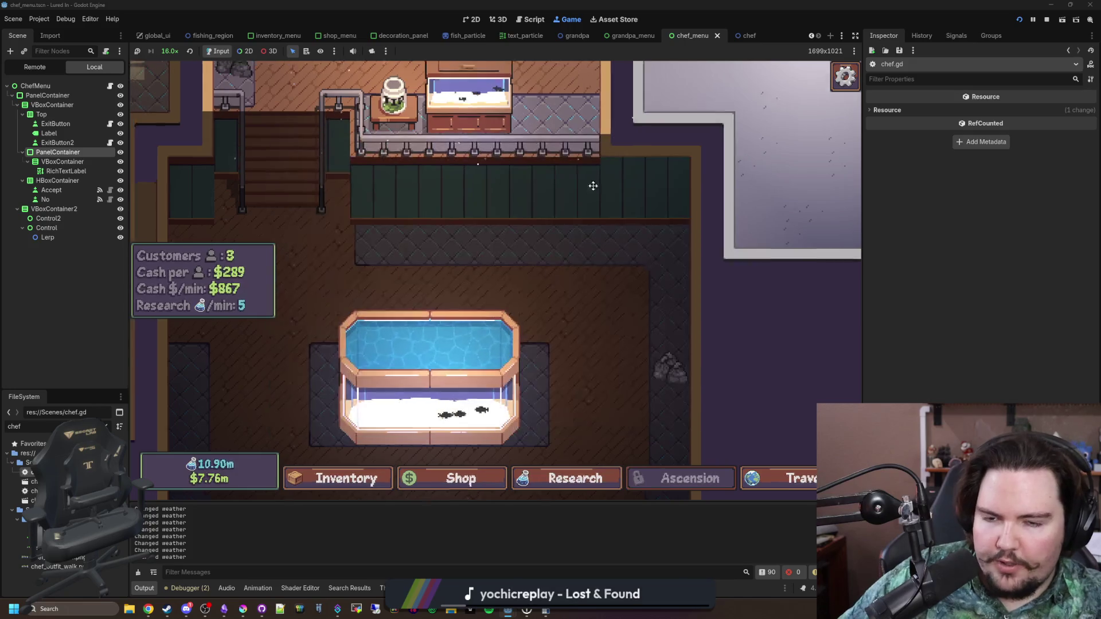
Confirm the chef's offer for 2 Freshwater Snails has risen to $3.33k
{"action": "left_click", "coordinate": [553, 267]}
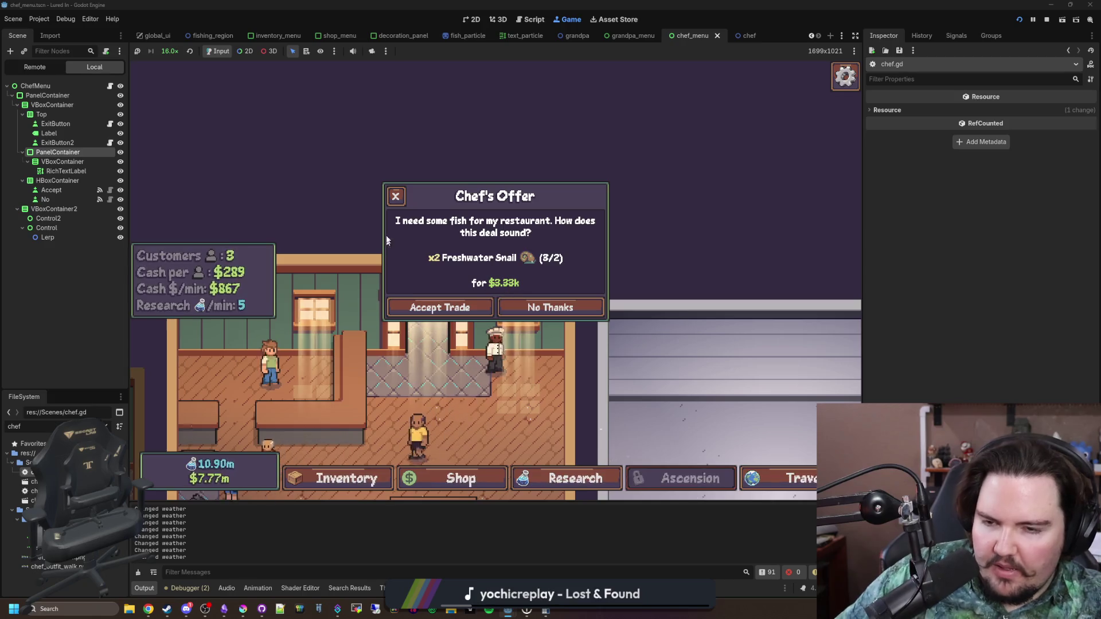
{"action": "left_click", "coordinate": [405, 194]}
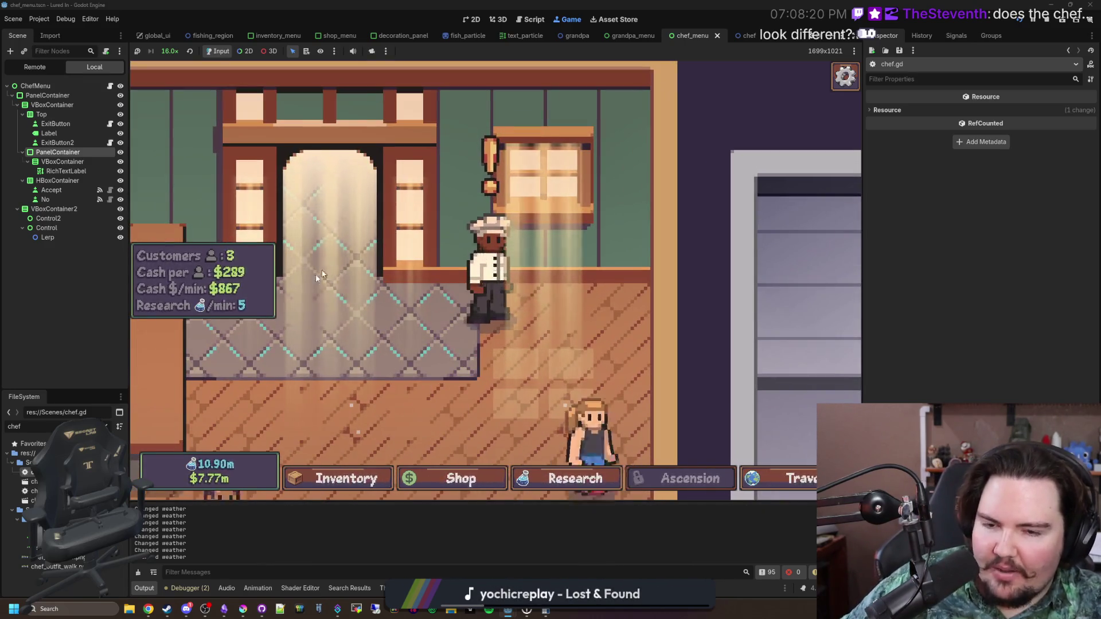
{"action": "left_click", "coordinate": [480, 342]}
Dismiss the offer, spawn a chef with the 'chef' secret command, and set game speed to 1/16×
{"action": "left_click", "coordinate": [596, 310]}
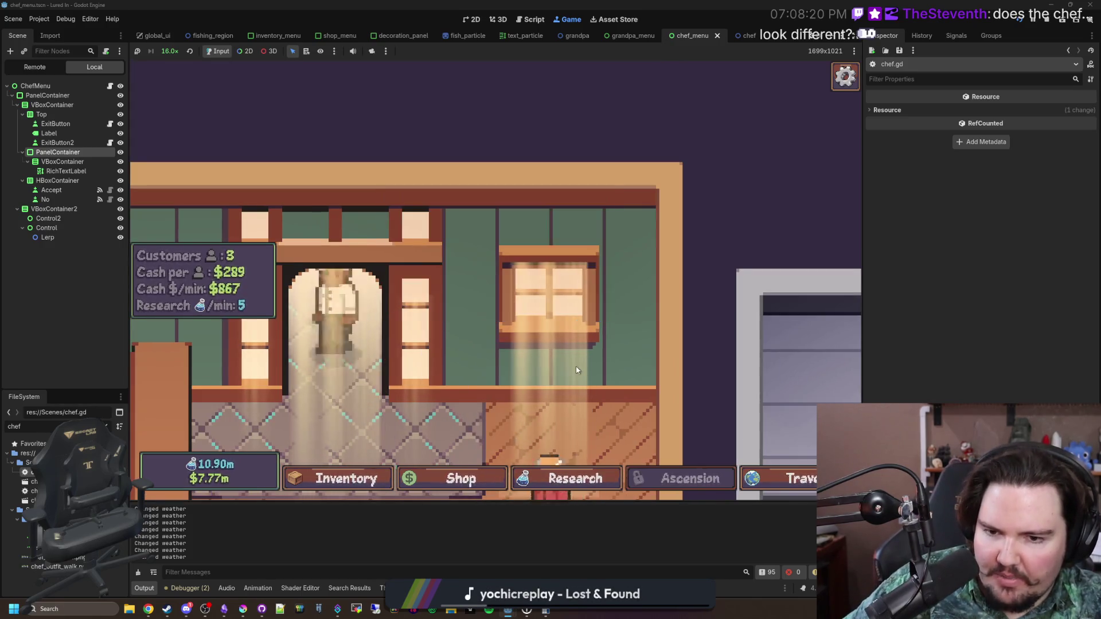
{"action": "key", "text": "grave"}
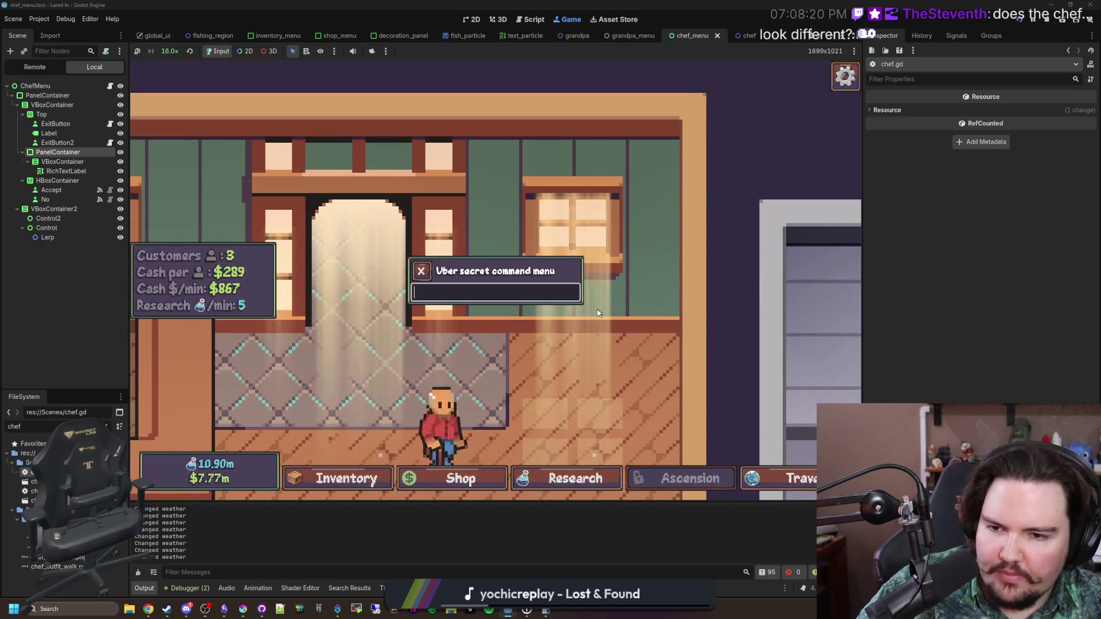
{"action": "type", "text": "chef"}
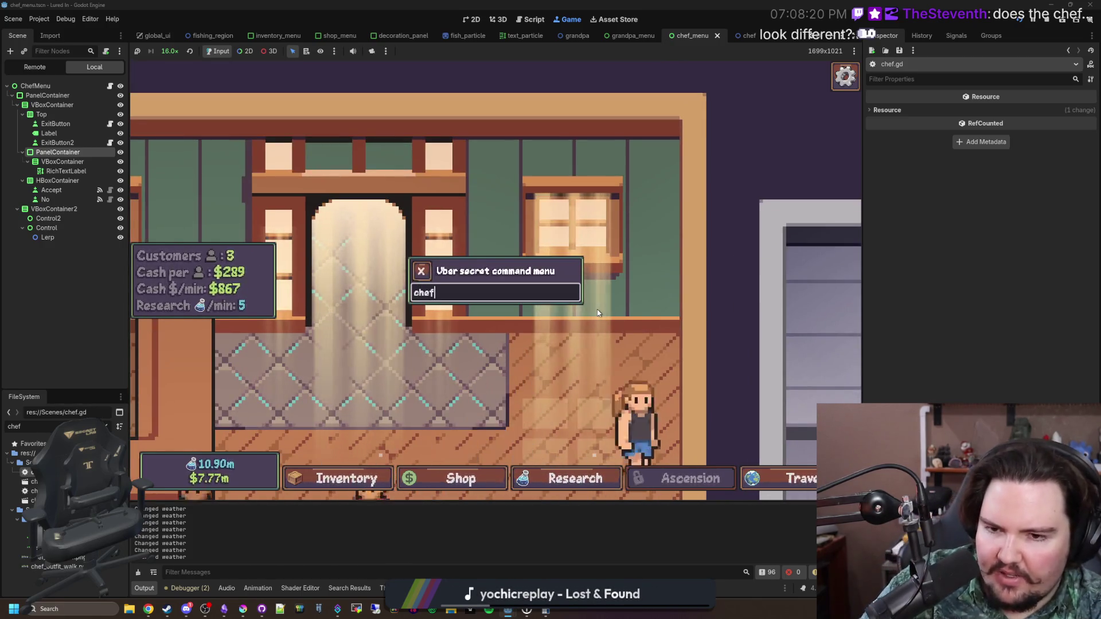
{"action": "key", "text": "Return"}
{"action": "key", "text": "grave"}
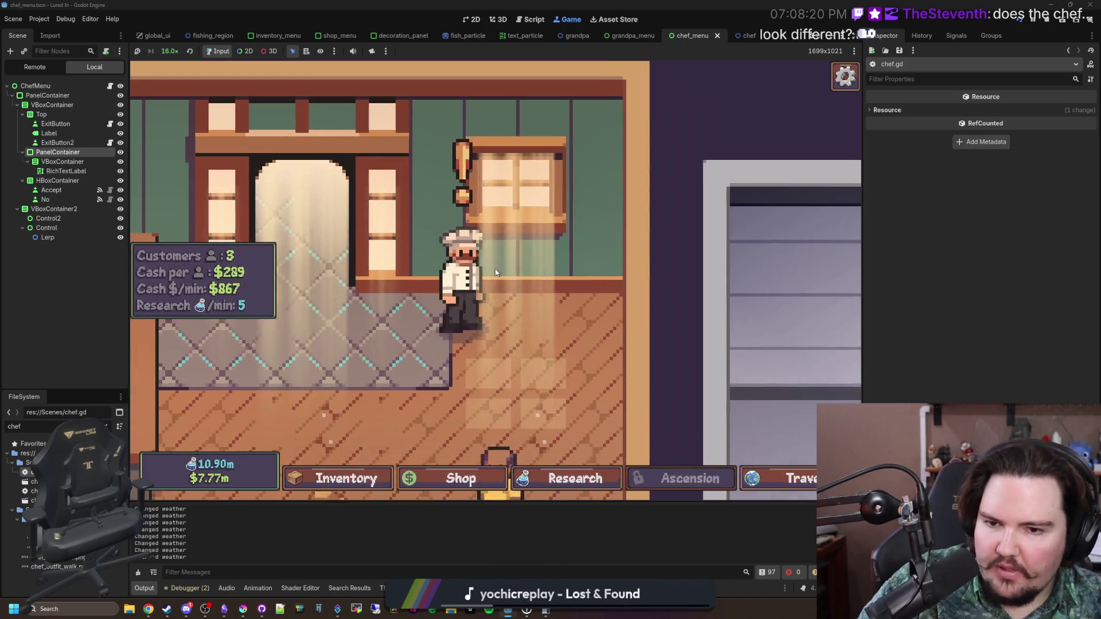
{"action": "left_click", "coordinate": [169, 51]}
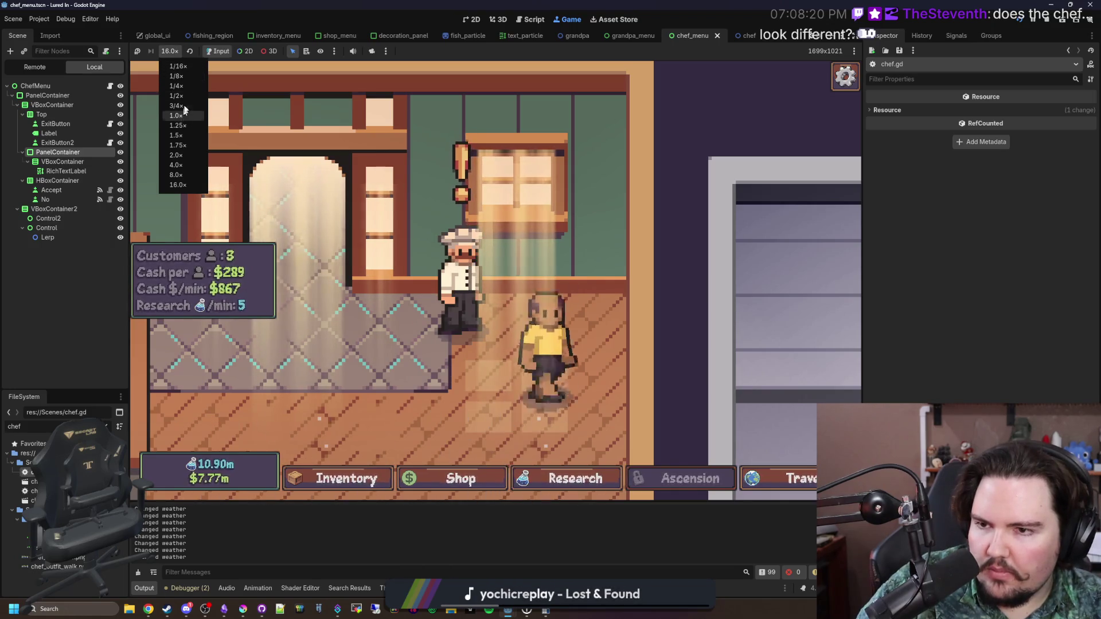
{"action": "left_click", "coordinate": [177, 66]}
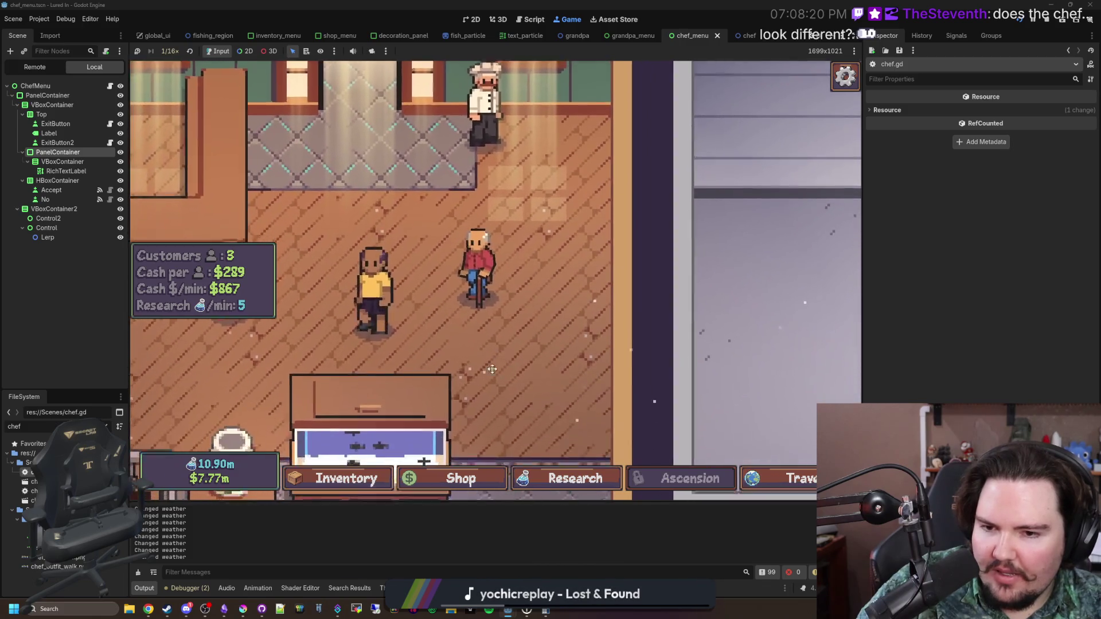
Pan and zoom onto the restaurant and inspect Fish Tank 1's eight freshwater fish
{"action": "mouse_move", "coordinate": [492, 368]}
{"action": "left_mouse_down"}
{"action": "mouse_move", "coordinate": [689, 314]}
{"action": "mouse_move", "coordinate": [650, 241]}
{"action": "left_mouse_up"}
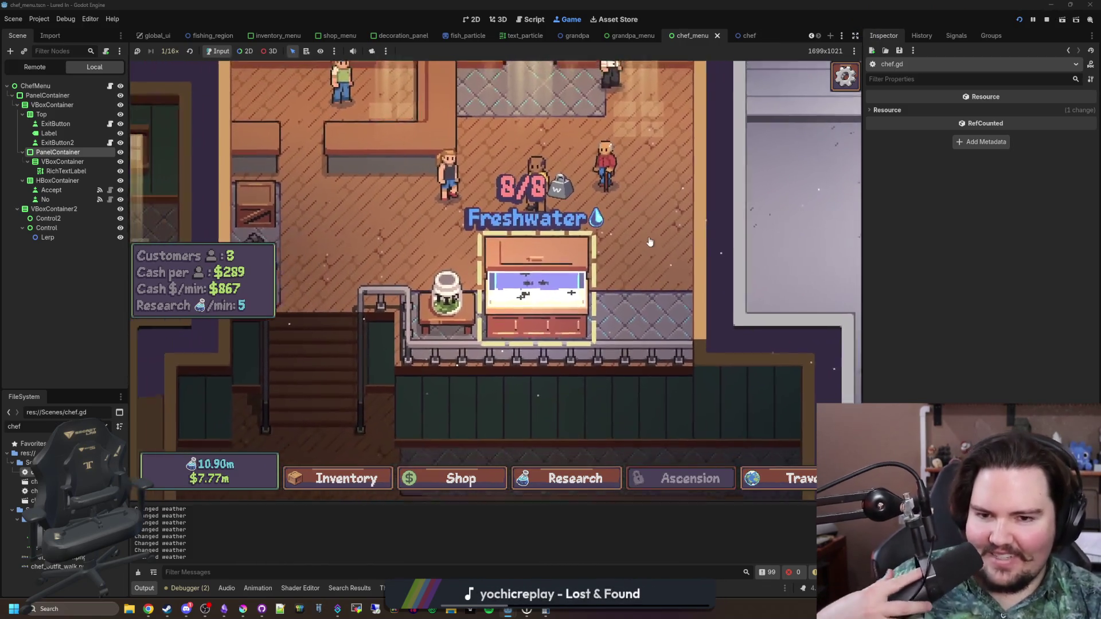
{"action": "scroll", "coordinate": [650, 242], "scroll_direction": "down", "scroll_amount": 3}
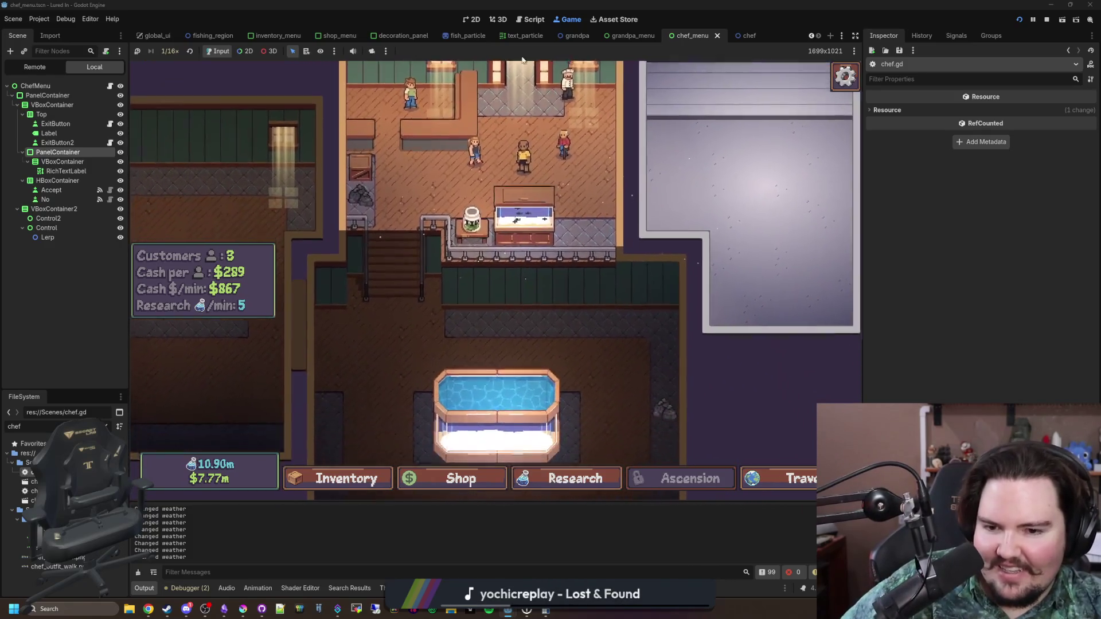
{"action": "scroll", "coordinate": [575, 342], "scroll_direction": "down", "scroll_amount": 2}
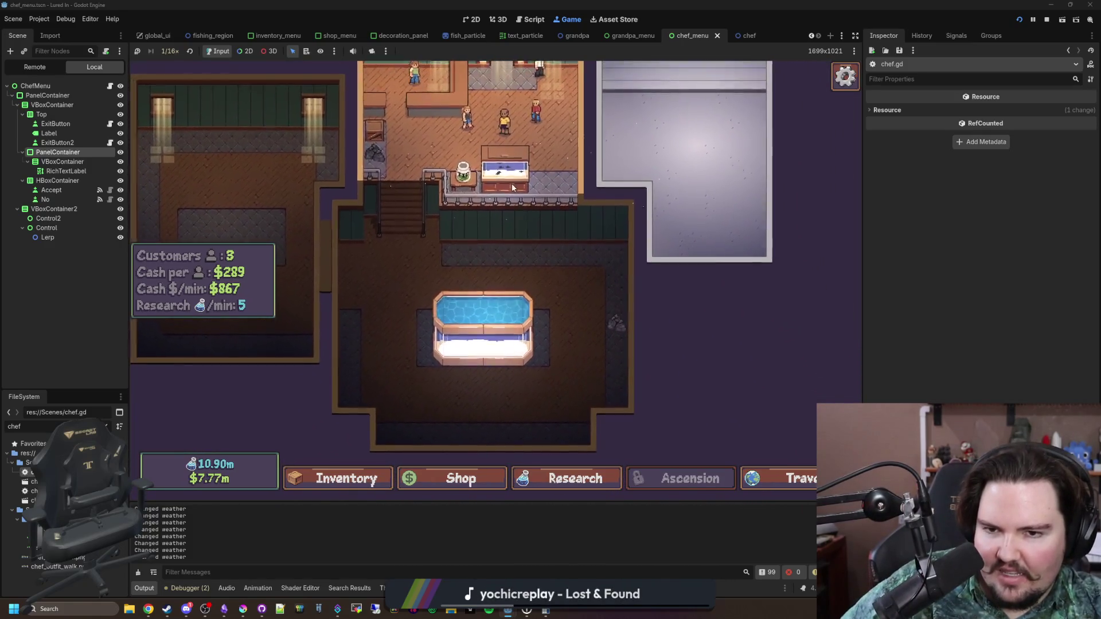
{"action": "scroll", "coordinate": [513, 188], "scroll_direction": "up", "scroll_amount": 2}
{"action": "left_click", "coordinate": [512, 187]}
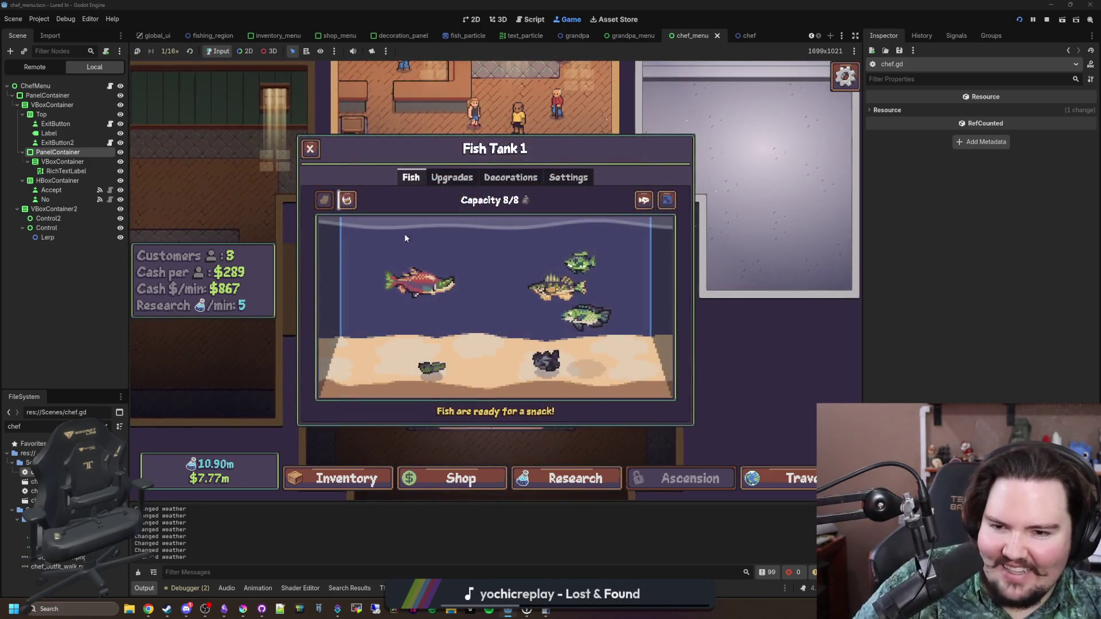
{"action": "key", "text": "Escape"}
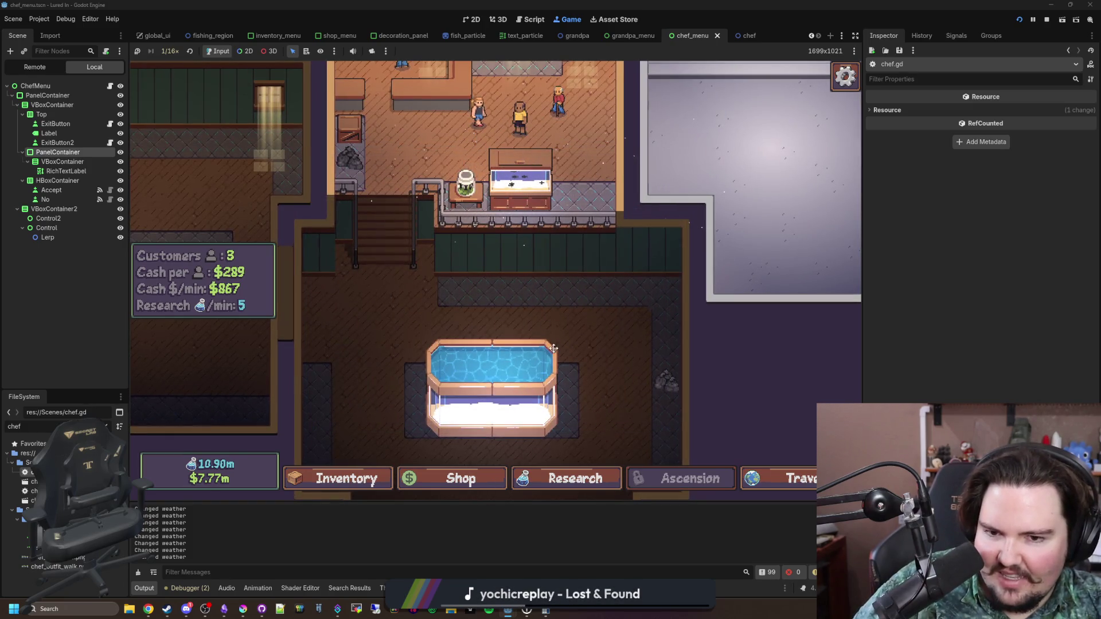
Recheck Fish Tank 1, then open the Inventory listing Axolotl ×2 and Betta ×2
{"action": "scroll", "coordinate": [553, 348], "scroll_direction": "up", "scroll_amount": 3}
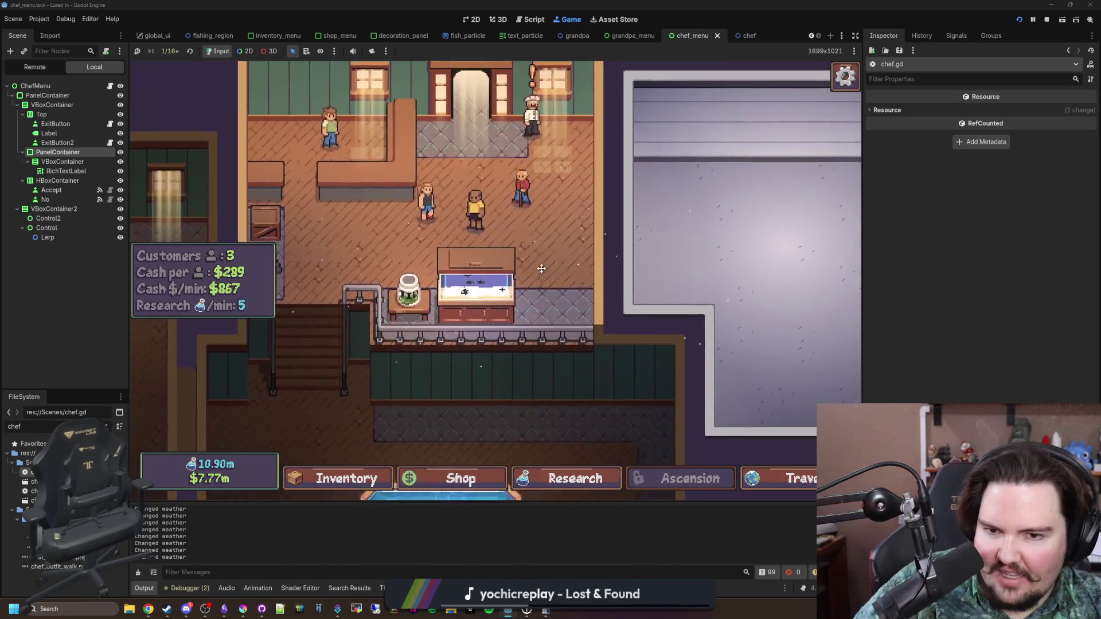
{"action": "scroll", "coordinate": [514, 287], "scroll_direction": "up", "scroll_amount": 2}
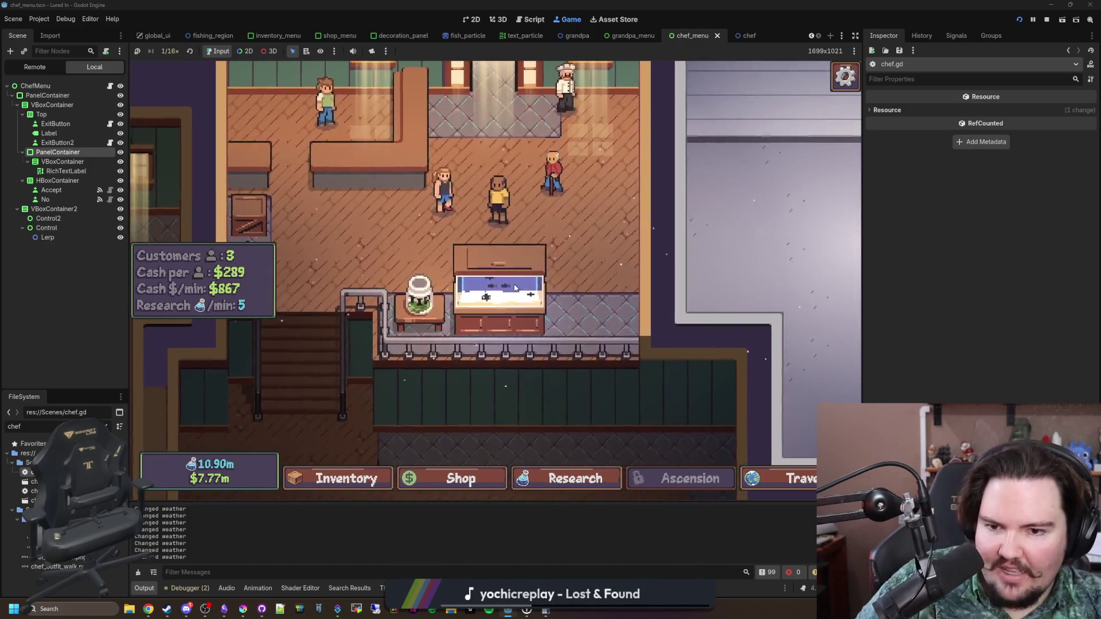
{"action": "mouse_move", "coordinate": [514, 288]}
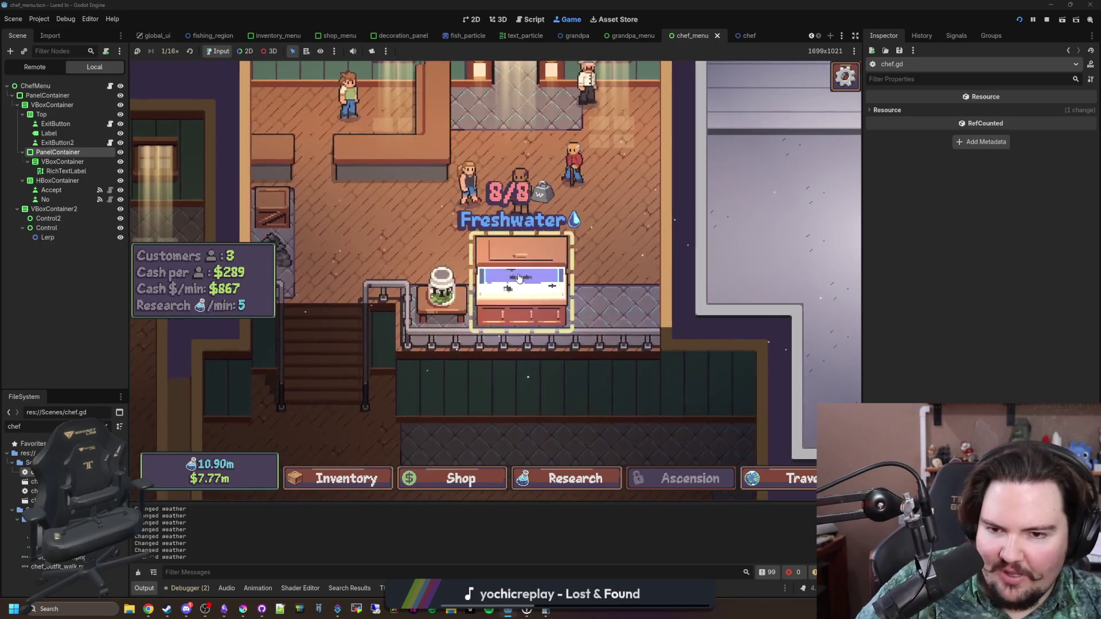
{"action": "left_click", "coordinate": [518, 278]}
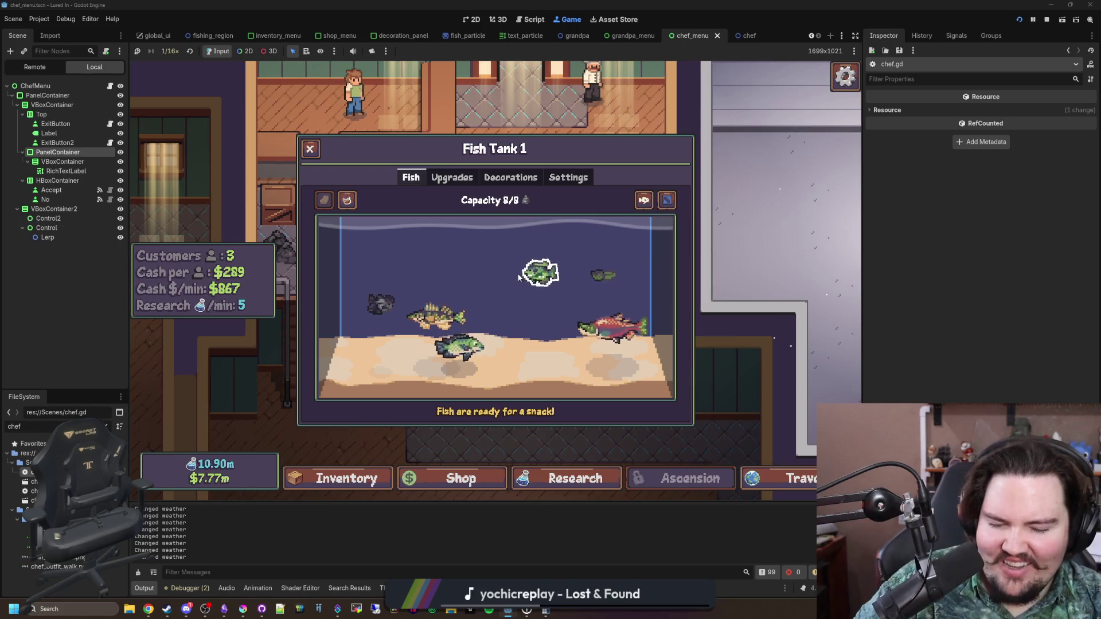
{"action": "left_click", "coordinate": [310, 150]}
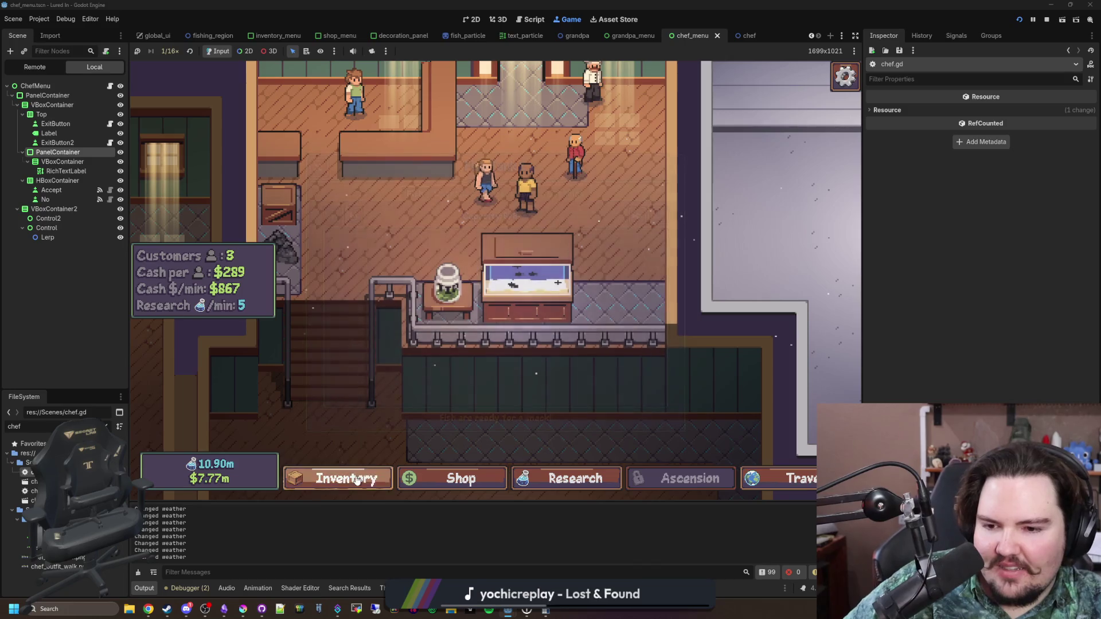
{"action": "left_click", "coordinate": [356, 480]}
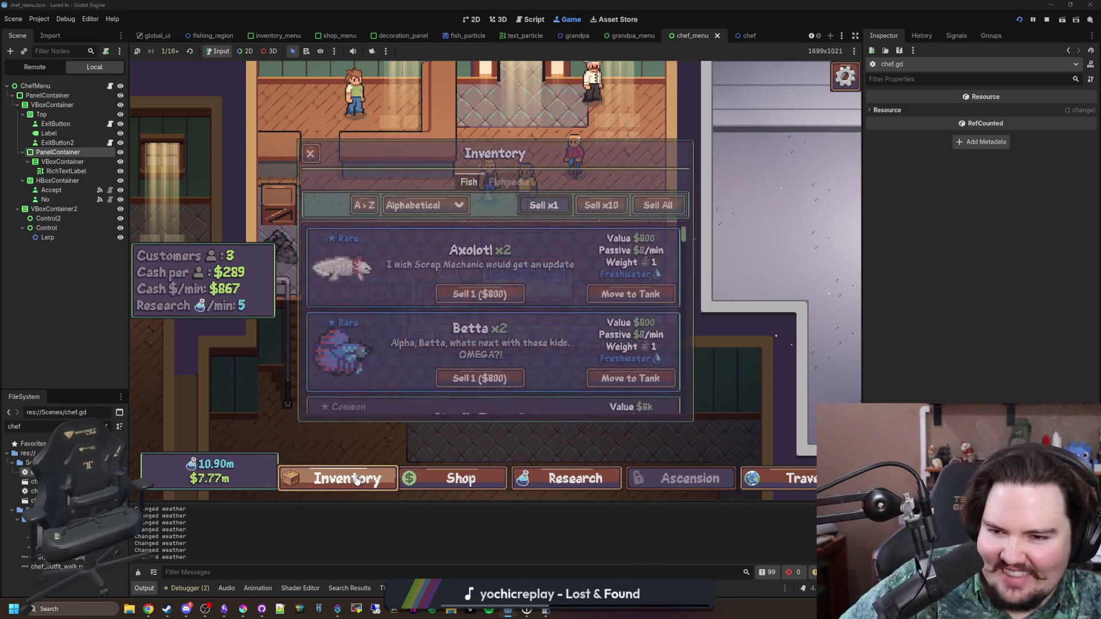
Browse the Shop's Aquarium, Marketing, Equipment and Decorations offerings, then close the Shop
{"action": "left_click", "coordinate": [422, 483]}
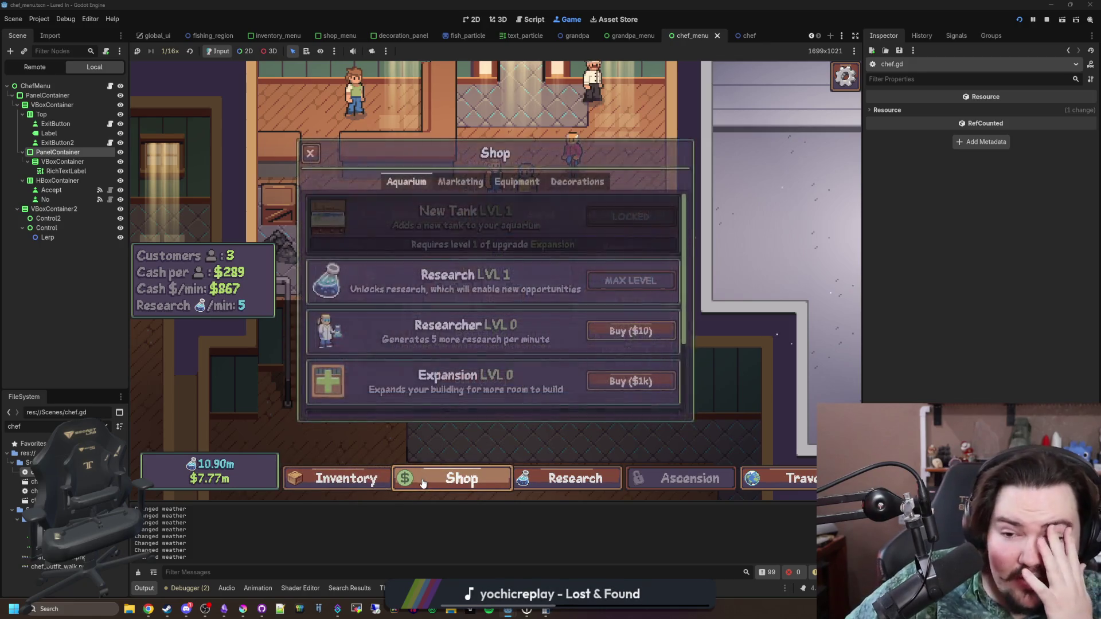
{"action": "scroll", "coordinate": [513, 310], "scroll_direction": "down", "scroll_amount": 2}
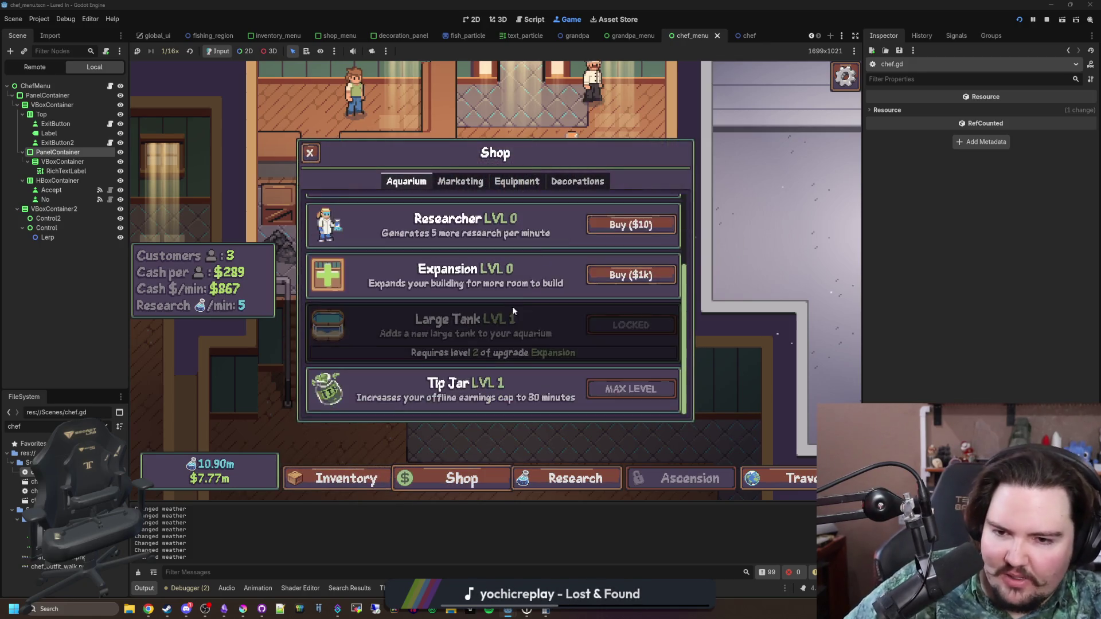
{"action": "scroll", "coordinate": [507, 324], "scroll_direction": "up", "scroll_amount": 2}
{"action": "left_click", "coordinate": [460, 182]}
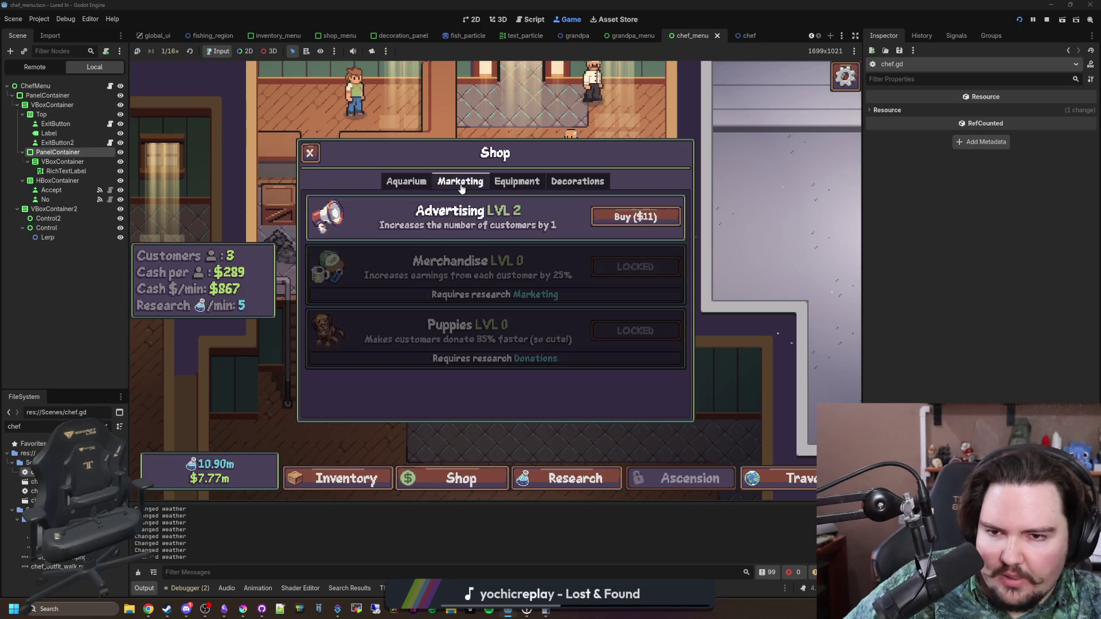
{"action": "left_click", "coordinate": [496, 182]}
{"action": "left_click", "coordinate": [577, 181]}
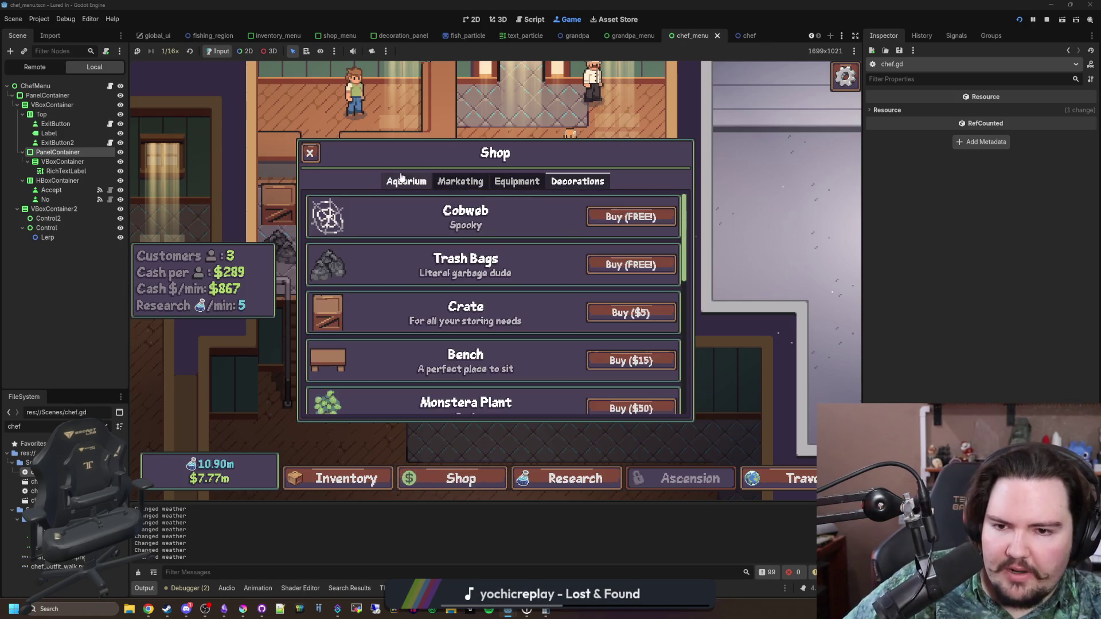
{"action": "left_click", "coordinate": [317, 153]}
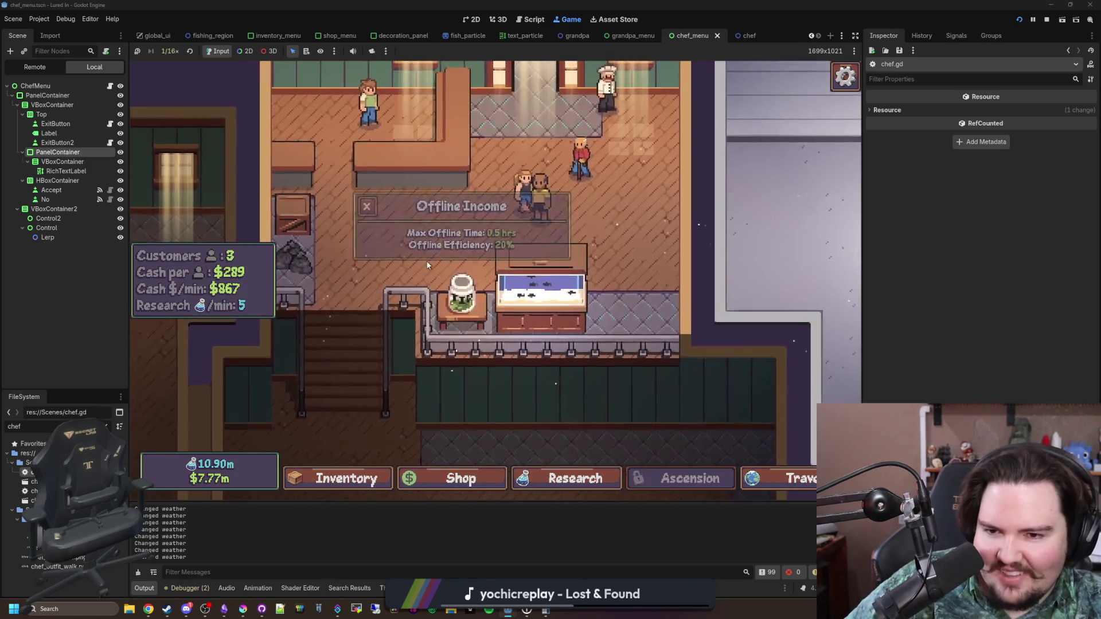
{"action": "left_click", "coordinate": [790, 483]}
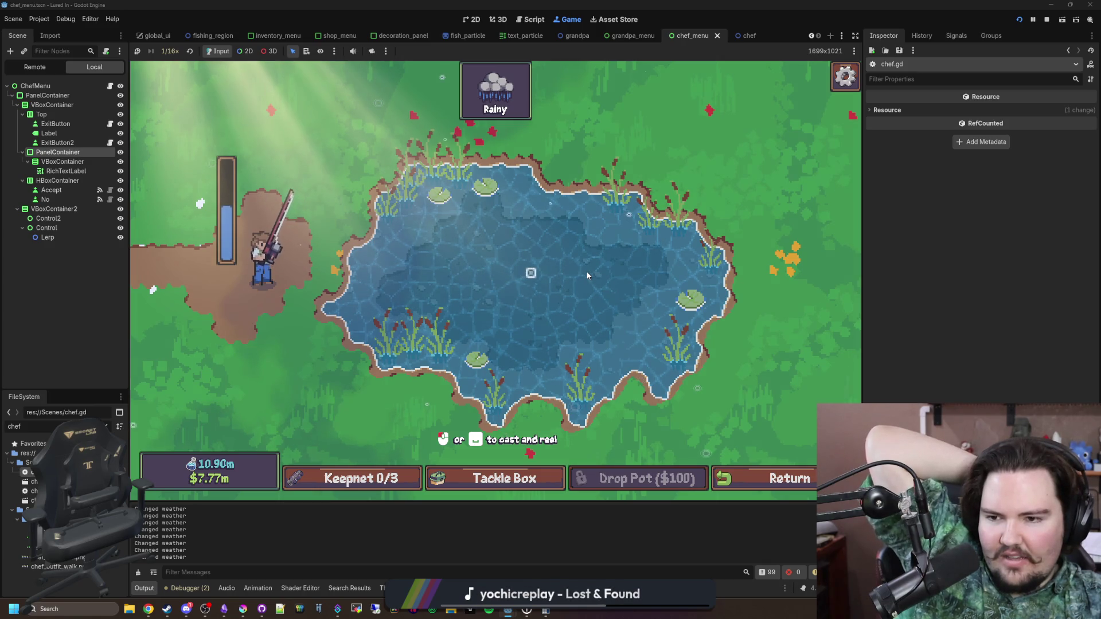
Cast and reel at the rainy pond, slowing game speed to 1/2× then 1/16×
{"action": "left_click", "coordinate": [621, 271]}
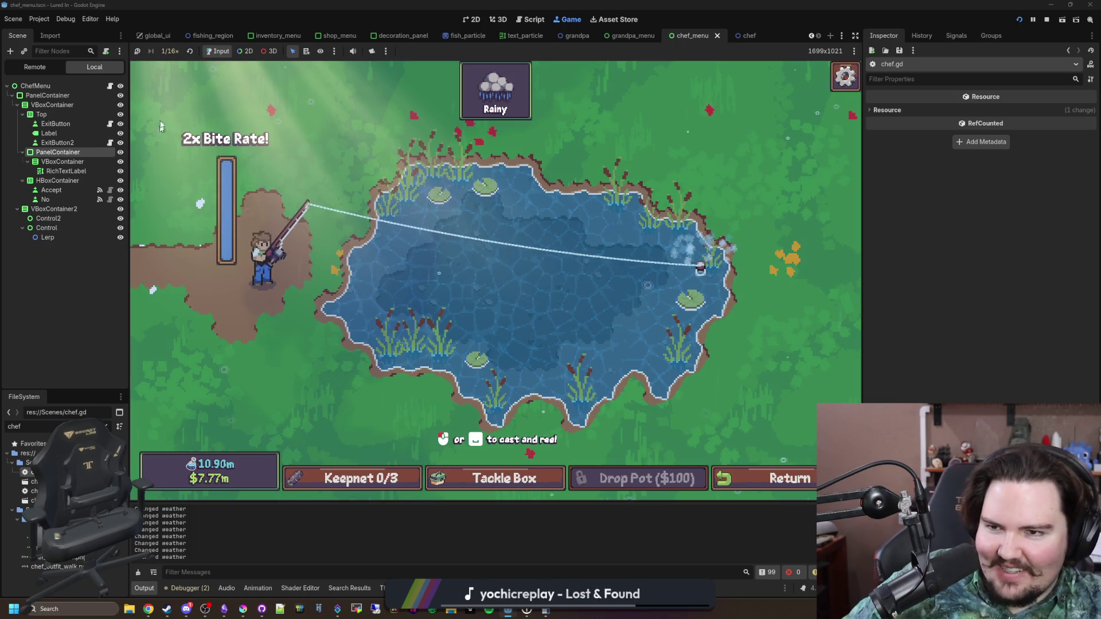
{"action": "left_click", "coordinate": [169, 51]}
{"action": "left_click", "coordinate": [176, 96]}
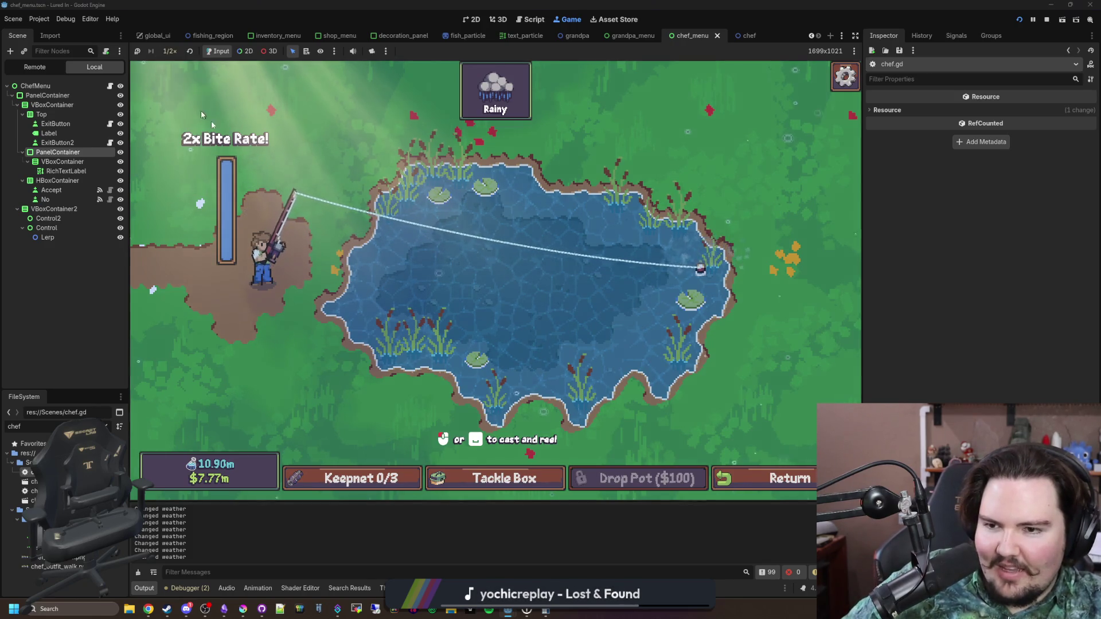
{"action": "mouse_move", "coordinate": [355, 192]}
{"action": "left_mouse_down"}
{"action": "mouse_move", "coordinate": [507, 219]}
{"action": "mouse_move", "coordinate": [543, 253]}
{"action": "left_mouse_up"}
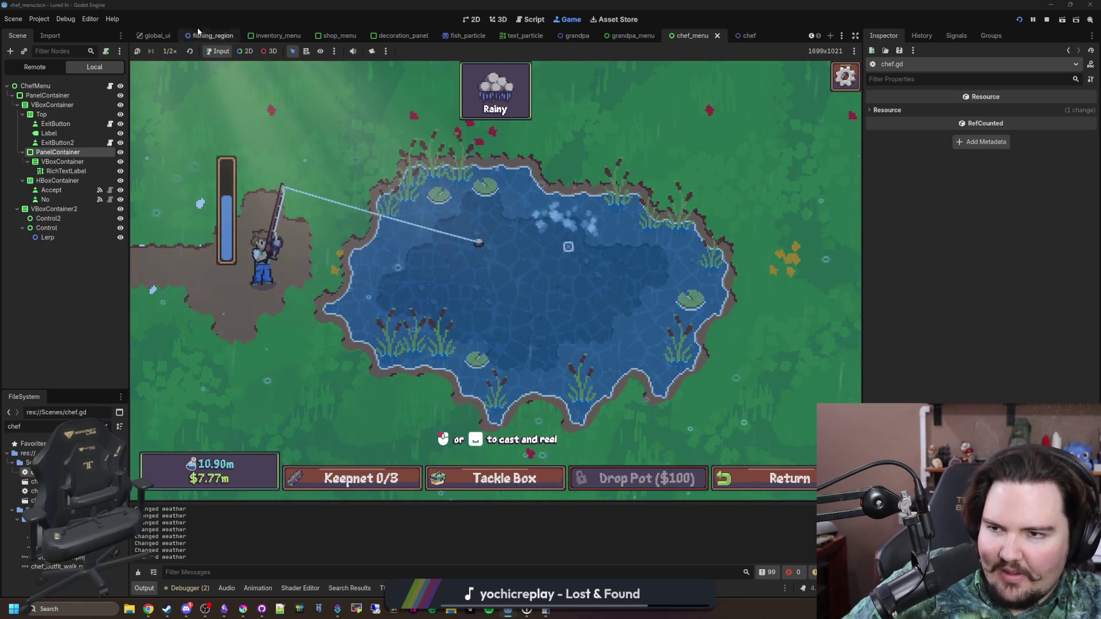
{"action": "left_click", "coordinate": [170, 51]}
{"action": "left_click", "coordinate": [176, 67]}
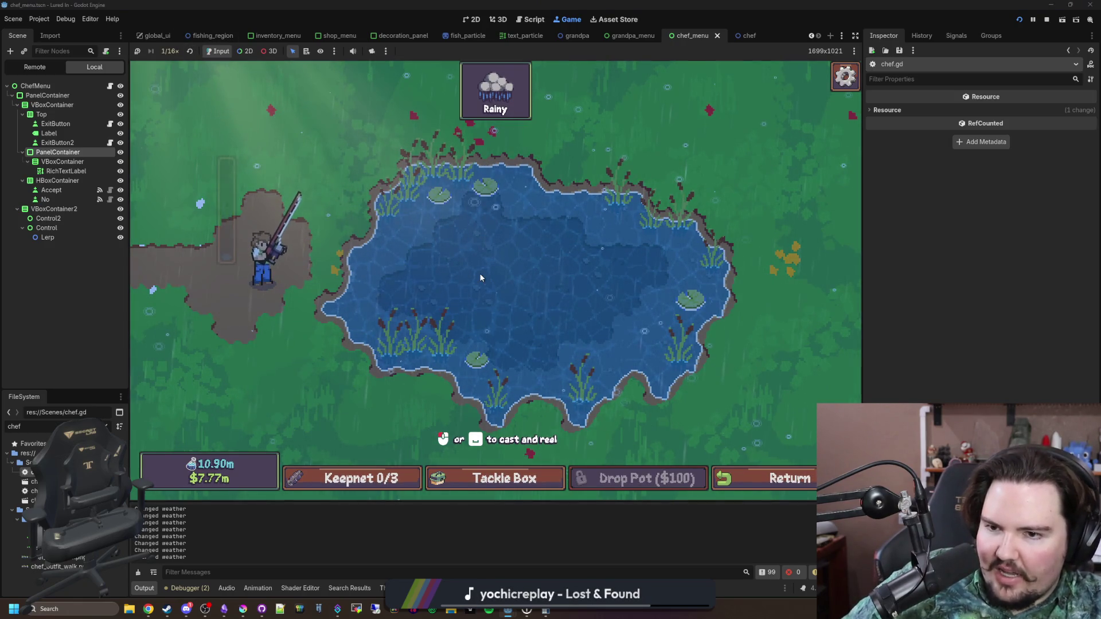
{"action": "left_click", "coordinate": [480, 277]}
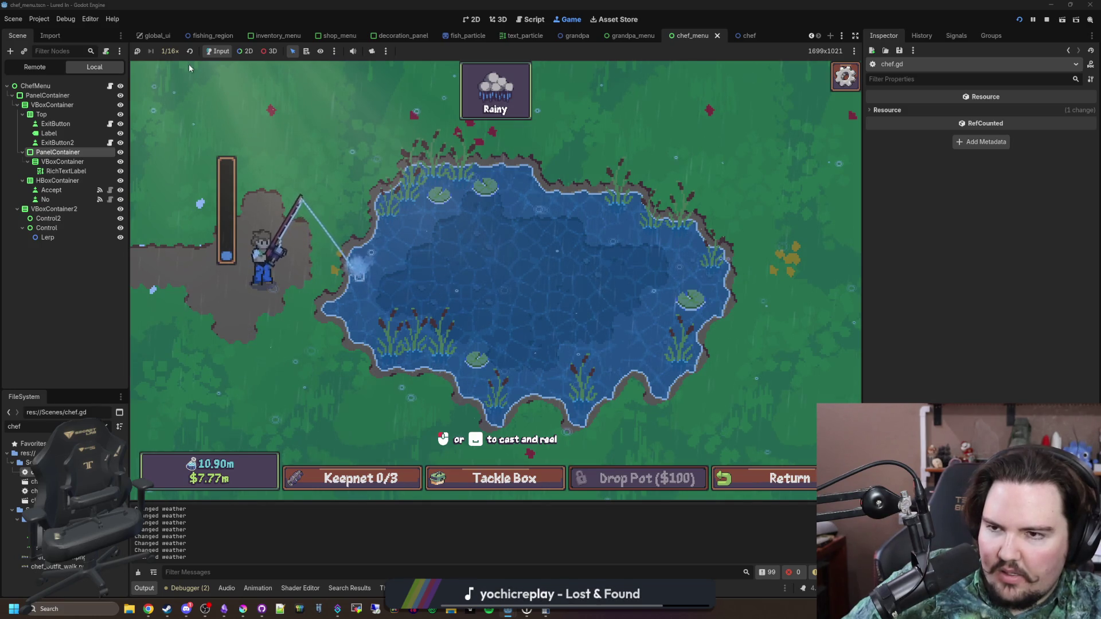
Raise game speed to 1.0× then 2.0×, cast and reel again, and return to the restaurant
{"action": "left_click", "coordinate": [172, 51]}
{"action": "left_click", "coordinate": [182, 117]}
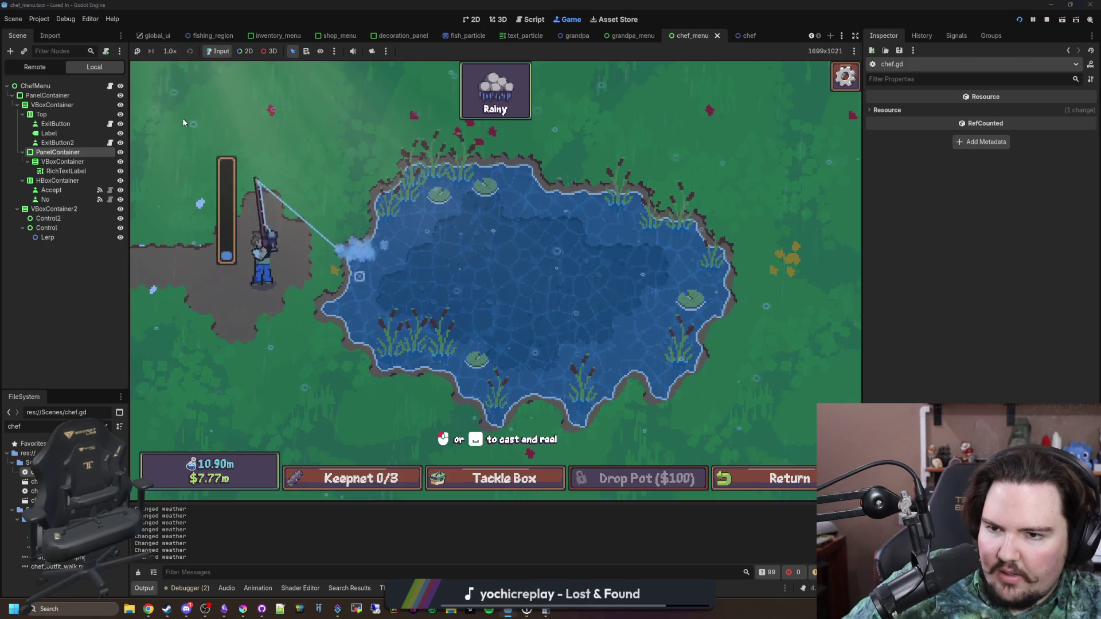
{"action": "left_click", "coordinate": [178, 50]}
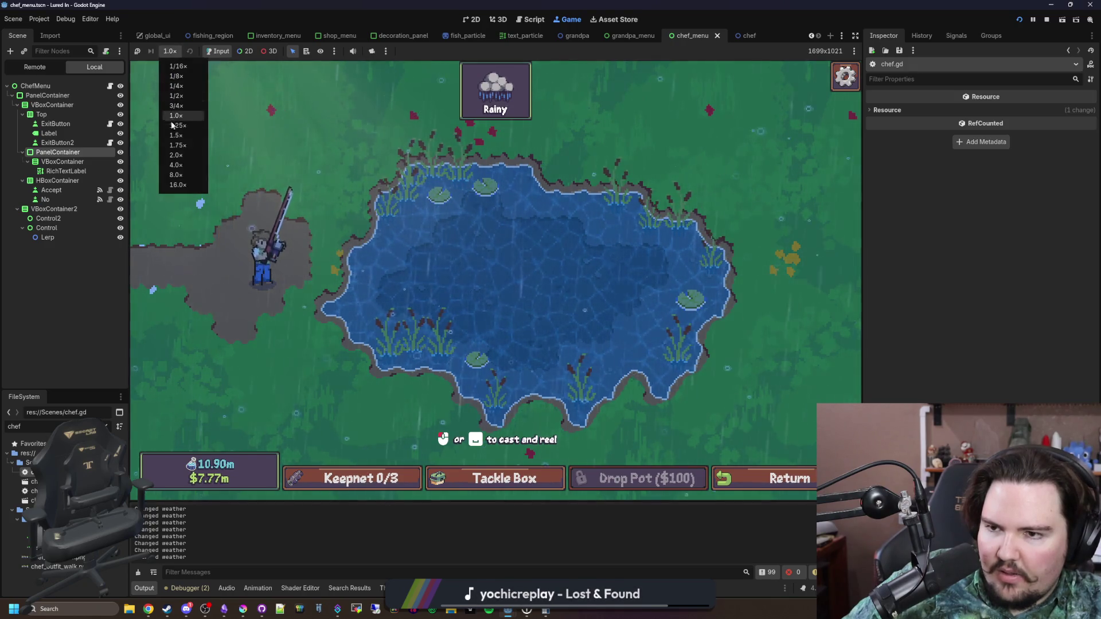
{"action": "left_click", "coordinate": [176, 155]}
{"action": "left_click", "coordinate": [575, 254]}
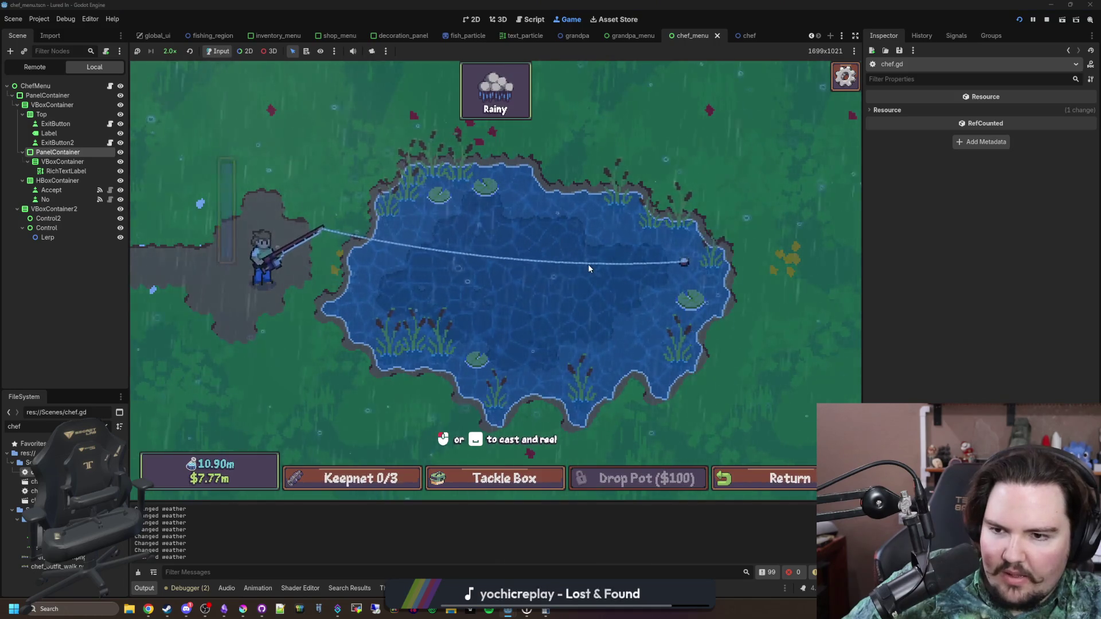
{"action": "left_click", "coordinate": [494, 479]}
{"action": "left_click", "coordinate": [779, 488]}
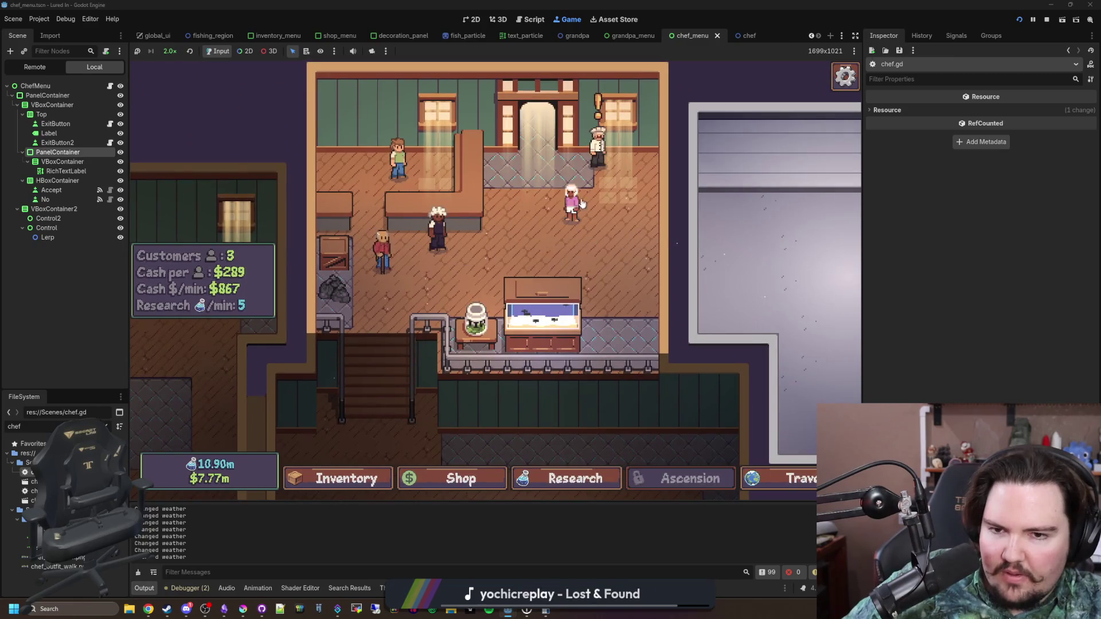
Feed the fish in Fish Tank 1 and close its window
{"action": "left_click", "coordinate": [542, 314]}
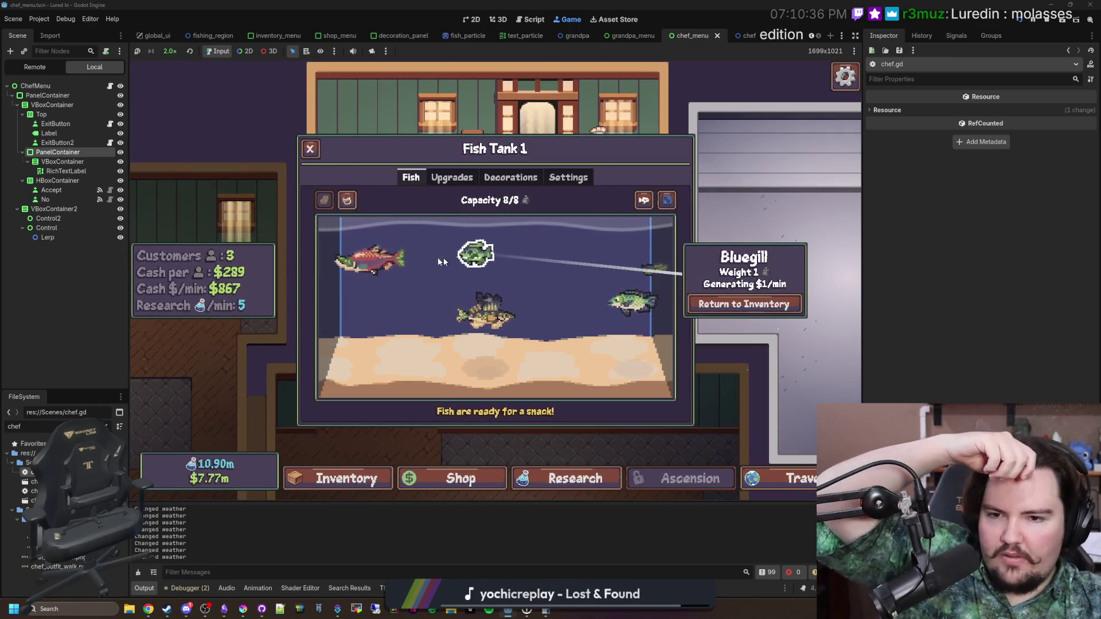
{"action": "left_click", "coordinate": [346, 200]}
{"action": "left_click", "coordinate": [310, 149]}
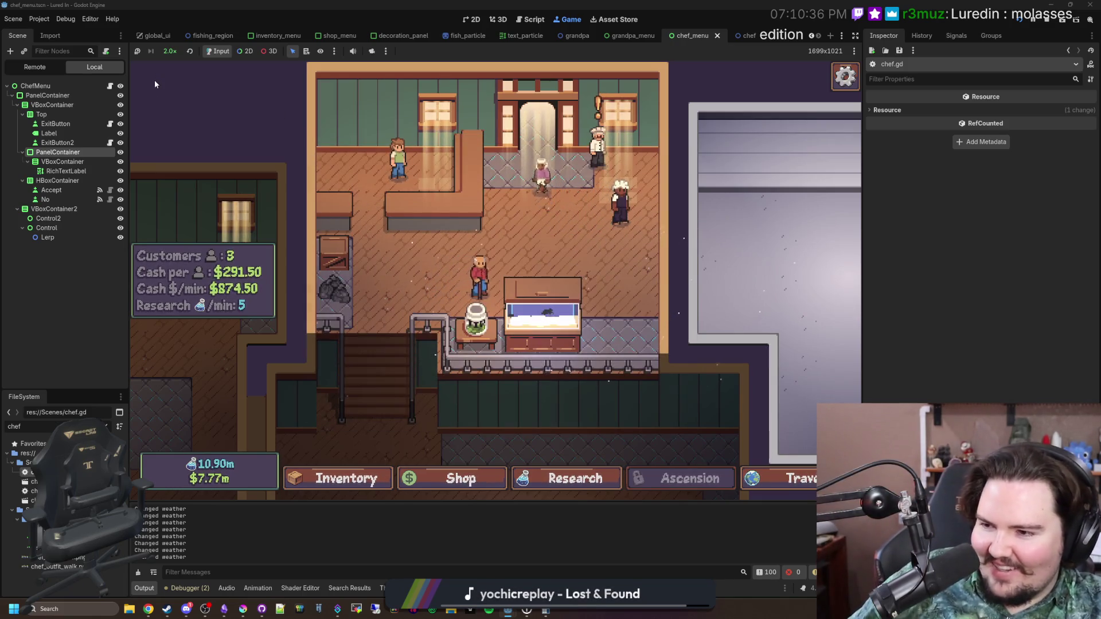
Set the game back to 1.0× and stop the running project with F8
{"action": "left_click", "coordinate": [169, 51]}
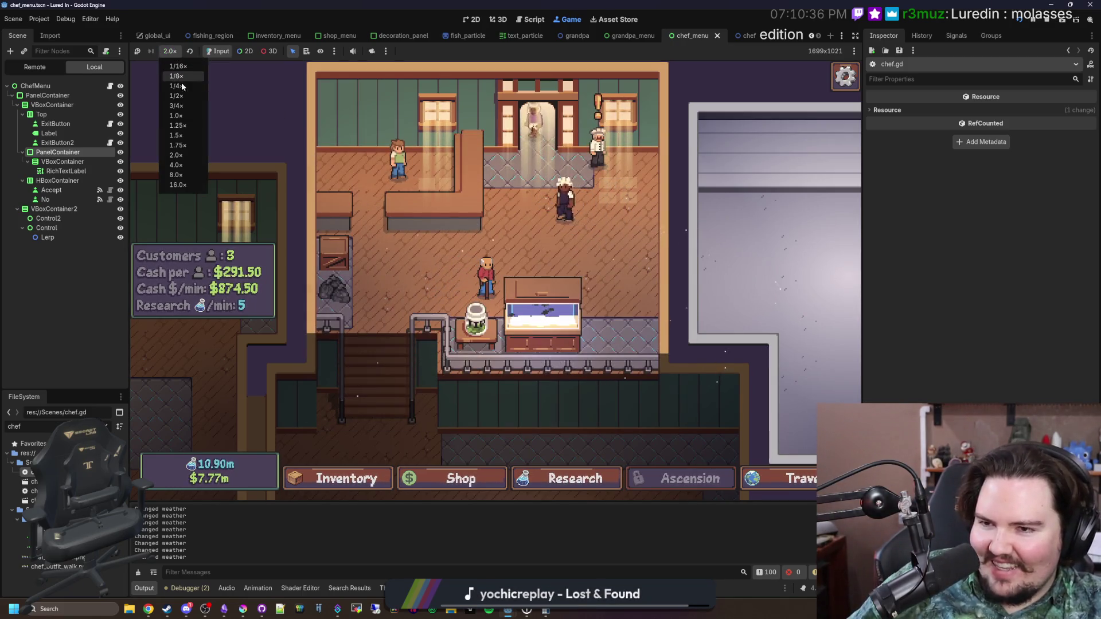
{"action": "left_click", "coordinate": [178, 115]}
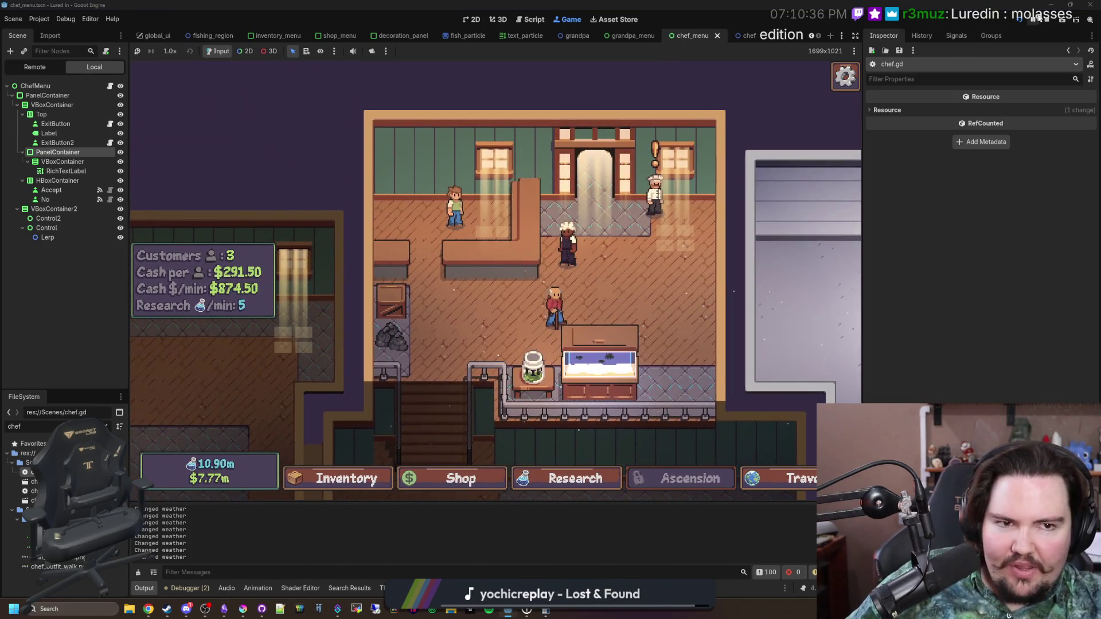
{"action": "key", "text": "F8"}
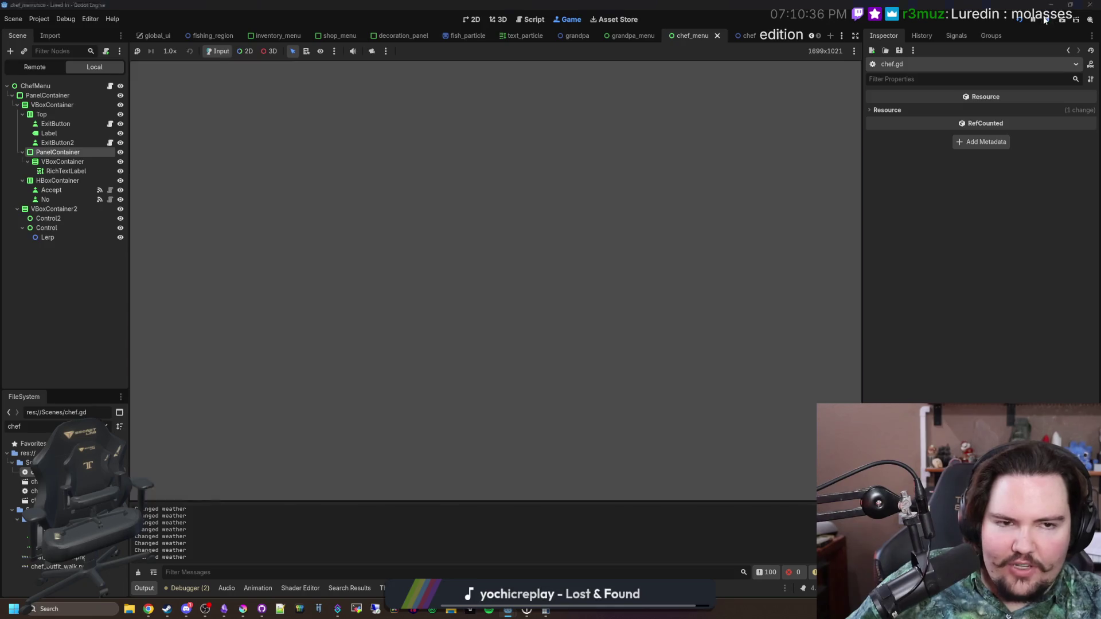
Review the Lured In note's Fixes and TODO sections in Obsidian, then return to chef.gd line 96
{"action": "left_click", "coordinate": [224, 608]}
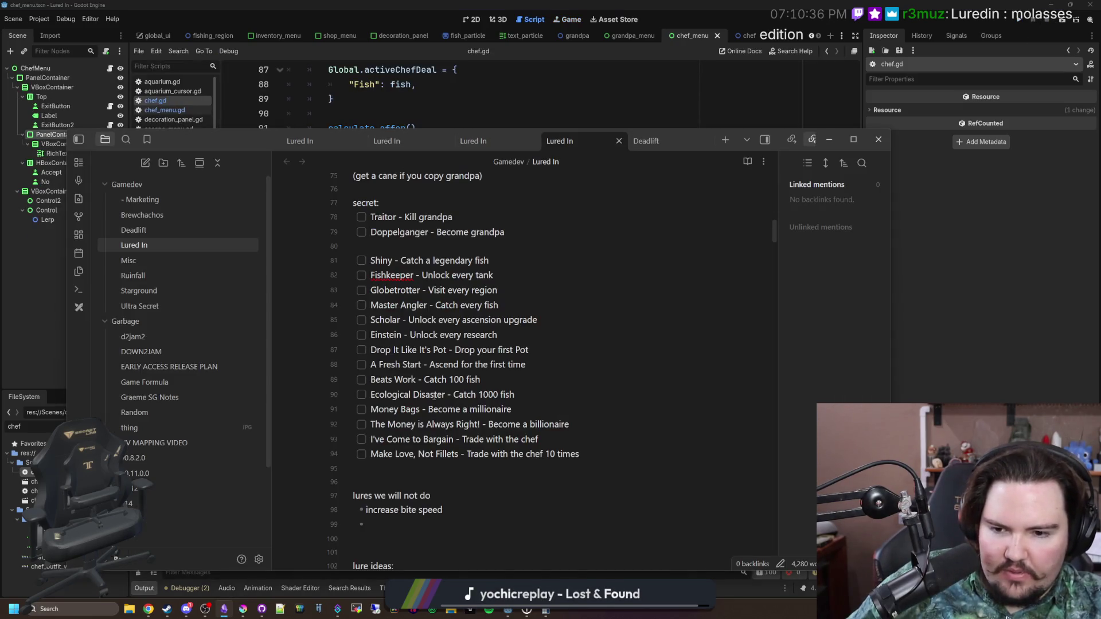
{"action": "scroll", "coordinate": [434, 395], "scroll_direction": "up", "scroll_amount": 5}
{"action": "scroll", "coordinate": [434, 395], "scroll_direction": "up", "scroll_amount": 8}
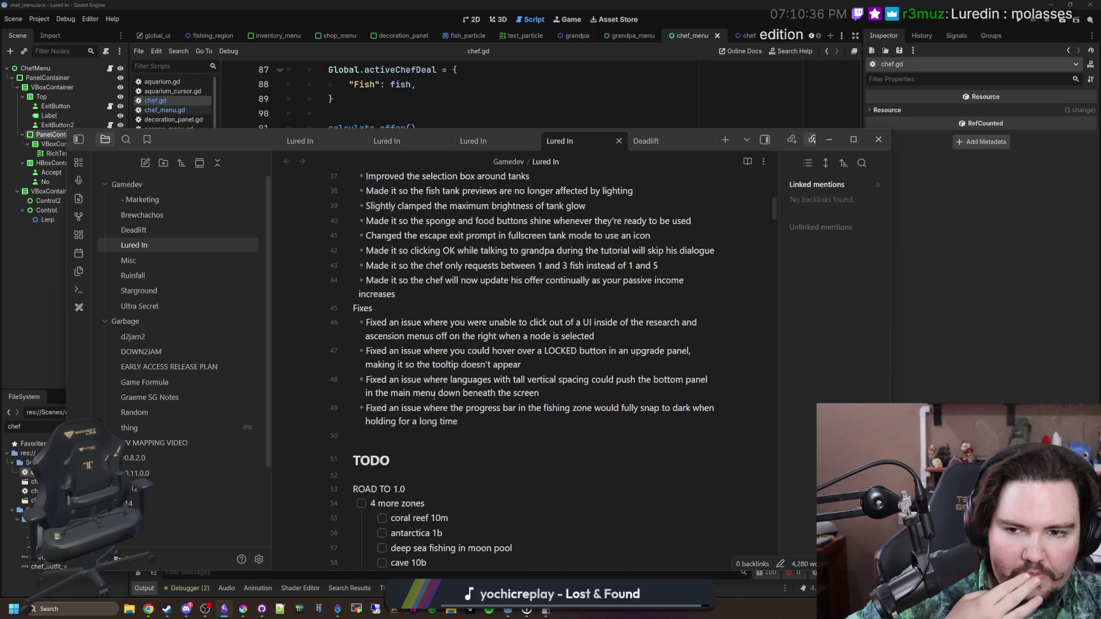
{"action": "left_click_drag", "start_coordinate": [549, 279], "coordinate": [396, 294]}
{"action": "left_click", "coordinate": [395, 293]}
{"action": "key", "text": "alt+Tab"}
{"action": "left_click", "coordinate": [382, 200]}
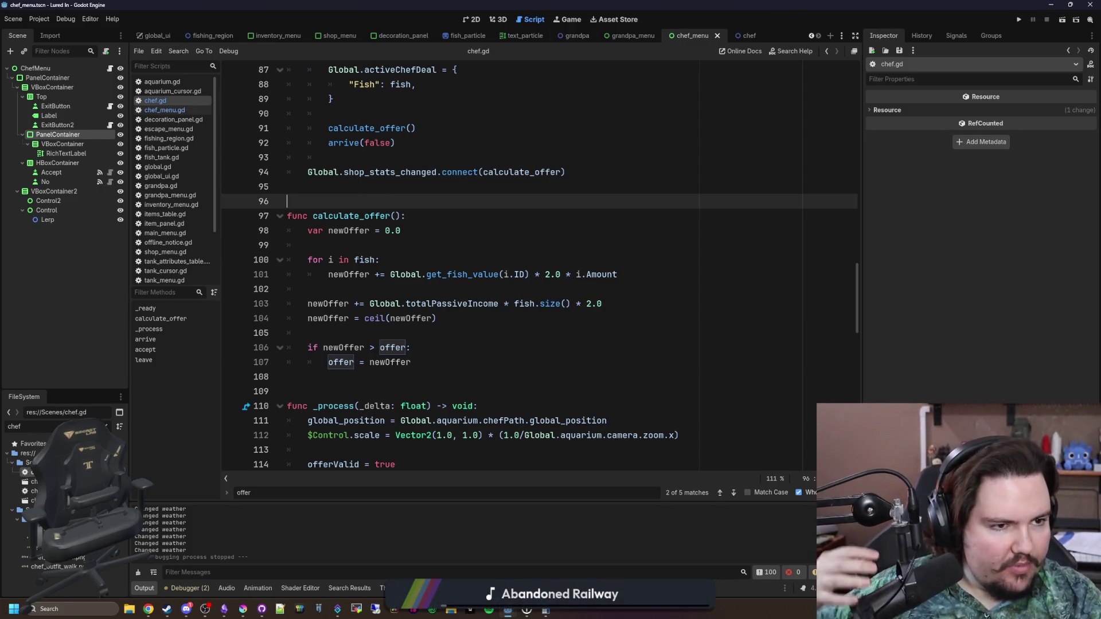
Clear the 'chef' filter from the FileSystem search field while chef.gd stays open
{"action": "left_click", "coordinate": [444, 244]}
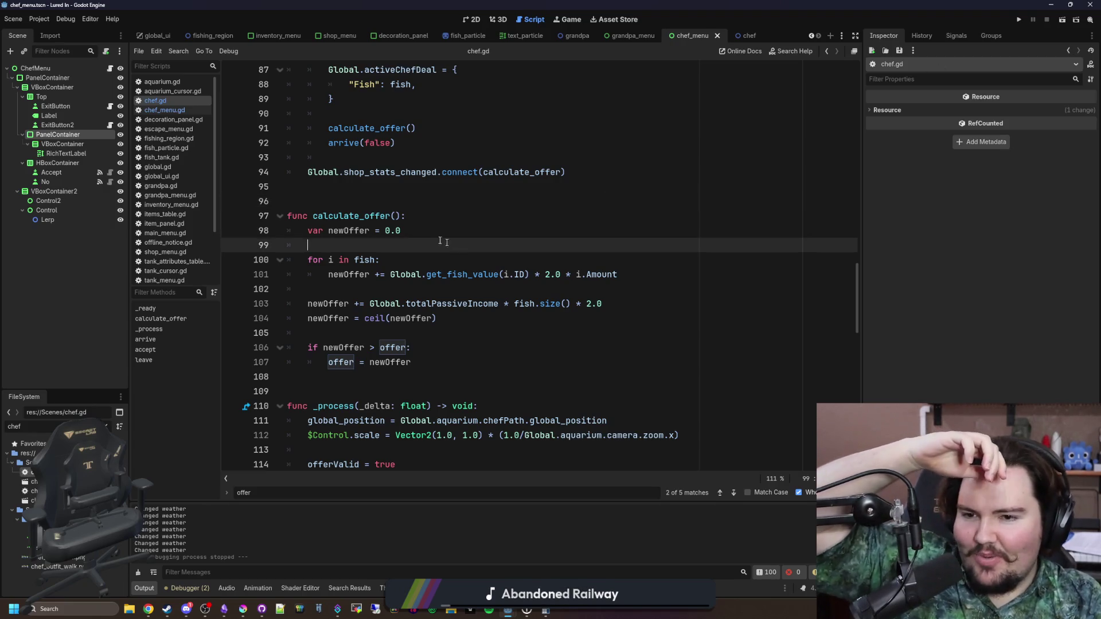
{"action": "left_click", "coordinate": [374, 185]}
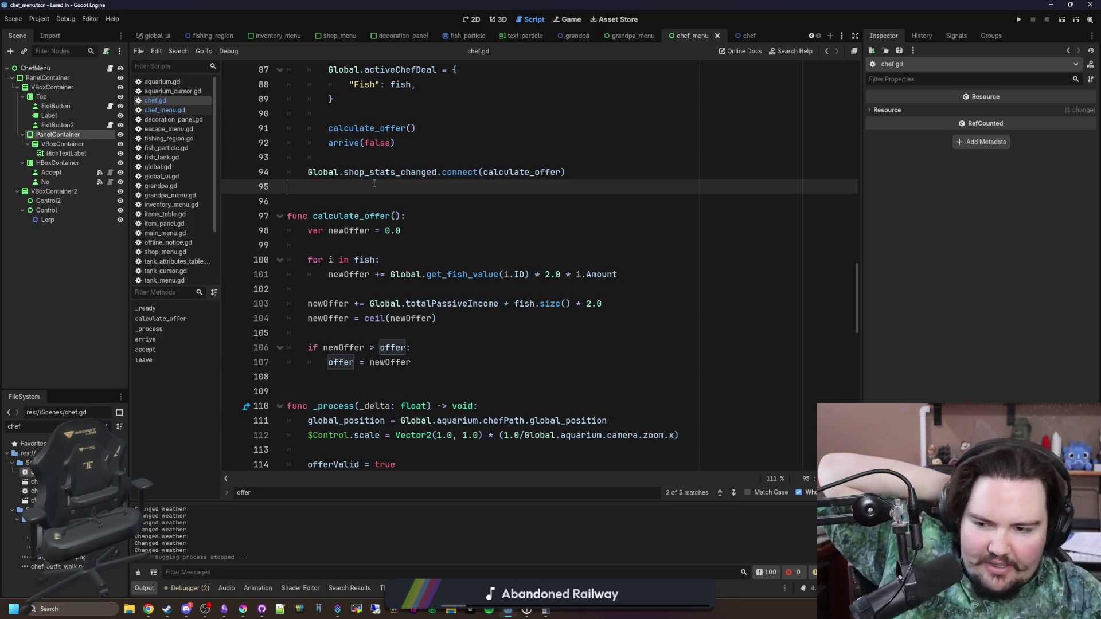
{"action": "left_click", "coordinate": [106, 427]}
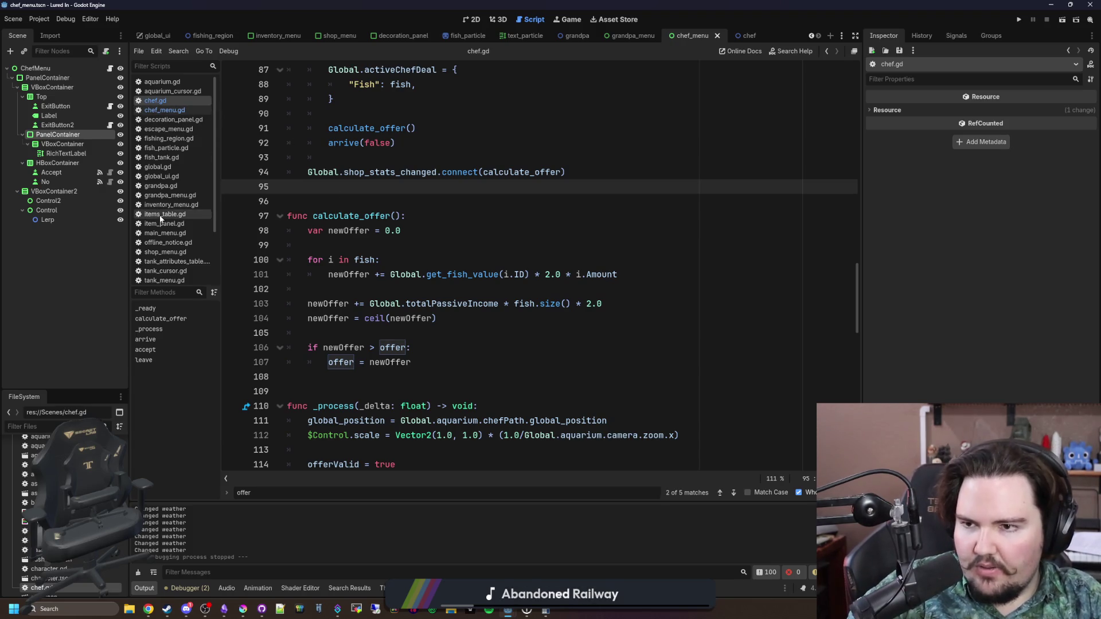
Filter FileSystem by 'glob', open global.gd, and scroll to the playerCustomization dictionary
{"action": "type", "text": "glob"}
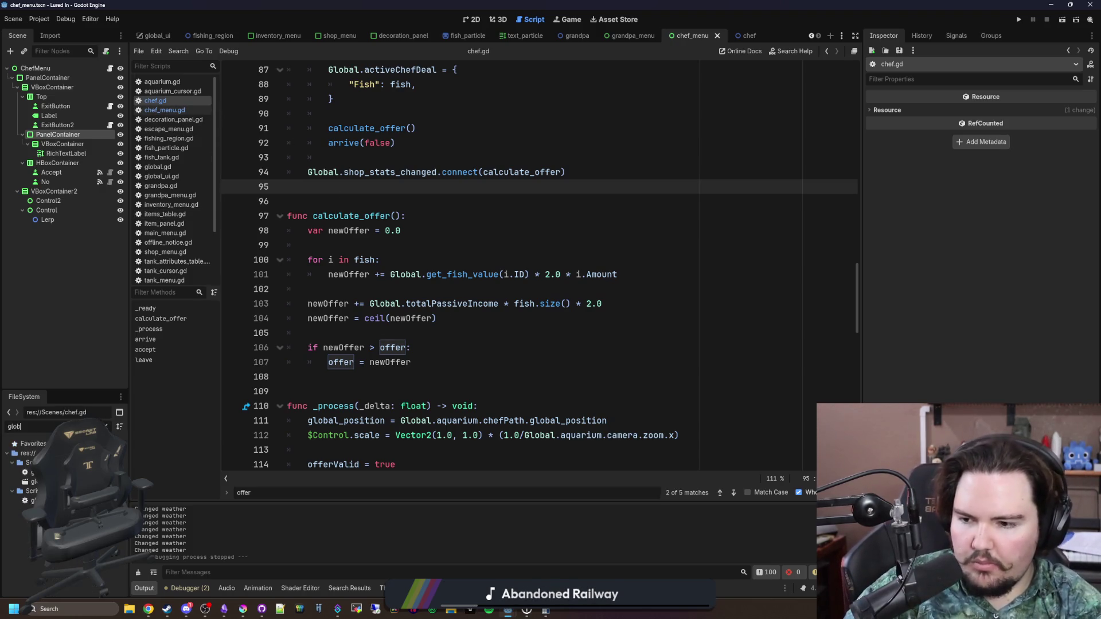
{"action": "double_click", "coordinate": [32, 500]}
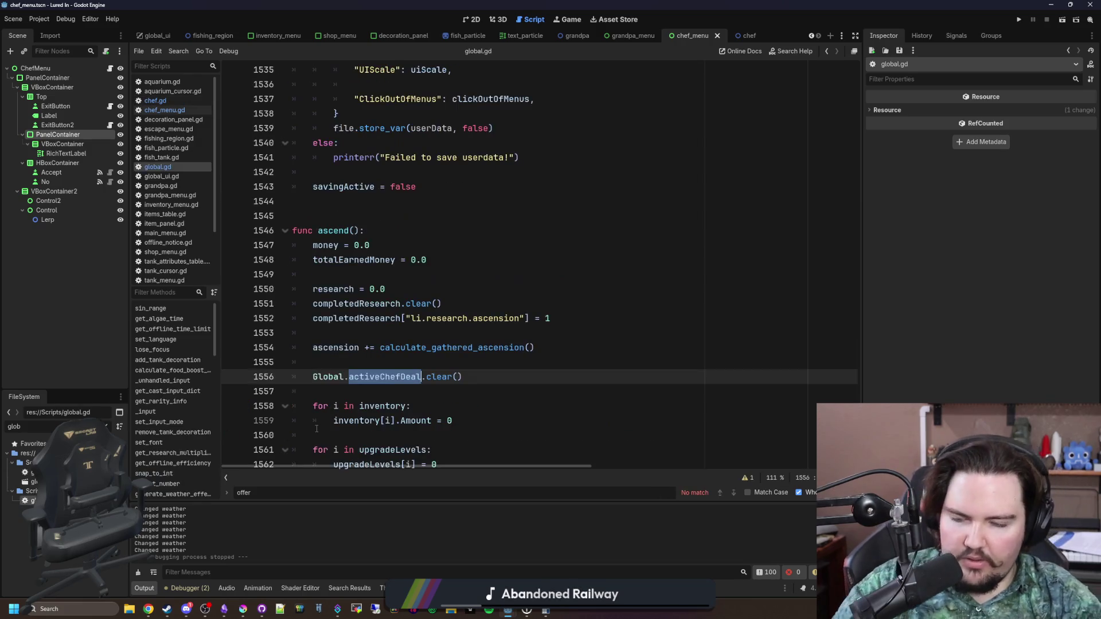
{"action": "scroll", "coordinate": [323, 406], "scroll_direction": "up", "scroll_amount": 10}
{"action": "mouse_move", "coordinate": [855, 400]}
{"action": "left_mouse_down"}
{"action": "mouse_move", "coordinate": [796, 167]}
{"action": "mouse_move", "coordinate": [800, 73]}
{"action": "left_mouse_up"}
{"action": "scroll", "coordinate": [518, 255], "scroll_direction": "down", "scroll_amount": 5}
{"action": "scroll", "coordinate": [518, 256], "scroll_direction": "down", "scroll_amount": 15}
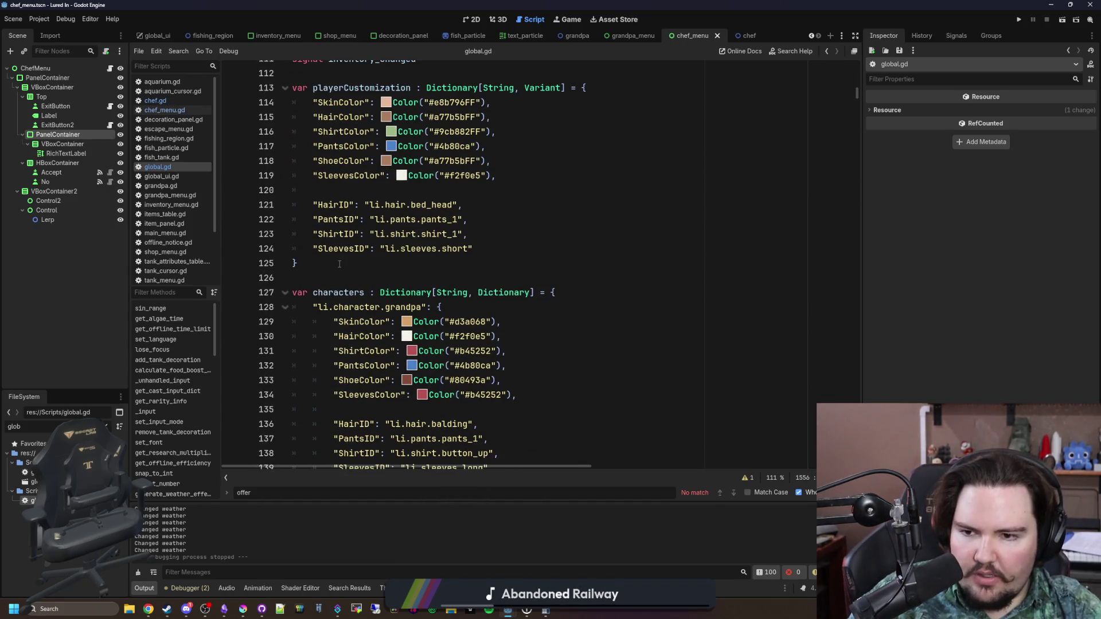
Insert blank lines below the playerCustomization dictionary for a new declaration
{"action": "left_click", "coordinate": [339, 264]}
{"action": "key", "text": "Return"}
{"action": "key", "text": "Return"}
{"action": "key", "text": "Return"}
{"action": "key", "text": "Up"}
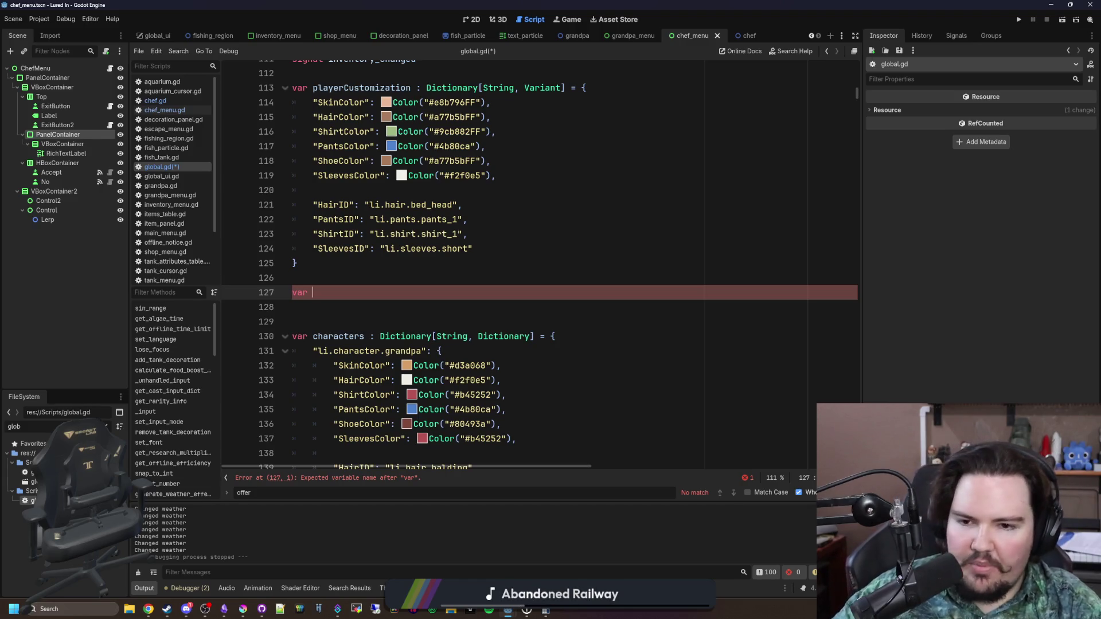
{"action": "key", "text": "alt+Tab"}
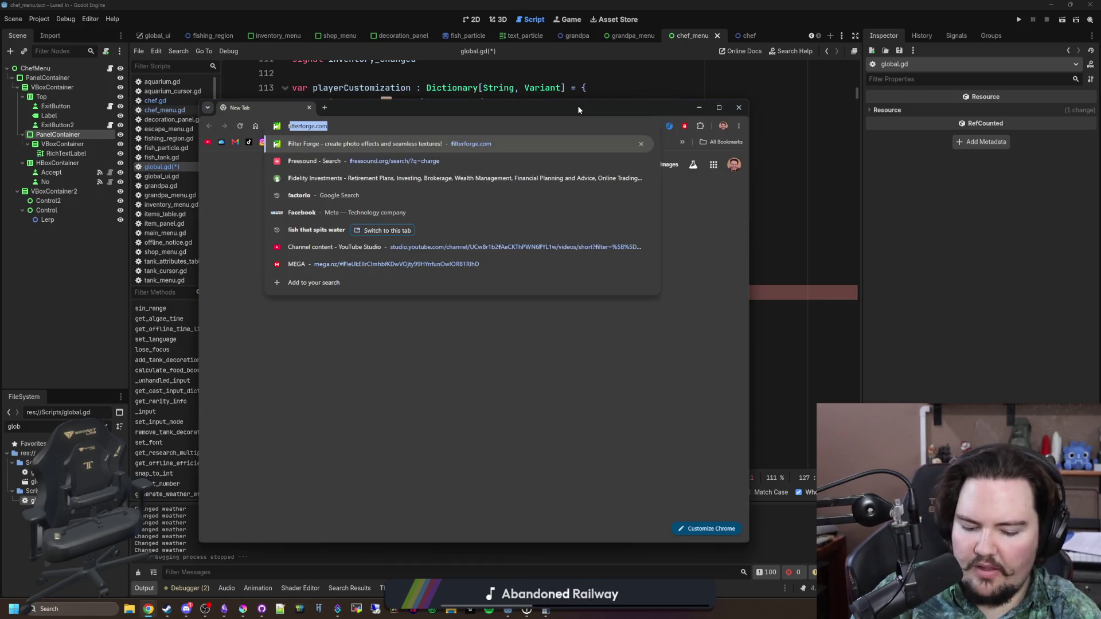
Google 'fish community tank', expand a fish-compatibility answer, and open Wikipedia's Community aquarium article
{"action": "type", "text": "fish community m"}
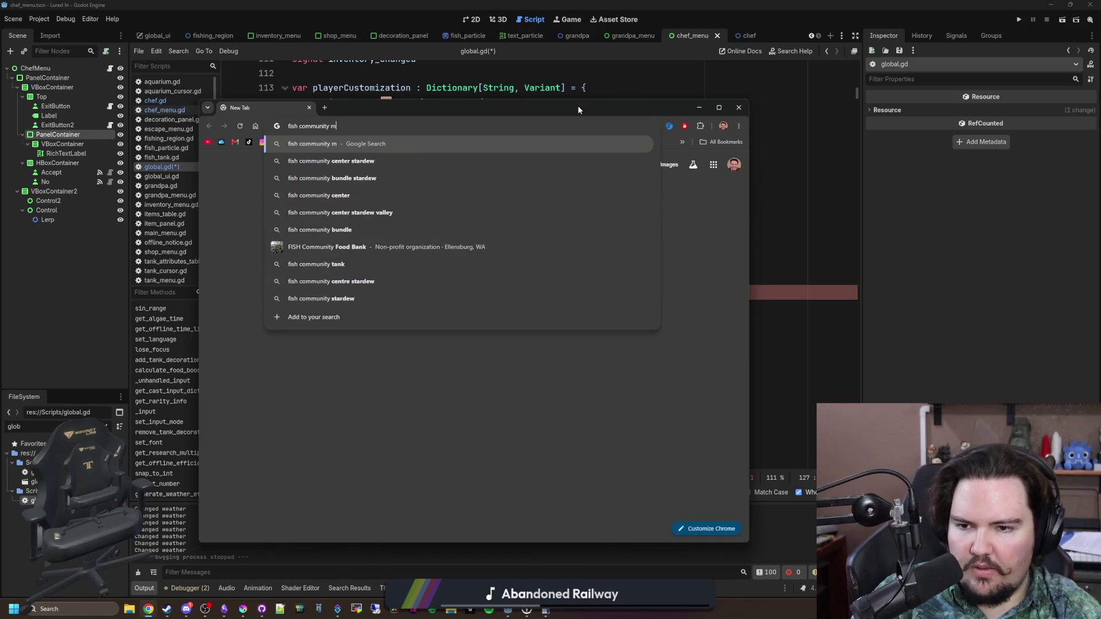
{"action": "type", "text": " tank"}
{"action": "key", "text": "Return"}
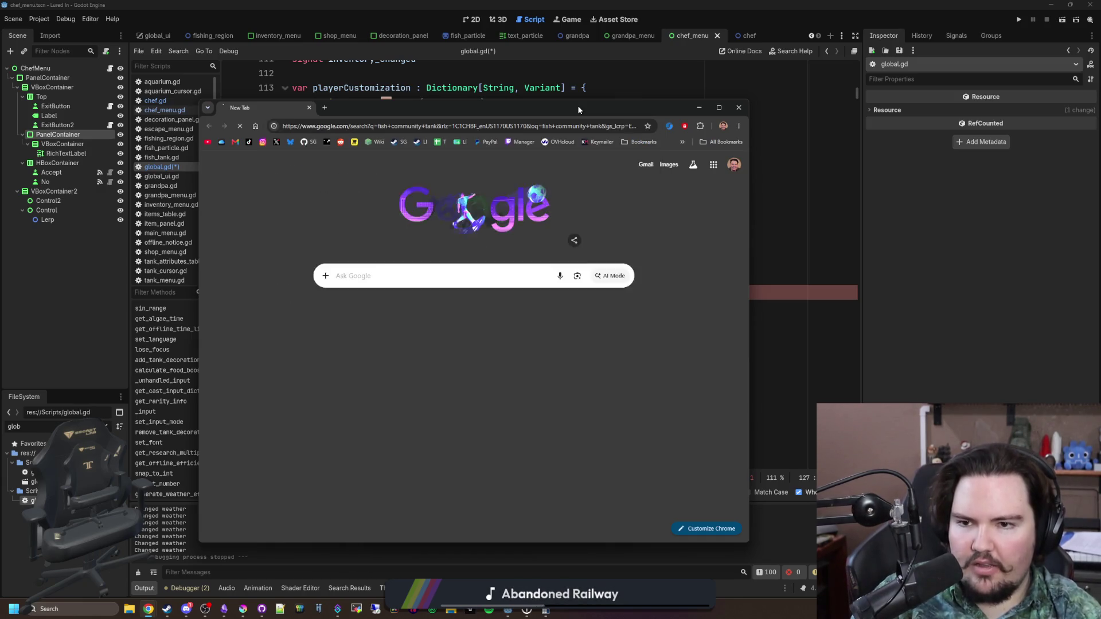
{"action": "scroll", "coordinate": [298, 206], "scroll_direction": "down", "scroll_amount": 5}
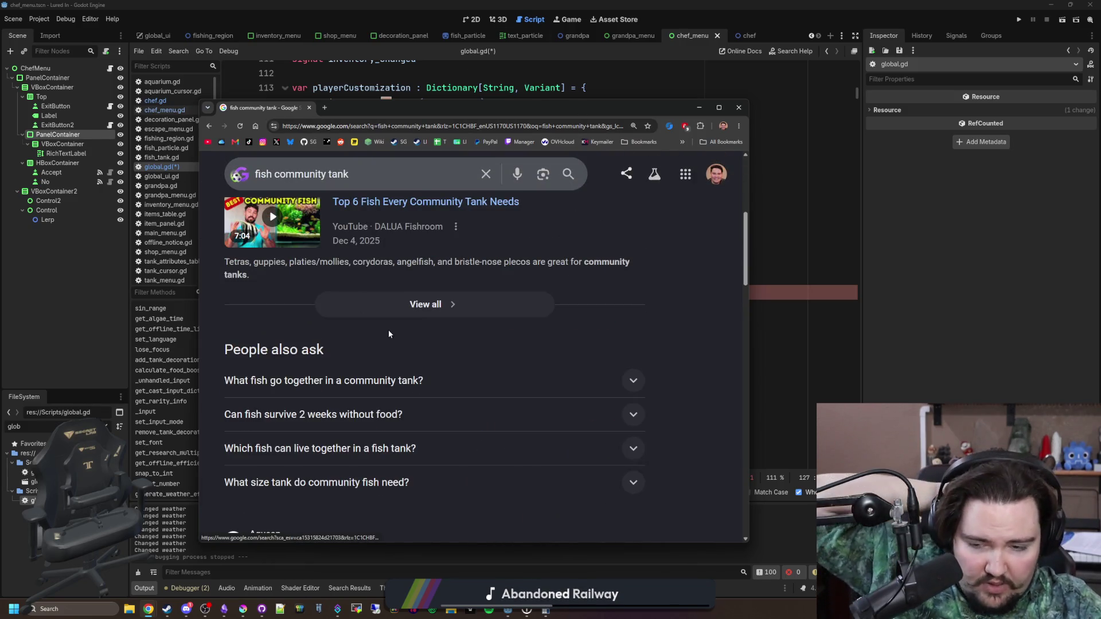
{"action": "scroll", "coordinate": [387, 329], "scroll_direction": "down", "scroll_amount": 1}
{"action": "left_click", "coordinate": [409, 334]}
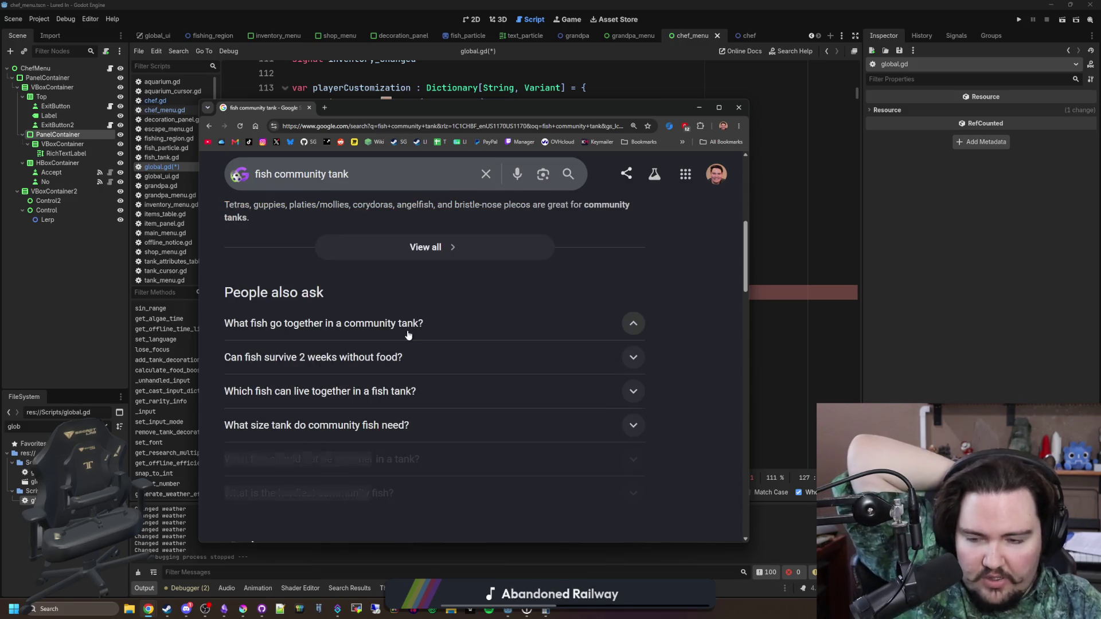
{"action": "scroll", "coordinate": [422, 334], "scroll_direction": "down", "scroll_amount": 4}
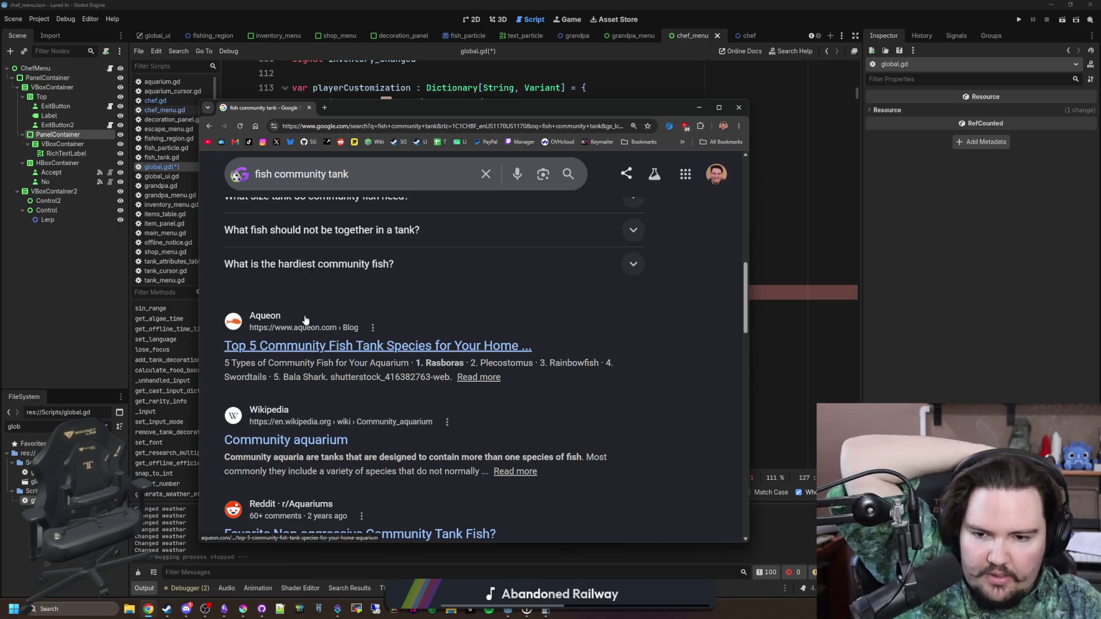
{"action": "left_click", "coordinate": [324, 437]}
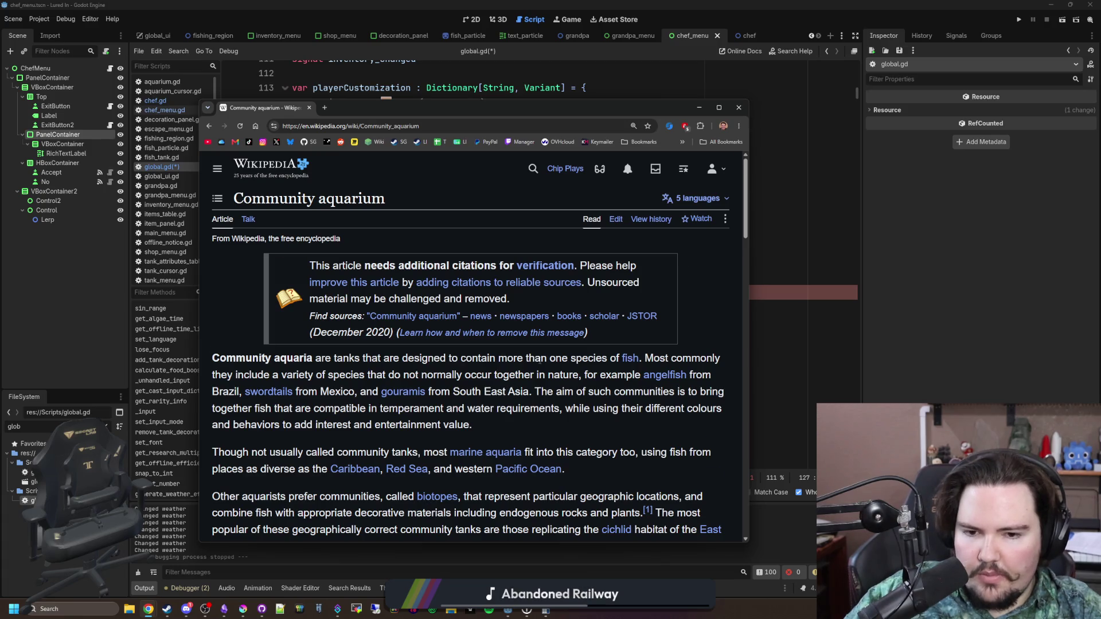
Read through the Community aquarium article, viewing its community tank photo full-size
{"action": "scroll", "coordinate": [539, 360], "scroll_direction": "down", "scroll_amount": 6}
{"action": "left_click", "coordinate": [665, 384]}
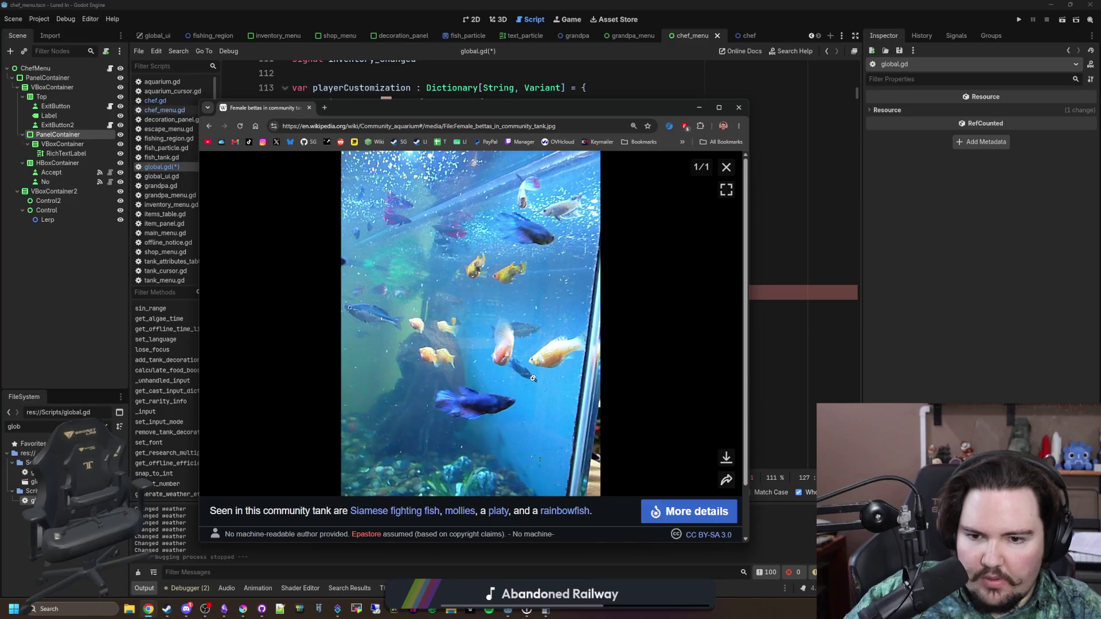
{"action": "left_click", "coordinate": [725, 167]}
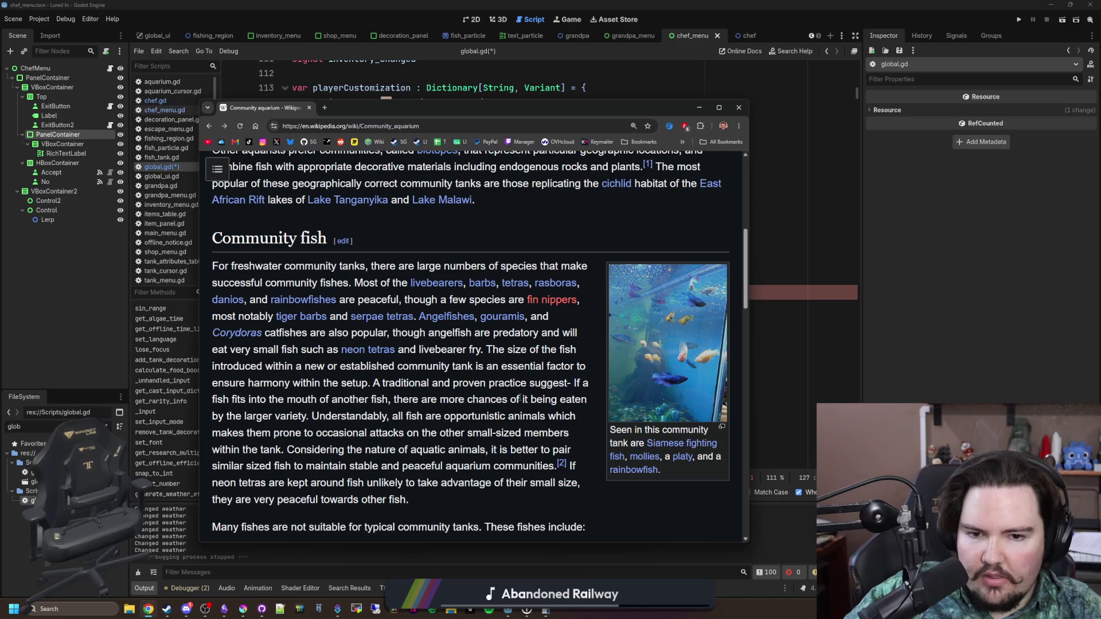
{"action": "left_click", "coordinate": [722, 347]}
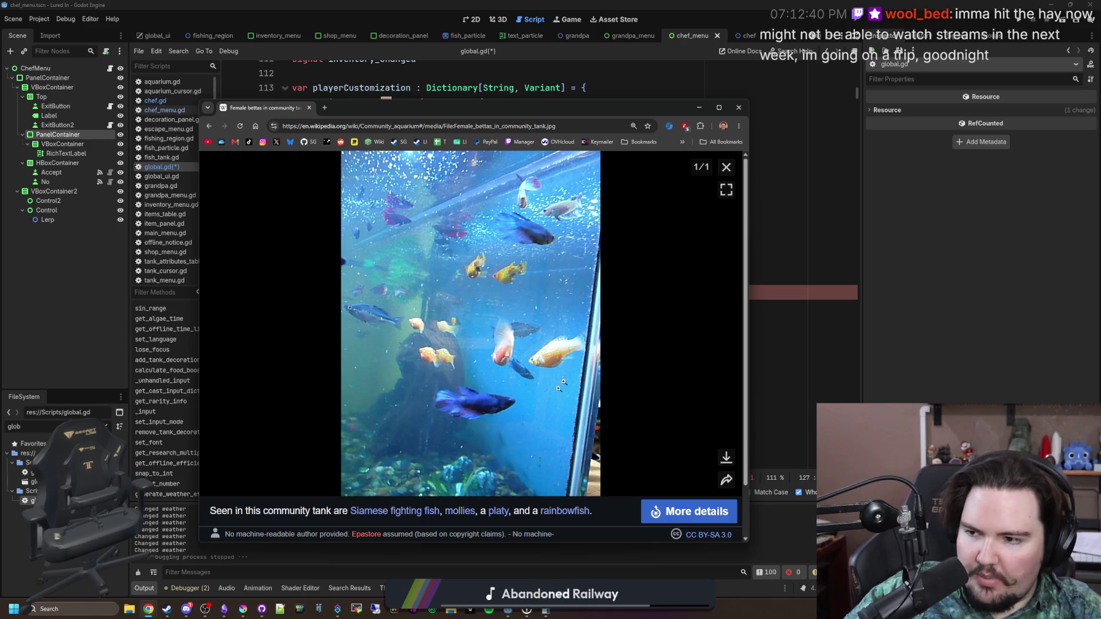
{"action": "left_click", "coordinate": [726, 167]}
{"action": "scroll", "coordinate": [725, 172], "scroll_direction": "down", "scroll_amount": 5}
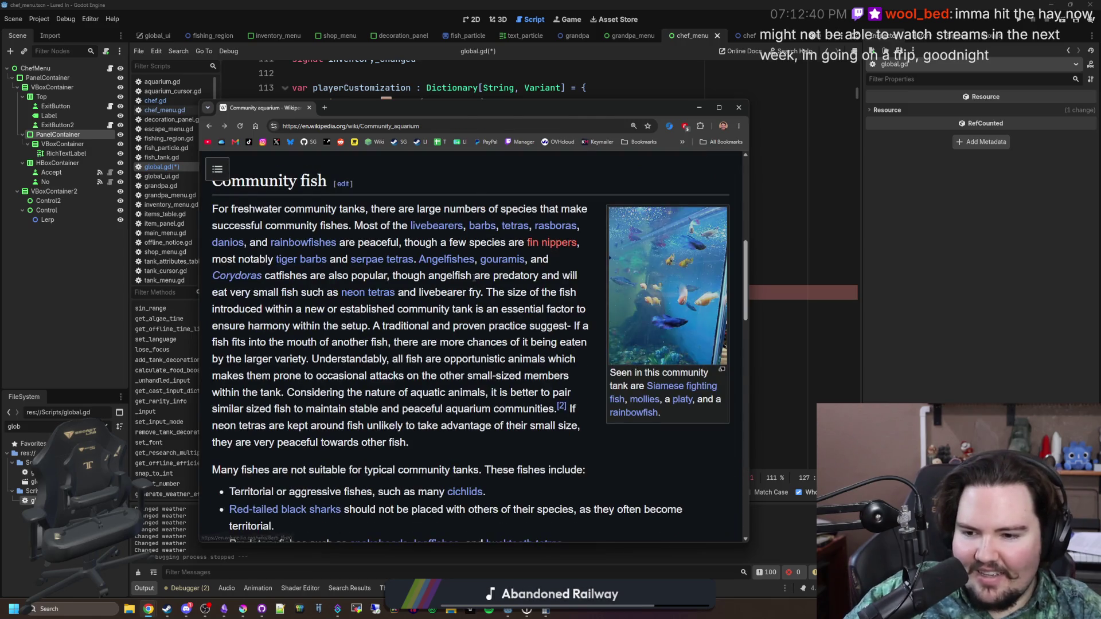
{"action": "scroll", "coordinate": [470, 343], "scroll_direction": "down", "scroll_amount": 2}
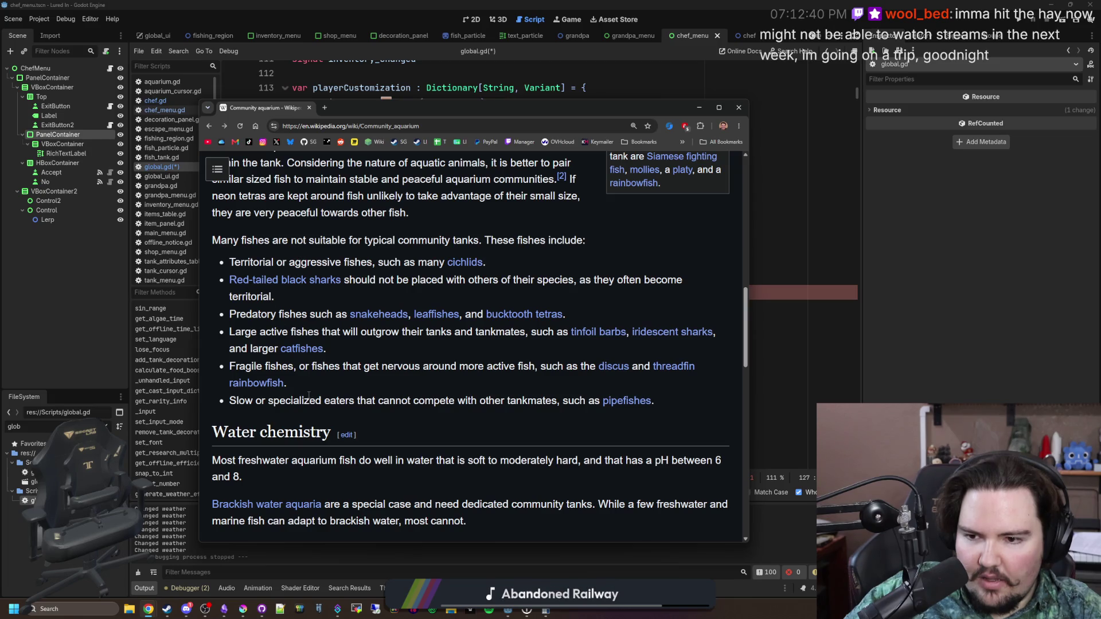
{"action": "scroll", "coordinate": [309, 395], "scroll_direction": "down", "scroll_amount": 4}
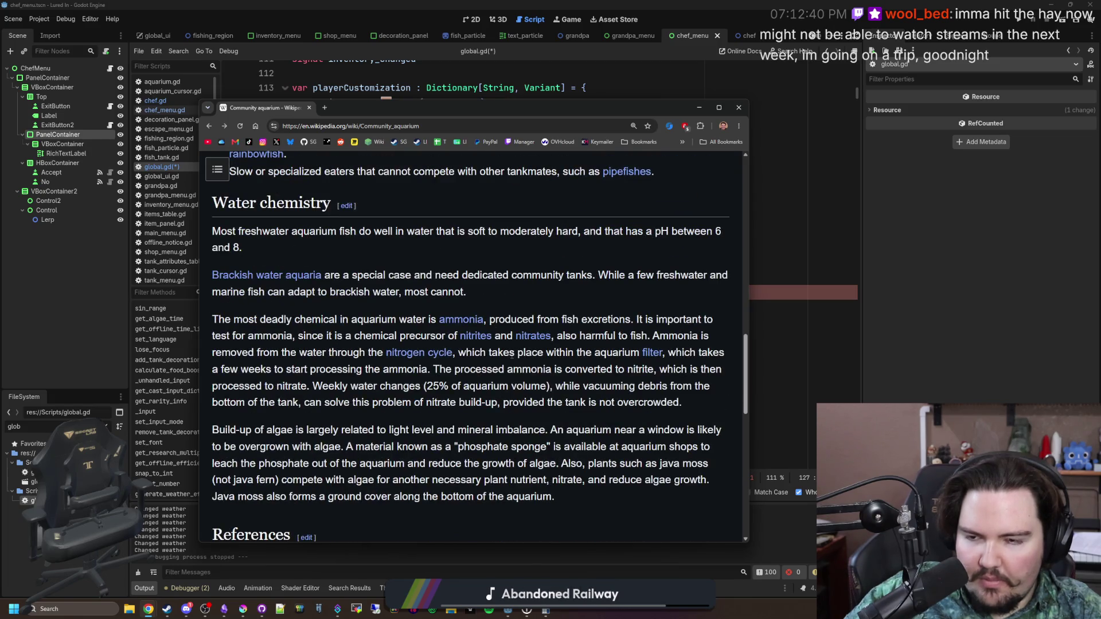
{"action": "scroll", "coordinate": [401, 291], "scroll_direction": "up", "scroll_amount": 10}
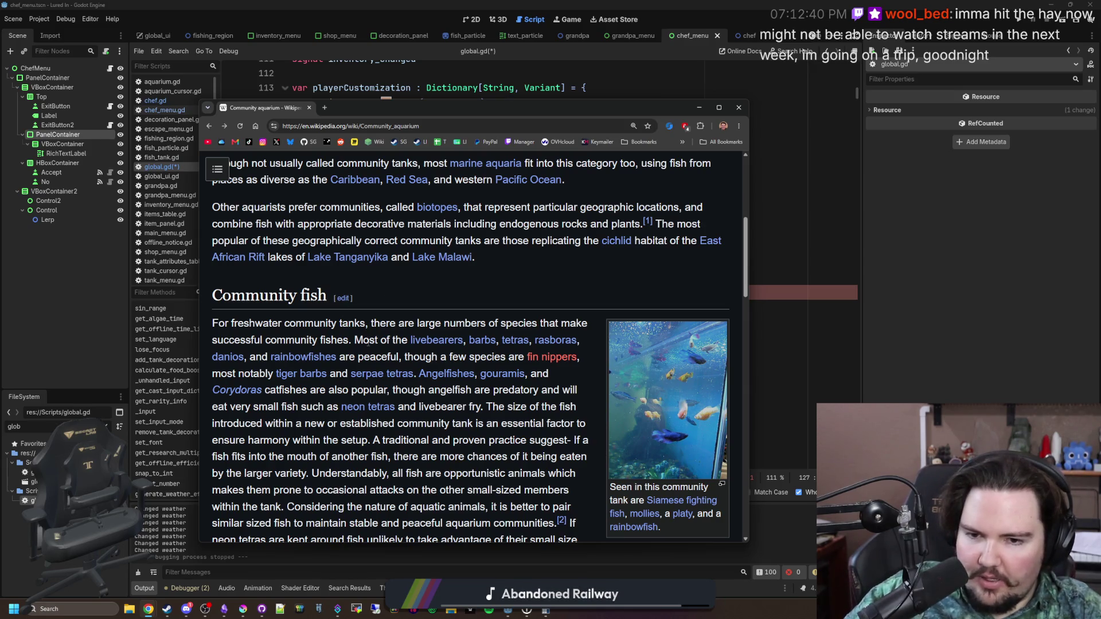
{"action": "scroll", "coordinate": [388, 352], "scroll_direction": "up", "scroll_amount": 5}
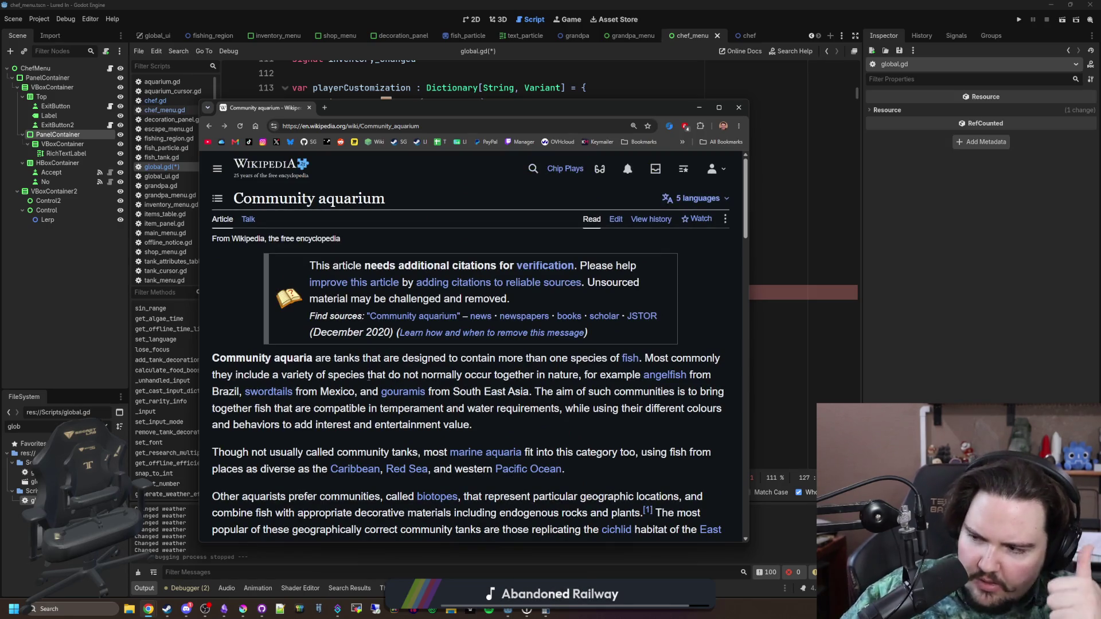
{"action": "scroll", "coordinate": [367, 375], "scroll_direction": "down", "scroll_amount": 2}
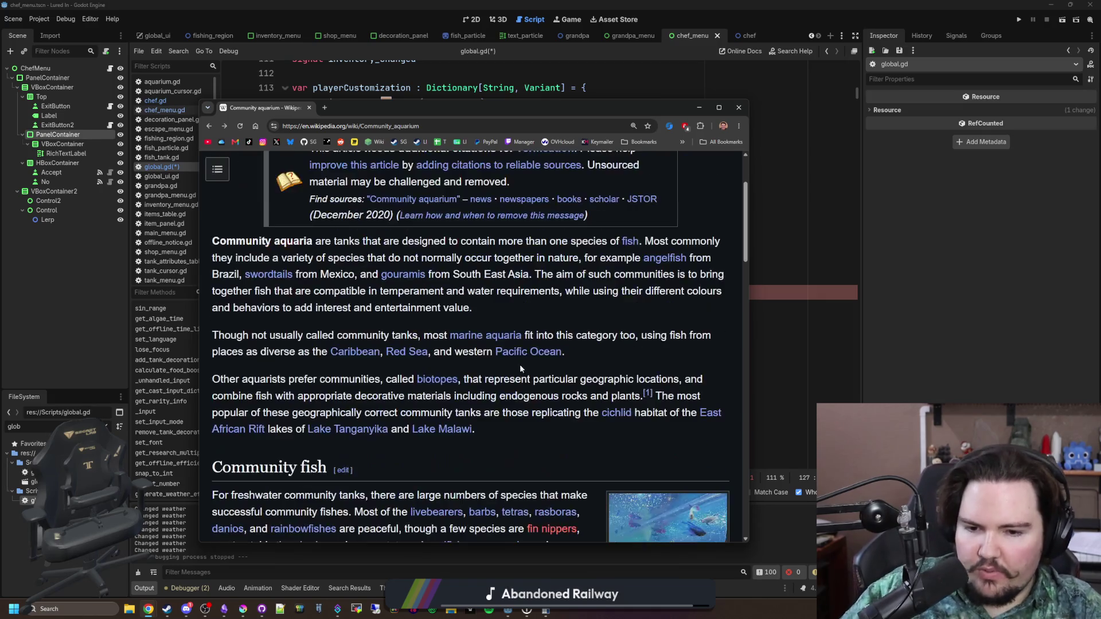
{"action": "mouse_move", "coordinate": [521, 353]}
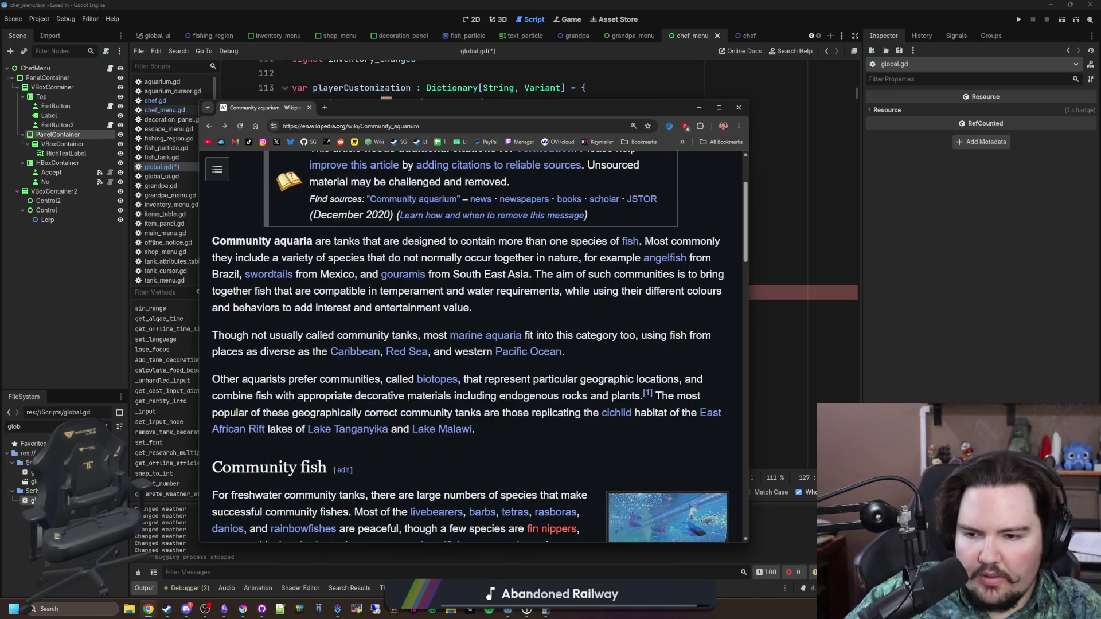
{"action": "scroll", "coordinate": [418, 396], "scroll_direction": "down", "scroll_amount": 3}
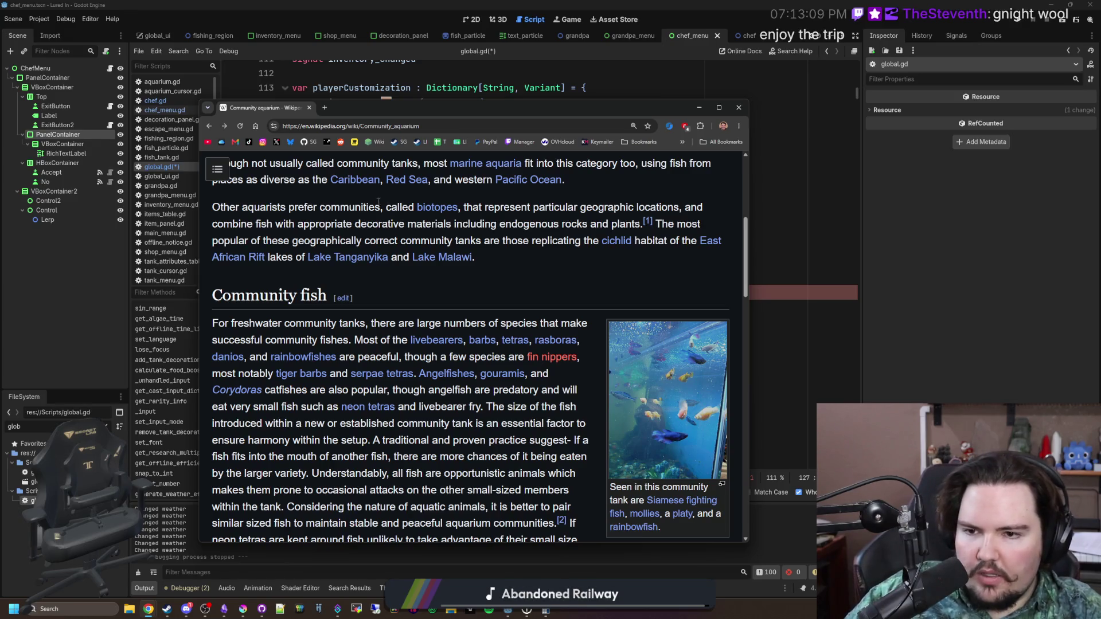
Return to the fish community tank results, glance at Discord, then open a new tab
{"action": "key", "text": "alt+Left"}
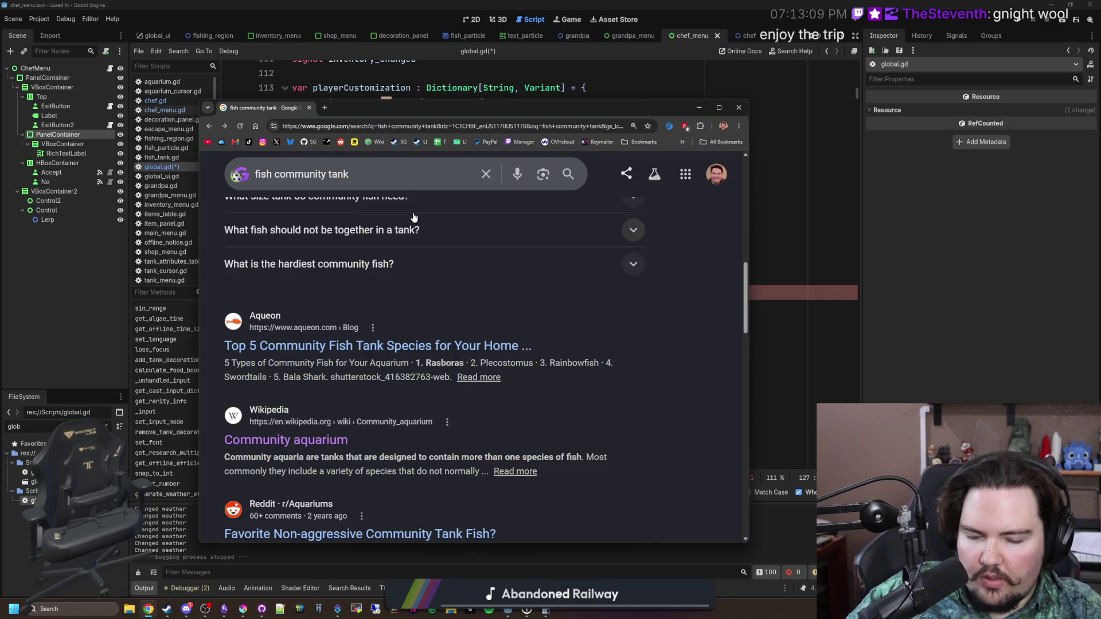
{"action": "scroll", "coordinate": [414, 216], "scroll_direction": "down", "scroll_amount": 2}
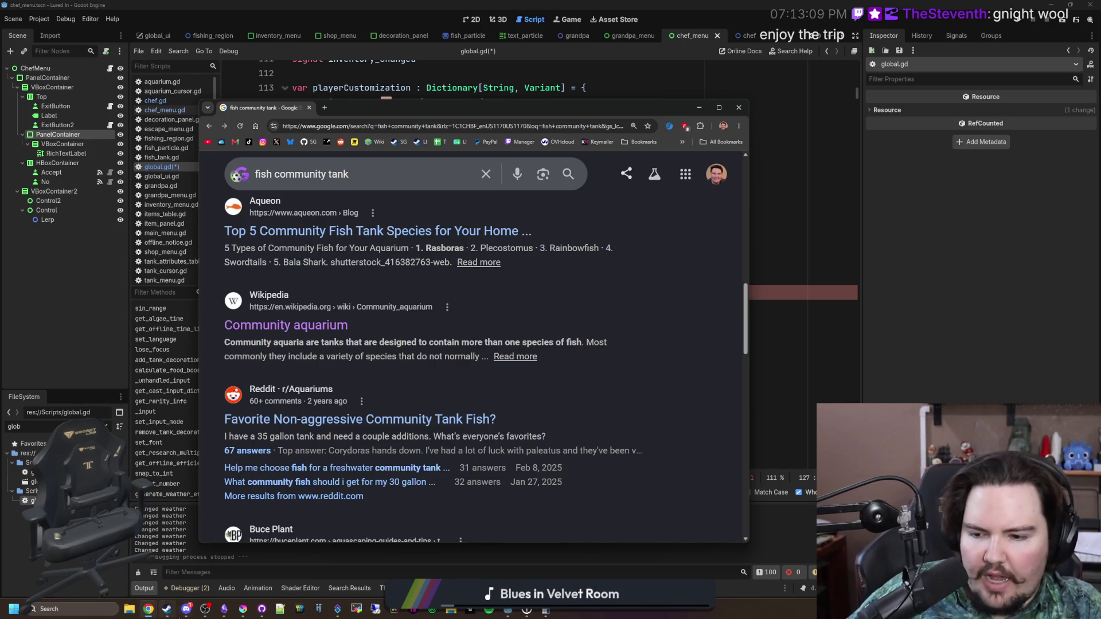
{"action": "mouse_move", "coordinate": [182, 616]}
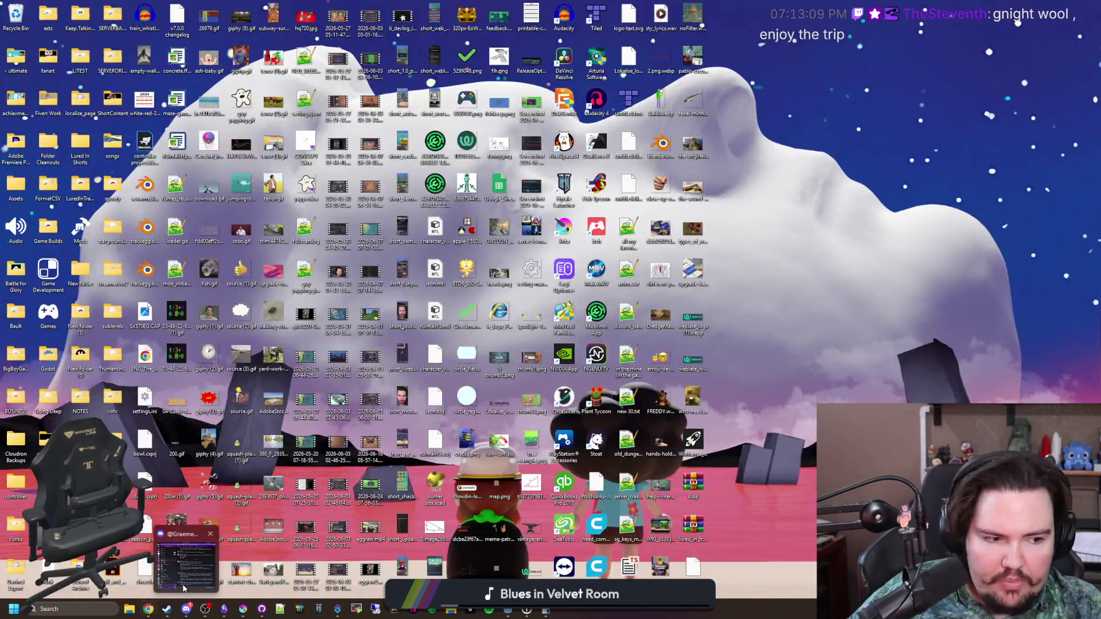
{"action": "left_click", "coordinate": [186, 565]}
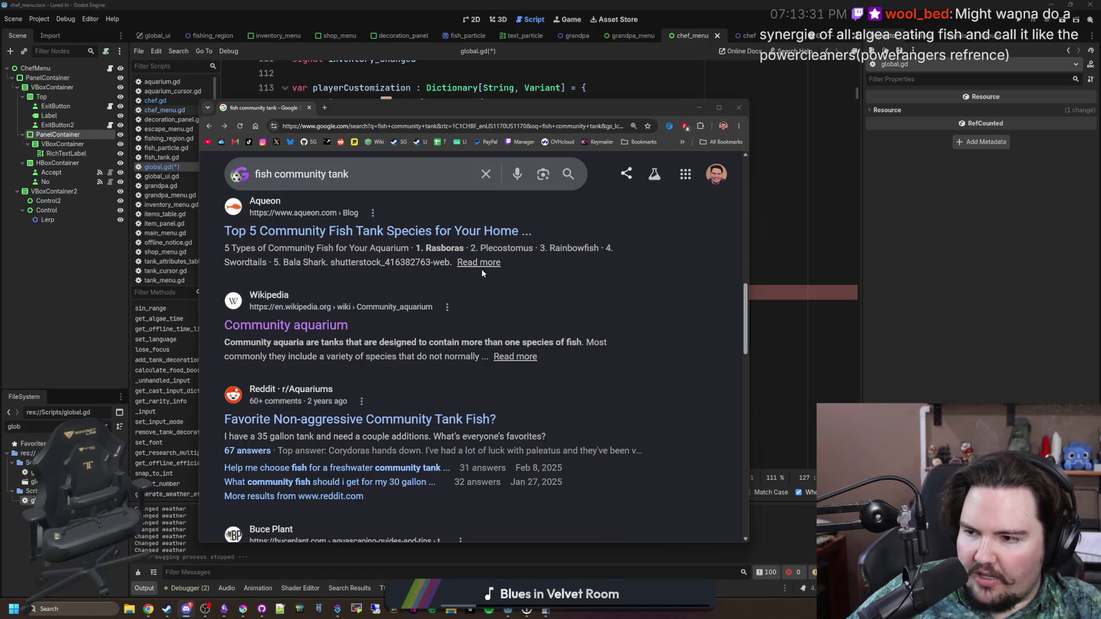
{"action": "left_click", "coordinate": [541, 296]}
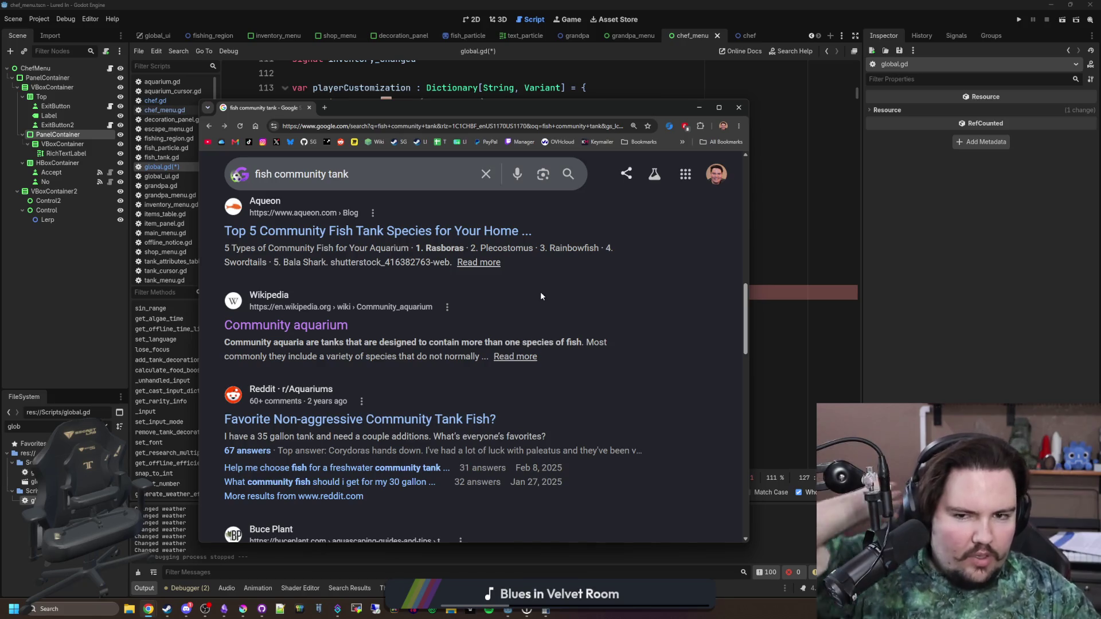
{"action": "left_click", "coordinate": [325, 107]}
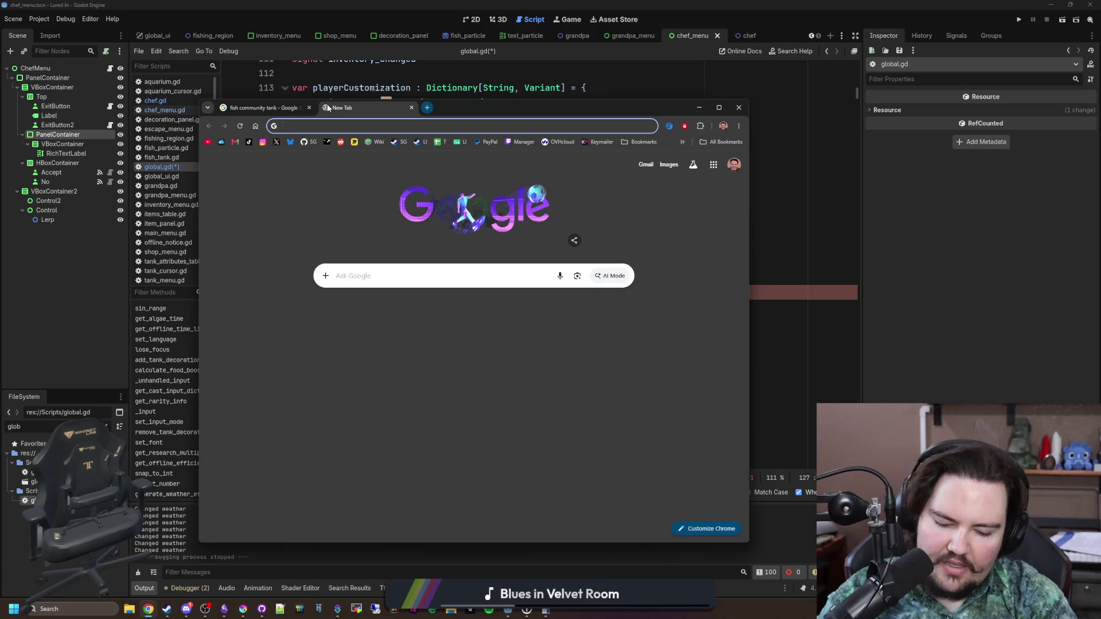
Search 'little inferno' and open its Steam store page in a maximized window
{"action": "type", "text": "little inferno"}
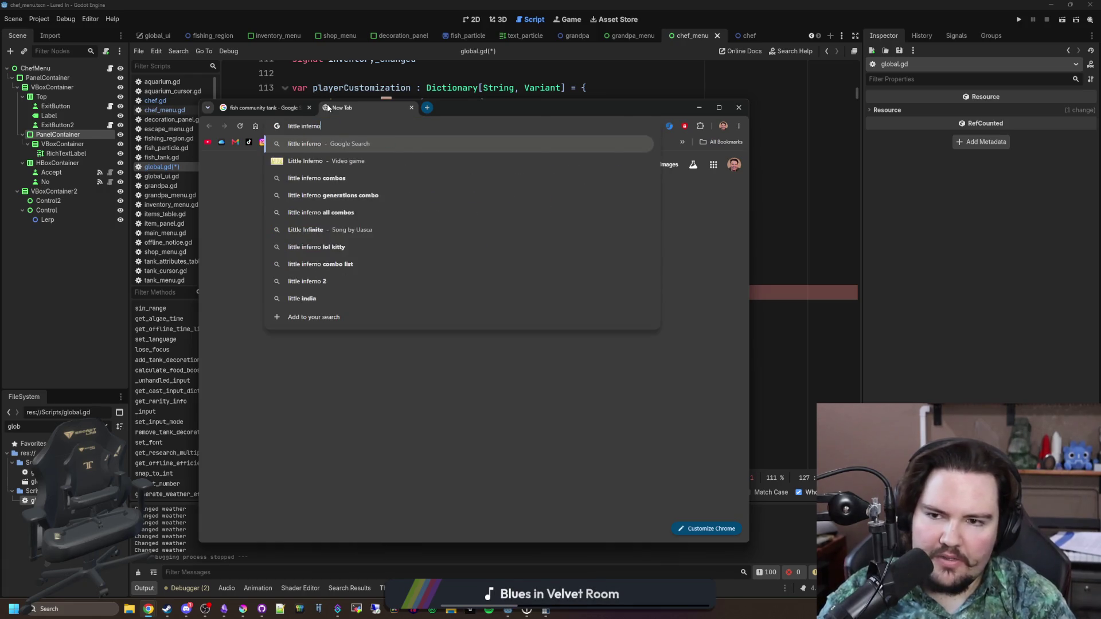
{"action": "key", "text": "Return"}
{"action": "scroll", "coordinate": [419, 321], "scroll_direction": "down", "scroll_amount": 3}
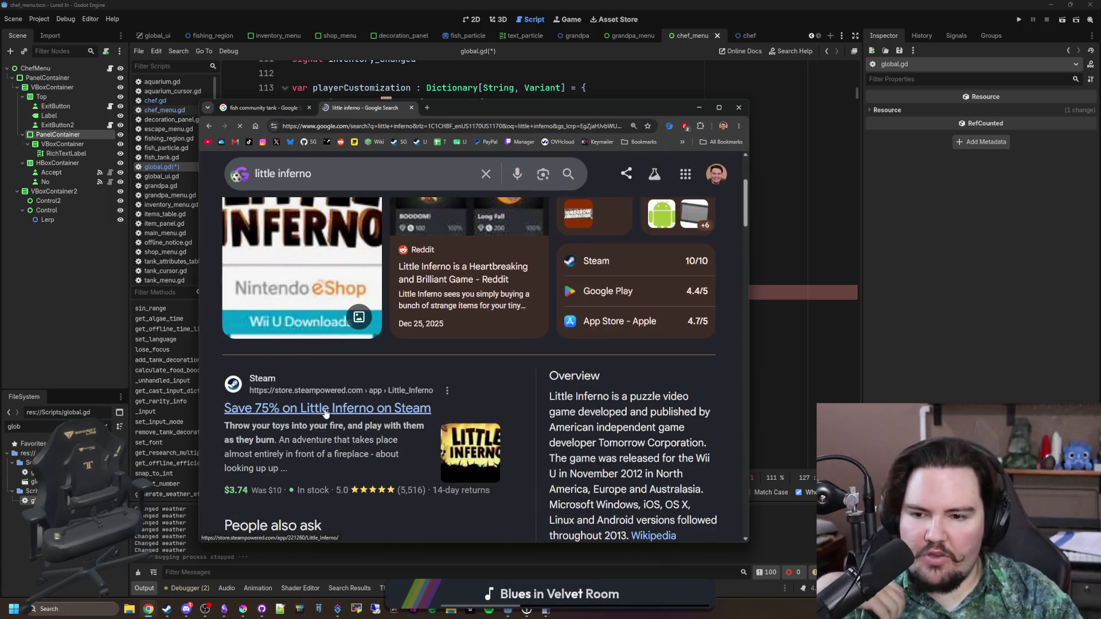
{"action": "left_click", "coordinate": [417, 407]}
{"action": "key", "text": "super+Up"}
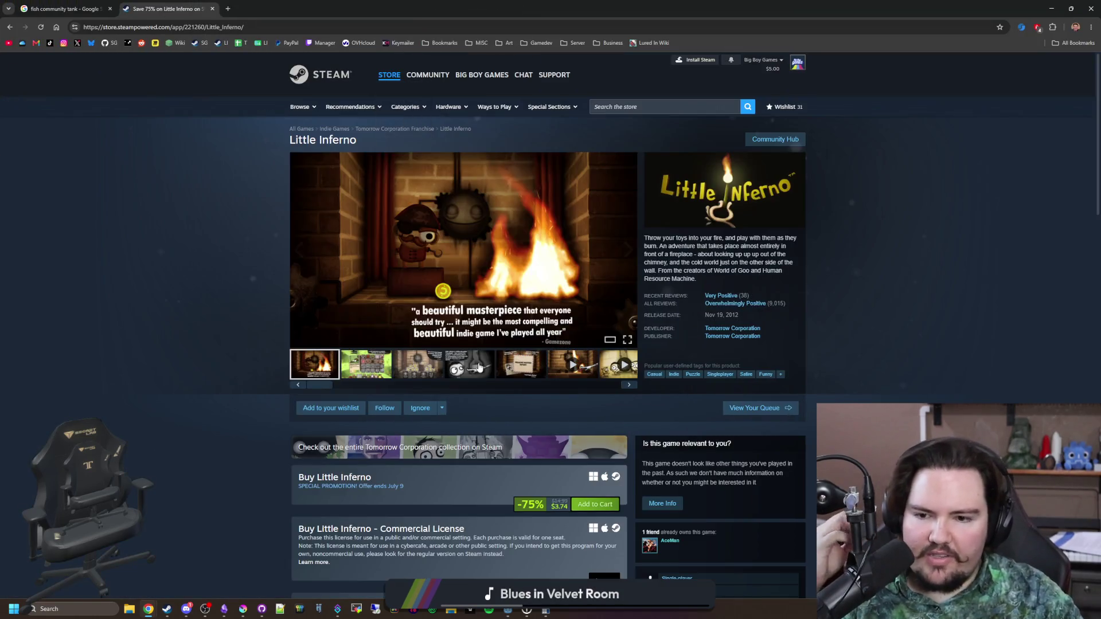
Browse the Little Inferno screenshots full-size, stepping through them one by one
{"action": "left_click", "coordinate": [380, 370]}
{"action": "left_click", "coordinate": [565, 252]}
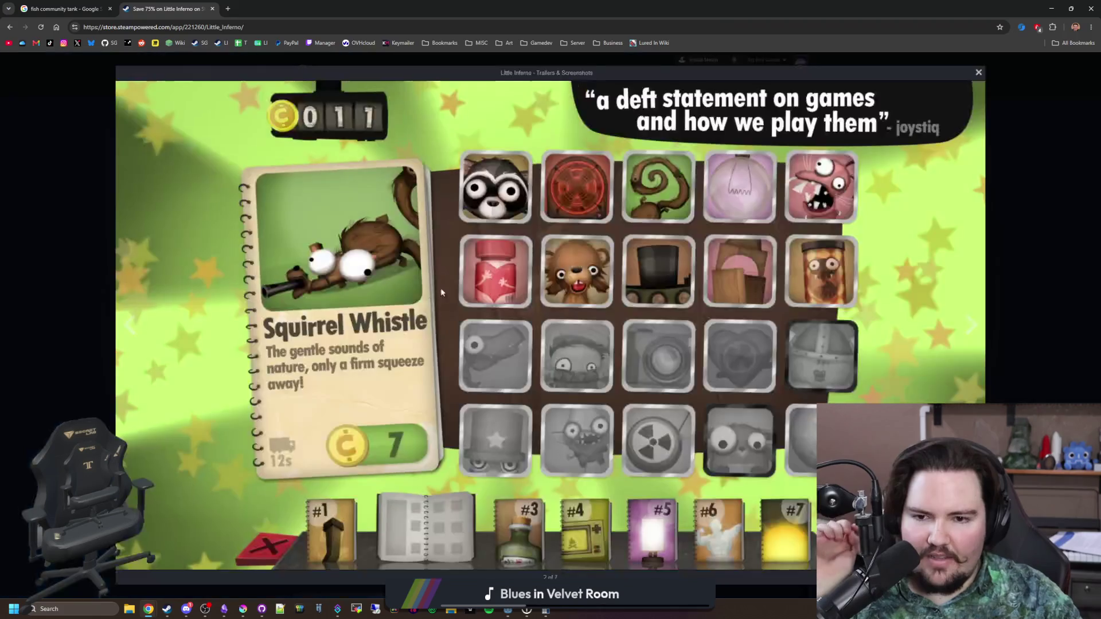
{"action": "left_click", "coordinate": [974, 328]}
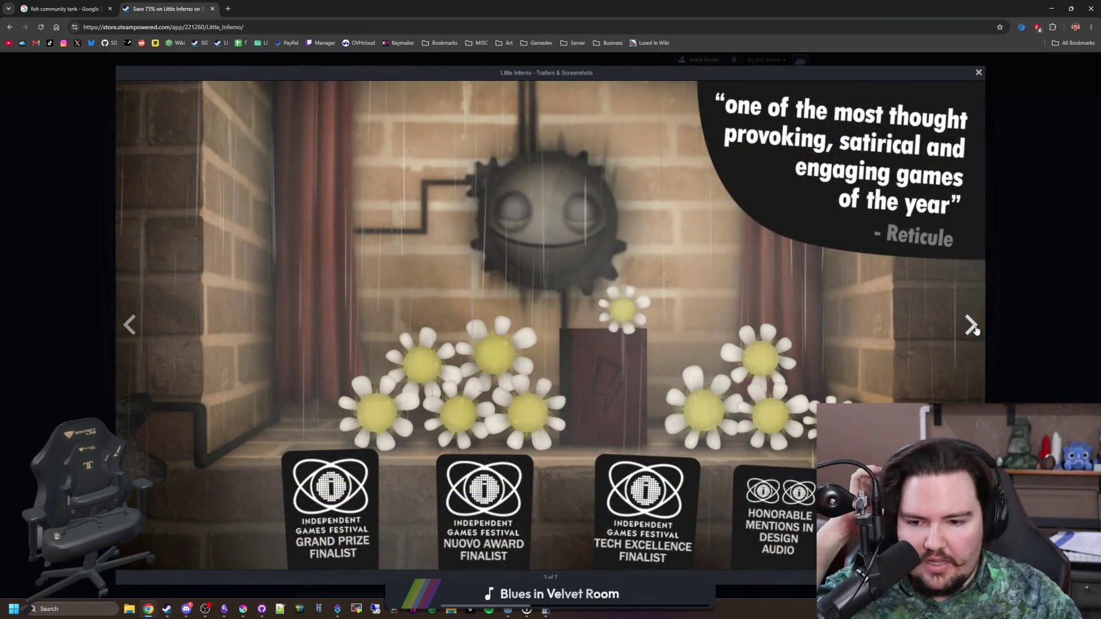
{"action": "left_click", "coordinate": [973, 328]}
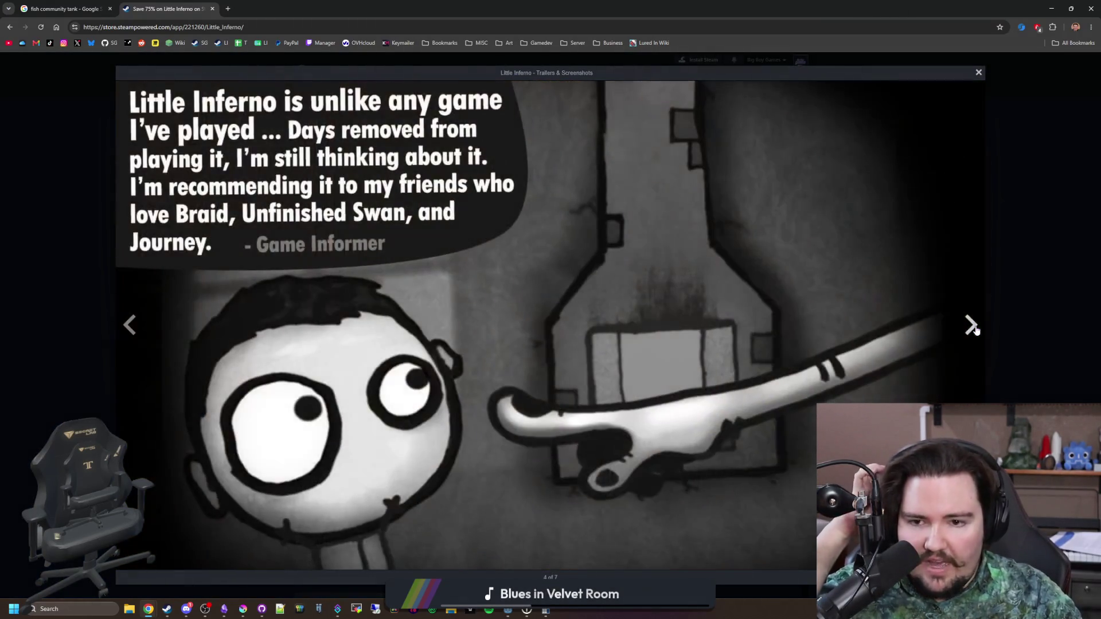
{"action": "left_click", "coordinate": [974, 328]}
{"action": "left_click", "coordinate": [973, 328]}
{"action": "left_click", "coordinate": [973, 328]}
{"action": "left_click", "coordinate": [974, 327]}
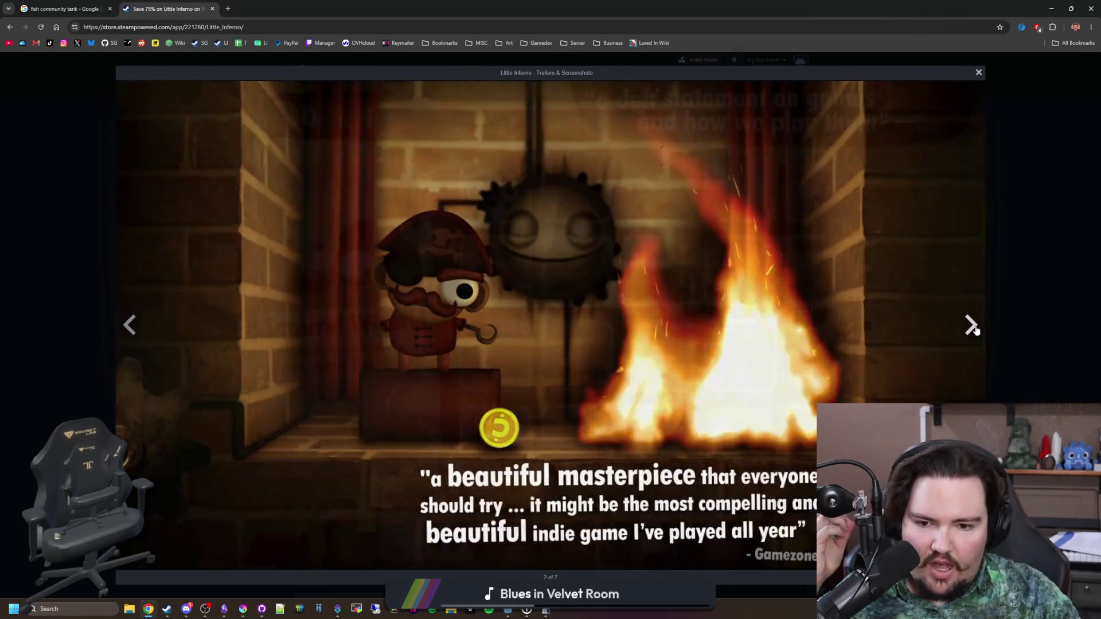
{"action": "left_click", "coordinate": [974, 328]}
{"action": "left_click", "coordinate": [973, 328]}
{"action": "left_click", "coordinate": [973, 327]}
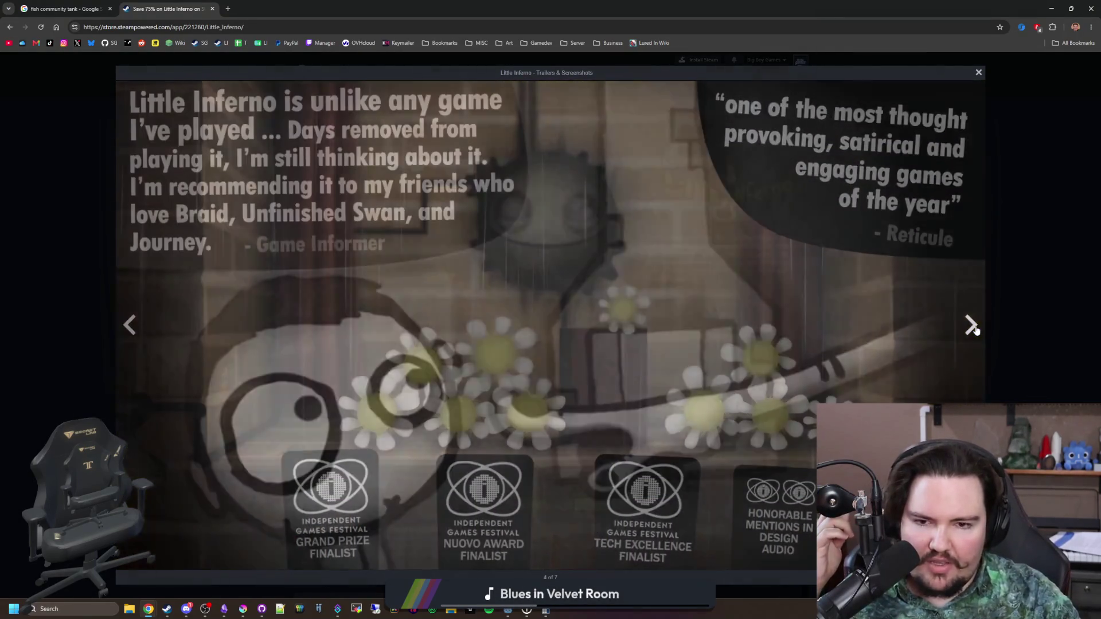
{"action": "left_click", "coordinate": [974, 327]}
{"action": "left_click", "coordinate": [1010, 295]}
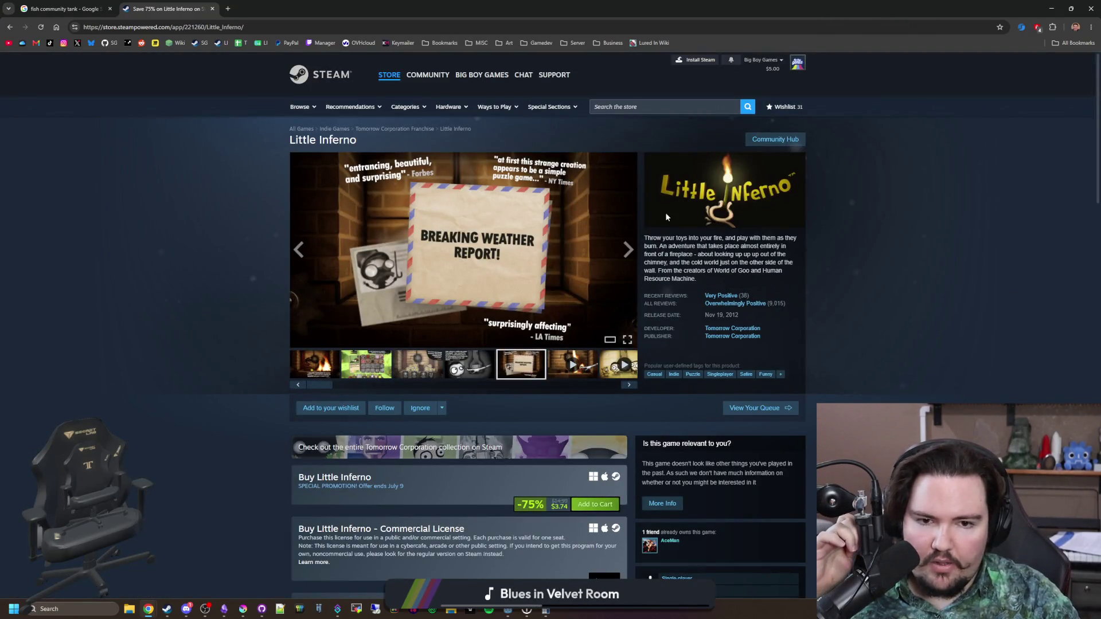
Read the Little Inferno description and reviews, then open the Tomorrow Corporation developer page
{"action": "scroll", "coordinate": [468, 276], "scroll_direction": "down", "scroll_amount": 9}
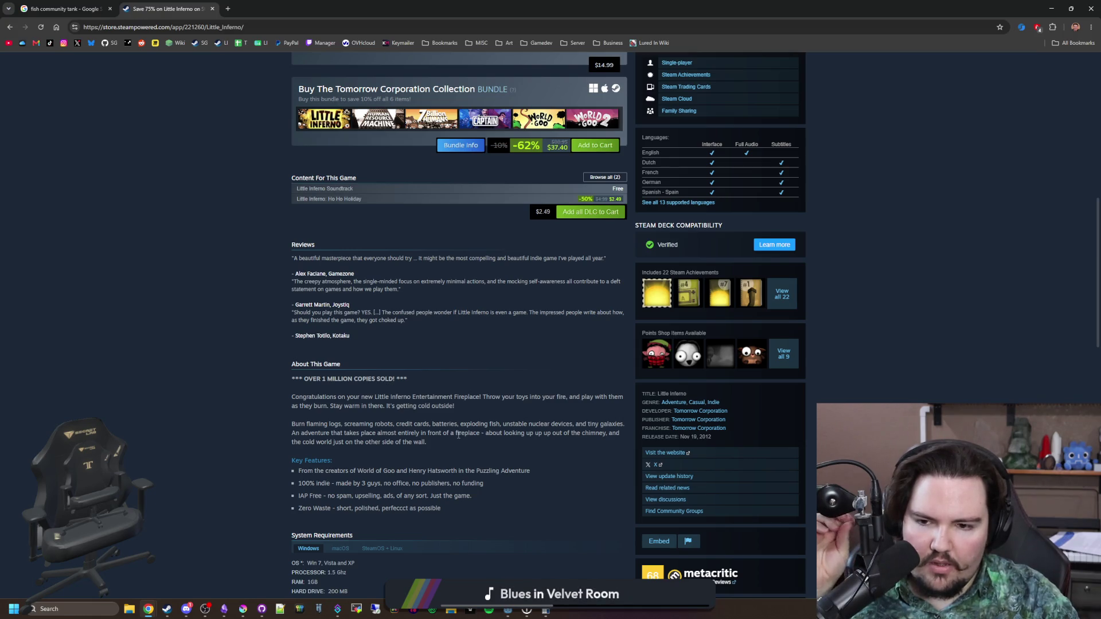
{"action": "left_click_drag", "start_coordinate": [293, 378], "coordinate": [407, 378]}
{"action": "left_click", "coordinate": [412, 377]}
{"action": "scroll", "coordinate": [412, 377], "scroll_direction": "down", "scroll_amount": 11}
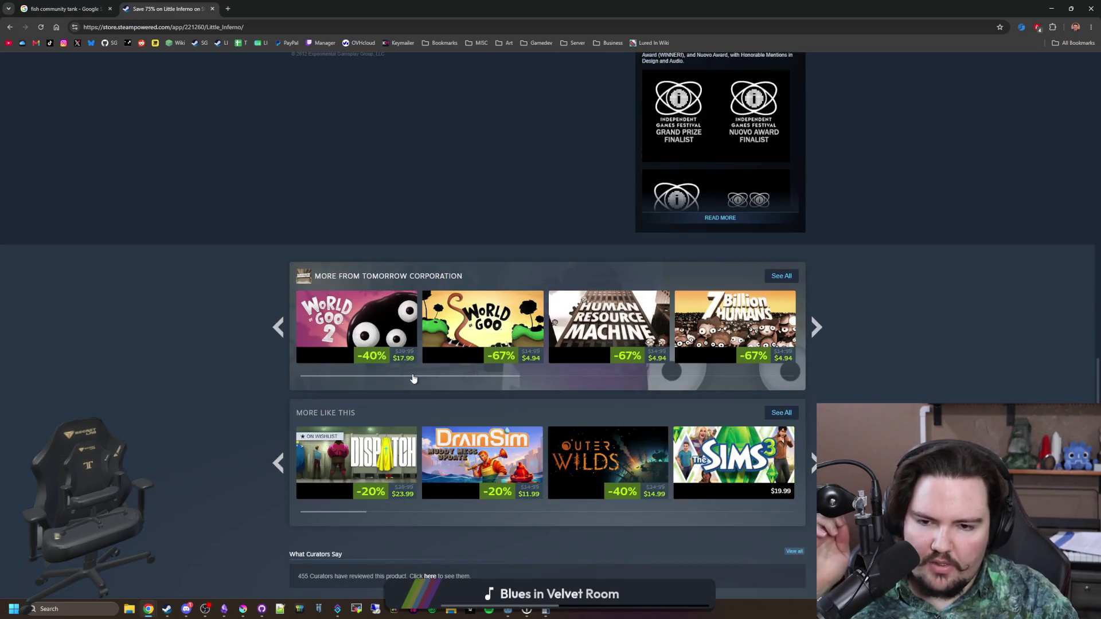
{"action": "scroll", "coordinate": [412, 378], "scroll_direction": "down", "scroll_amount": 6}
{"action": "mouse_move", "coordinate": [296, 406]}
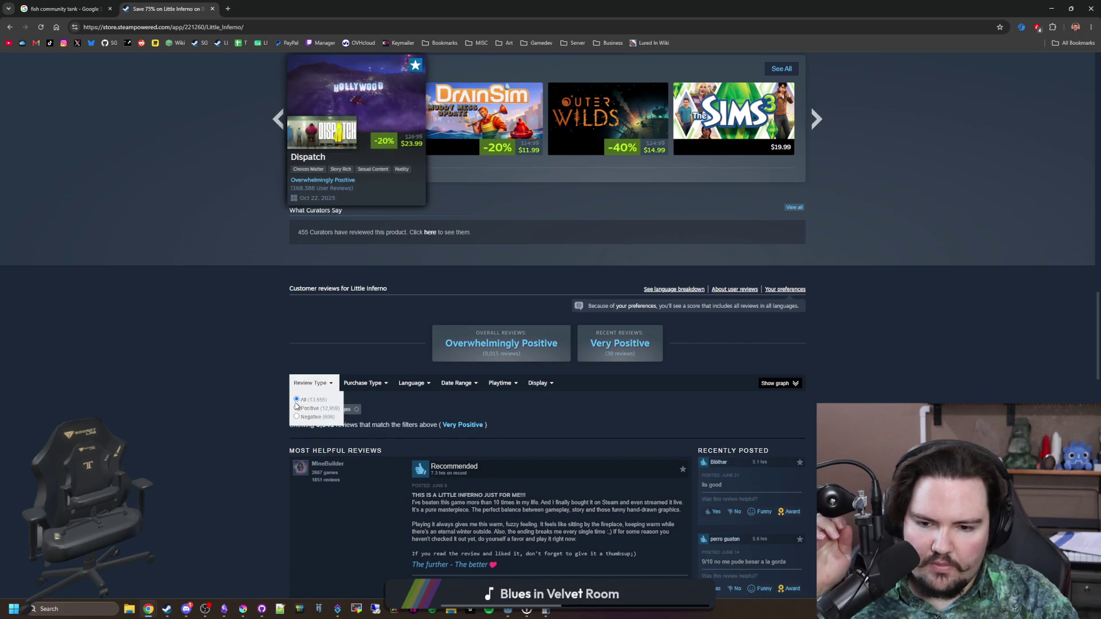
{"action": "scroll", "coordinate": [170, 388], "scroll_direction": "up", "scroll_amount": 19}
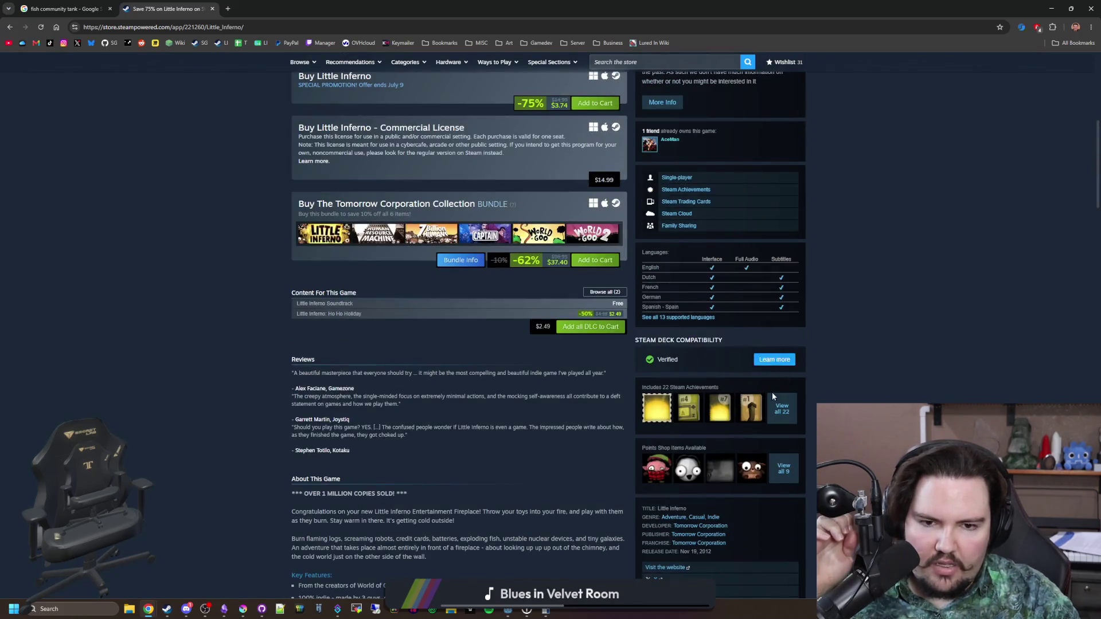
{"action": "scroll", "coordinate": [772, 391], "scroll_direction": "up", "scroll_amount": 7}
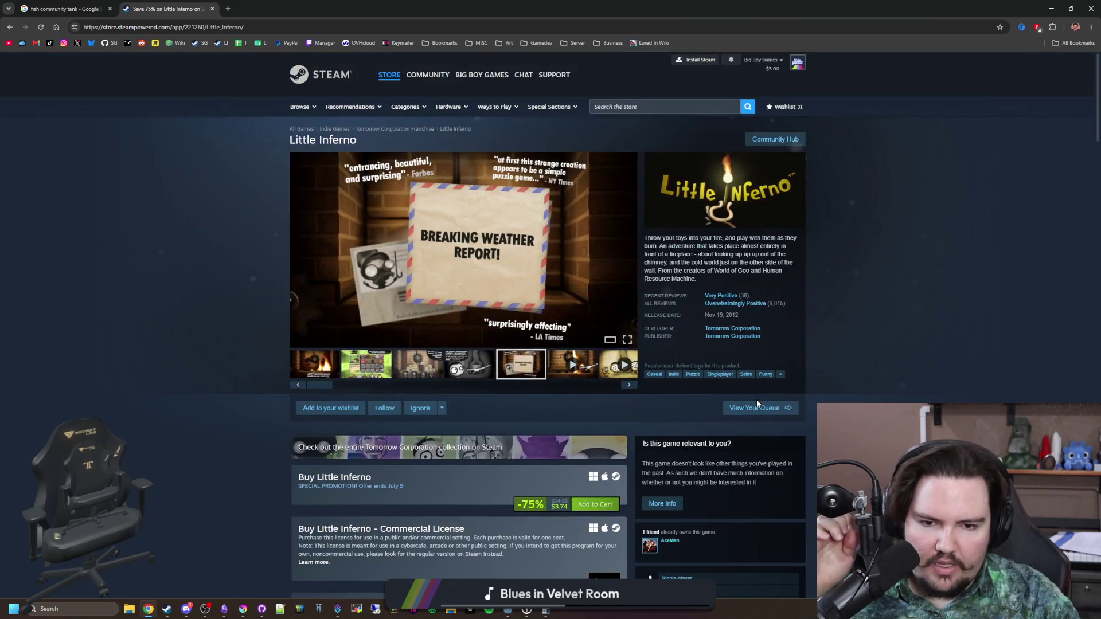
{"action": "left_click", "coordinate": [743, 329]}
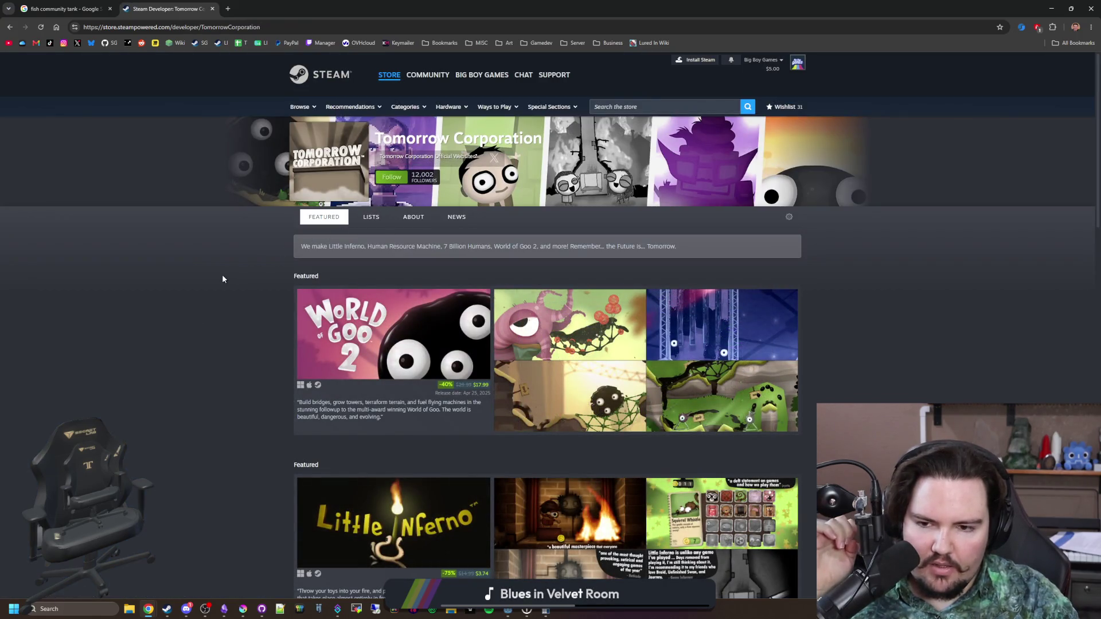
Scroll through Tomorrow Corporation's games, including World of Goo 2 and Little Inferno
{"action": "scroll", "coordinate": [222, 274], "scroll_direction": "down", "scroll_amount": 2}
{"action": "mouse_move", "coordinate": [333, 246]}
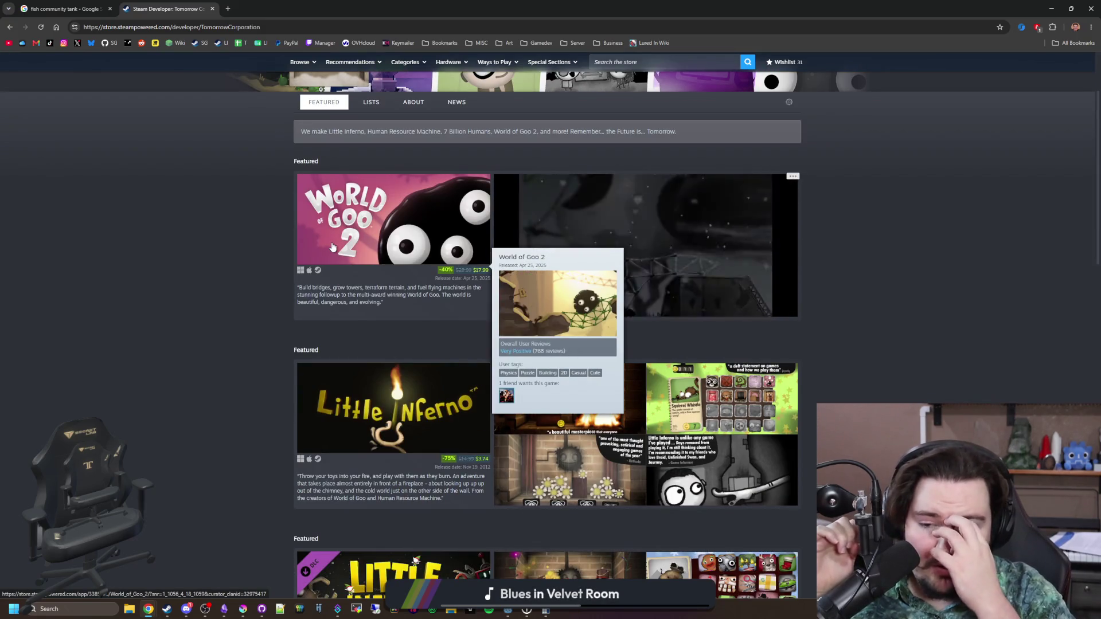
{"action": "scroll", "coordinate": [332, 247], "scroll_direction": "down", "scroll_amount": 2}
{"action": "scroll", "coordinate": [350, 276], "scroll_direction": "up", "scroll_amount": 1}
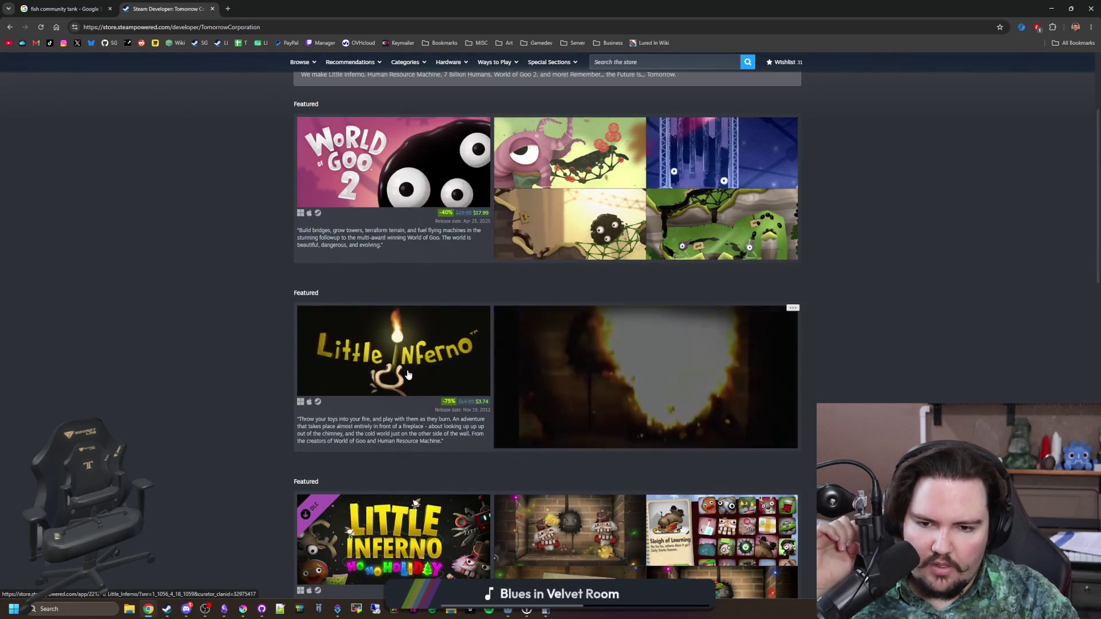
{"action": "mouse_move", "coordinate": [409, 375]}
{"action": "scroll", "coordinate": [193, 373], "scroll_direction": "down", "scroll_amount": 5}
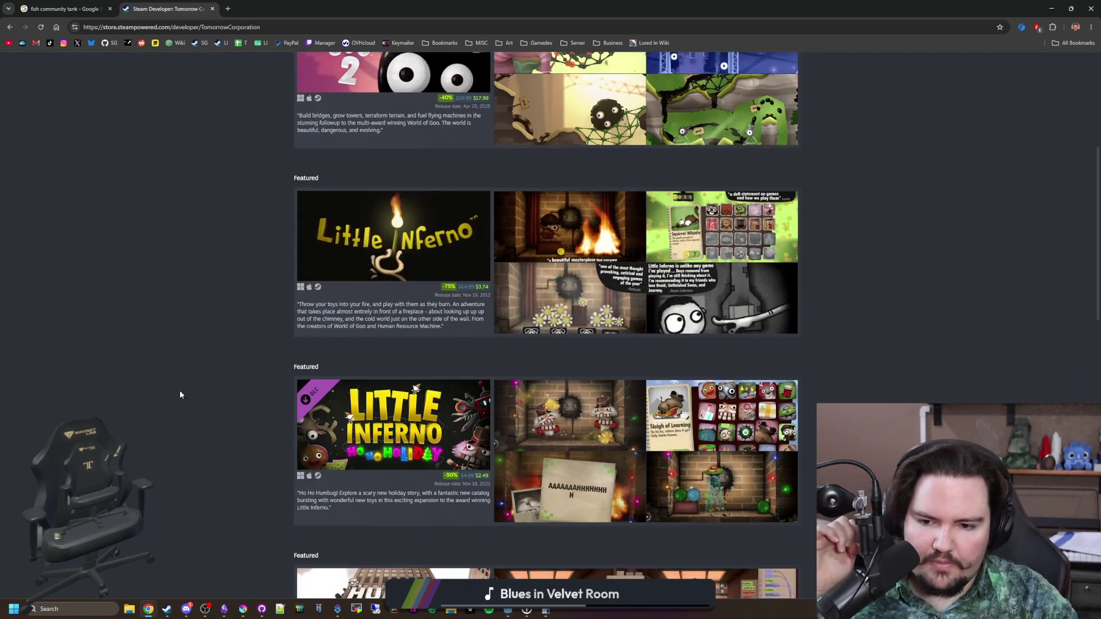
{"action": "scroll", "coordinate": [180, 395], "scroll_direction": "down", "scroll_amount": 2}
{"action": "mouse_move", "coordinate": [396, 323]}
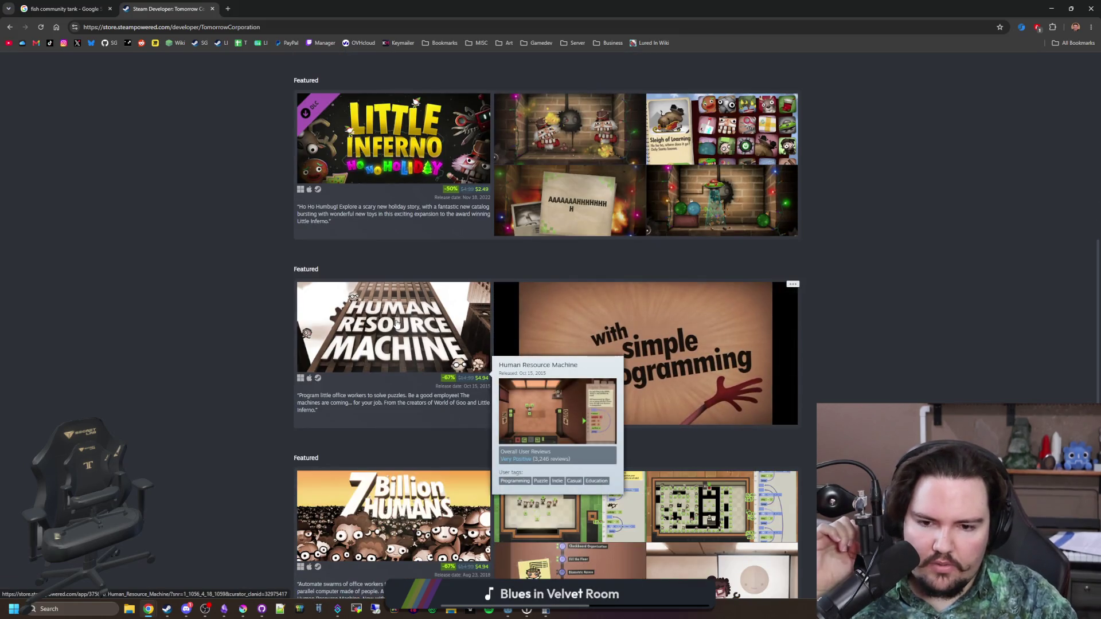
{"action": "scroll", "coordinate": [413, 379], "scroll_direction": "down", "scroll_amount": 2}
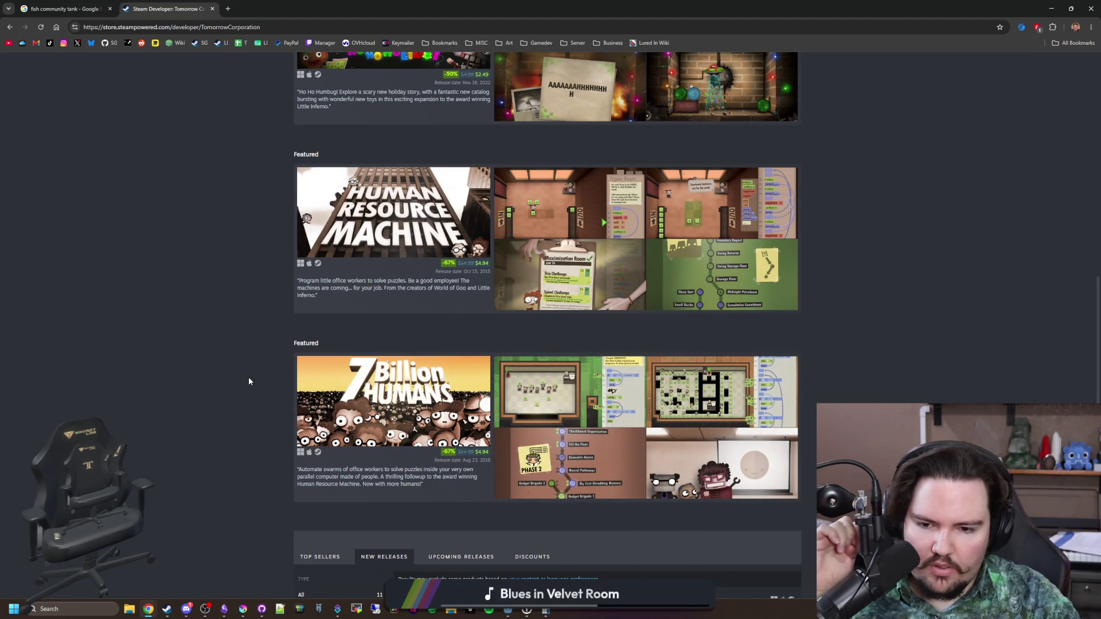
{"action": "scroll", "coordinate": [249, 379], "scroll_direction": "down", "scroll_amount": 7}
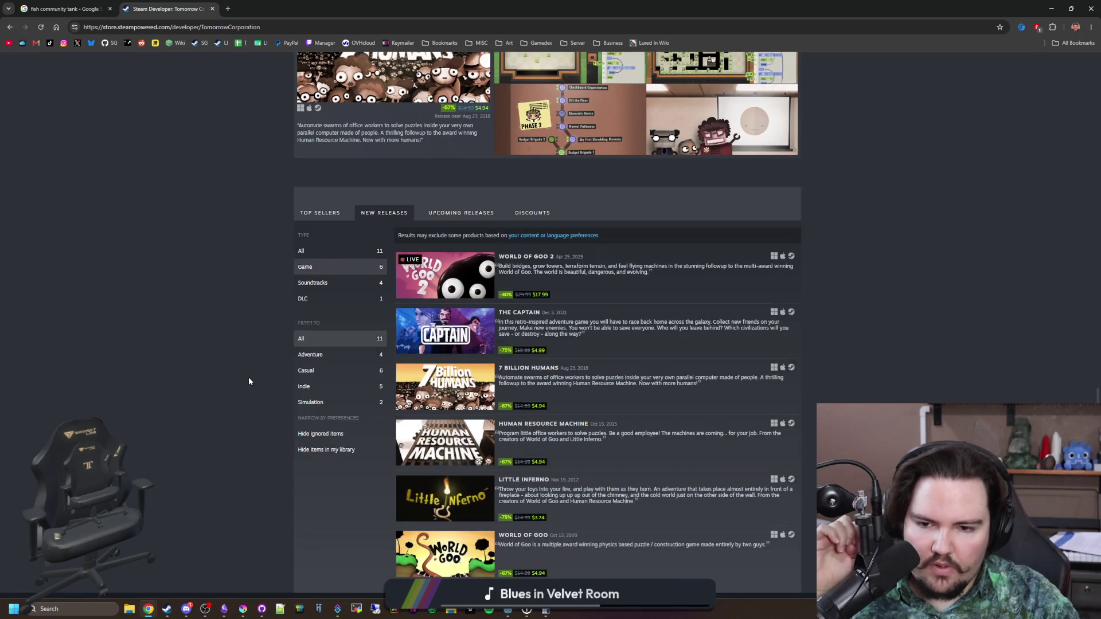
{"action": "mouse_move", "coordinate": [428, 496]}
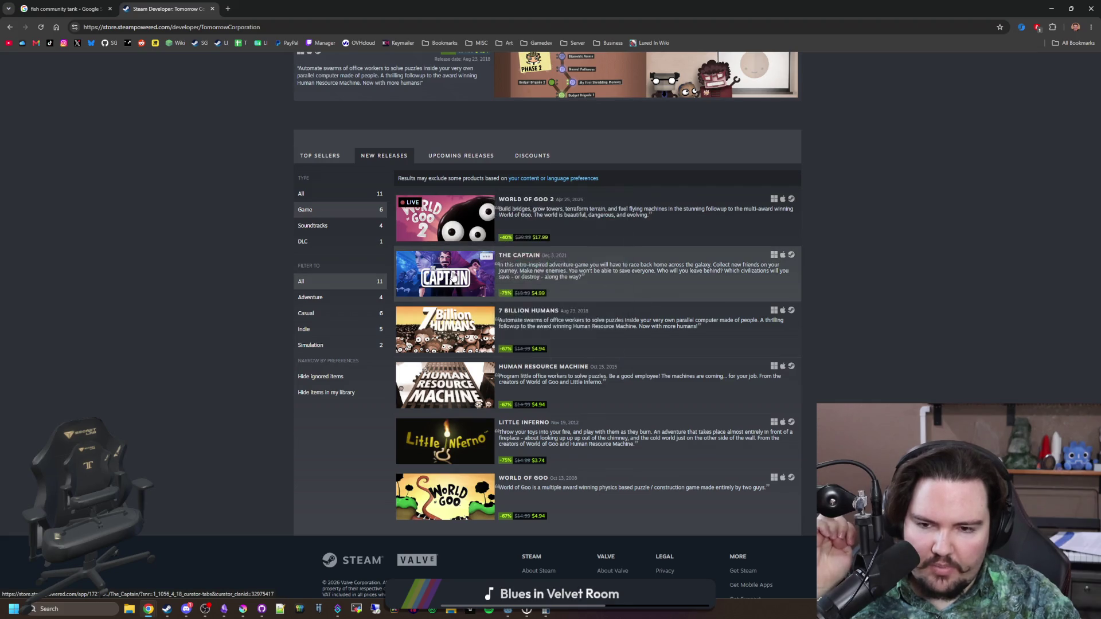
{"action": "mouse_move", "coordinate": [450, 394]}
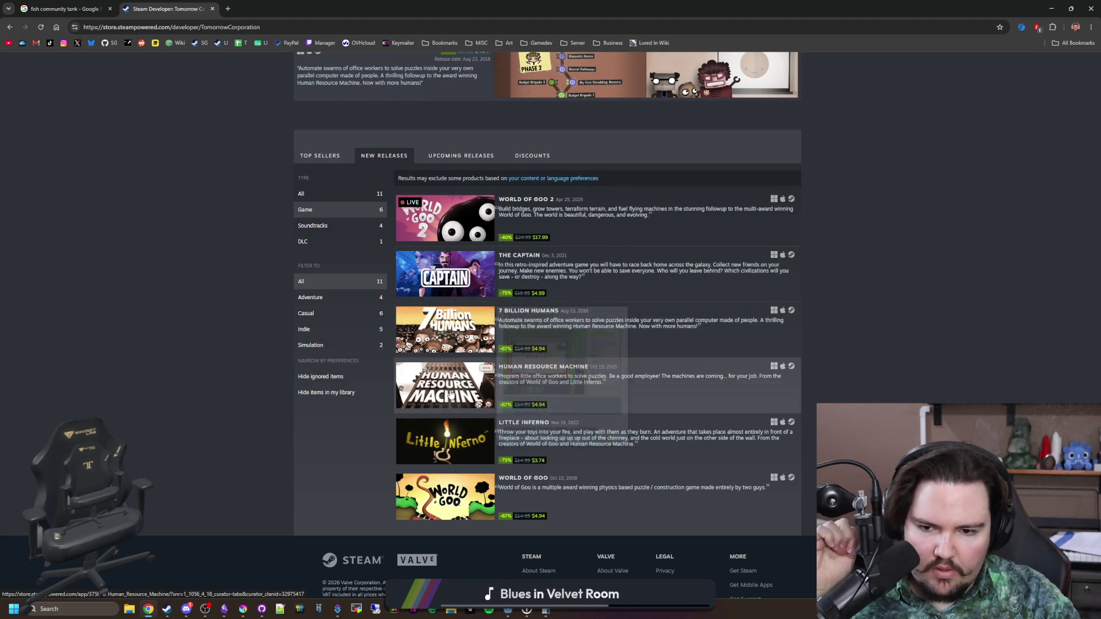
{"action": "mouse_move", "coordinate": [440, 456]}
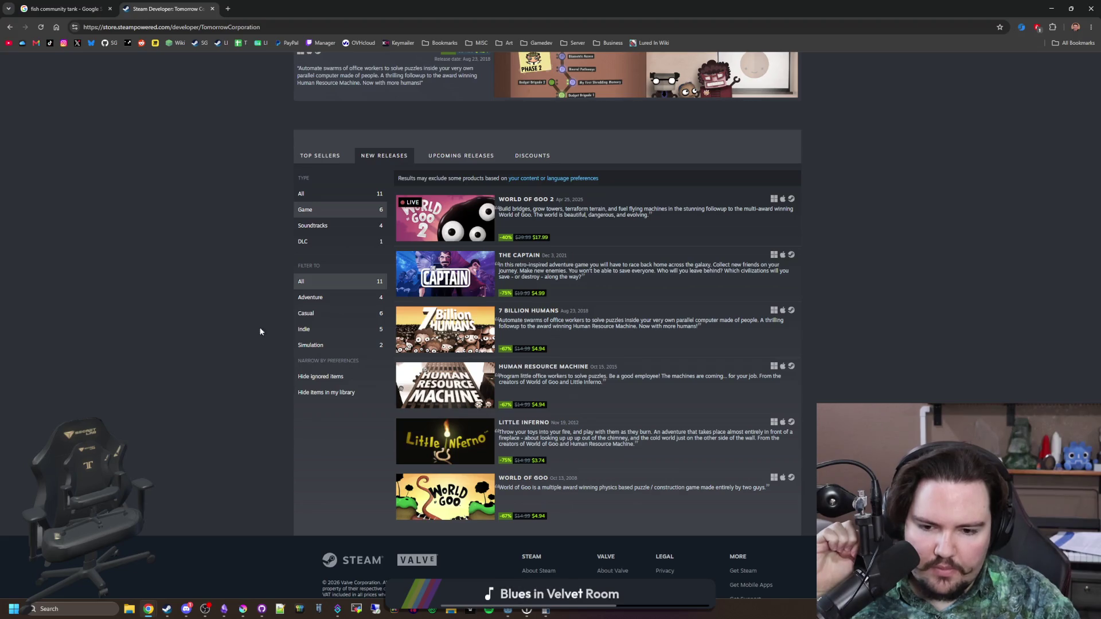
Navigate back and forward between the store pages, then close the Tomorrow Corporation tab
{"action": "key", "text": "alt+Left"}
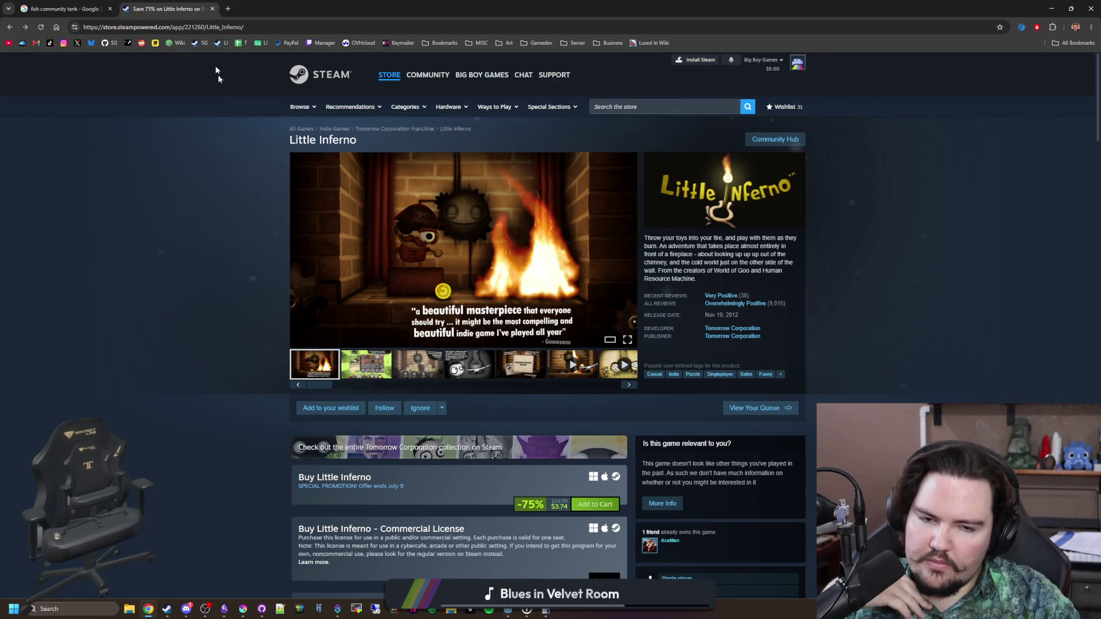
{"action": "key", "text": "alt+Left"}
{"action": "key", "text": "alt+Right"}
{"action": "key", "text": "alt+Right"}
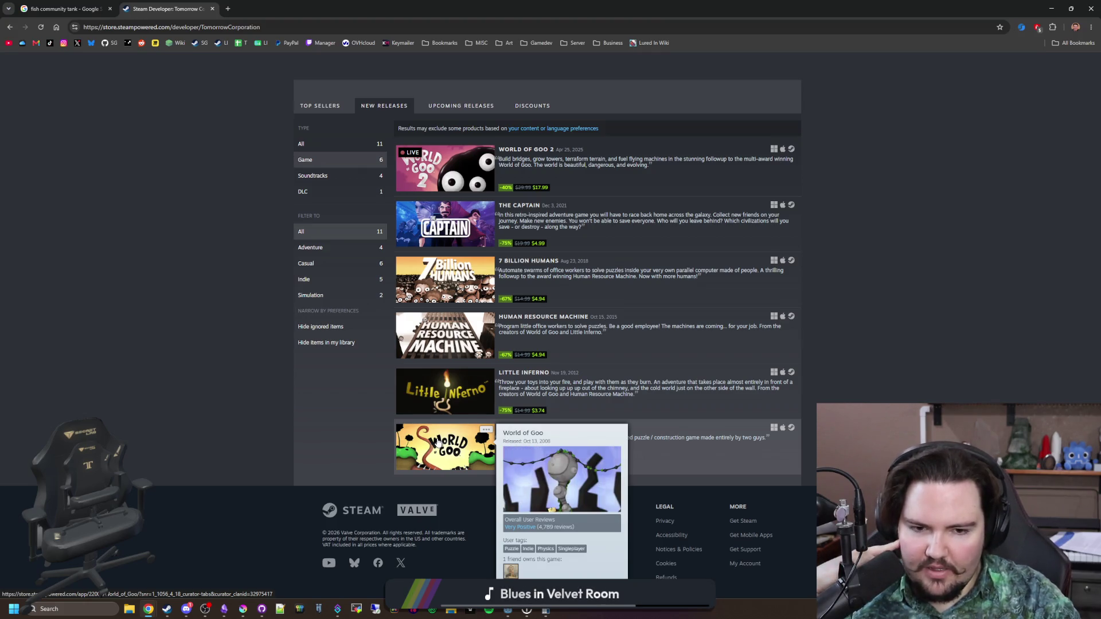
{"action": "scroll", "coordinate": [185, 219], "scroll_direction": "up", "scroll_amount": 5}
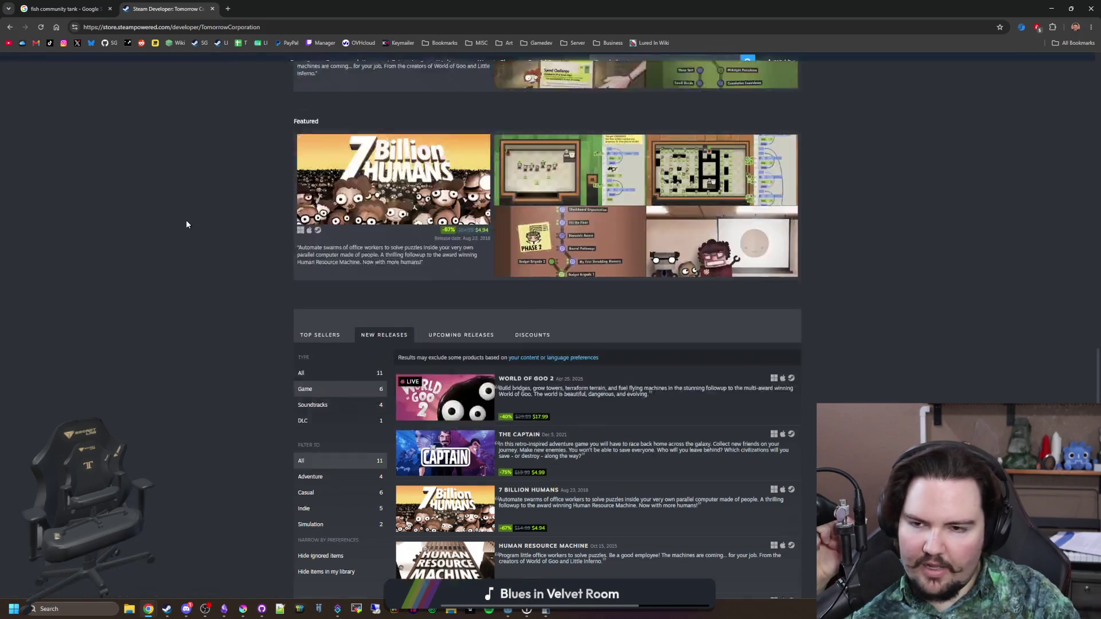
{"action": "scroll", "coordinate": [180, 214], "scroll_direction": "up", "scroll_amount": 15}
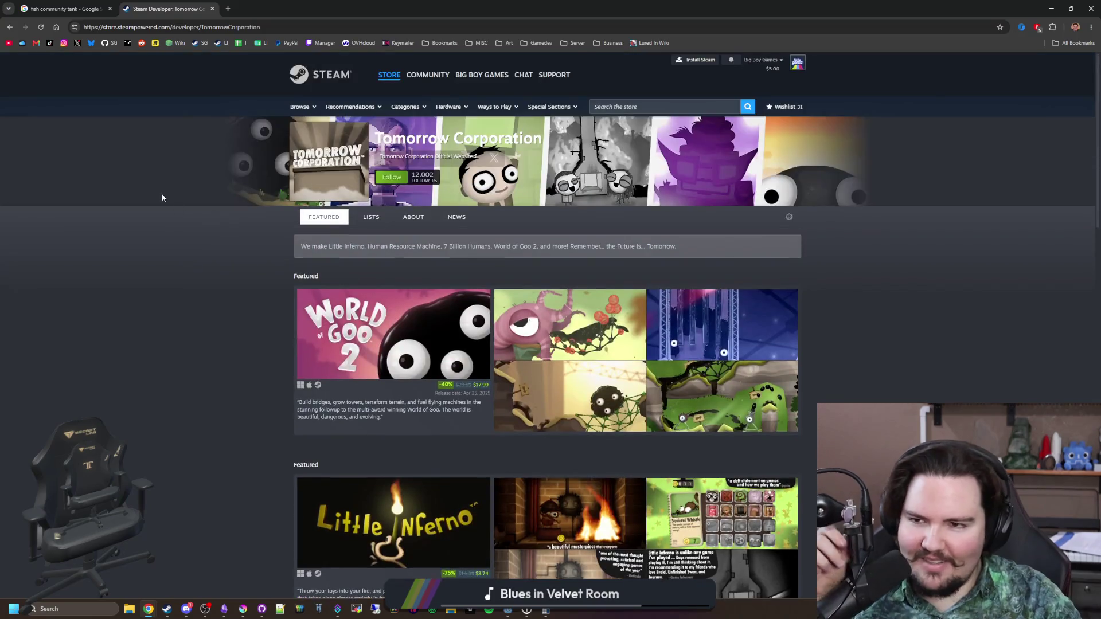
{"action": "left_click", "coordinate": [212, 9]}
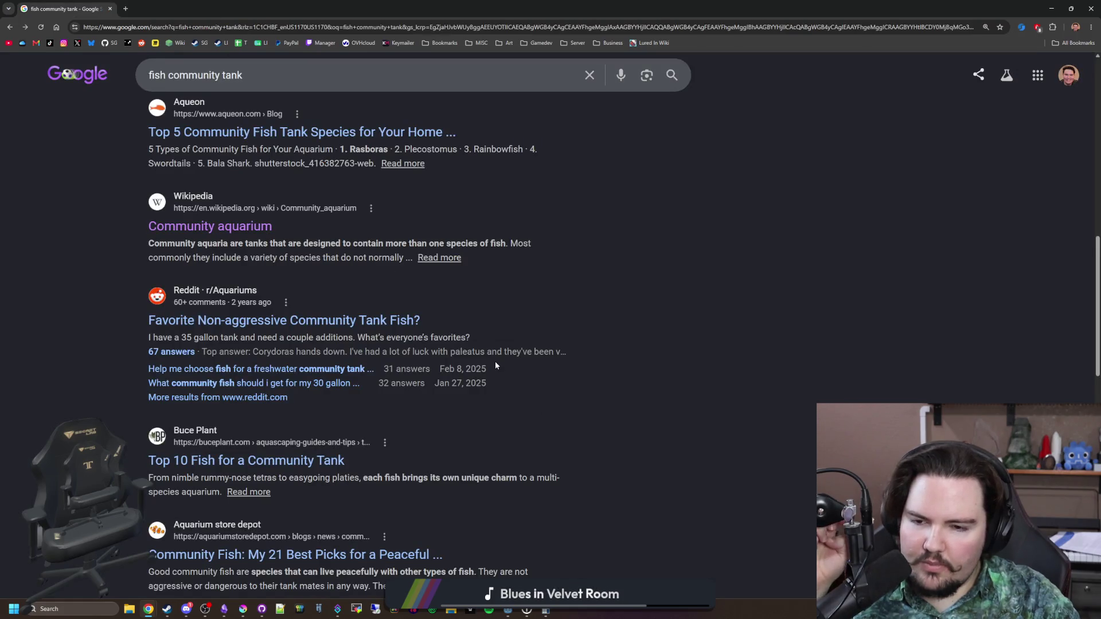
Minimize Chrome and add 'combos' and 'synnergies' on new lines in Obsidian's Lured In note
{"action": "scroll", "coordinate": [494, 361], "scroll_direction": "down", "scroll_amount": 6}
{"action": "scroll", "coordinate": [314, 147], "scroll_direction": "up", "scroll_amount": 15}
{"action": "left_click_drag", "start_coordinate": [172, 9], "coordinate": [645, 332]}
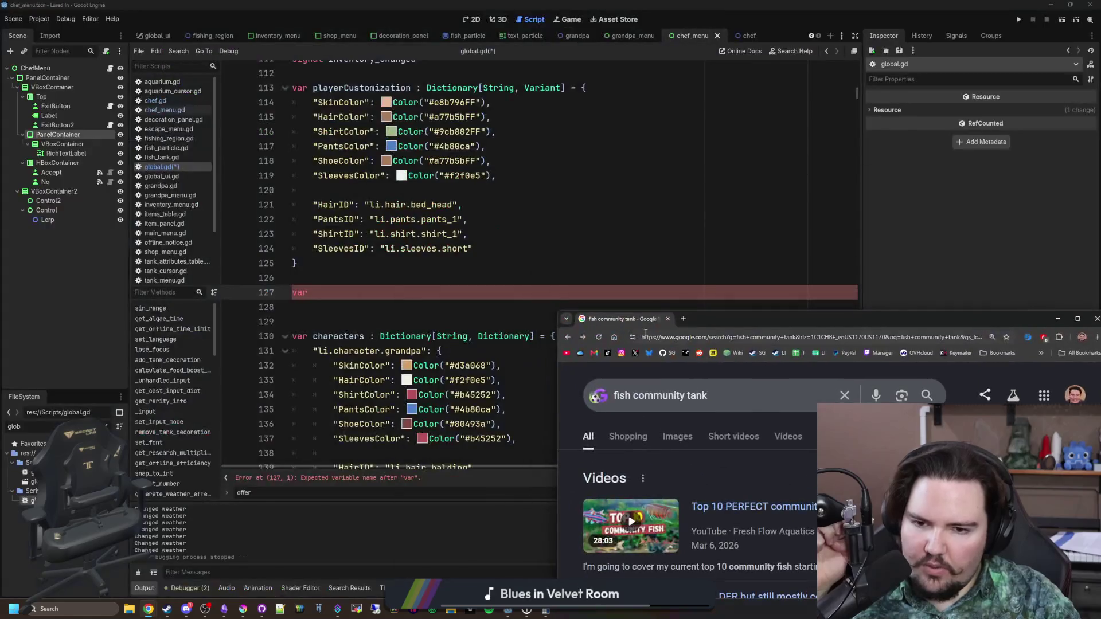
{"action": "left_click", "coordinate": [148, 609]}
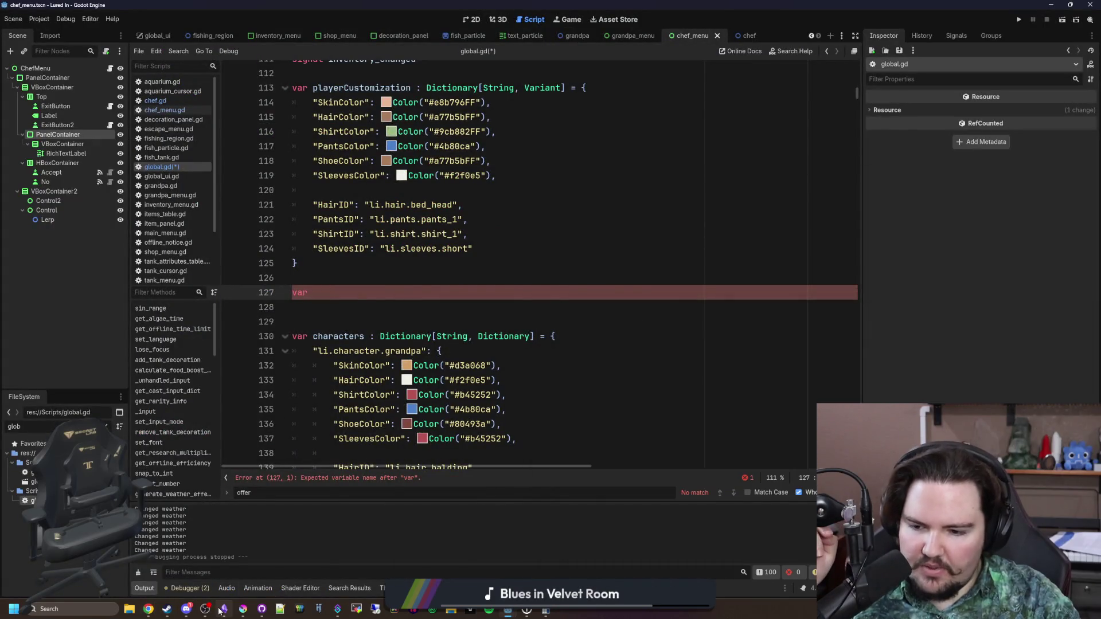
{"action": "left_click", "coordinate": [221, 610]}
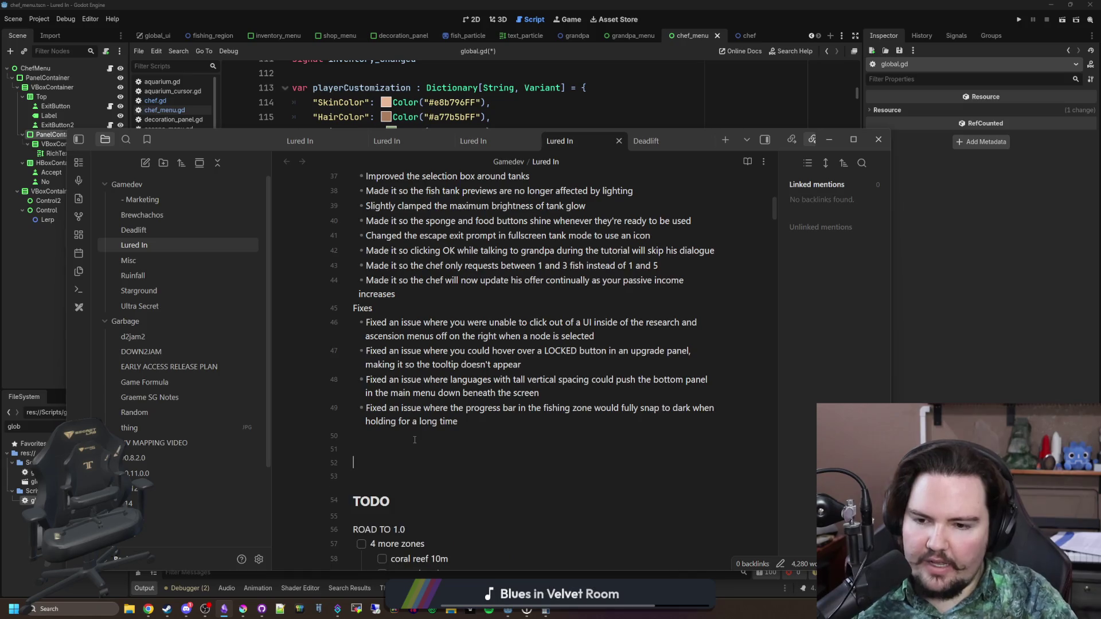
{"action": "type", "text": "combos"}
{"action": "key", "text": "Return"}
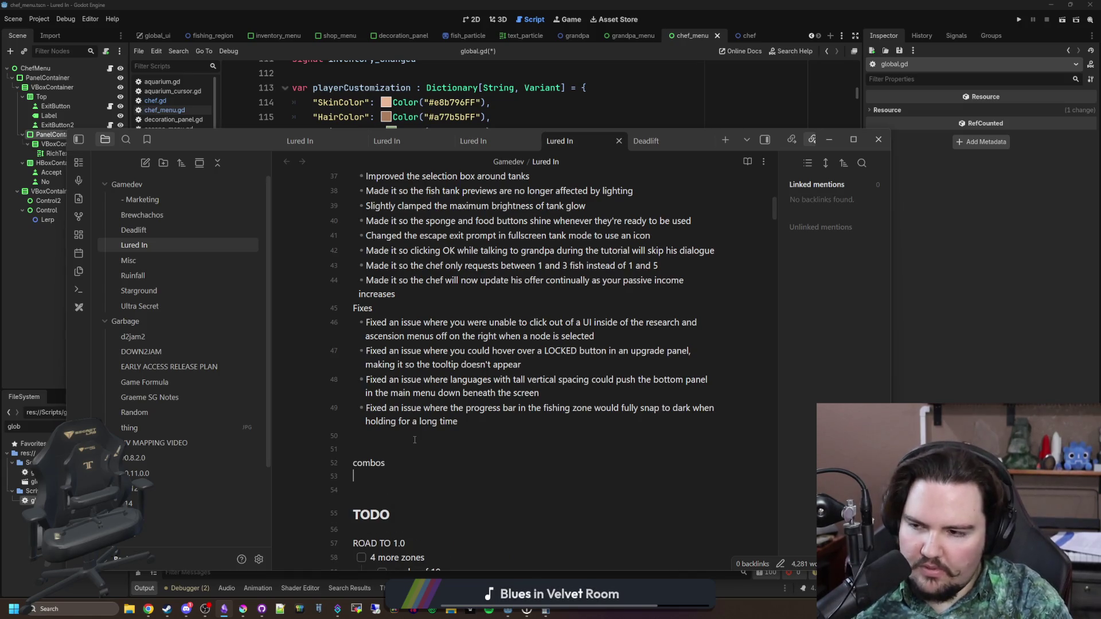
{"action": "type", "text": "sy"}
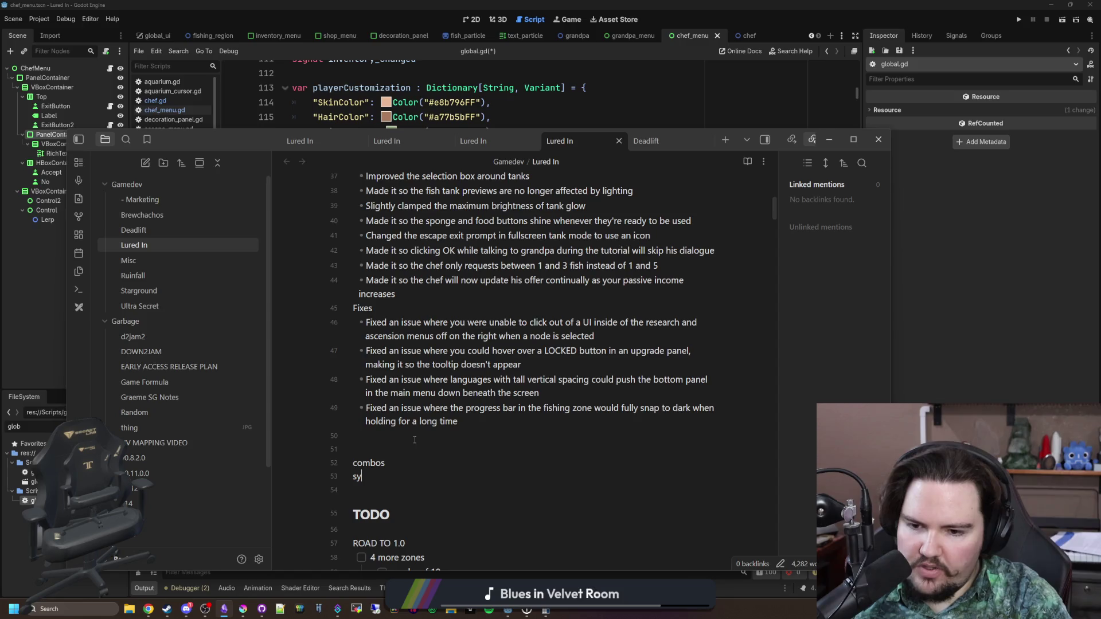
{"action": "type", "text": "nnergies"}
{"action": "key", "text": "Return"}
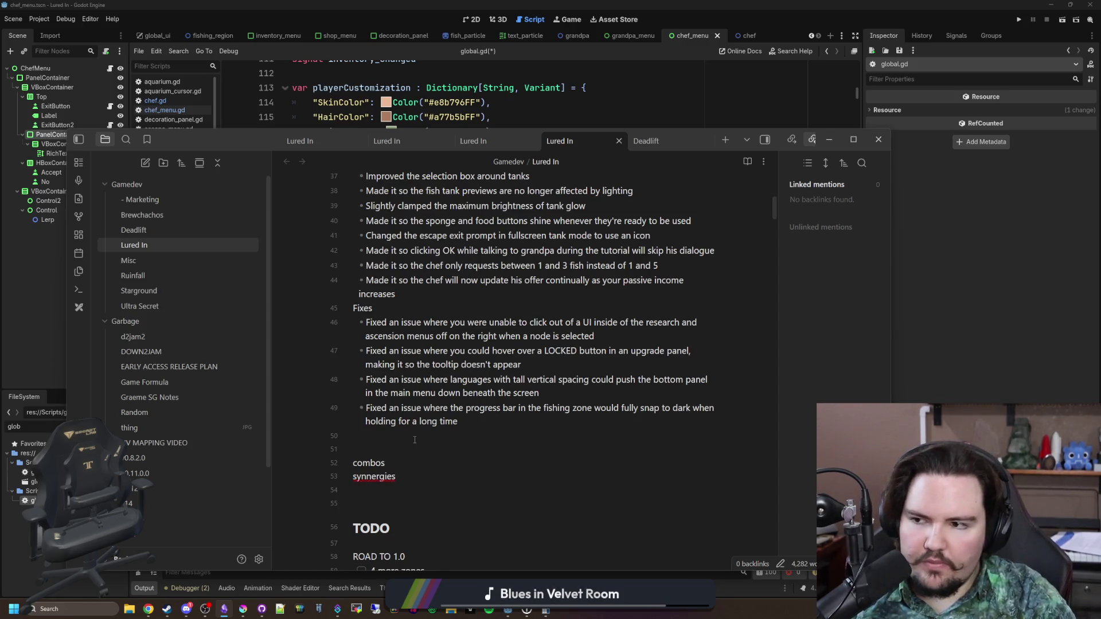
Load thesaurus.com in a new Chrome tab
{"action": "mouse_move", "coordinate": [148, 609]}
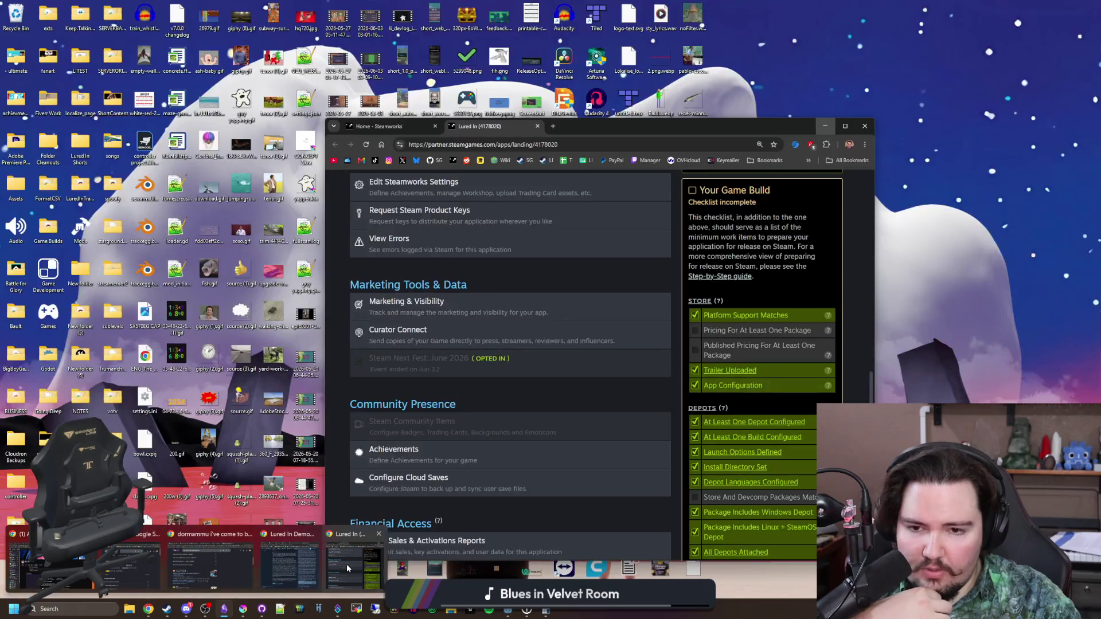
{"action": "left_click", "coordinate": [347, 563]}
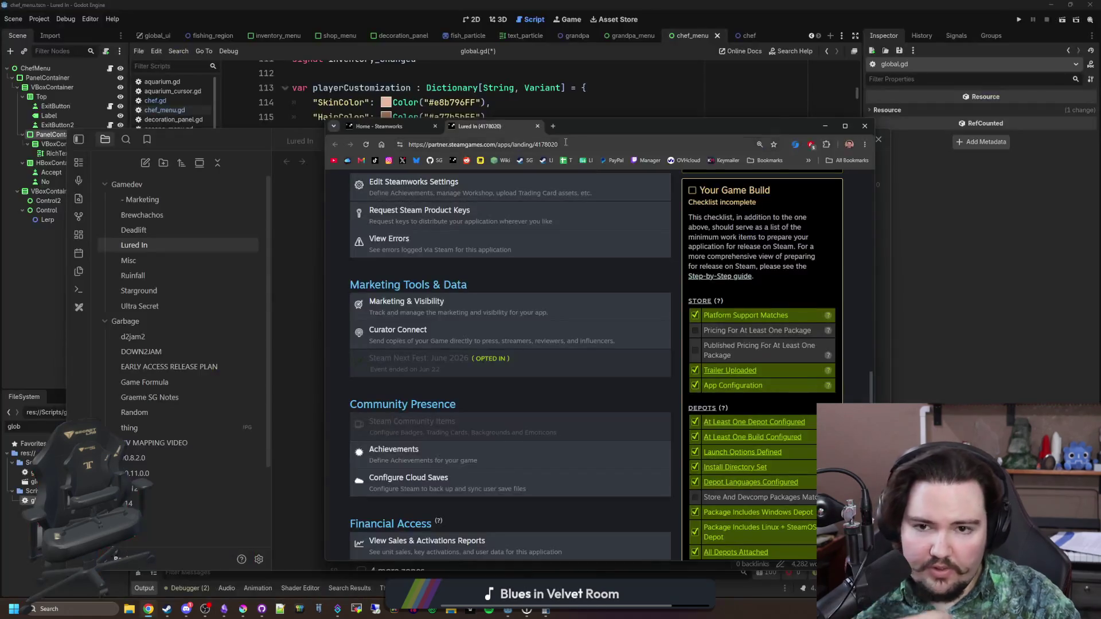
{"action": "left_click", "coordinate": [554, 127]}
{"action": "type", "text": "thesa"}
{"action": "key", "text": "Return"}
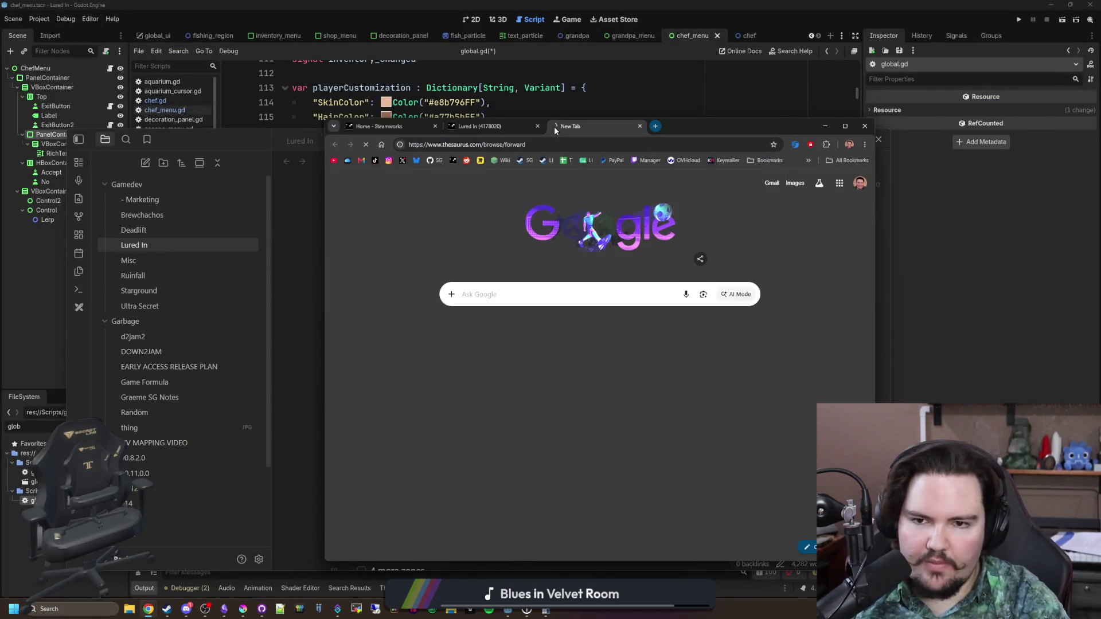
Look up synonyms for 'combo' on Thesaurus.com, dismissing the Vocabulary.com popup
{"action": "type", "text": "combo"}
{"action": "key", "text": "Return"}
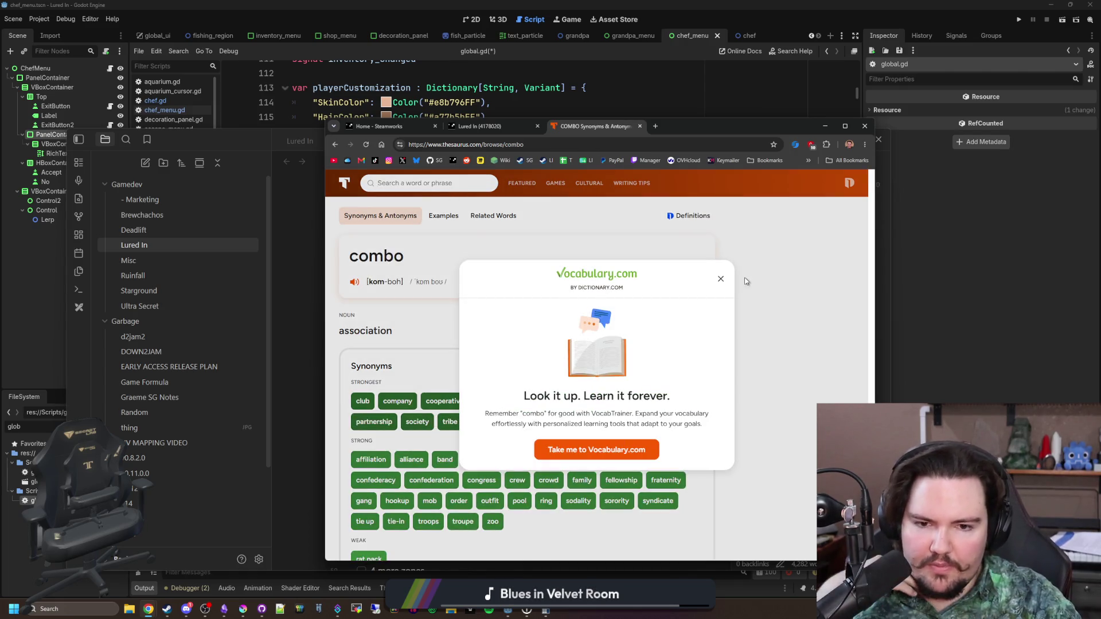
{"action": "left_click", "coordinate": [721, 279]}
{"action": "scroll", "coordinate": [613, 293], "scroll_direction": "down", "scroll_amount": 1}
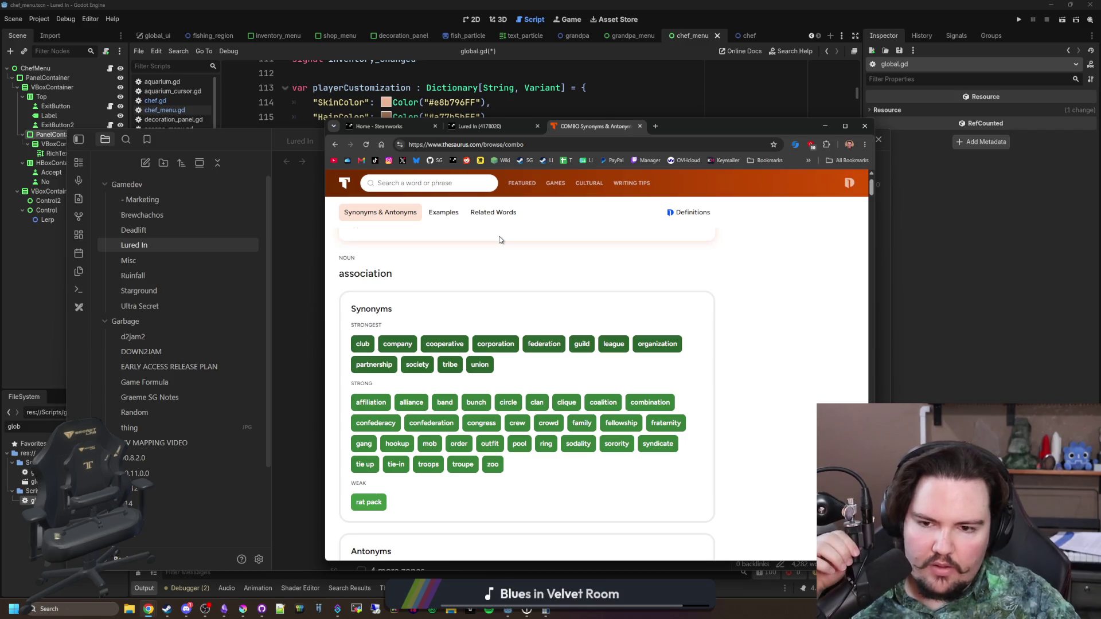
{"action": "scroll", "coordinate": [507, 270], "scroll_direction": "up", "scroll_amount": 1}
{"action": "scroll", "coordinate": [519, 344], "scroll_direction": "down", "scroll_amount": 6}
{"action": "scroll", "coordinate": [520, 376], "scroll_direction": "down", "scroll_amount": 3}
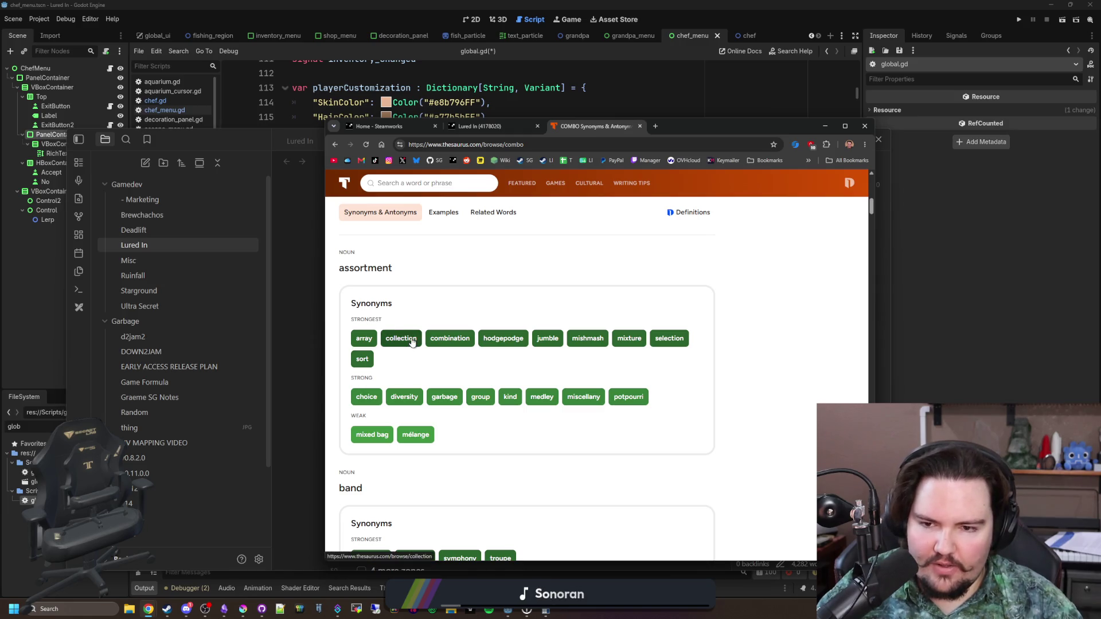
Open the 'combination' entry and review synonyms like mixture and blend
{"action": "left_click", "coordinate": [470, 339]}
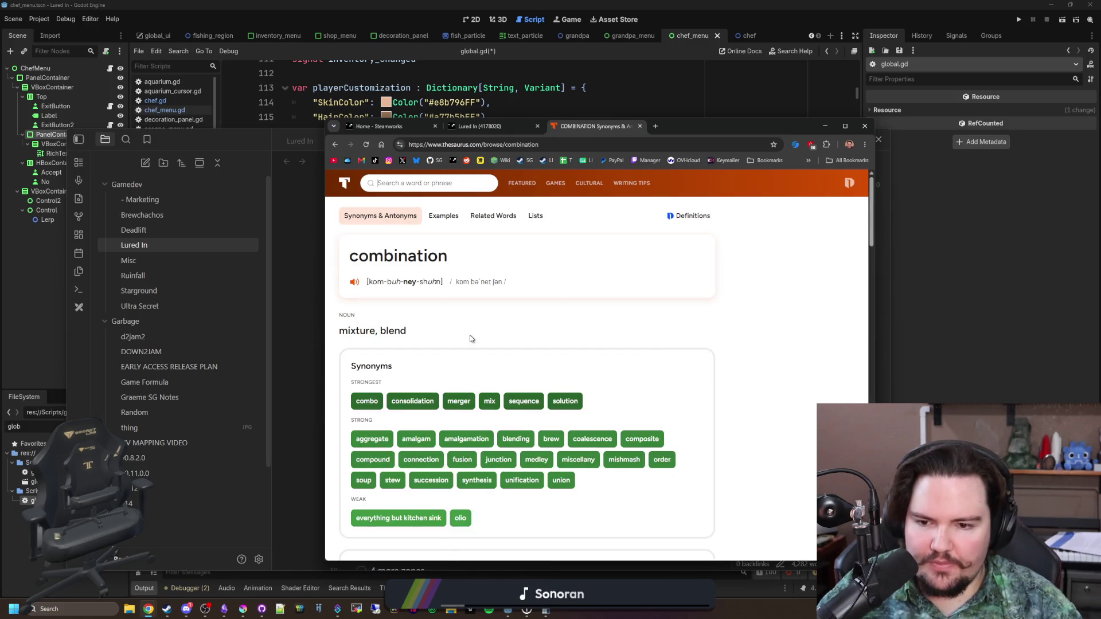
{"action": "scroll", "coordinate": [524, 347], "scroll_direction": "down", "scroll_amount": 1}
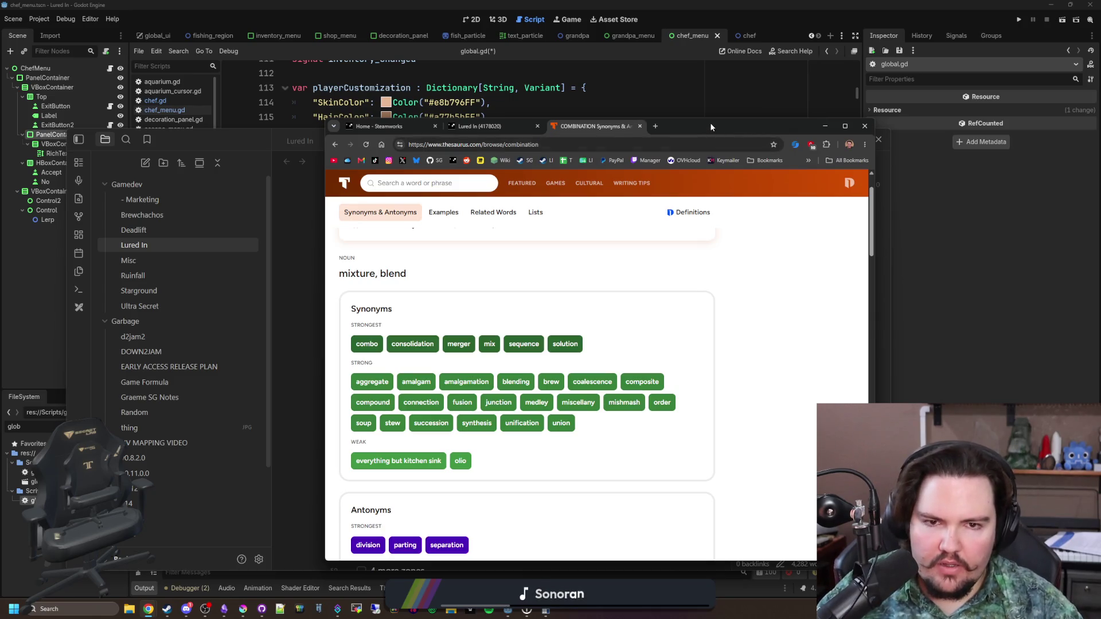
{"action": "left_click", "coordinate": [824, 126]}
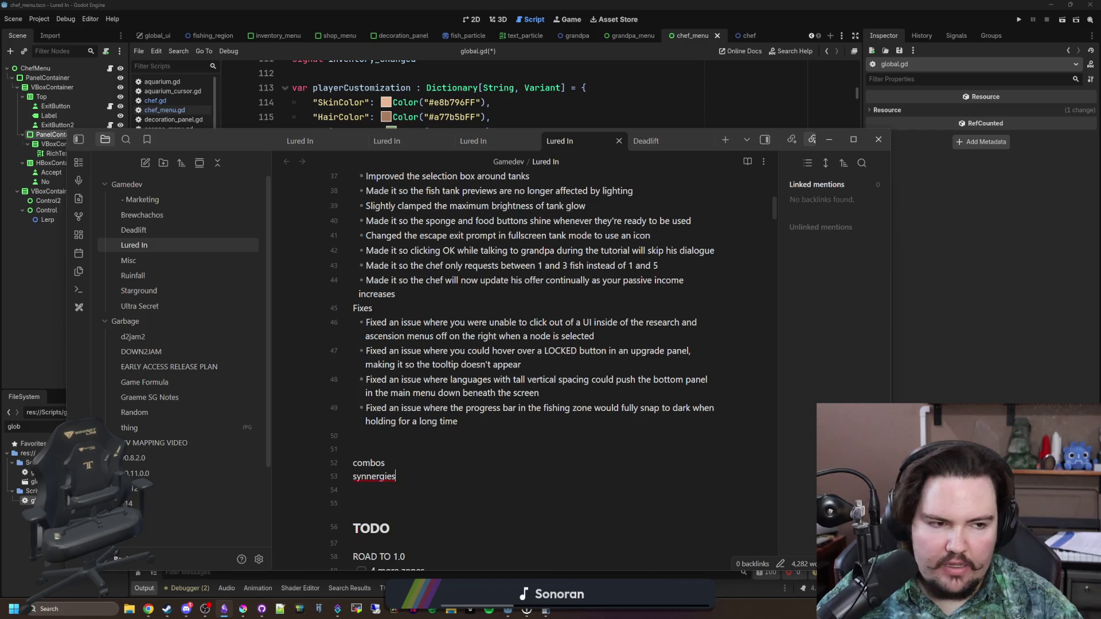
{"action": "key", "text": "alt+Tab"}
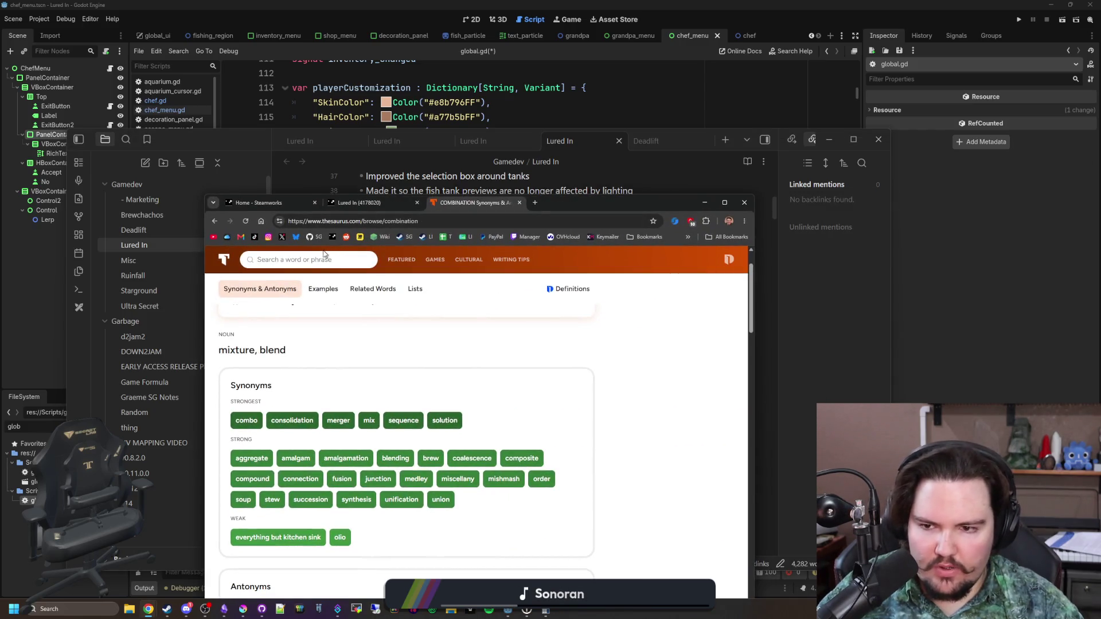
Look up 'synergy' and close the Home - Steamworks and Lured In tabs
{"action": "type", "text": "synergy"}
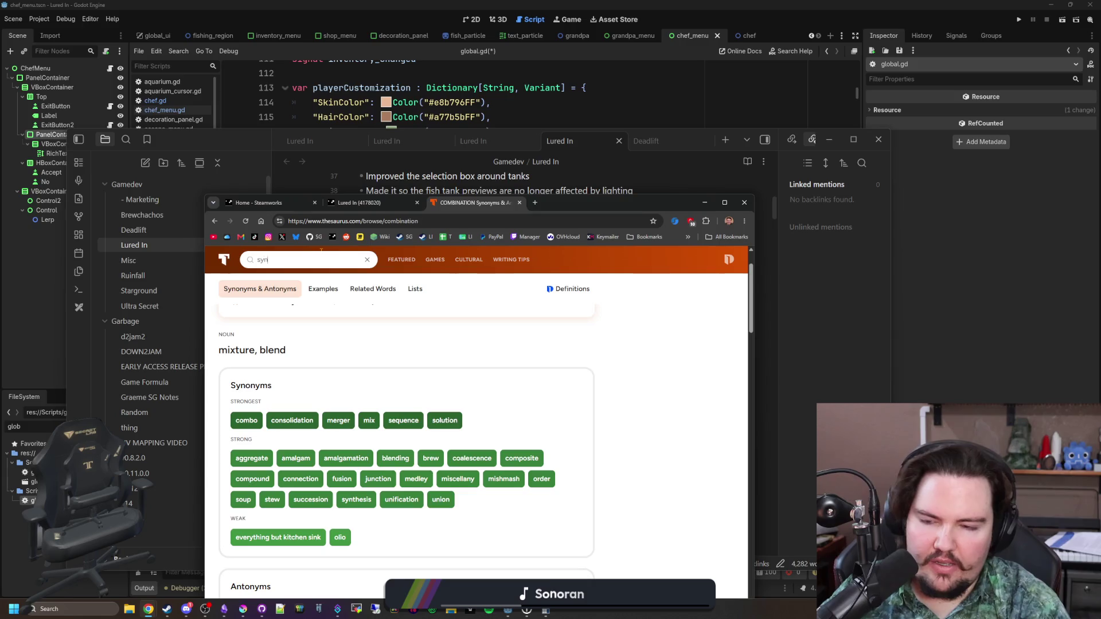
{"action": "key", "text": "Return"}
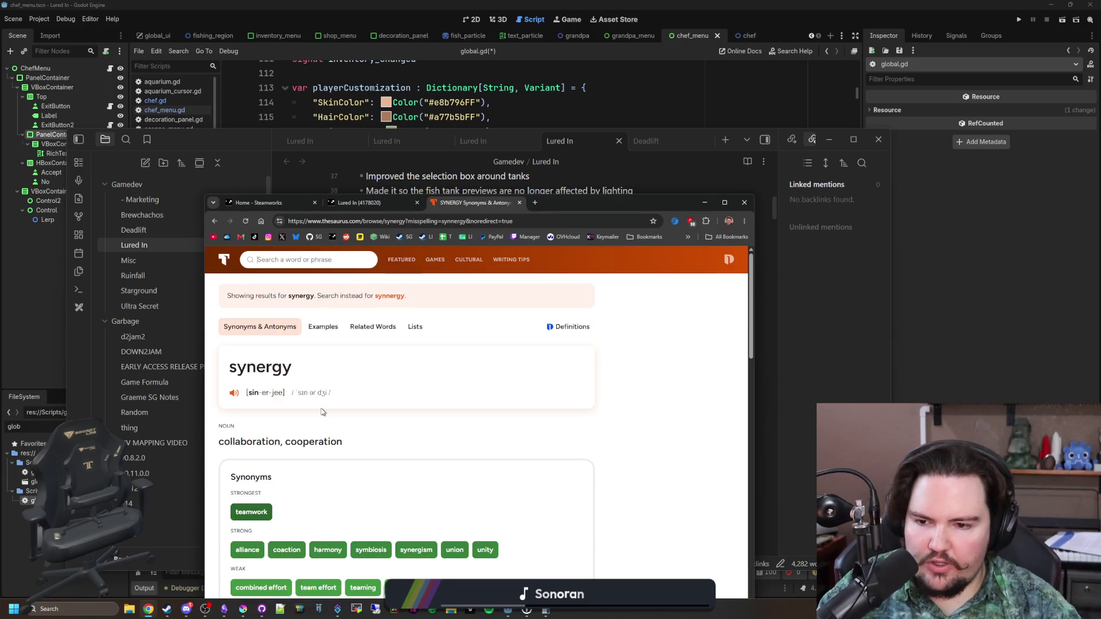
{"action": "scroll", "coordinate": [344, 423], "scroll_direction": "down", "scroll_amount": 1}
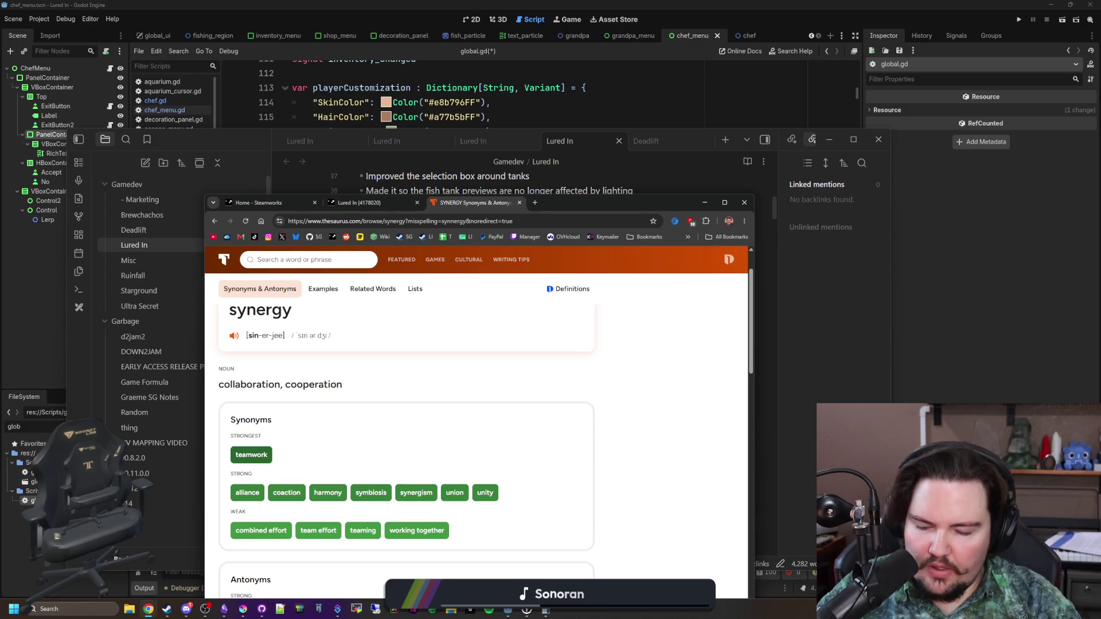
{"action": "scroll", "coordinate": [464, 434], "scroll_direction": "down", "scroll_amount": 8}
{"action": "scroll", "coordinate": [464, 435], "scroll_direction": "up", "scroll_amount": 10}
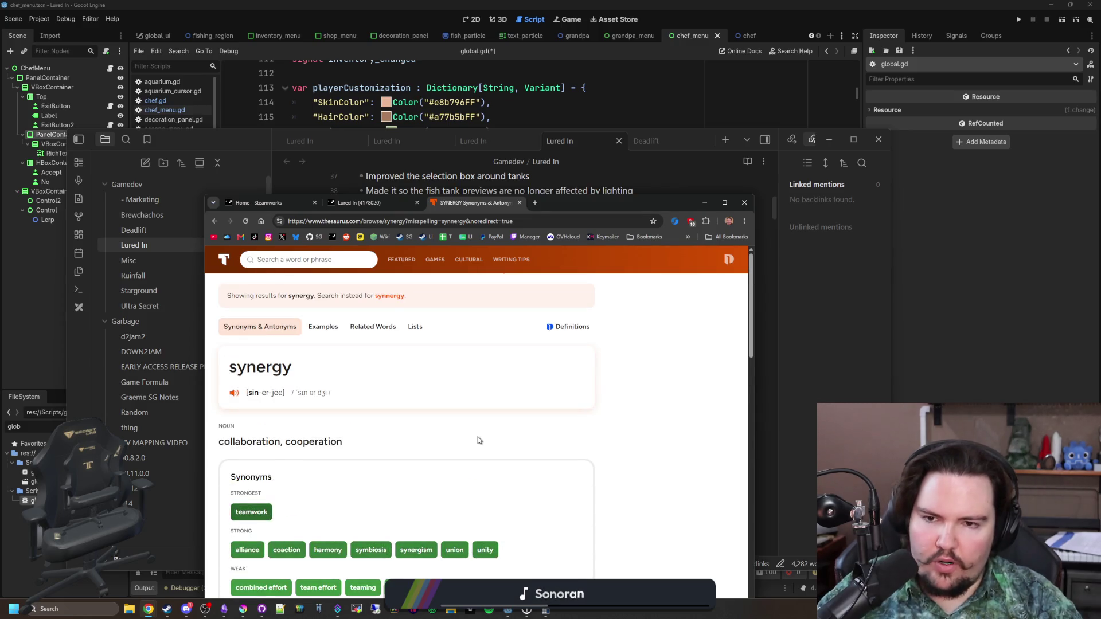
{"action": "left_click", "coordinate": [314, 203]}
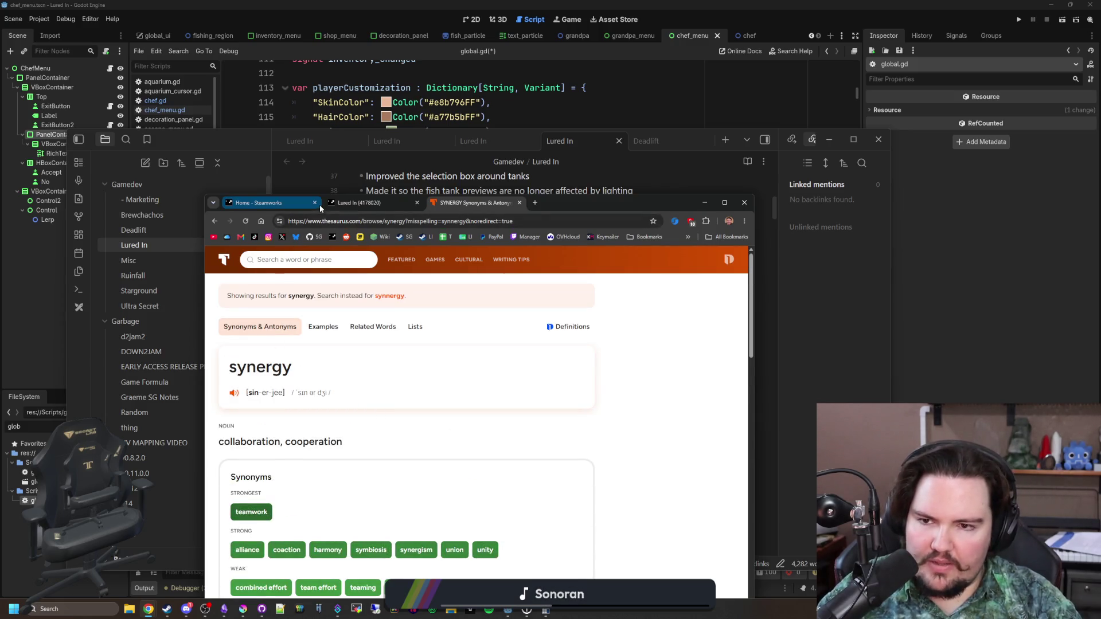
{"action": "left_click", "coordinate": [314, 202]}
Open the 'alliance' entry to see synonyms like coalition, partnership and union
{"action": "scroll", "coordinate": [496, 479], "scroll_direction": "down", "scroll_amount": 1}
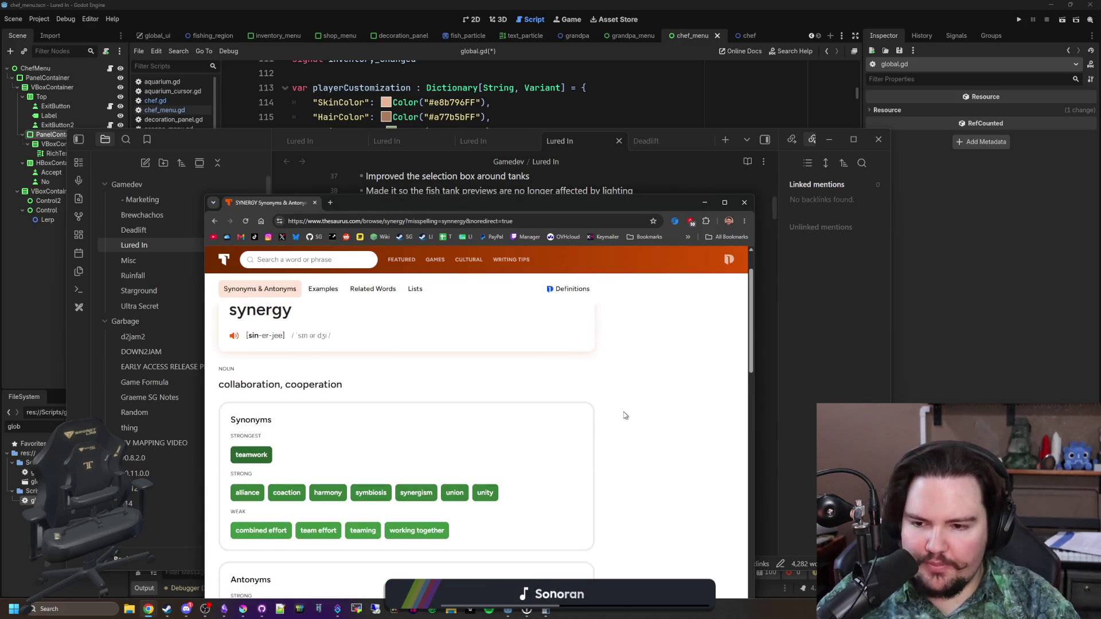
{"action": "scroll", "coordinate": [625, 415], "scroll_direction": "down", "scroll_amount": 1}
{"action": "left_click", "coordinate": [247, 435]}
{"action": "scroll", "coordinate": [283, 433], "scroll_direction": "down", "scroll_amount": 1}
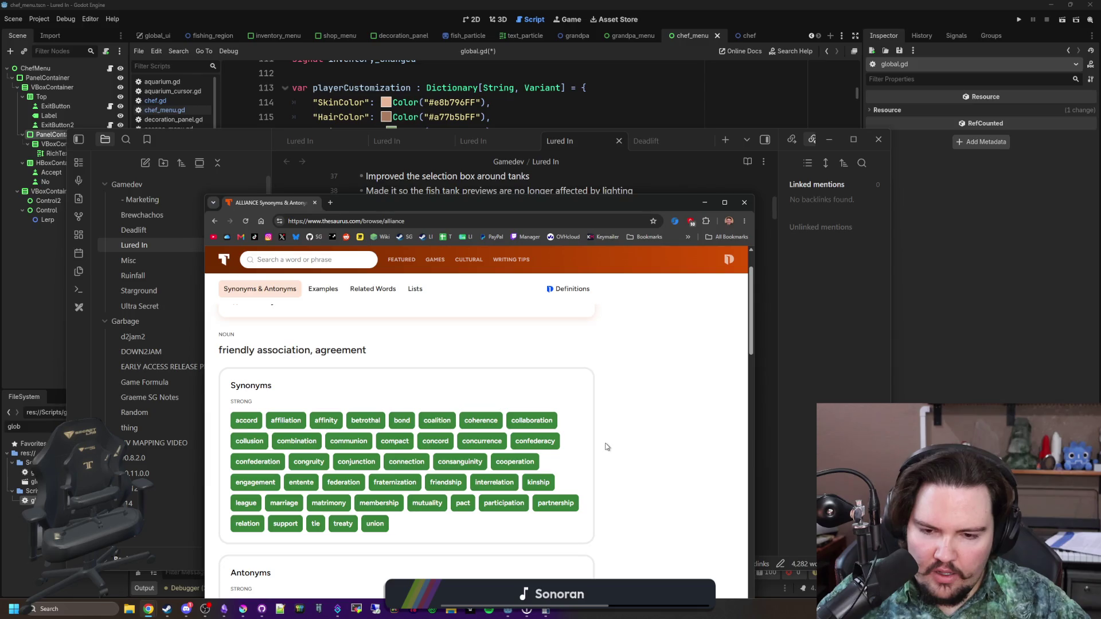
Scroll the alliance synonyms and open the discord synonyms page in a second tab
{"action": "scroll", "coordinate": [471, 434], "scroll_direction": "down", "scroll_amount": 3}
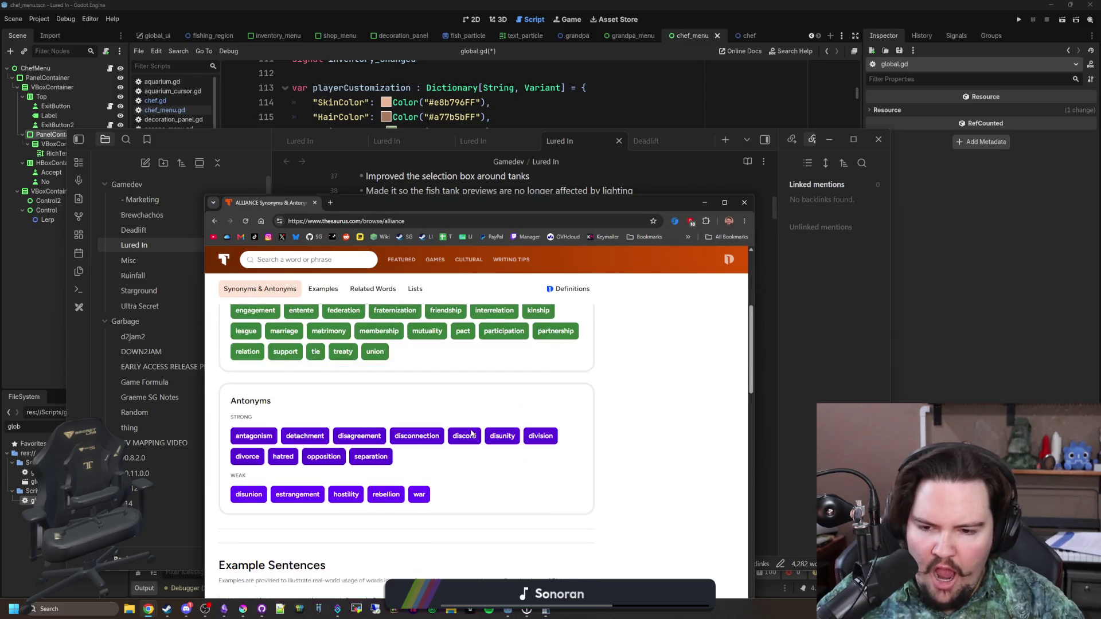
{"action": "scroll", "coordinate": [345, 376], "scroll_direction": "down", "scroll_amount": 1}
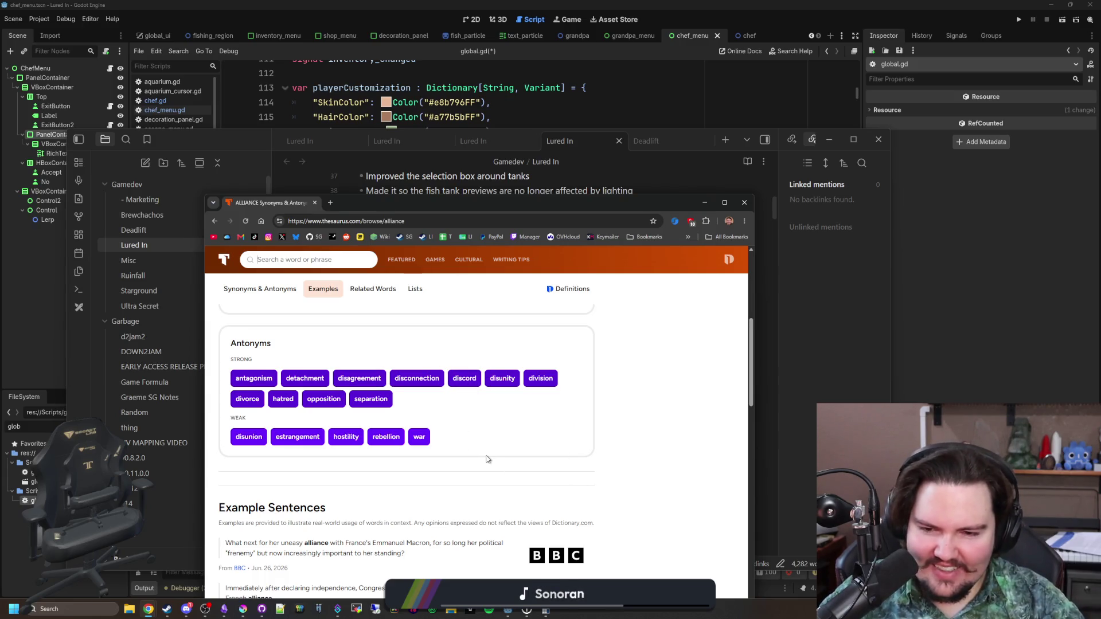
{"action": "scroll", "coordinate": [556, 461], "scroll_direction": "up", "scroll_amount": 5}
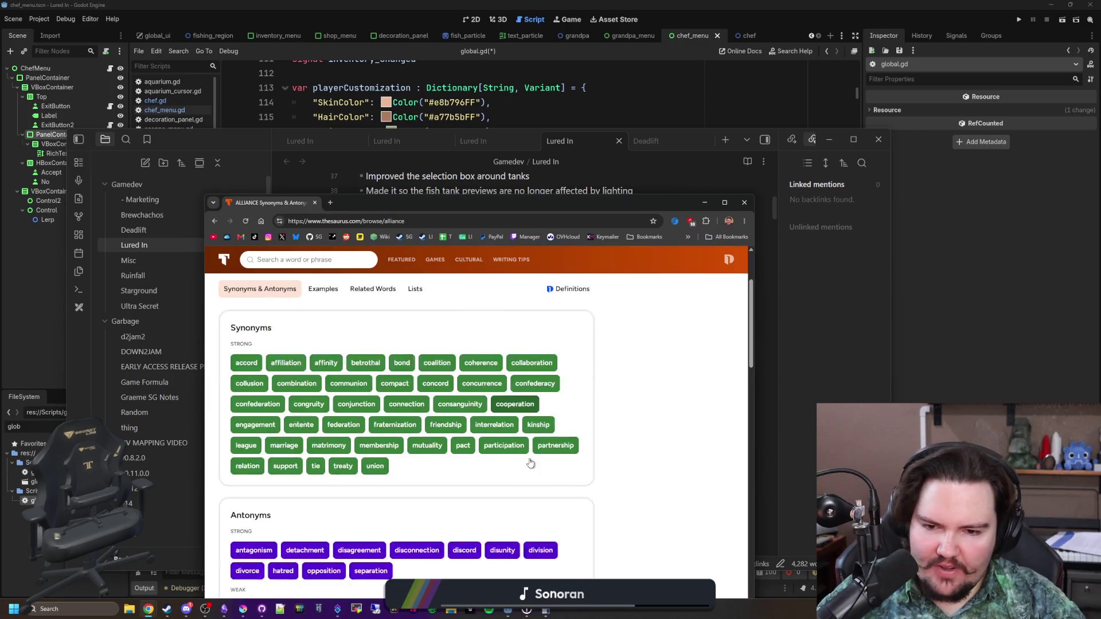
{"action": "scroll", "coordinate": [527, 461], "scroll_direction": "down", "scroll_amount": 3}
{"action": "middle_click", "coordinate": [467, 496]}
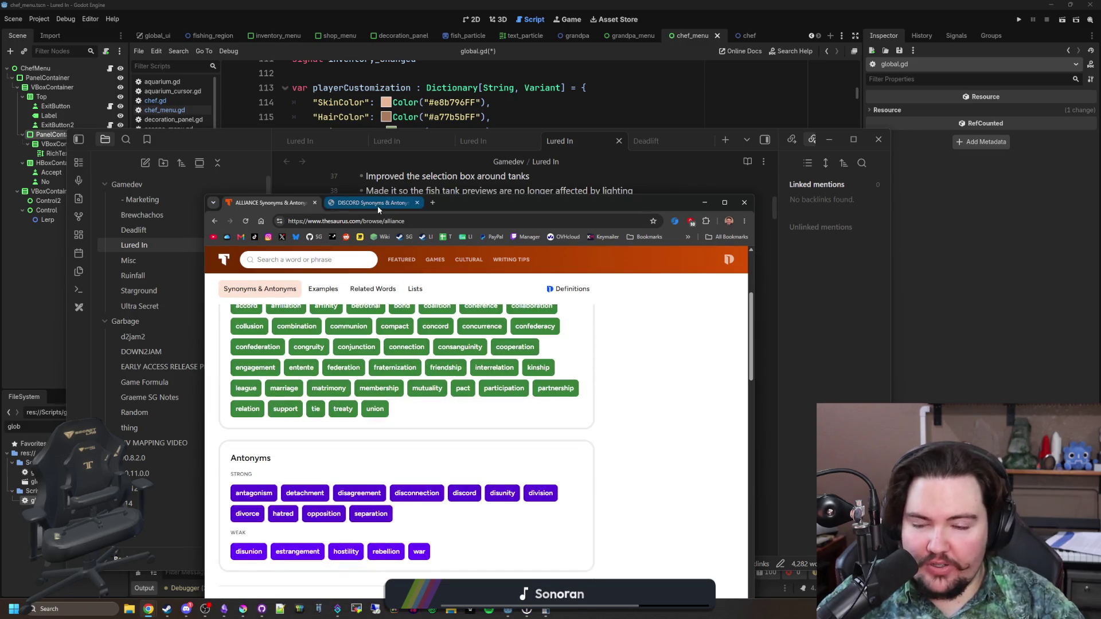
{"action": "left_click", "coordinate": [377, 205]}
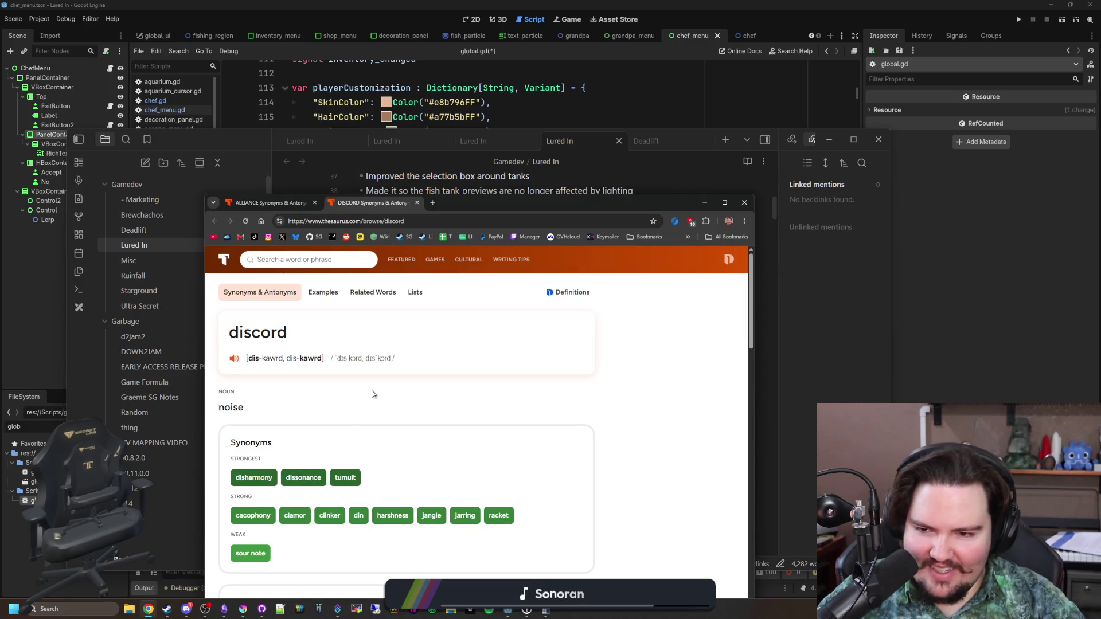
Return to the alliance synonyms tab and scroll through its entries
{"action": "left_click", "coordinate": [270, 203]}
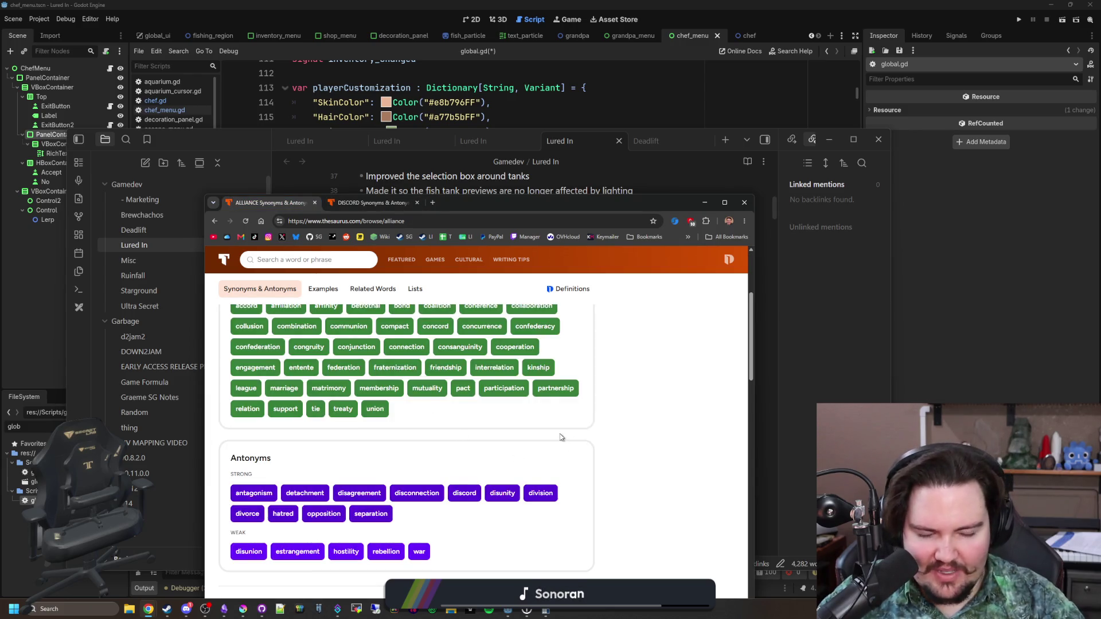
{"action": "scroll", "coordinate": [471, 453], "scroll_direction": "down", "scroll_amount": 4}
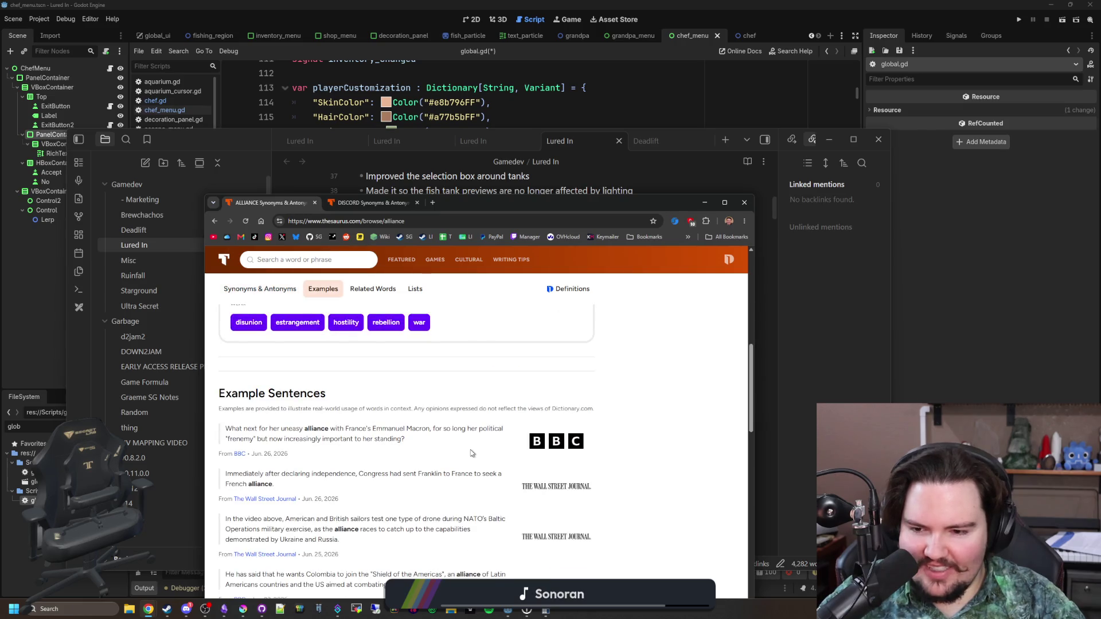
{"action": "scroll", "coordinate": [471, 453], "scroll_direction": "up", "scroll_amount": 5}
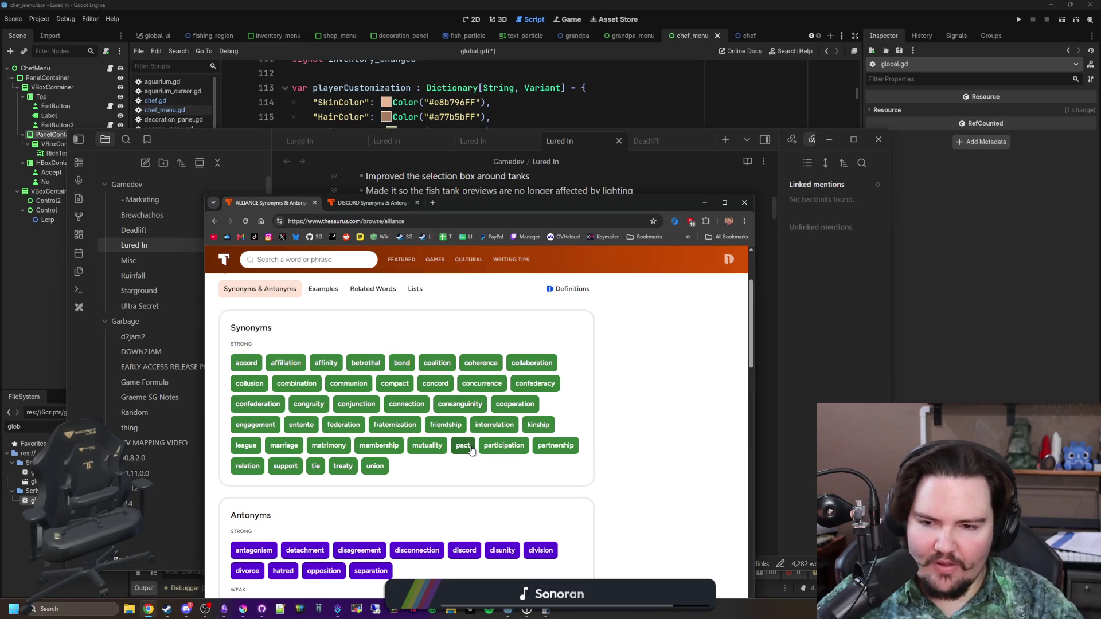
{"action": "scroll", "coordinate": [471, 451], "scroll_direction": "up", "scroll_amount": 2}
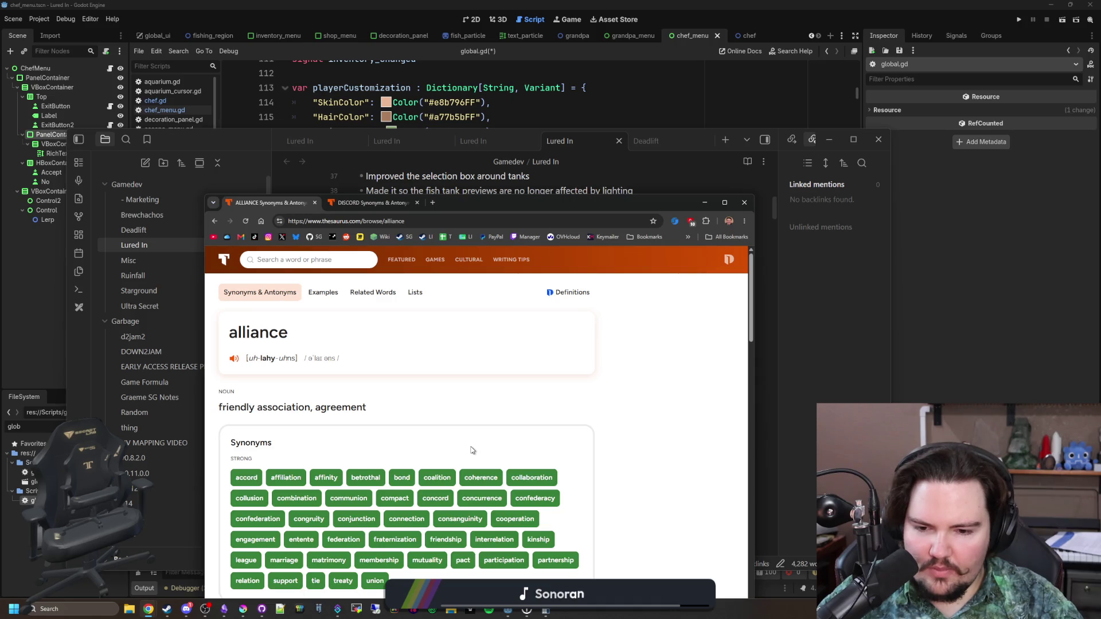
{"action": "scroll", "coordinate": [471, 450], "scroll_direction": "down", "scroll_amount": 1}
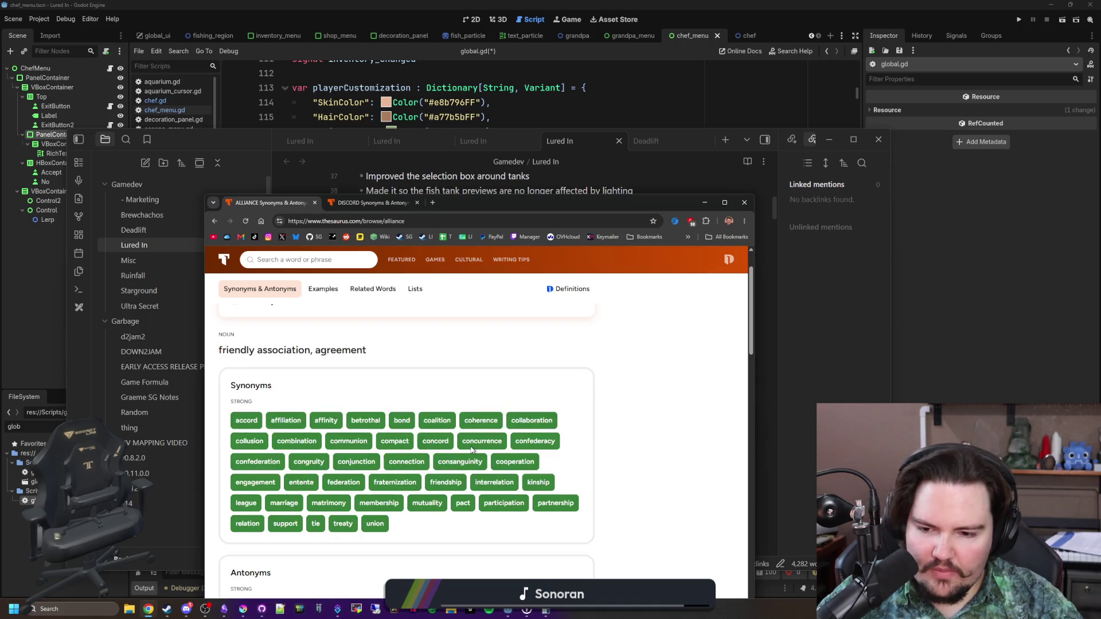
{"action": "scroll", "coordinate": [471, 451], "scroll_direction": "up", "scroll_amount": 1}
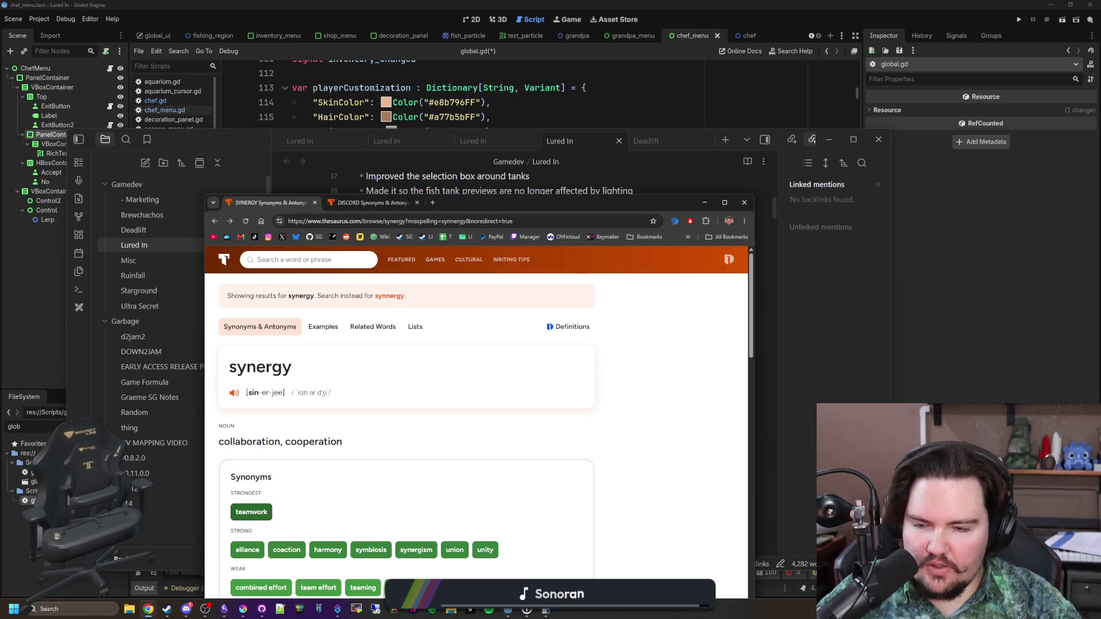
Search Google for 'synergies' and maximize Chrome to read the results
{"action": "left_click", "coordinate": [354, 221]}
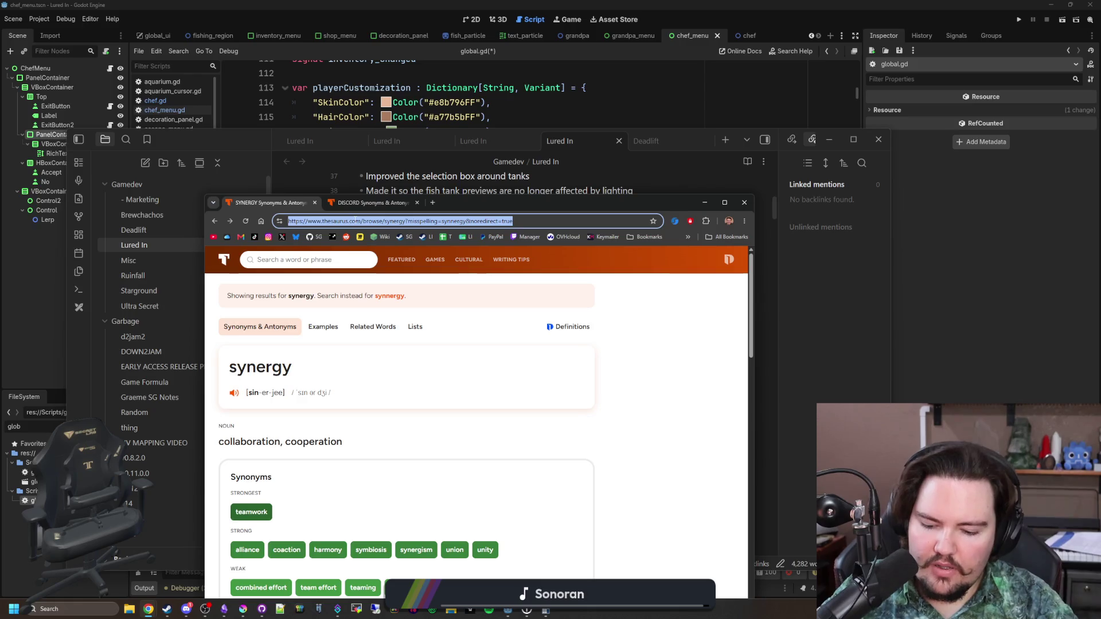
{"action": "type", "text": "synergies"}
{"action": "key", "text": "Return"}
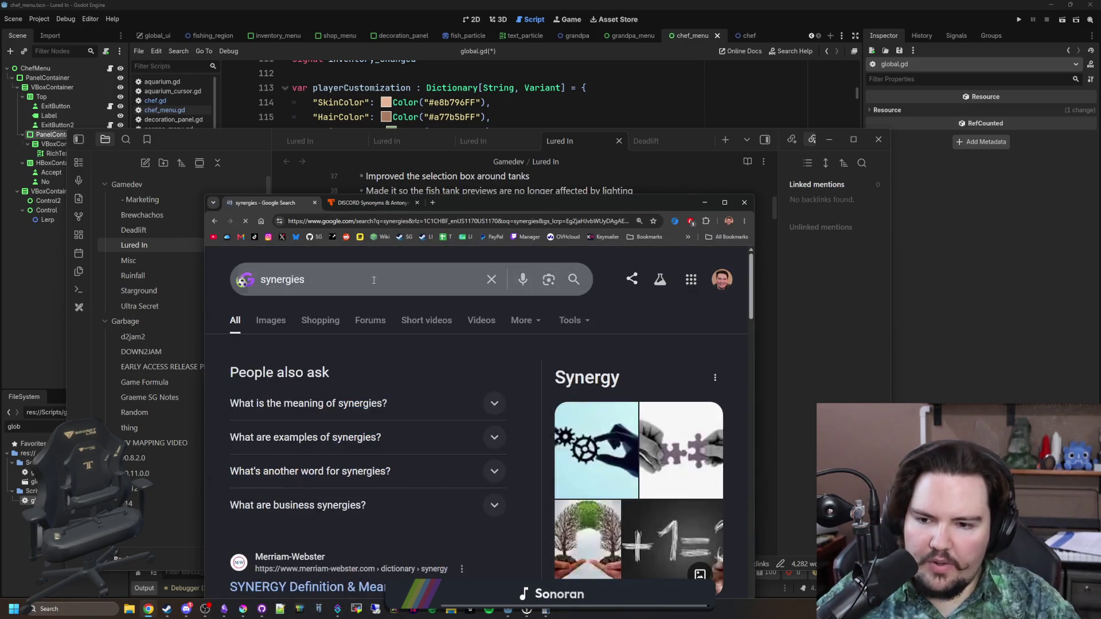
{"action": "scroll", "coordinate": [405, 398], "scroll_direction": "down", "scroll_amount": 2}
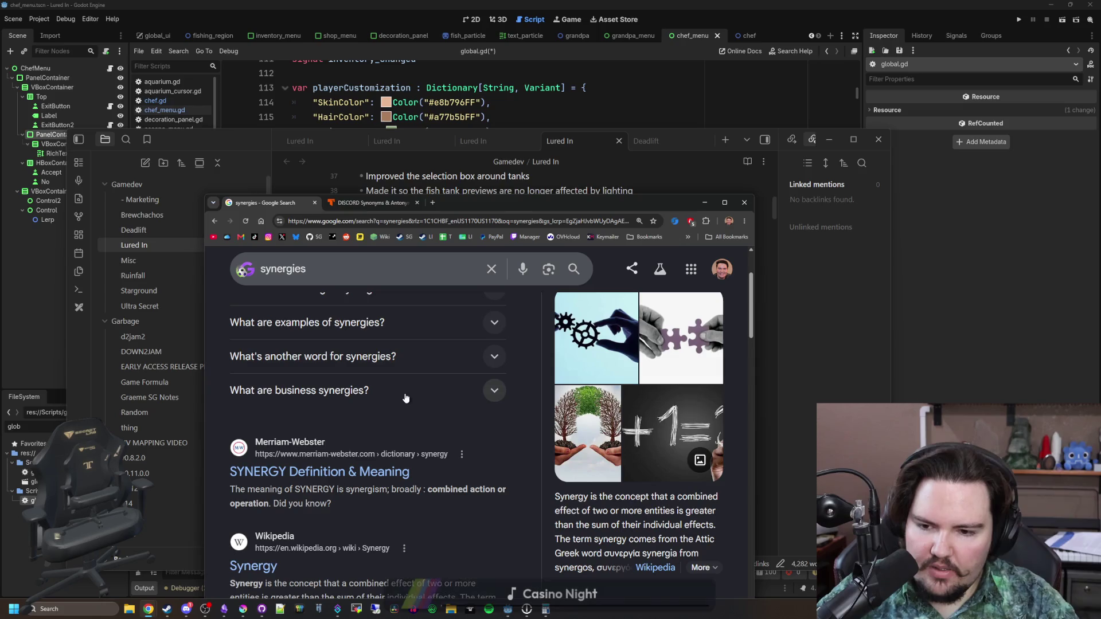
{"action": "double_click", "coordinate": [600, 204]}
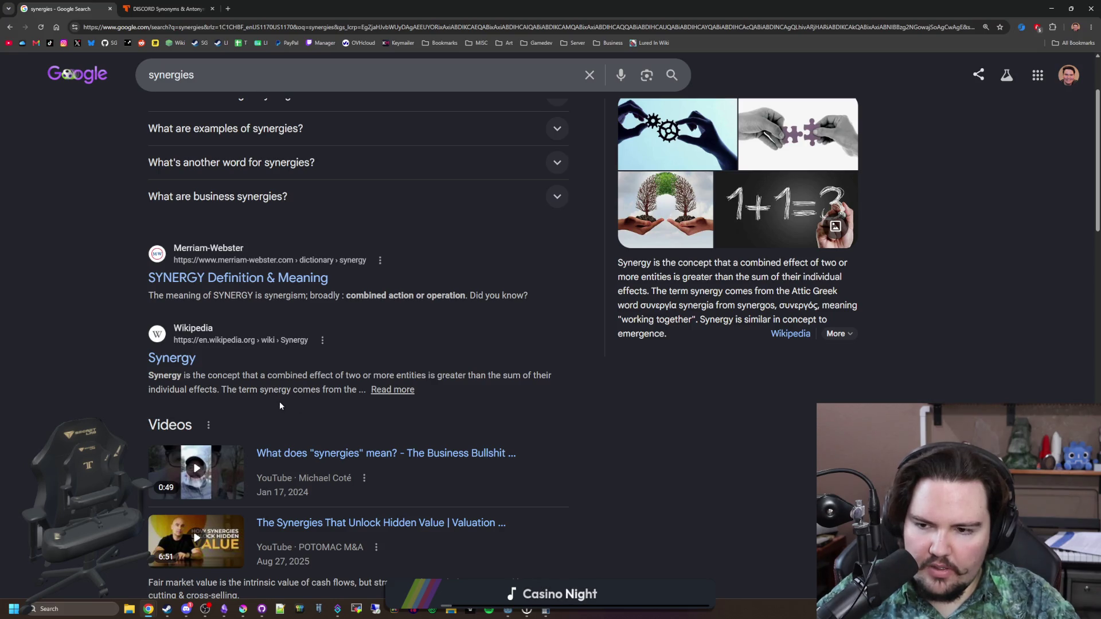
{"action": "left_click_drag", "start_coordinate": [258, 375], "coordinate": [537, 374]}
{"action": "left_click", "coordinate": [537, 373]}
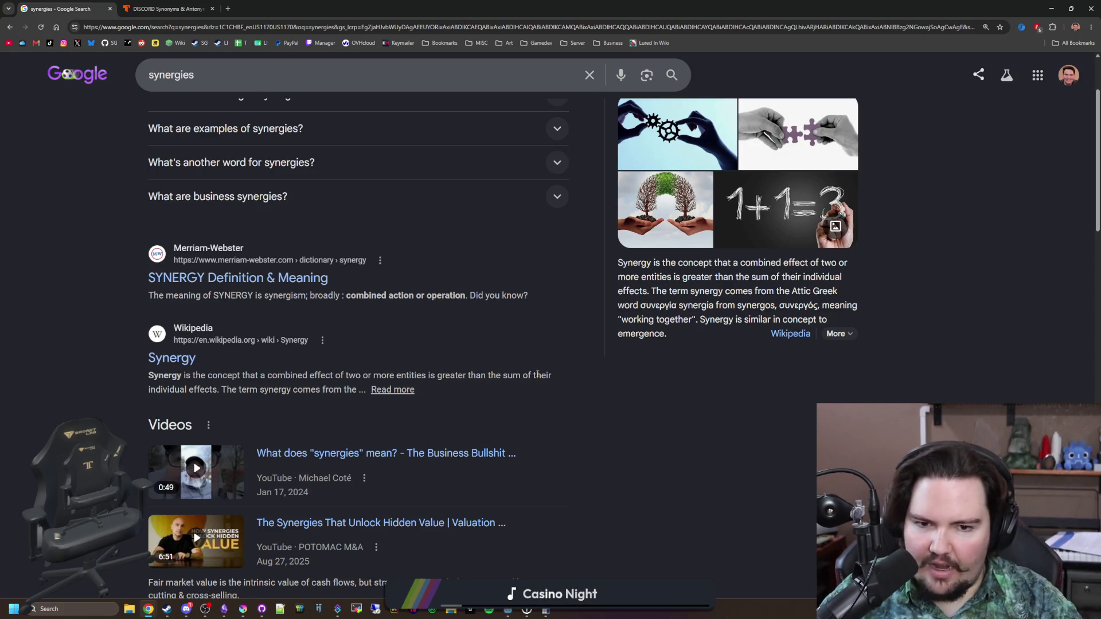
Open the Wikipedia Synergy article in a new tab, read it, then minimize Chrome
{"action": "middle_click", "coordinate": [174, 359]}
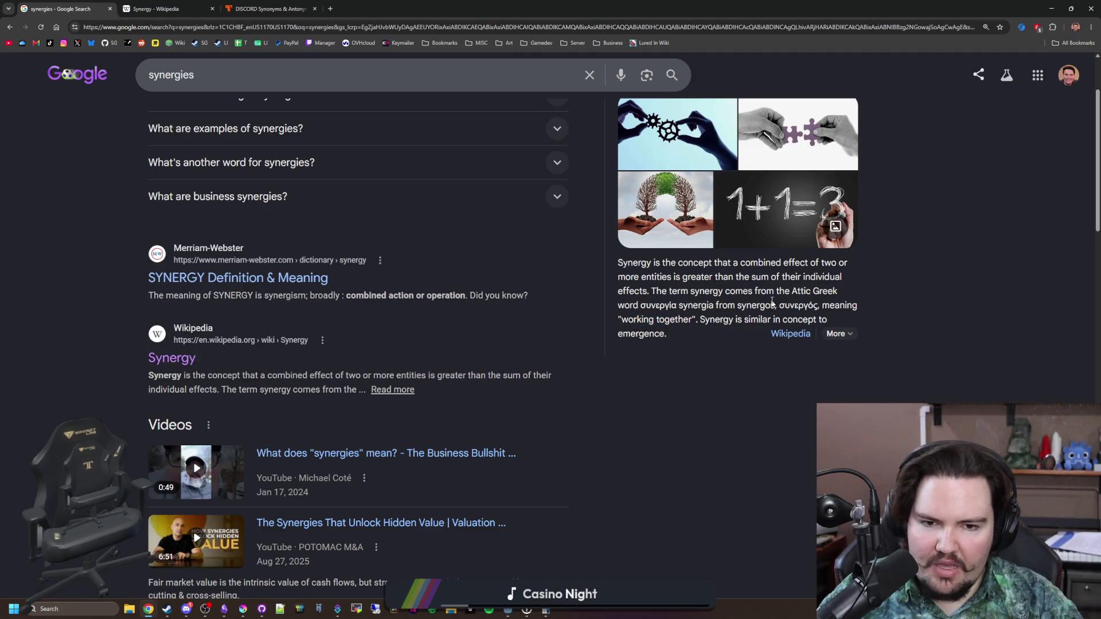
{"action": "mouse_move", "coordinate": [633, 305]}
{"action": "left_mouse_down"}
{"action": "mouse_move", "coordinate": [821, 305]}
{"action": "mouse_move", "coordinate": [677, 319]}
{"action": "left_mouse_up"}
{"action": "left_click", "coordinate": [677, 313]}
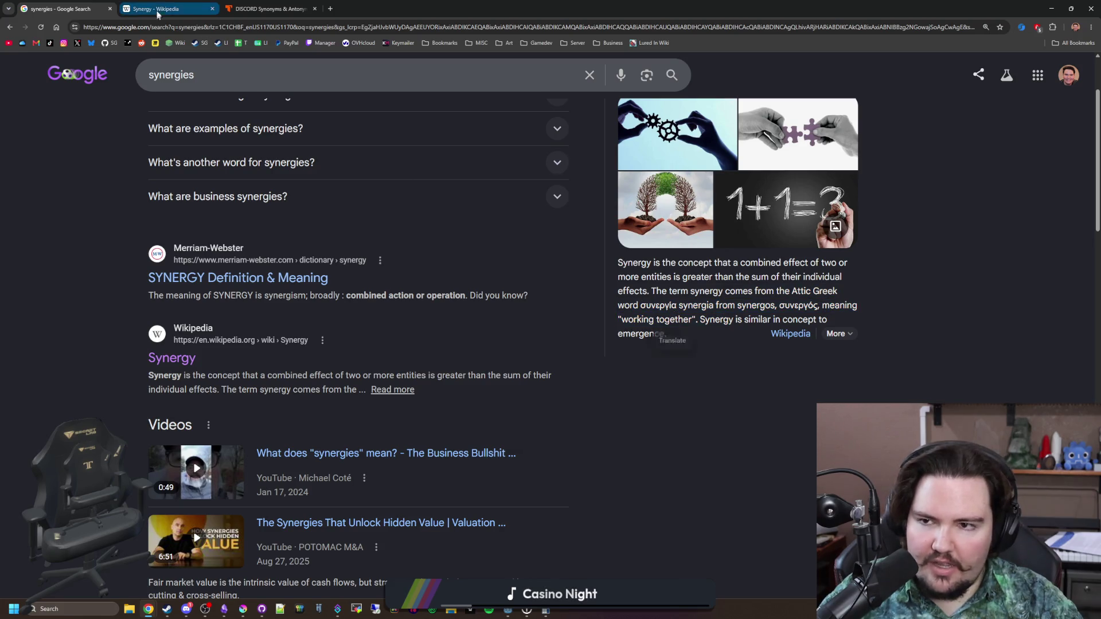
{"action": "left_click", "coordinate": [269, 8]}
{"action": "left_click", "coordinate": [174, 6]}
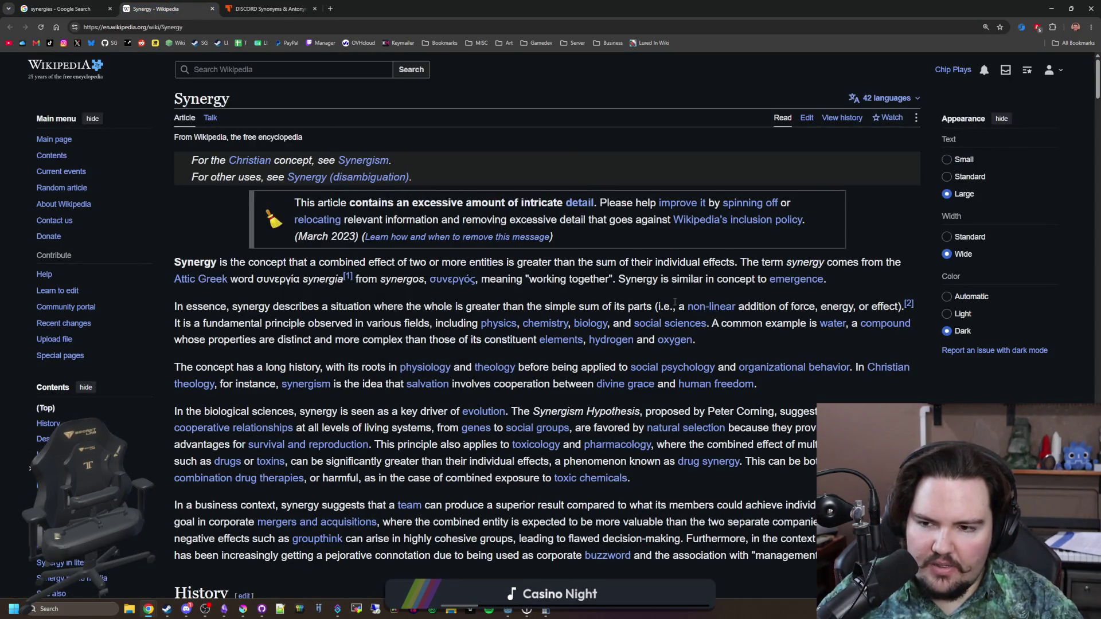
{"action": "scroll", "coordinate": [490, 311], "scroll_direction": "down", "scroll_amount": 1}
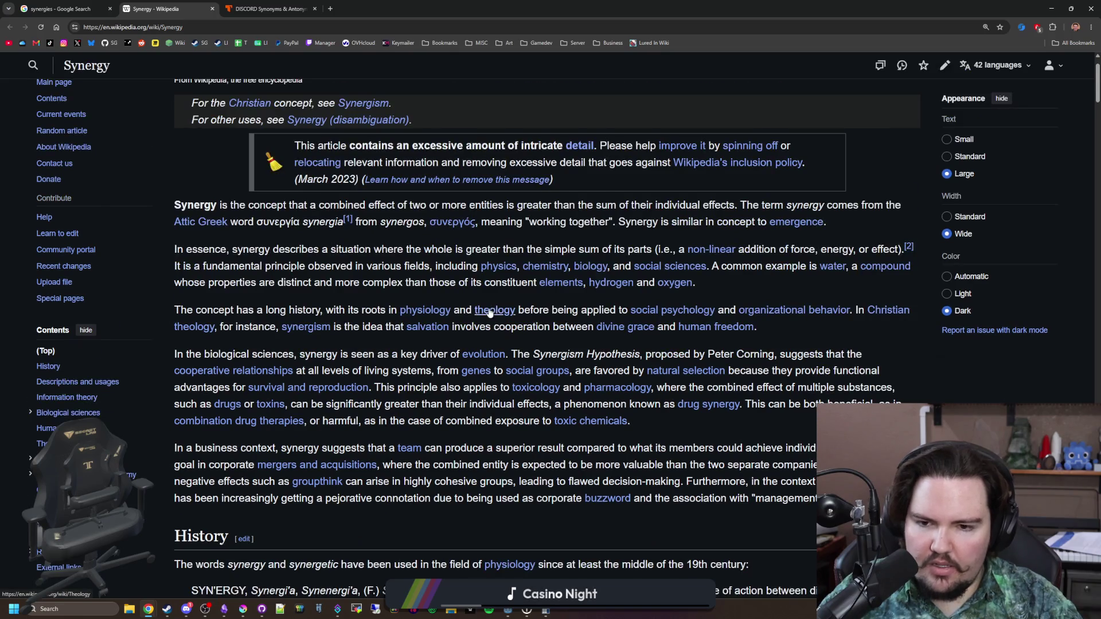
{"action": "scroll", "coordinate": [490, 312], "scroll_direction": "down", "scroll_amount": 3}
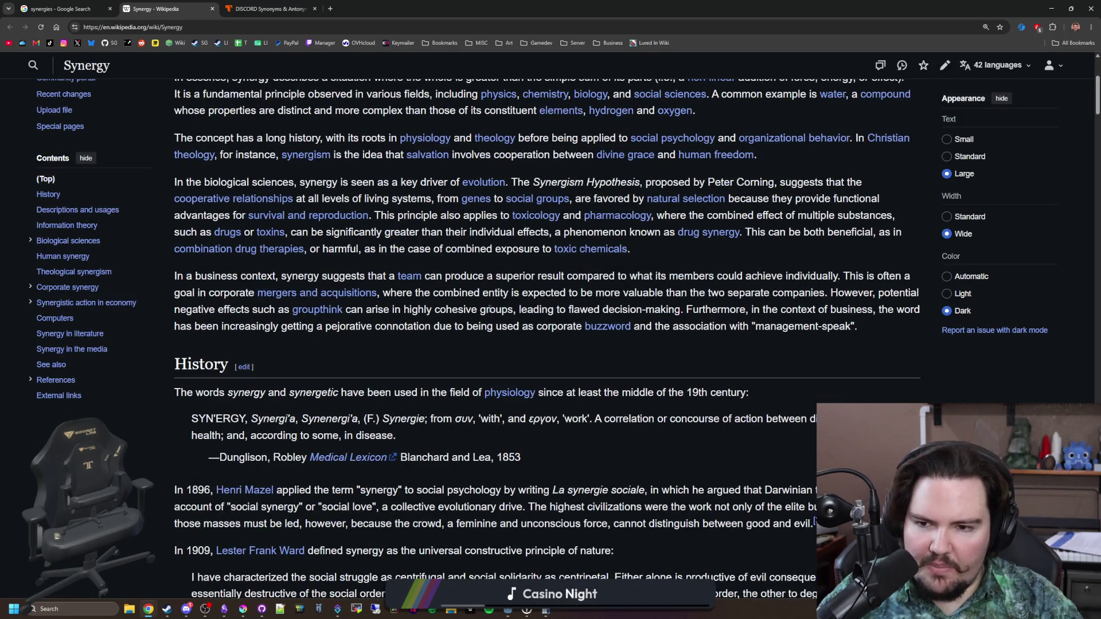
{"action": "scroll", "coordinate": [490, 311], "scroll_direction": "down", "scroll_amount": 4}
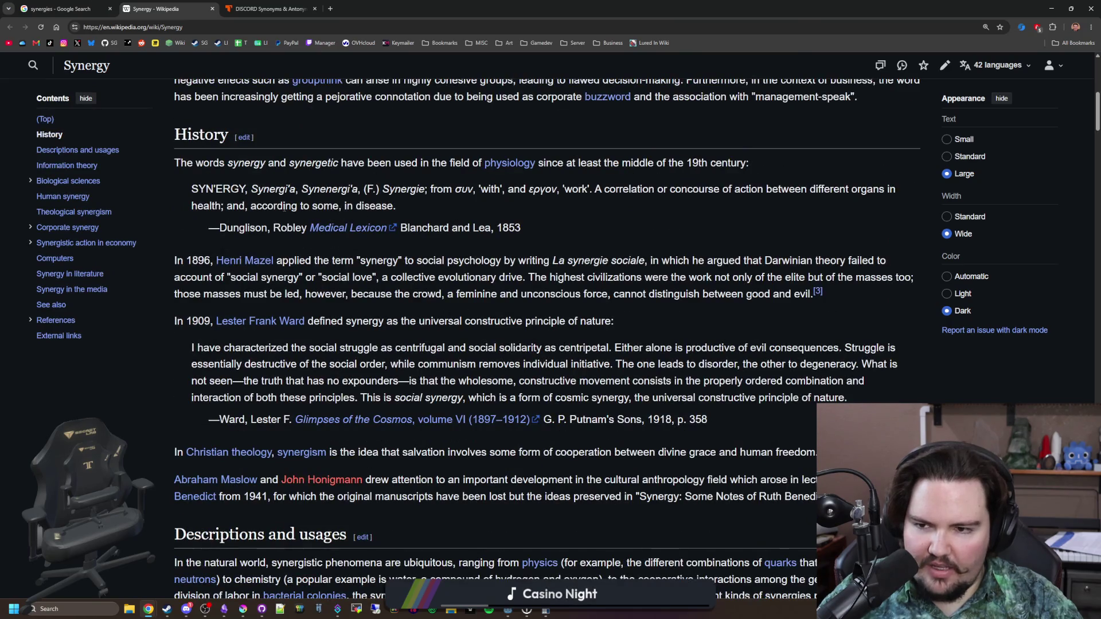
{"action": "key", "text": "super+Down"}
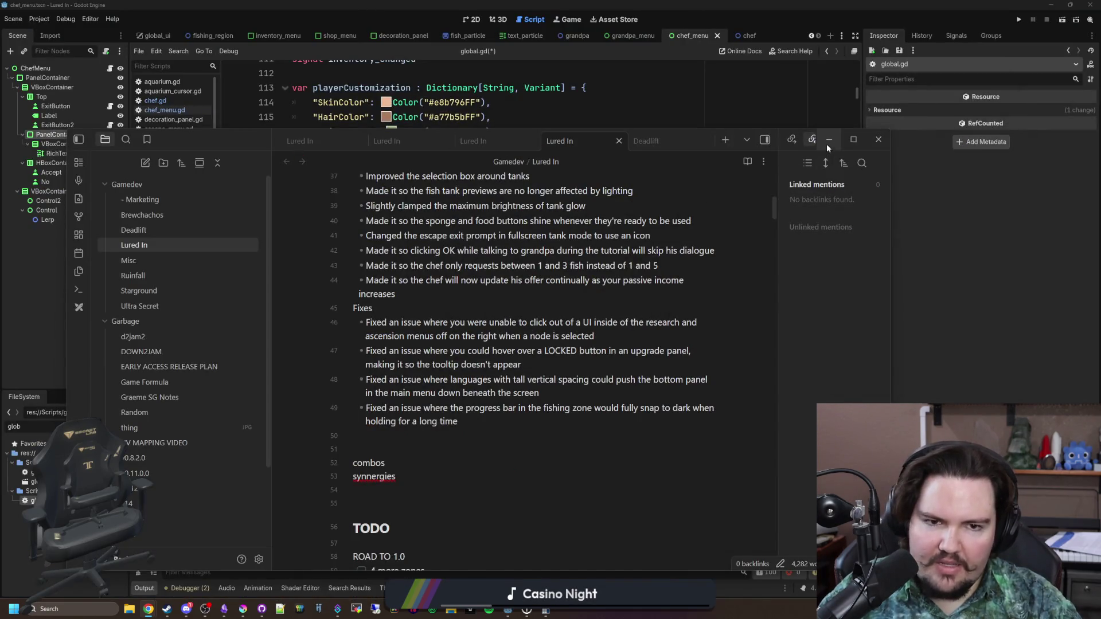
Declare a synergies Dictionary[String, Dictionary] with an empty-key entry holding "Fish": []
{"action": "left_click", "coordinate": [828, 140]}
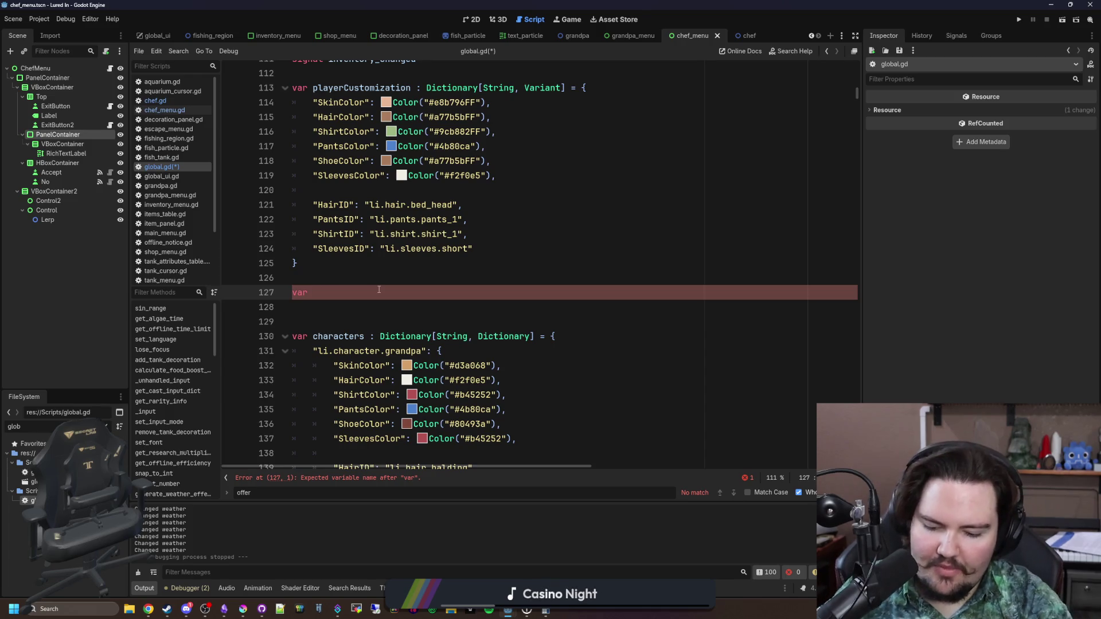
{"action": "type", "text": " synergies"}
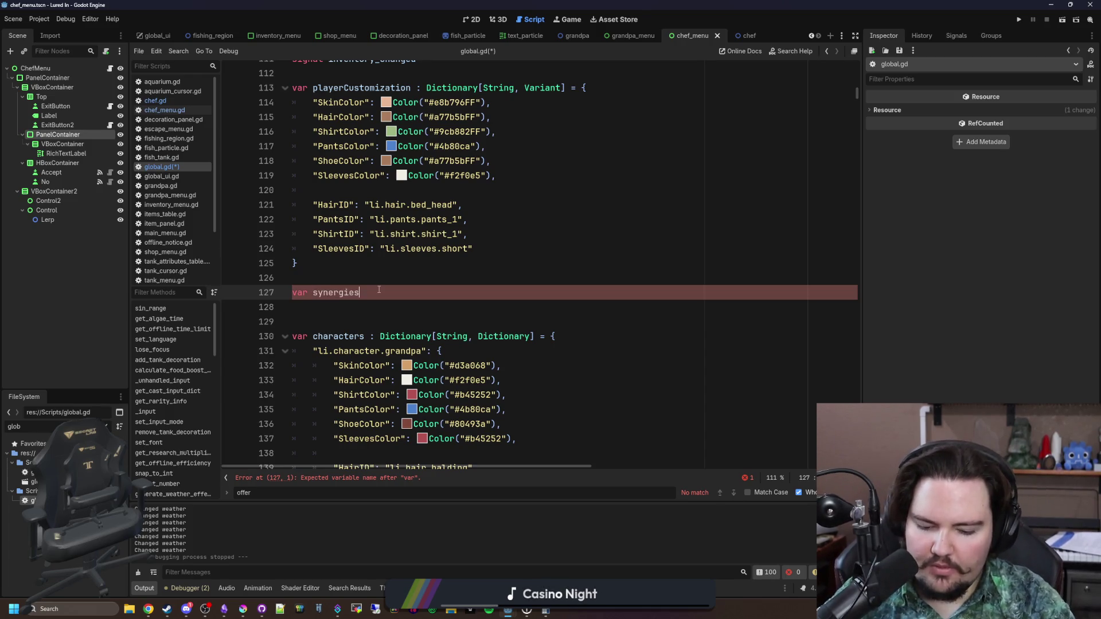
{"action": "type", "text": " : Dictionary[]"}
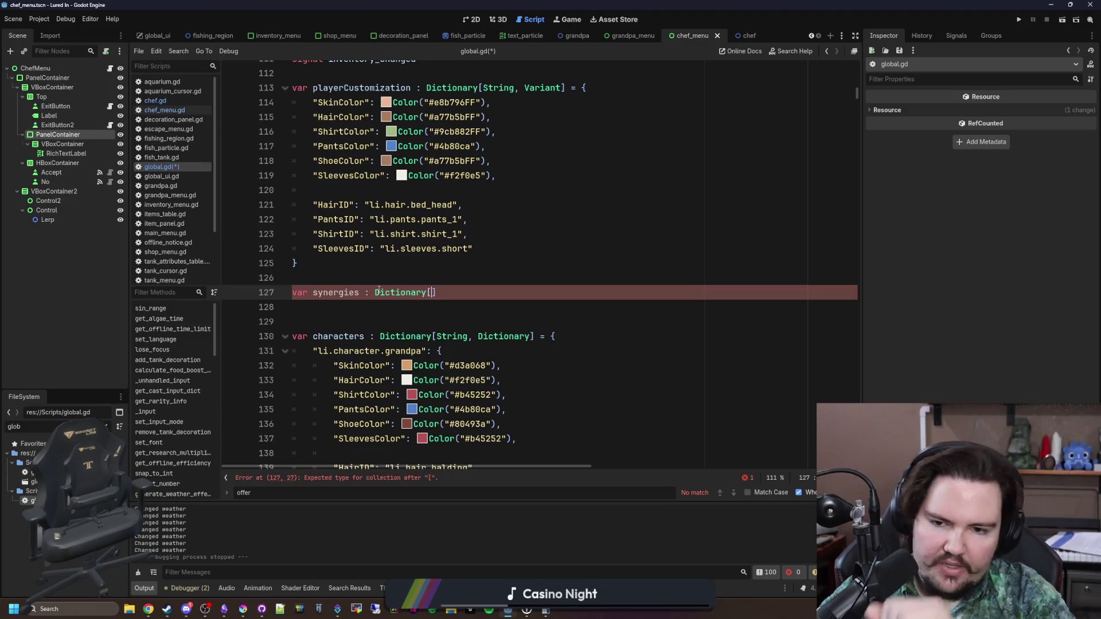
{"action": "type", "text": "String, "}
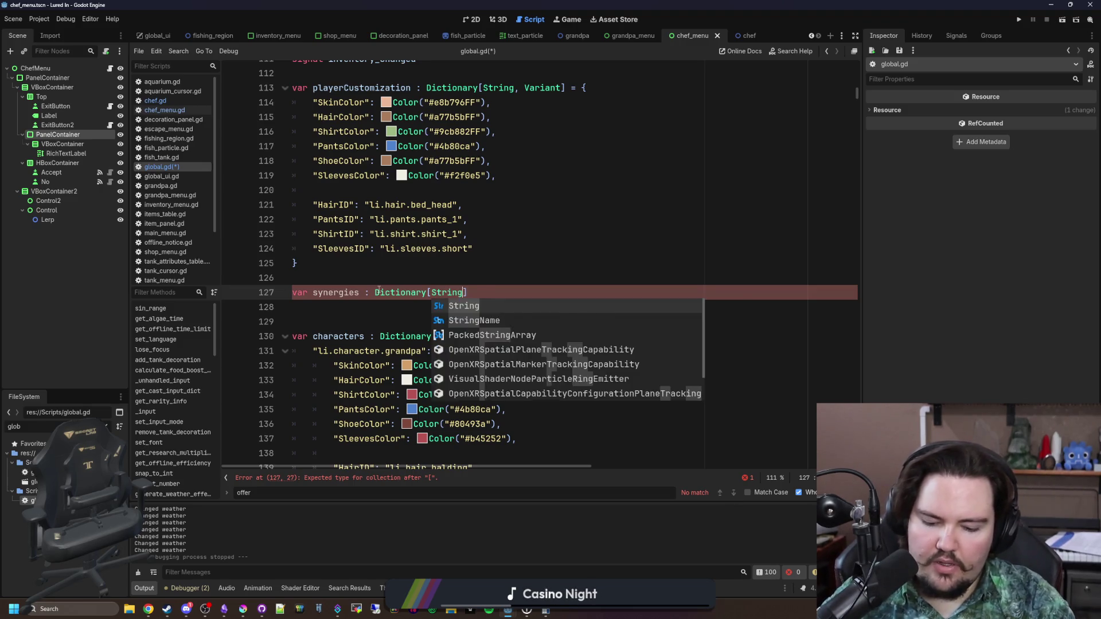
{"action": "type", "text": "Dictionary"}
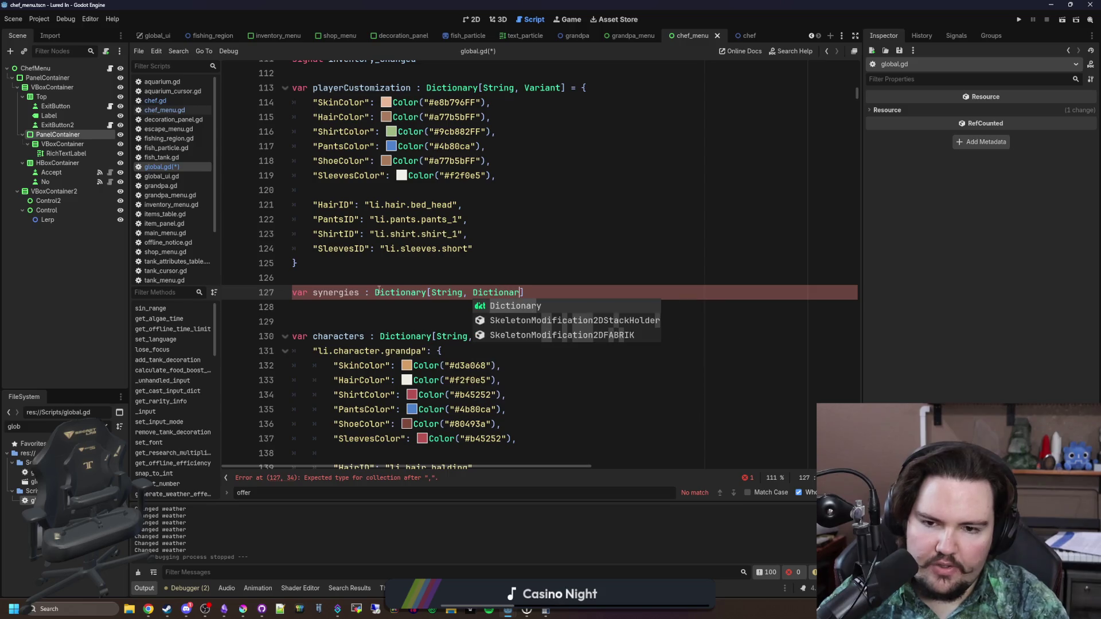
{"action": "type", "text": " {"}
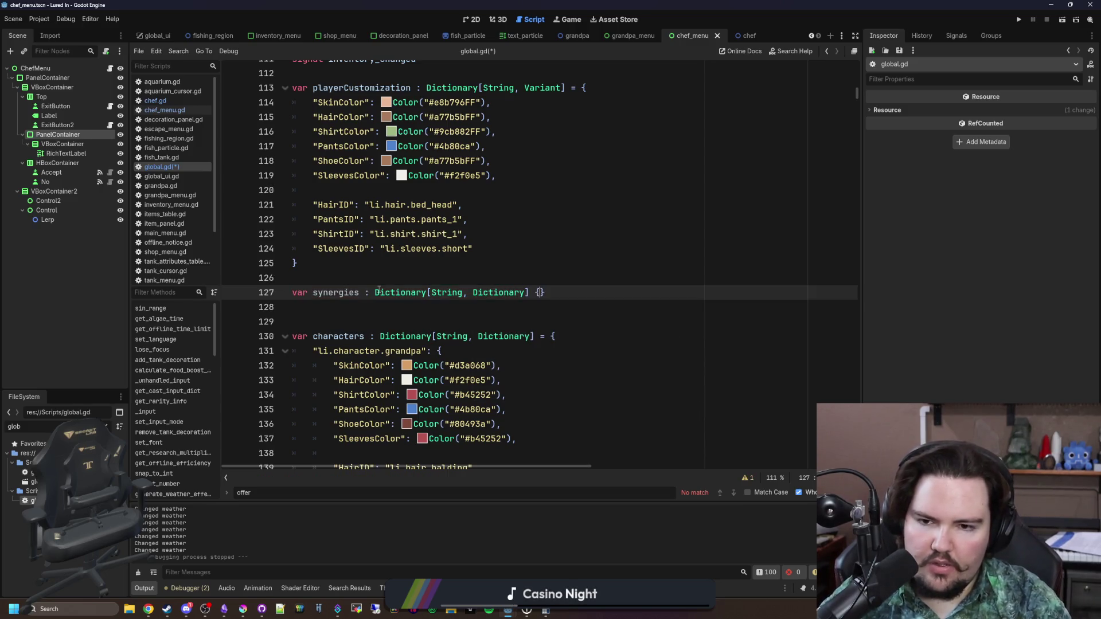
{"action": "key", "text": "Return"}
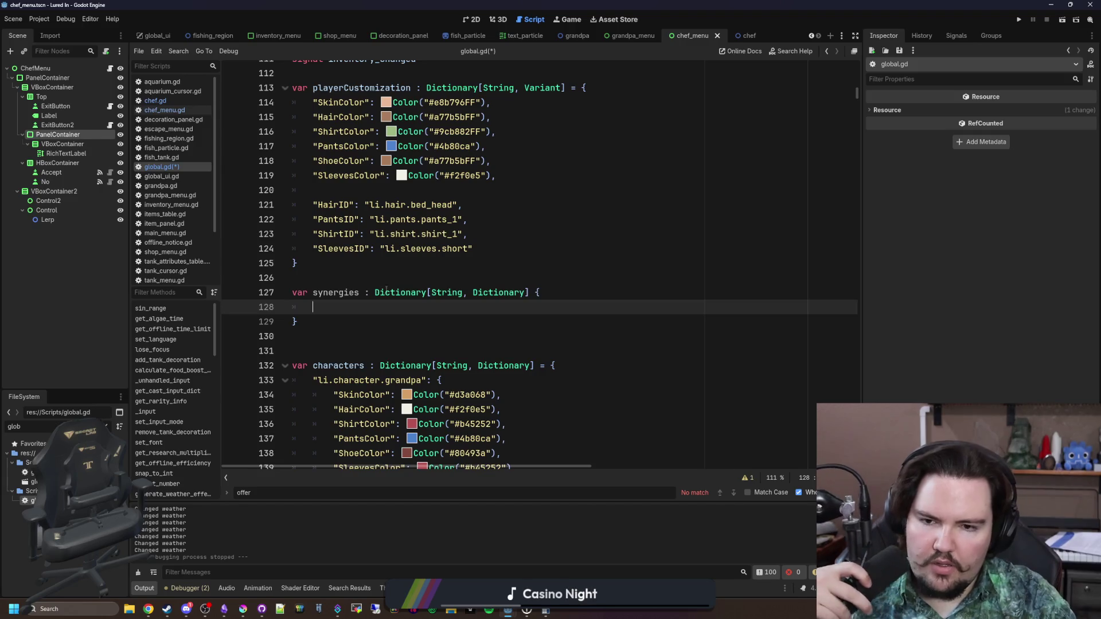
{"action": "left_click", "coordinate": [532, 292]}
{"action": "type", "text": "="}
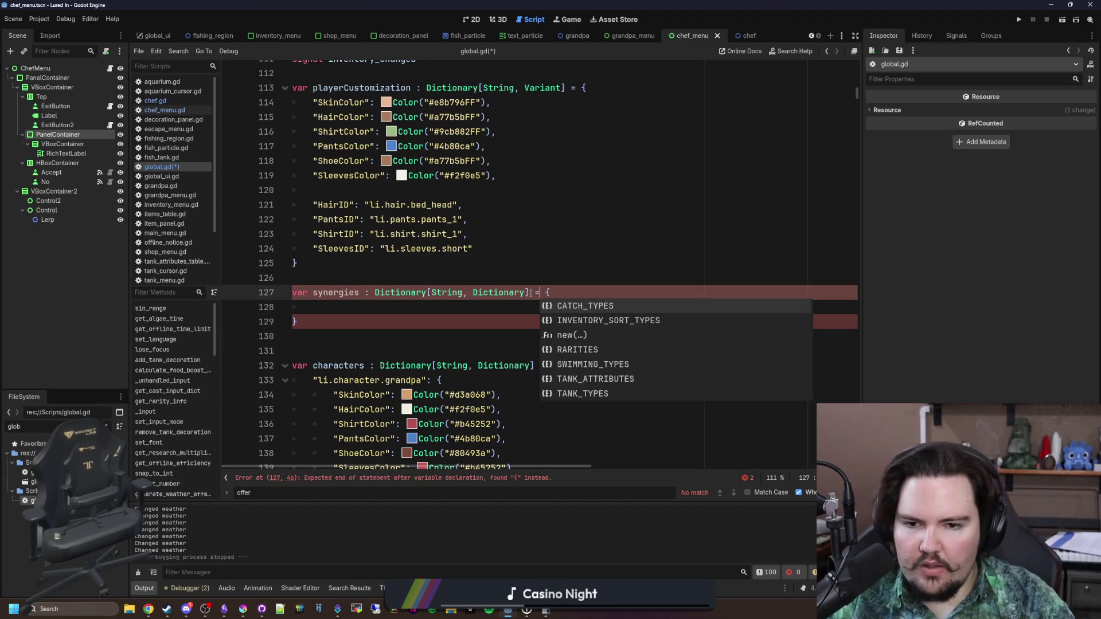
{"action": "left_click", "coordinate": [444, 302]}
{"action": "type", "text": "\"\": {"}
{"action": "key", "text": "Return"}
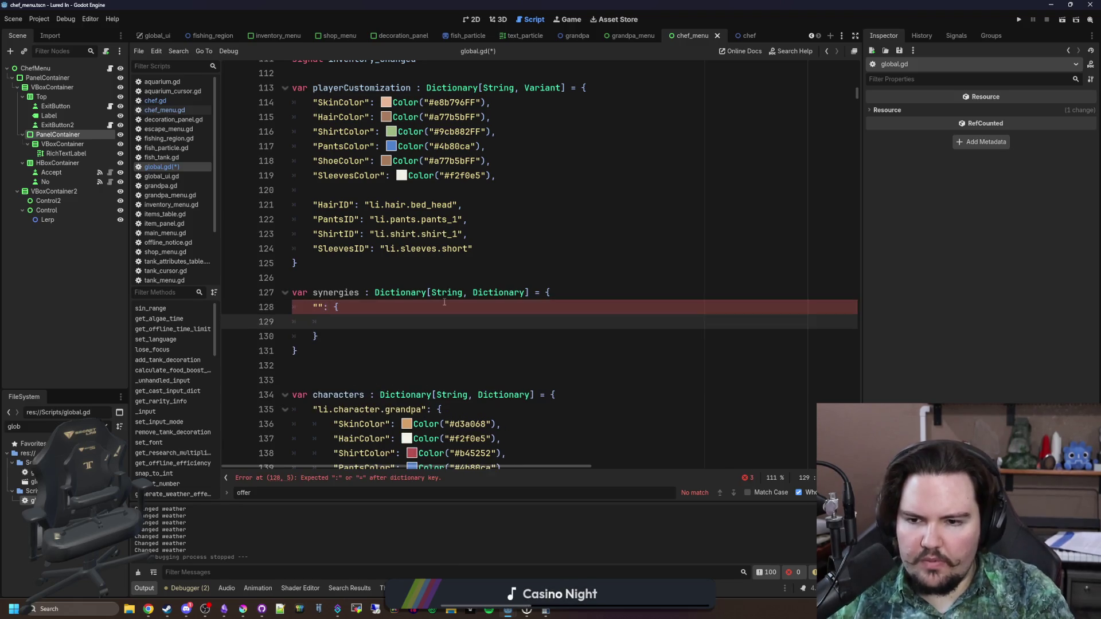
{"action": "type", "text": "\""}
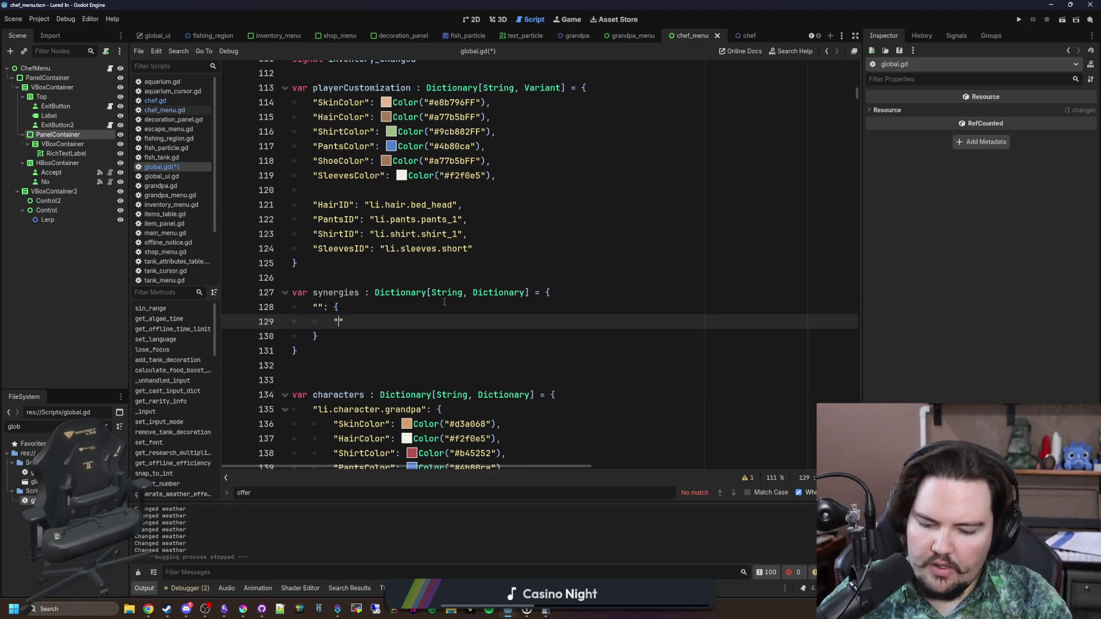
{"action": "type", "text": "Fish\": ["}
{"action": "key", "text": "Up"}
{"action": "key", "text": "Left"}
{"action": "key", "text": "Left"}
{"action": "key", "text": "Left"}
{"action": "key", "text": "Down"}
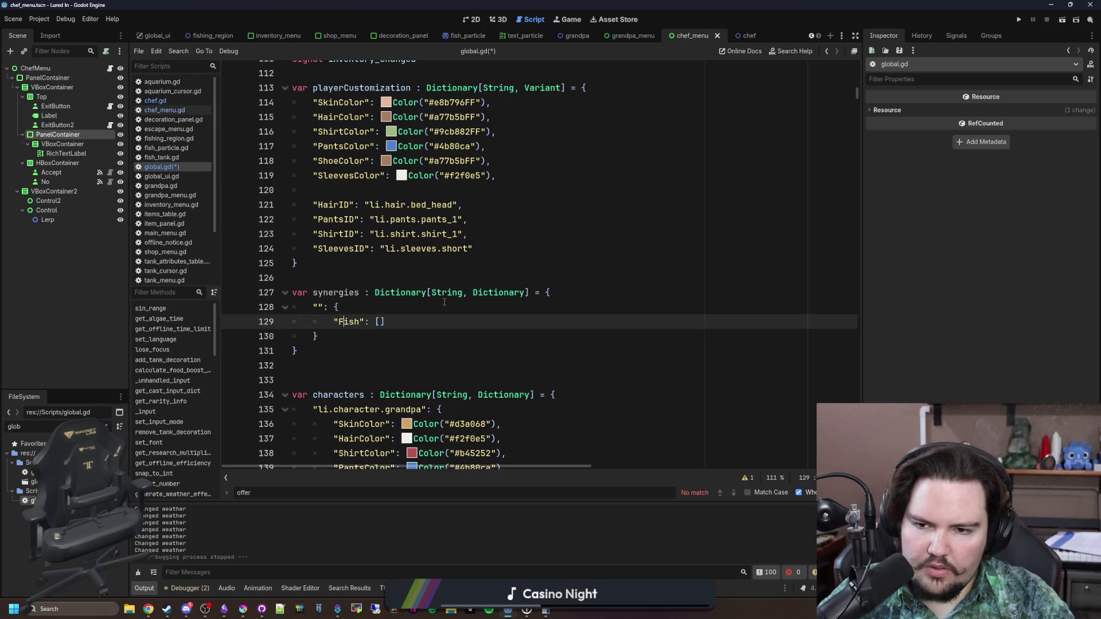
{"action": "key", "text": "Up"}
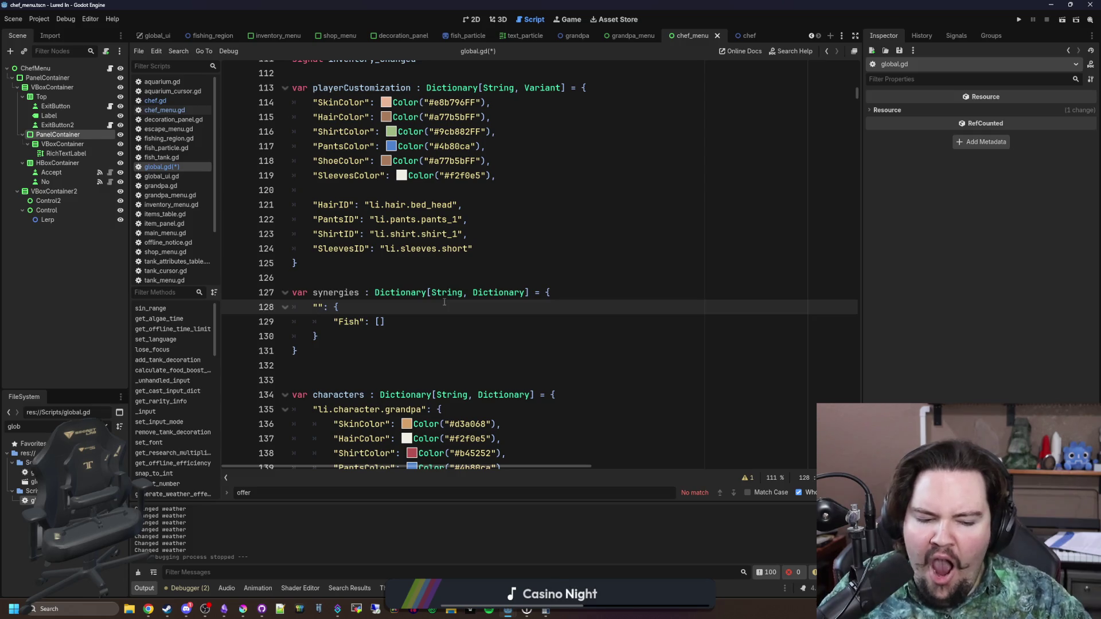
Start the first entry's key as li.synergy, correcting the misspelling
{"action": "left_click", "coordinate": [389, 305]}
{"action": "key", "text": "Return"}
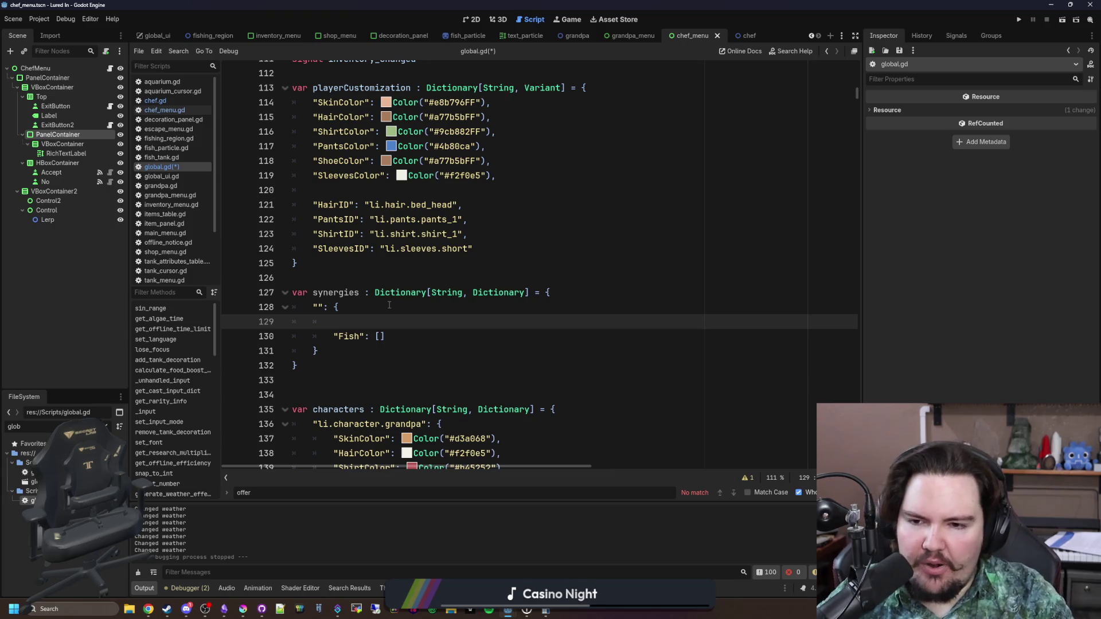
{"action": "key", "text": "ctrl+z"}
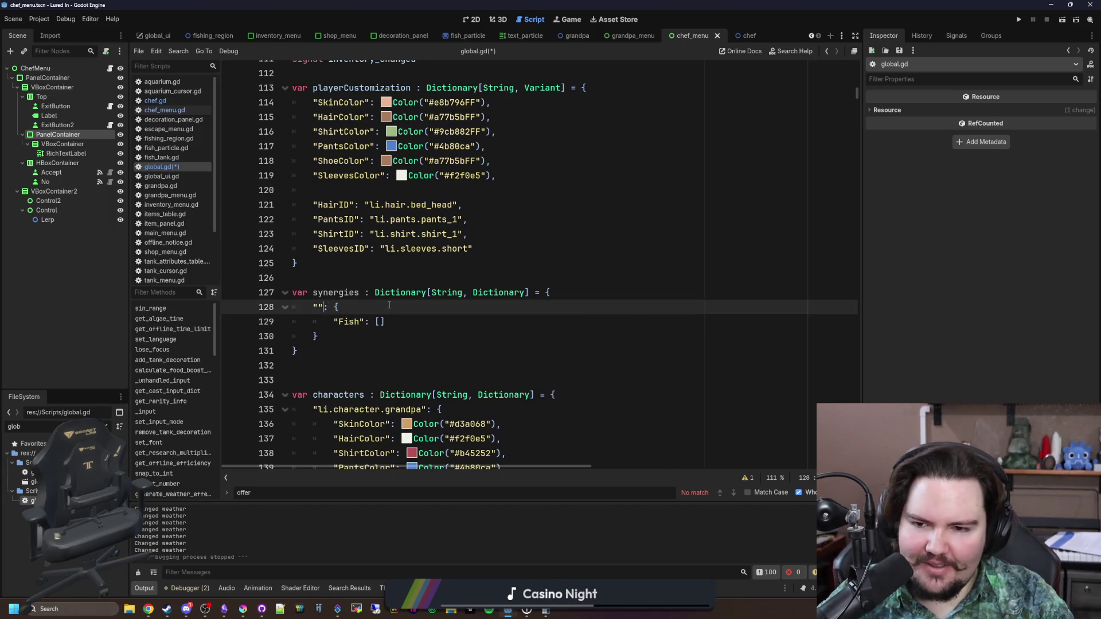
{"action": "type", "text": "li.synnergy"}
{"action": "key", "text": "BackSpace"}
{"action": "key", "text": "BackSpace"}
{"action": "key", "text": "BackSpace"}
Finish the key as li.synergy.power_cleaners and add a "Name": "Power Cleaners" line
{"action": "type", "text": "ergy."}
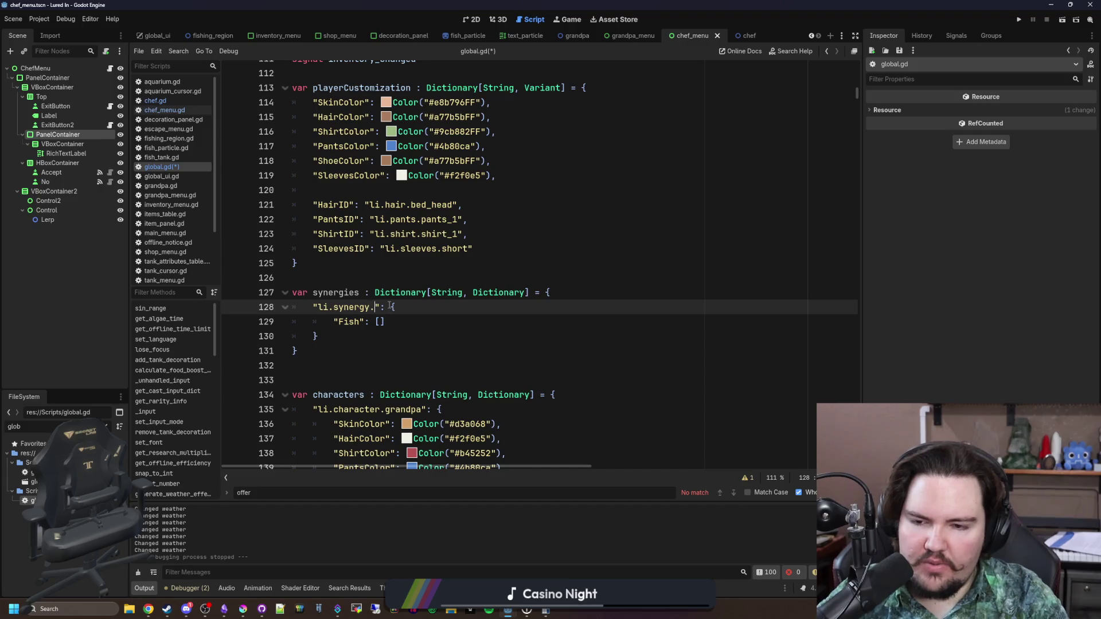
{"action": "type", "text": "power_cl"}
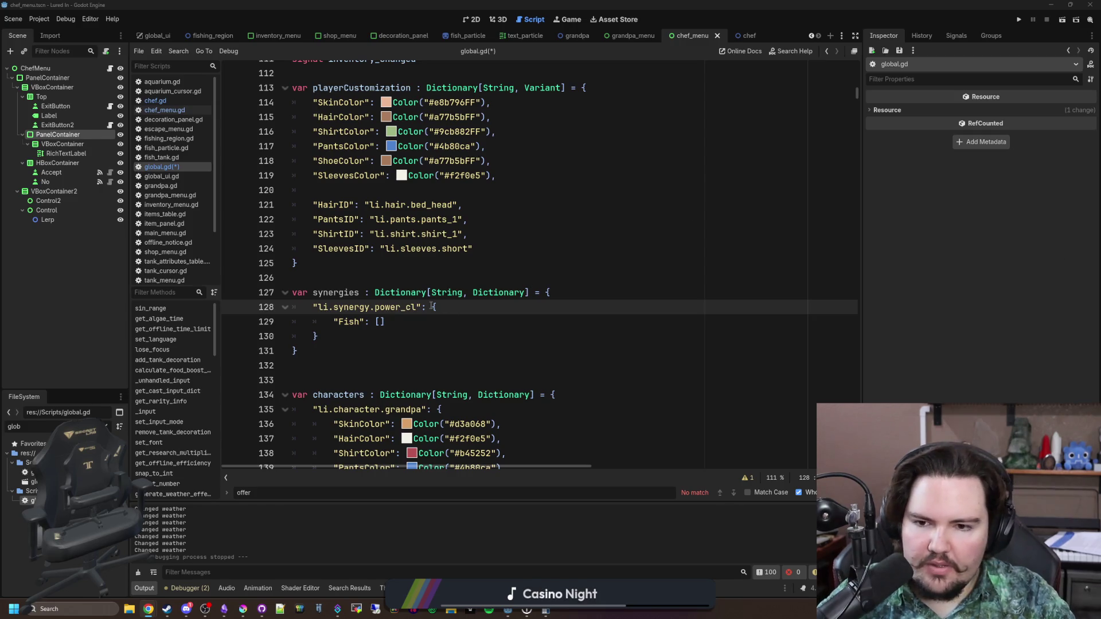
{"action": "type", "text": "eaners"}
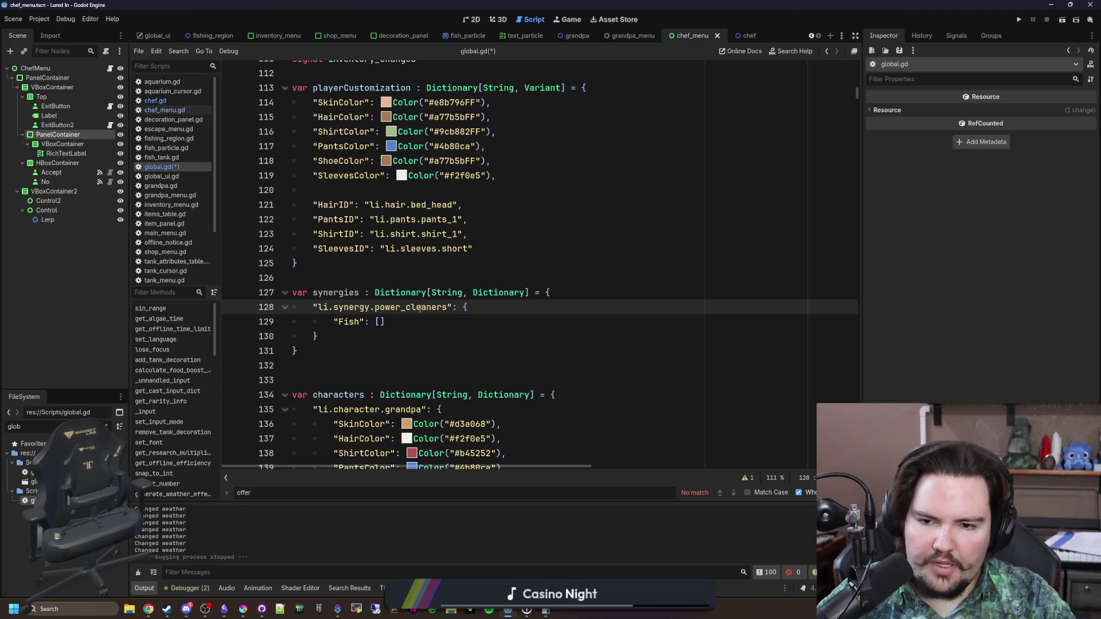
{"action": "left_click", "coordinate": [521, 312]}
{"action": "key", "text": "Return"}
{"action": "type", "text": "\"Name\": \"Power Cleaners"}
Put "li.fish.snail" into the Fish list and end the Name line with a comma
{"action": "key", "text": "Down"}
{"action": "type", "text": "\""}
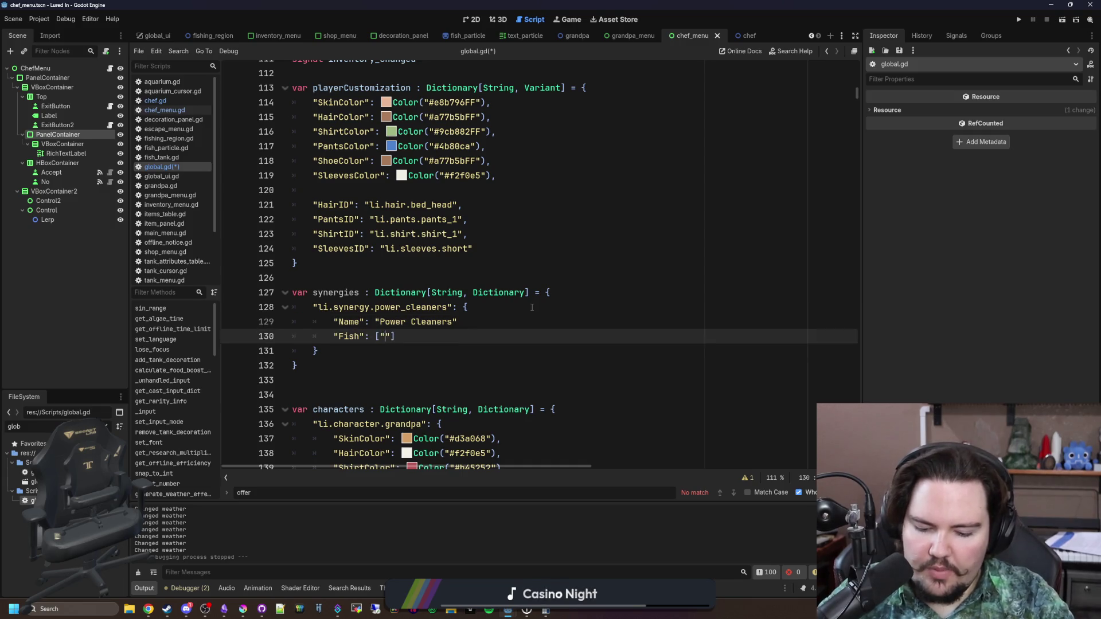
{"action": "type", "text": "li."}
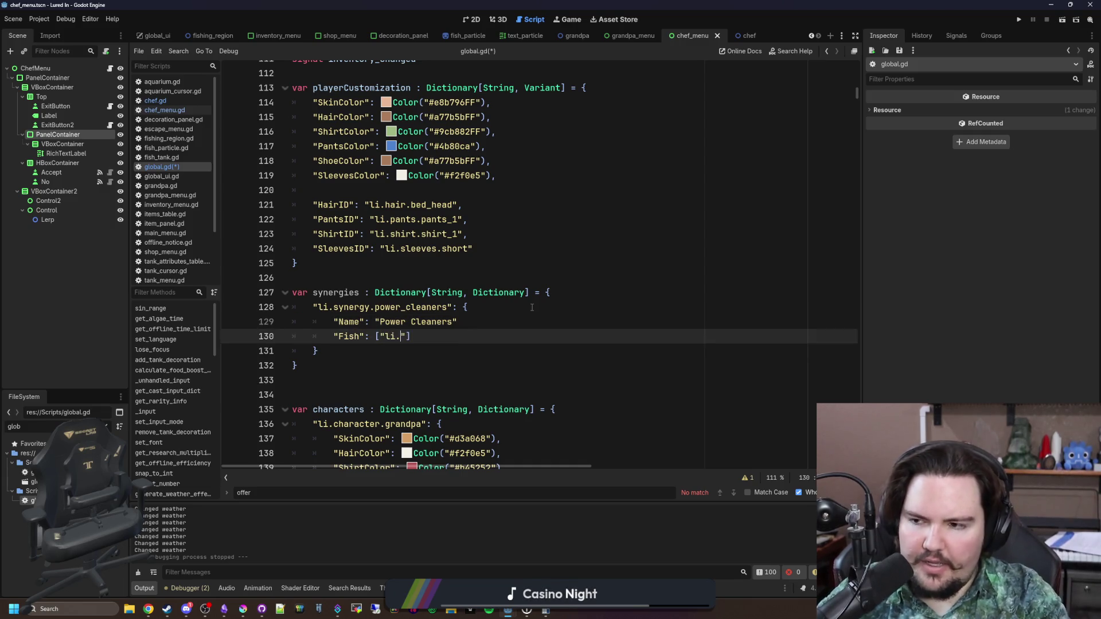
{"action": "type", "text": "item."}
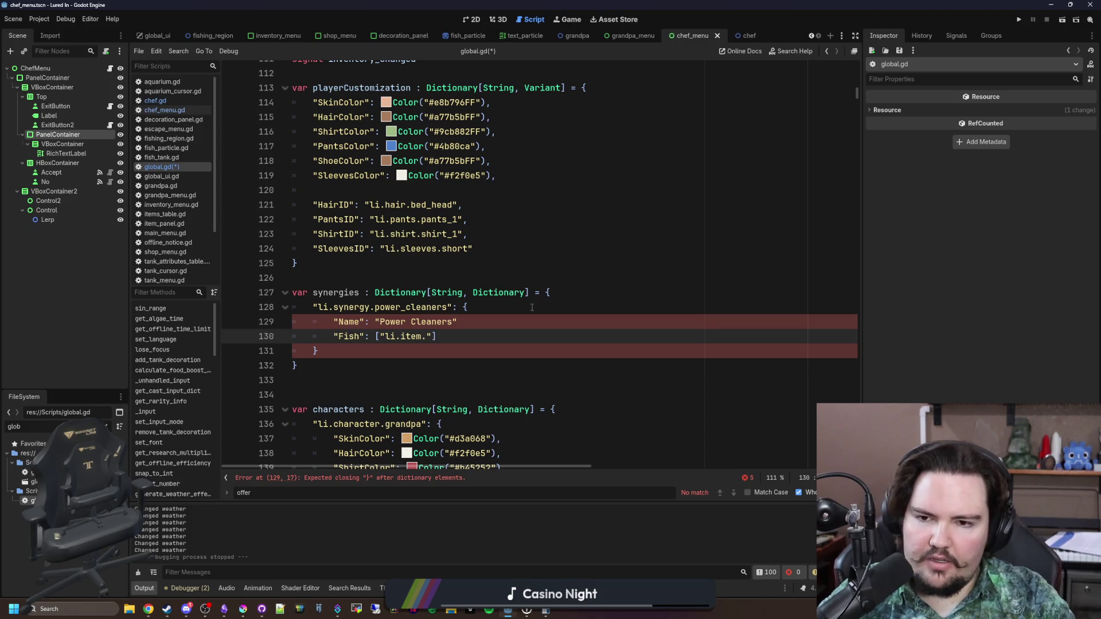
{"action": "key", "text": "BackSpace"}
{"action": "key", "text": "BackSpace"}
{"action": "key", "text": "BackSpace"}
{"action": "type", "text": "fish"}
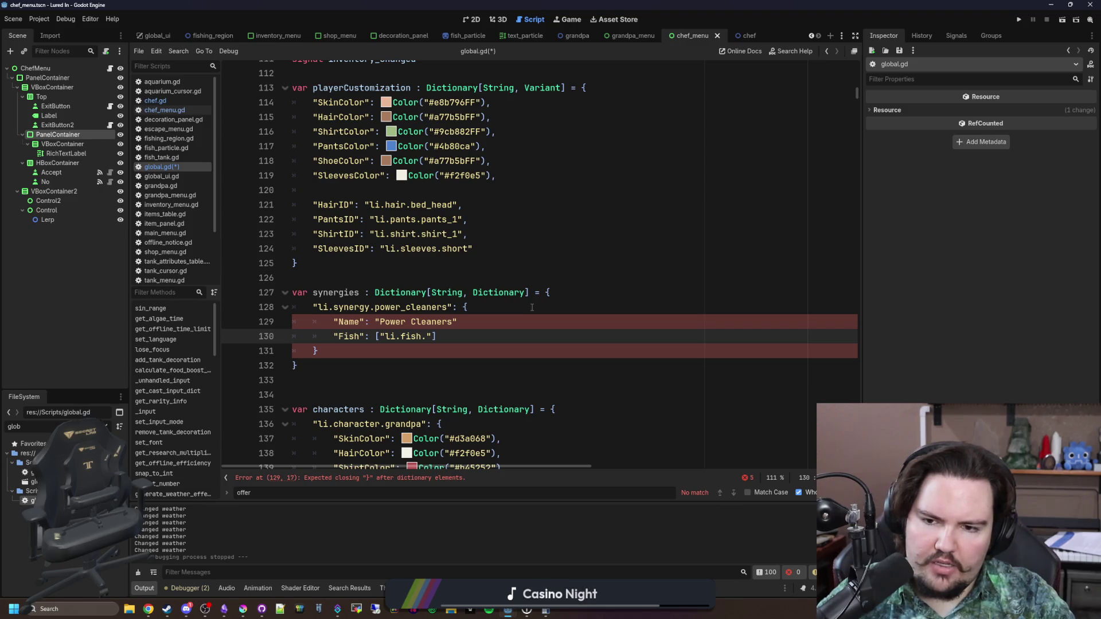
{"action": "key", "text": "Up"}
{"action": "type", "text": ","}
{"action": "key", "text": "Down"}
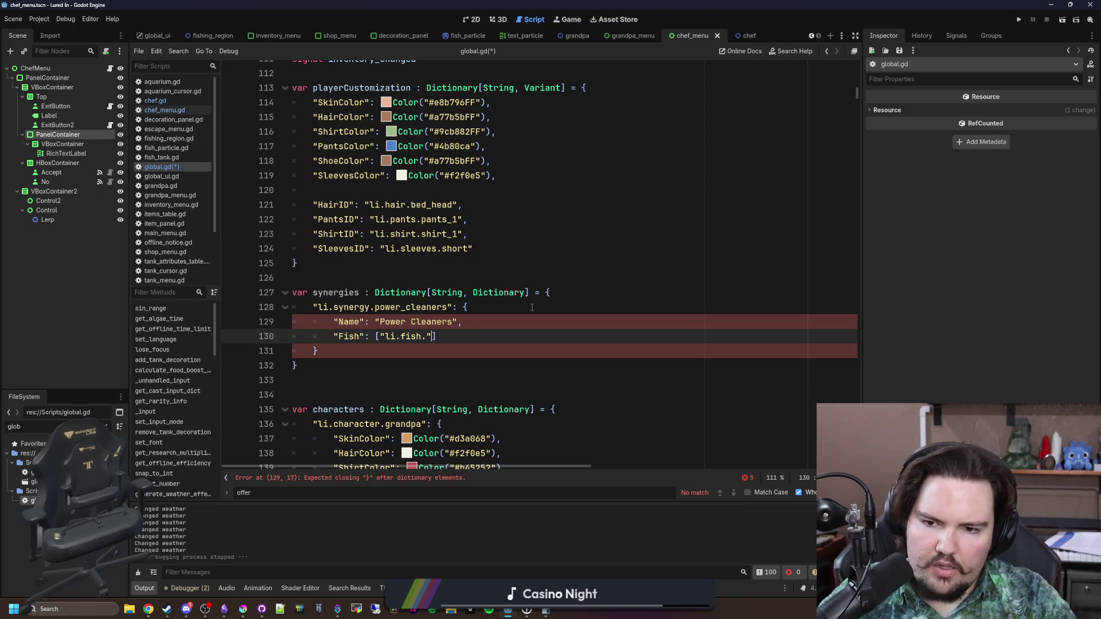
{"action": "type", "text": "snail"}
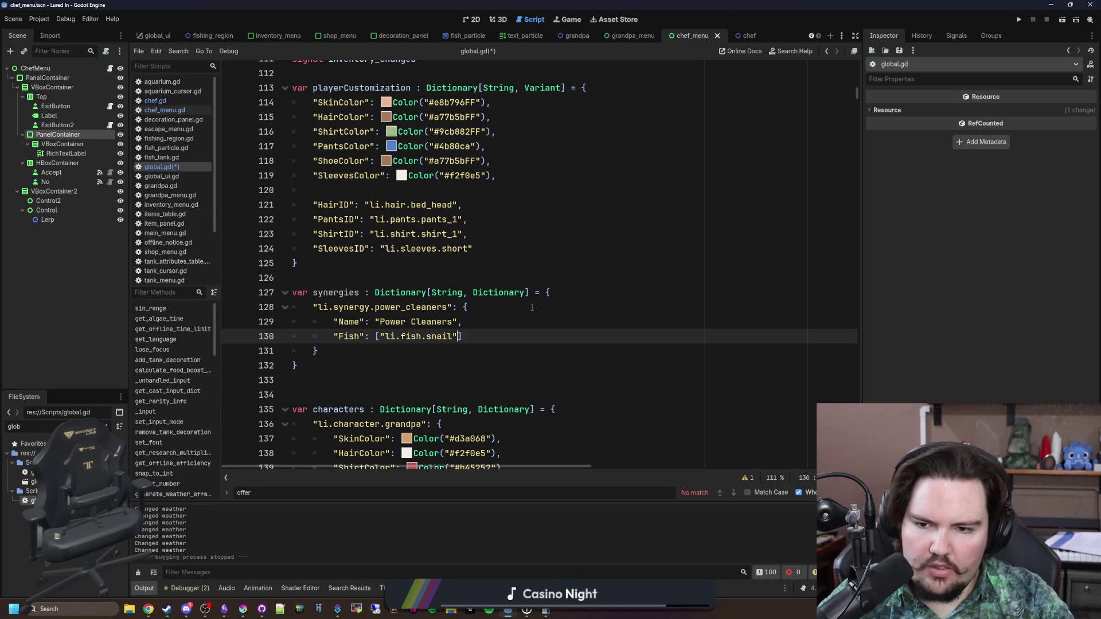
Put snail on its own line, begin a second li.fish. entry, and add "Multiplier": 1.5
{"action": "left_click", "coordinate": [379, 336]}
{"action": "key", "text": "Return"}
{"action": "left_click", "coordinate": [431, 350]}
{"action": "key", "text": "Return"}
{"action": "left_click", "coordinate": [442, 347]}
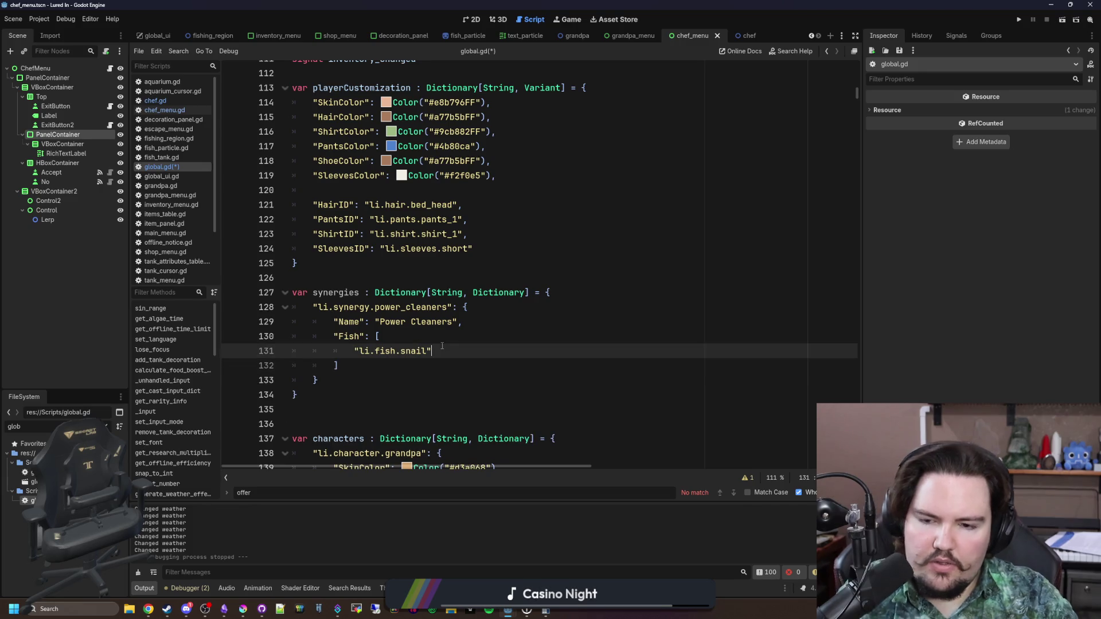
{"action": "key", "text": "Return"}
{"action": "type", "text": "\""}
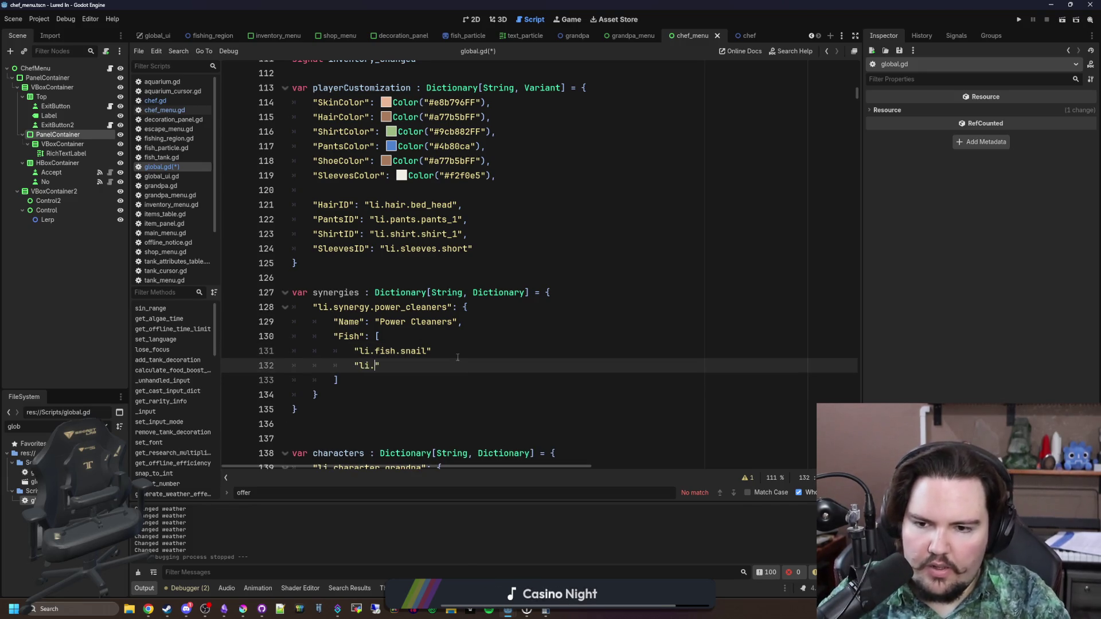
{"action": "type", "text": "li.fish."}
{"action": "left_click", "coordinate": [453, 355]}
{"action": "type", "text": ","}
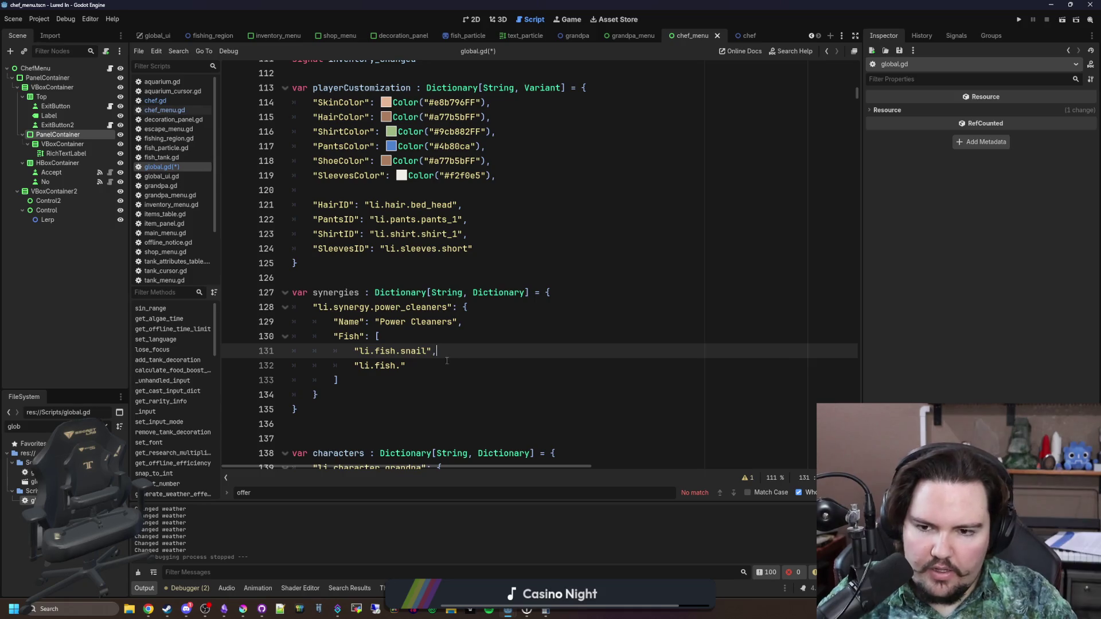
{"action": "key", "text": "Down"}
{"action": "left_click", "coordinate": [478, 319]}
{"action": "key", "text": "Return"}
{"action": "type", "text": "\""}
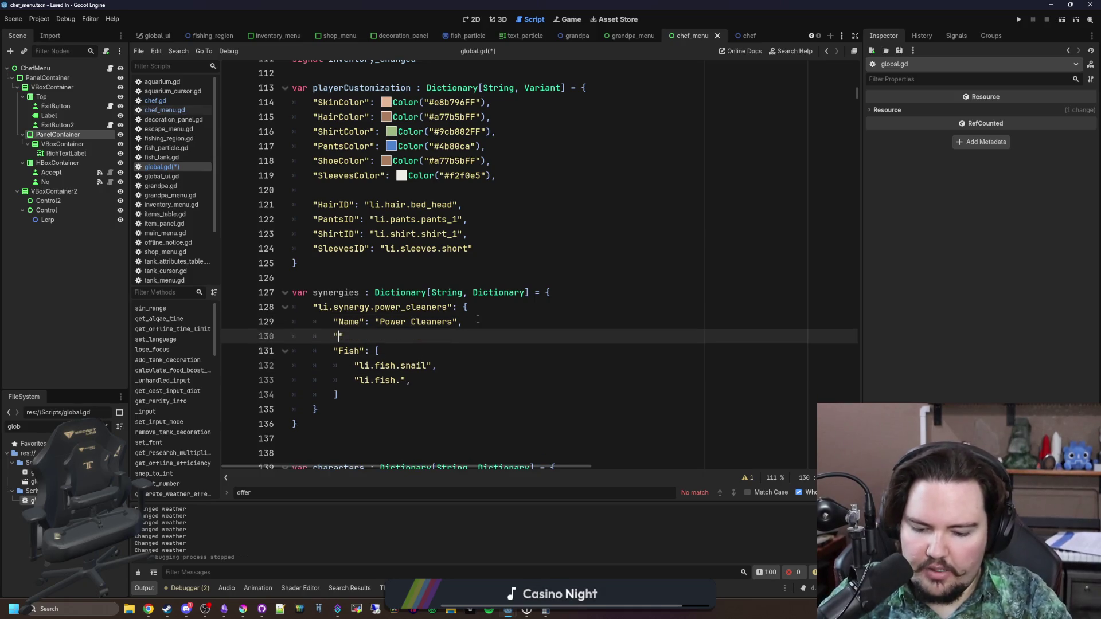
{"action": "type", "text": "Multiplier\": "}
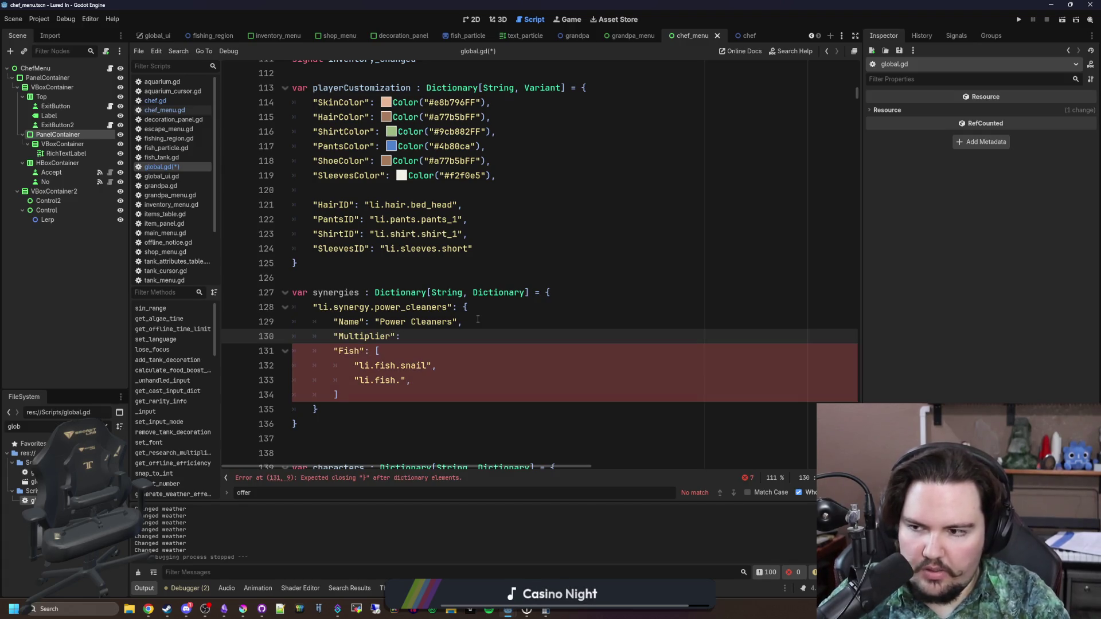
{"action": "type", "text": "1.5,"}
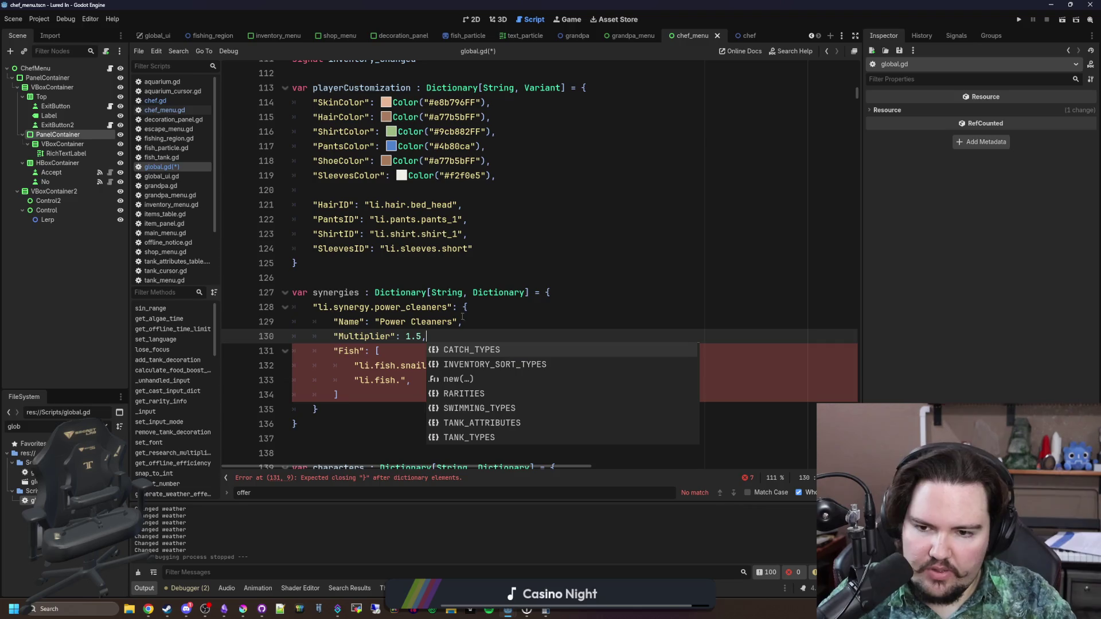
Add li.fish.freshwater_shrimp and li.fish.bristlenose_pleco to the Power Cleaners Fish list
{"action": "left_click", "coordinate": [400, 380]}
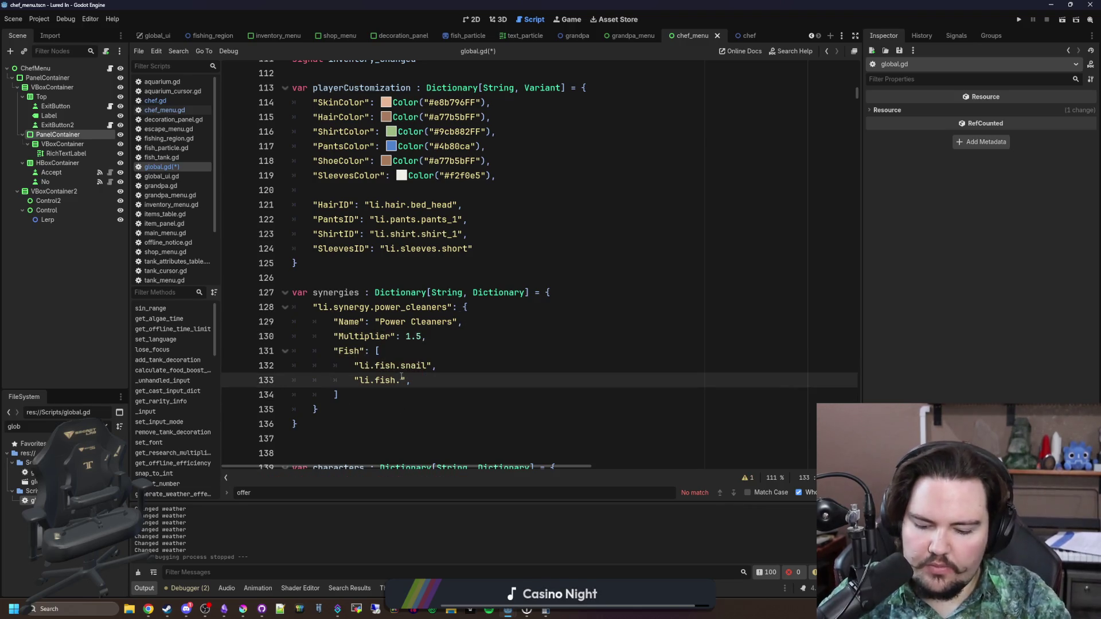
{"action": "type", "text": "freshwater_shrim"}
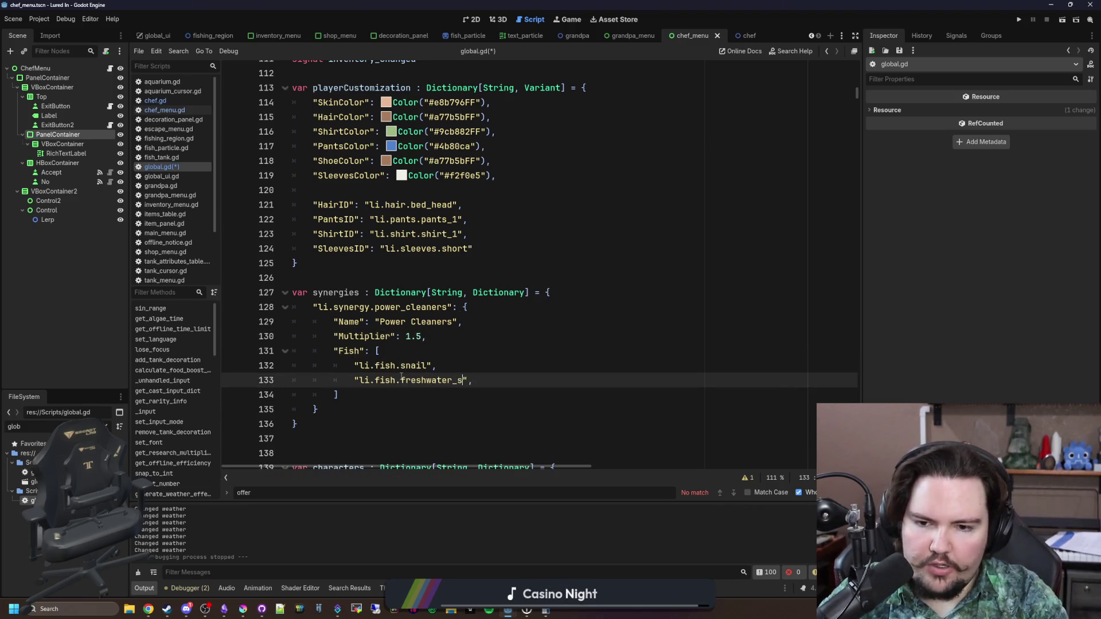
{"action": "type", "text": "p"}
{"action": "key", "text": "Return"}
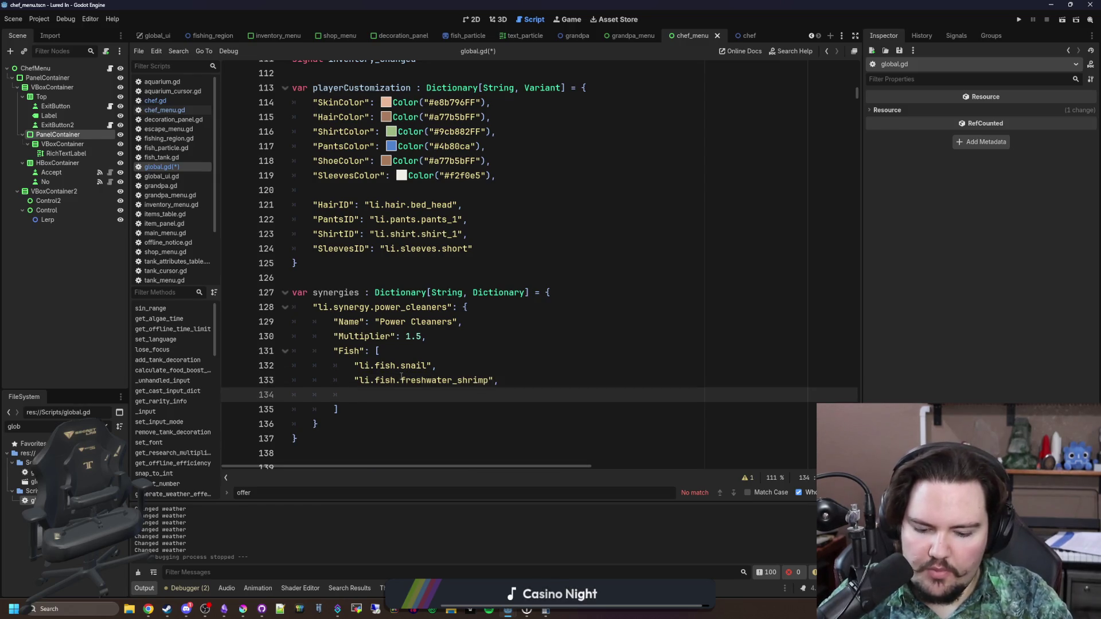
{"action": "type", "text": "\"li.fish."}
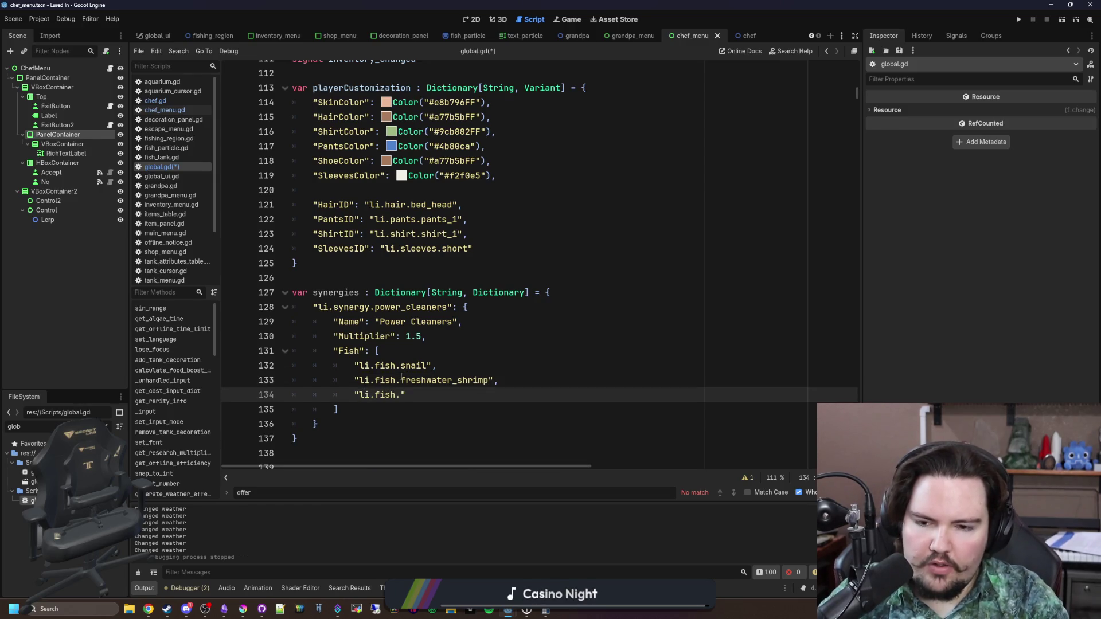
{"action": "type", "text": "bristlenose_p[lec"}
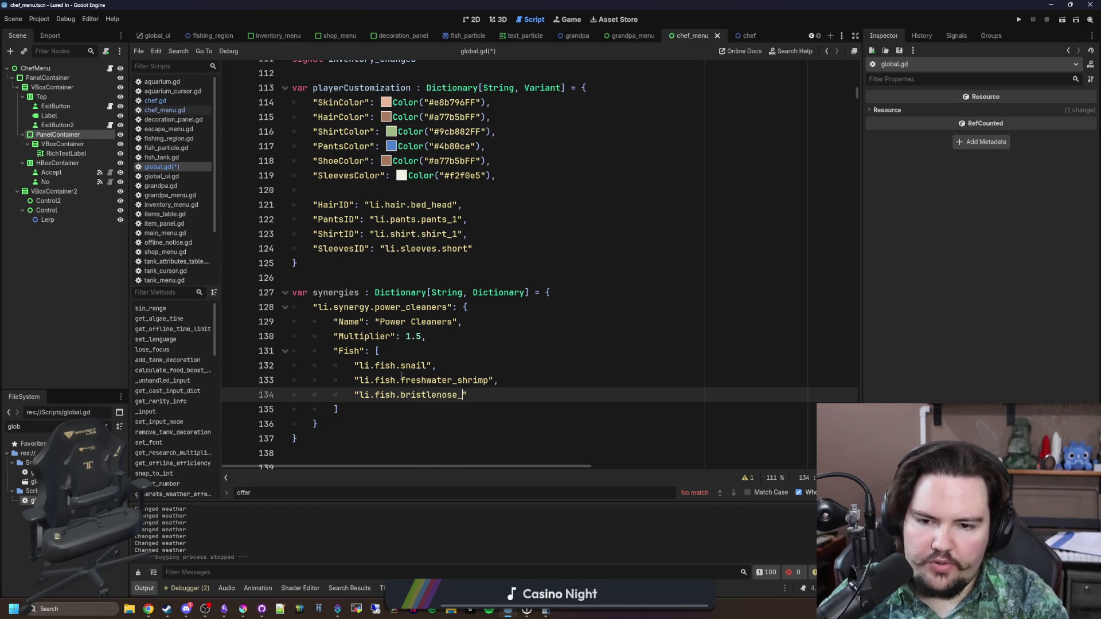
{"action": "key", "text": "BackSpace"}
{"action": "key", "text": "BackSpace"}
{"action": "key", "text": "BackSpace"}
{"action": "type", "text": "leco\""}
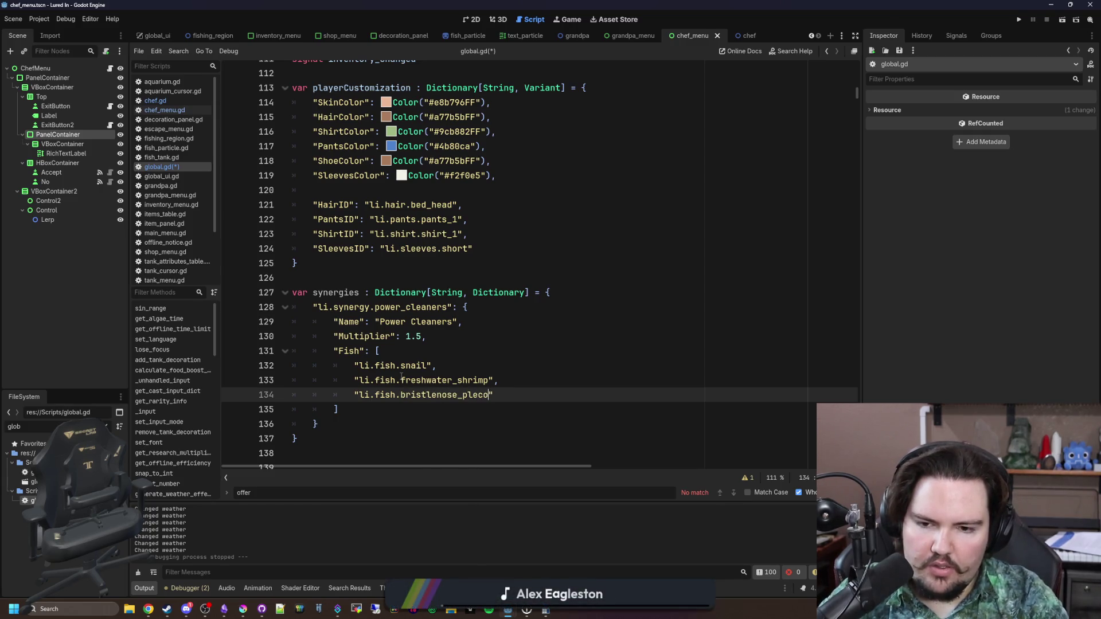
{"action": "type", "text": ","}
{"action": "key", "text": "Return"}
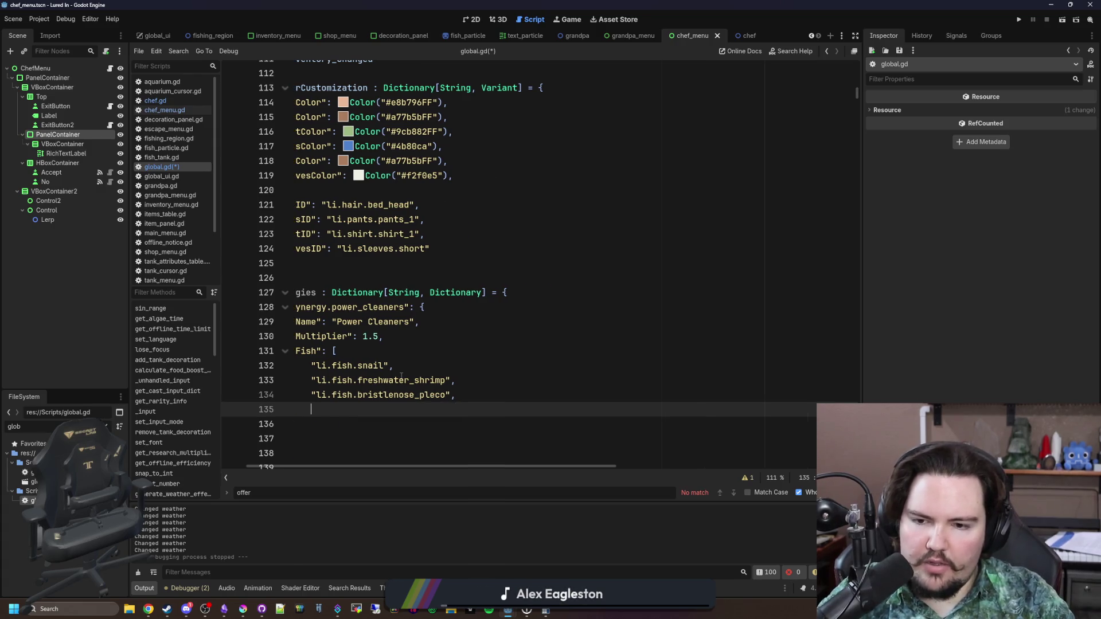
Filter the FileSystem dock for 'items' and save global.gd
{"action": "left_click", "coordinate": [106, 426]}
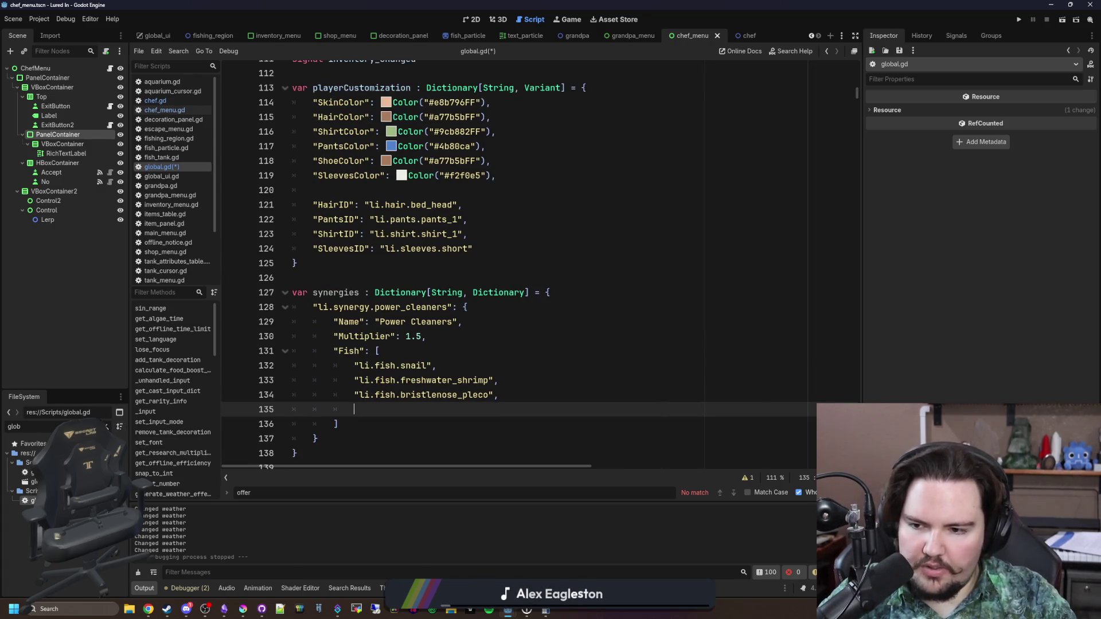
{"action": "type", "text": "items"}
{"action": "left_click", "coordinate": [437, 366]}
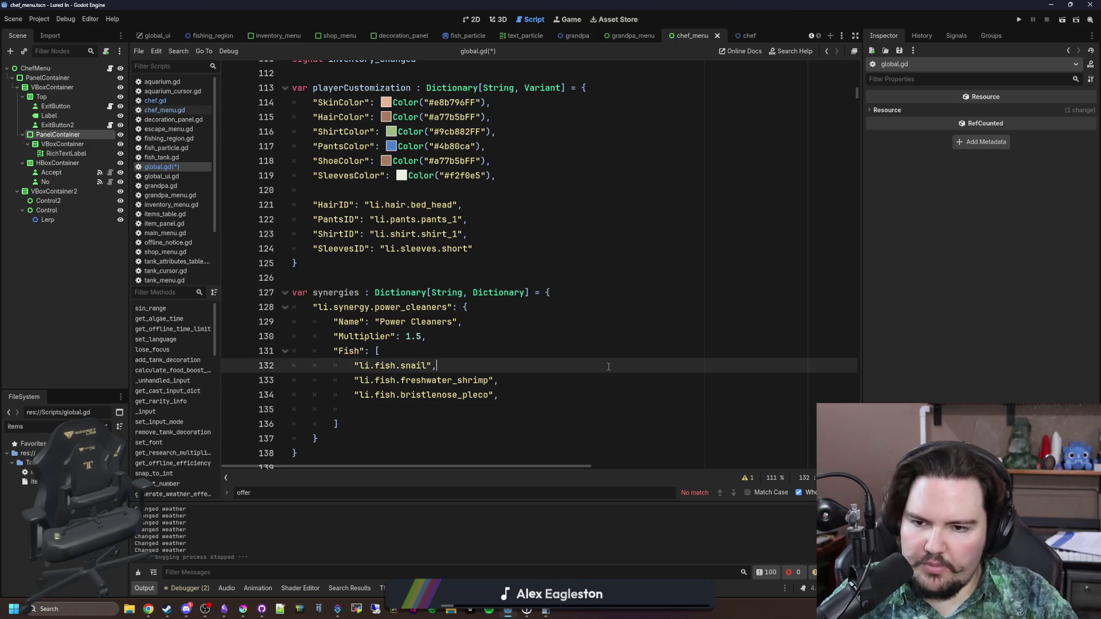
{"action": "key", "text": "ctrl+s"}
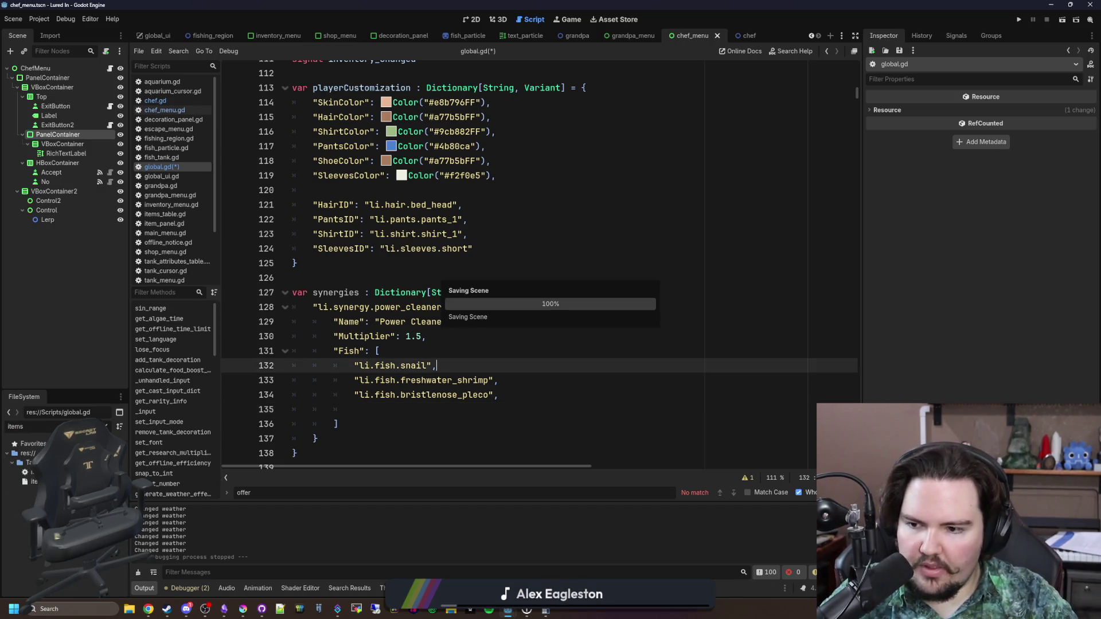
Open items_table.gd and search it for 'algae' with Whole Words turned off
{"action": "double_click", "coordinate": [31, 472]}
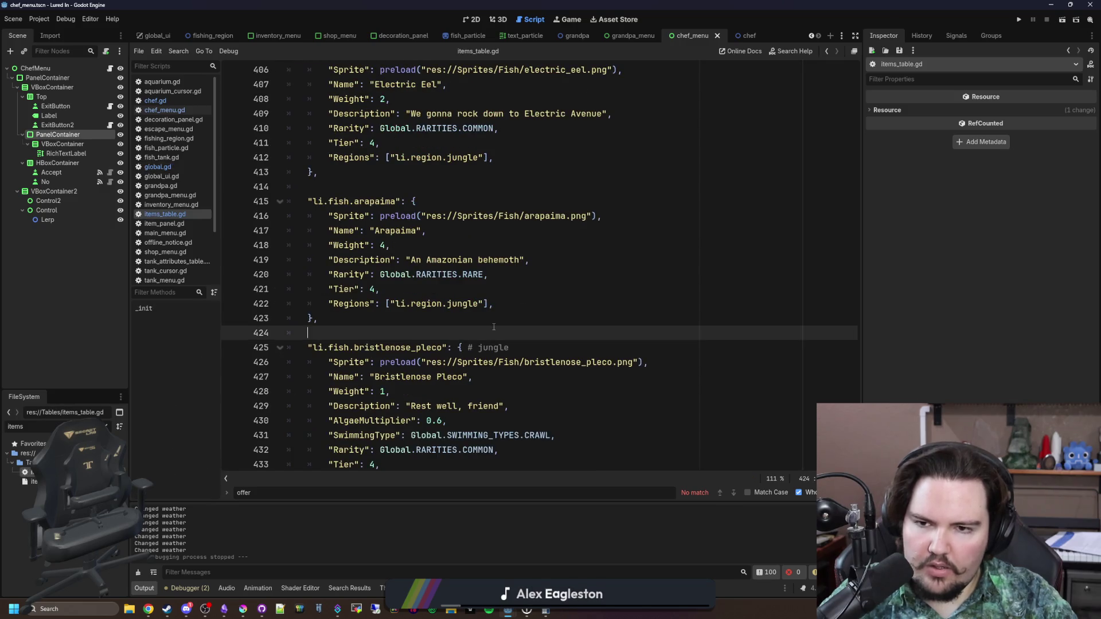
{"action": "key", "text": "ctrl+f"}
{"action": "scroll", "coordinate": [574, 209], "scroll_direction": "up", "scroll_amount": 6}
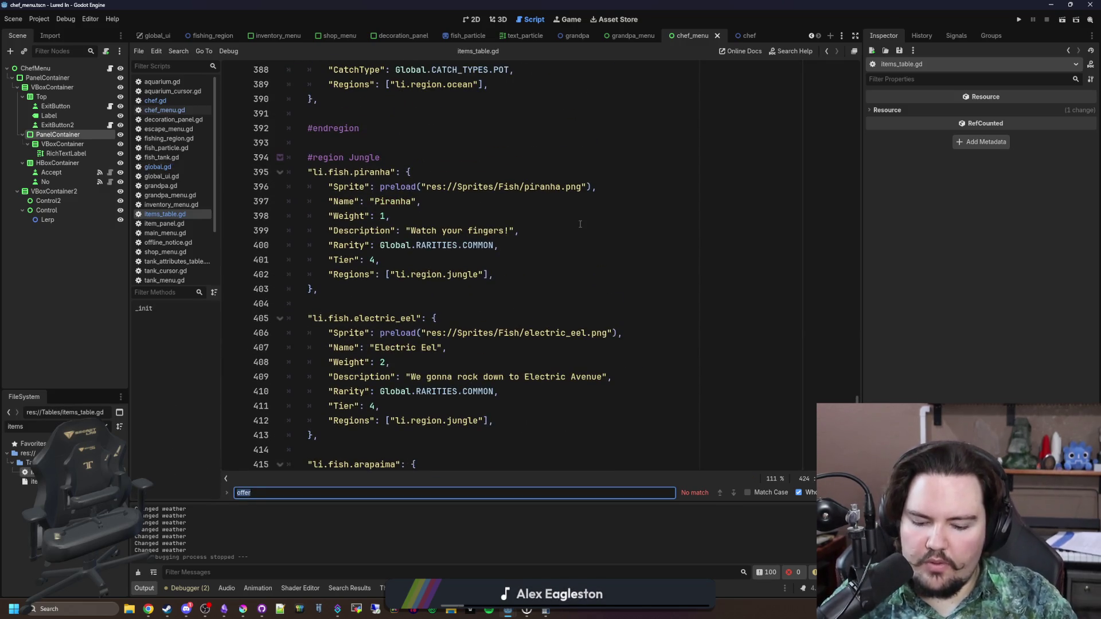
{"action": "type", "text": "algae"}
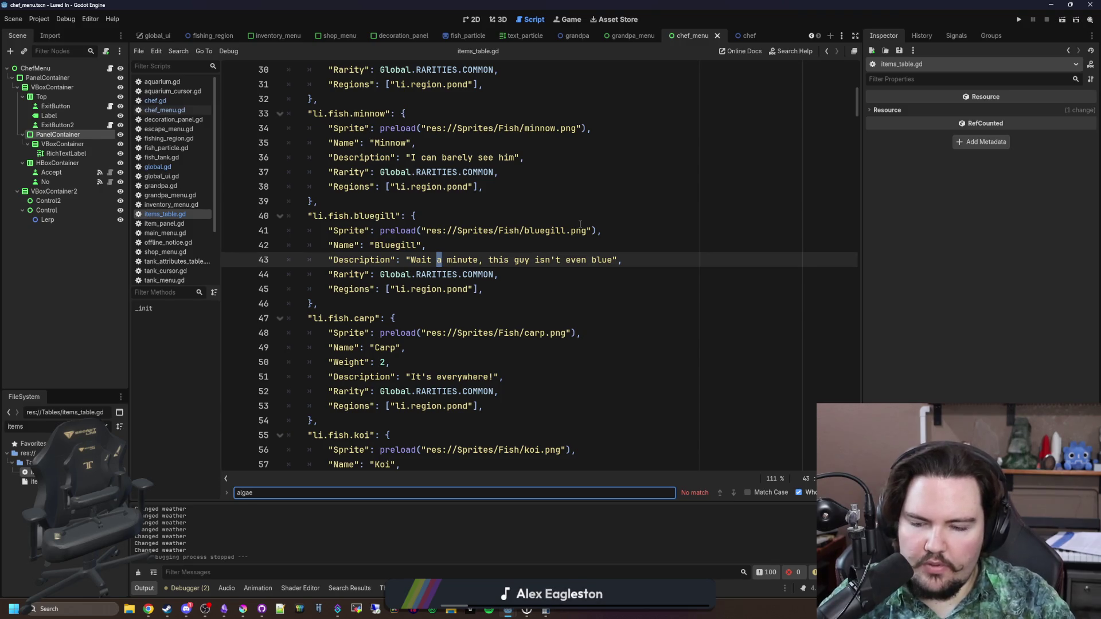
{"action": "scroll", "coordinate": [463, 271], "scroll_direction": "down", "scroll_amount": 4}
{"action": "scroll", "coordinate": [463, 270], "scroll_direction": "down", "scroll_amount": 13}
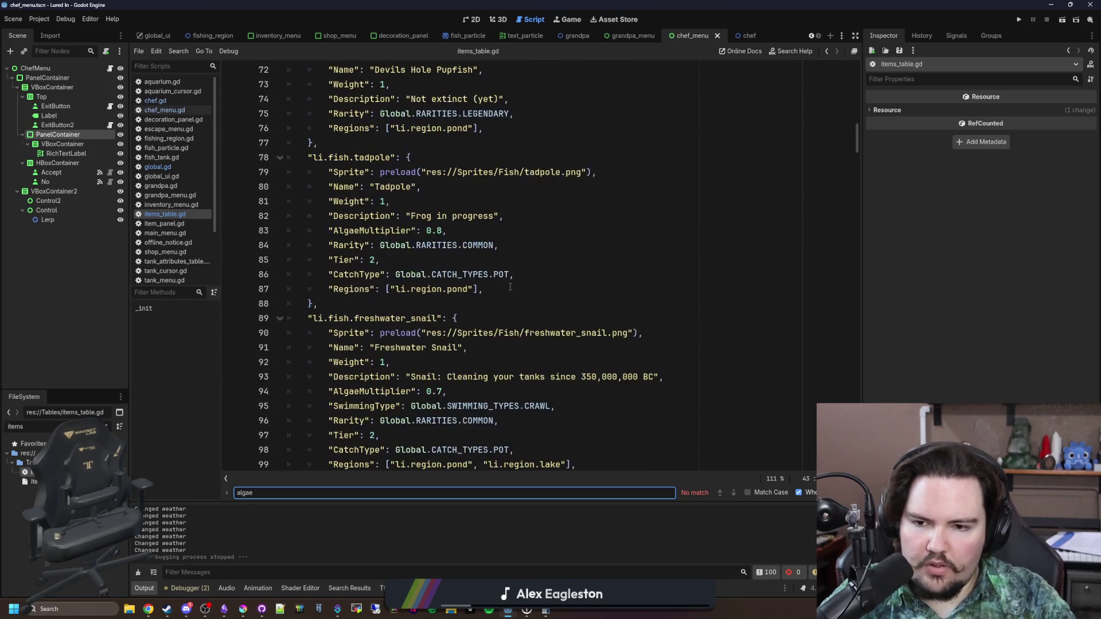
{"action": "left_click", "coordinate": [183, 487]}
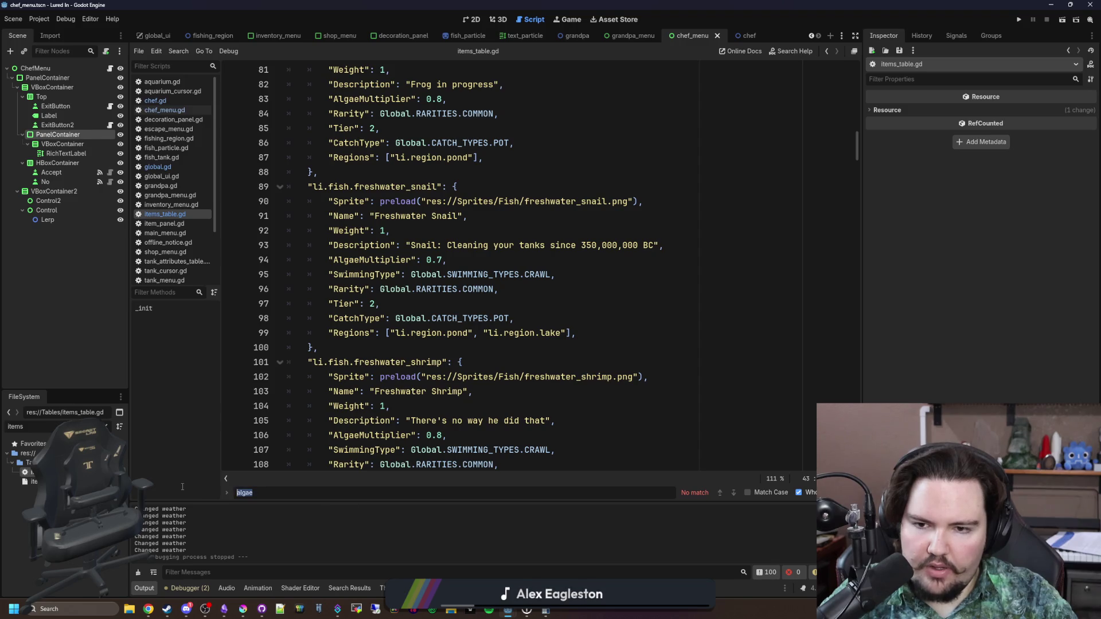
{"action": "left_click", "coordinate": [799, 492]}
Step through all 8 AlgaeMultiplier matches, such as zebra pleco's 0.7
{"action": "left_click", "coordinate": [605, 496]}
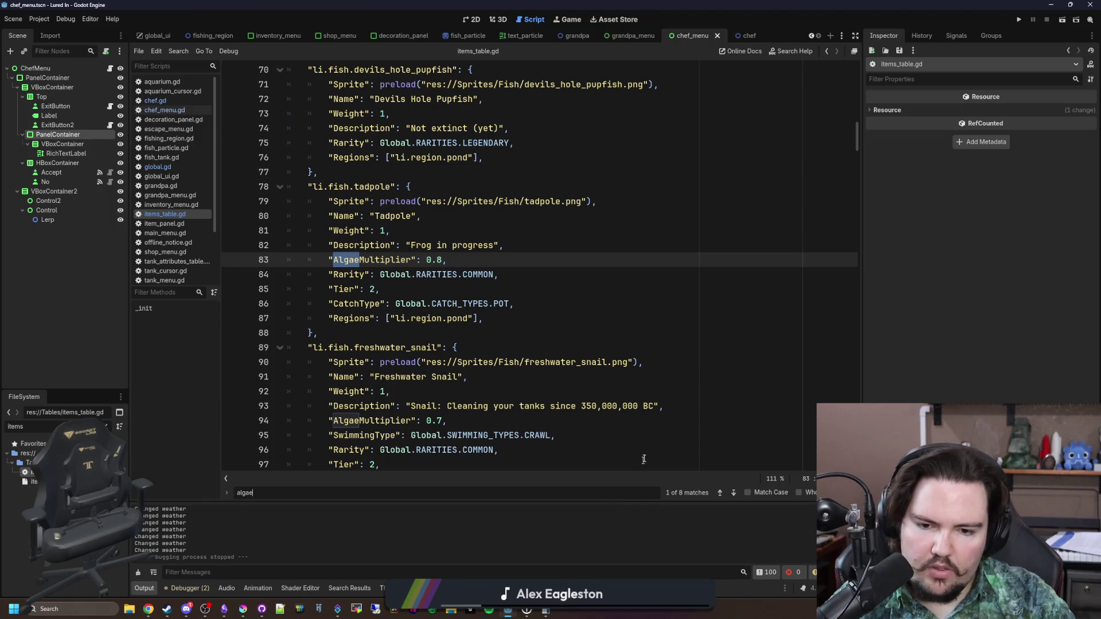
{"action": "left_click", "coordinate": [719, 493]}
{"action": "left_click", "coordinate": [733, 492]}
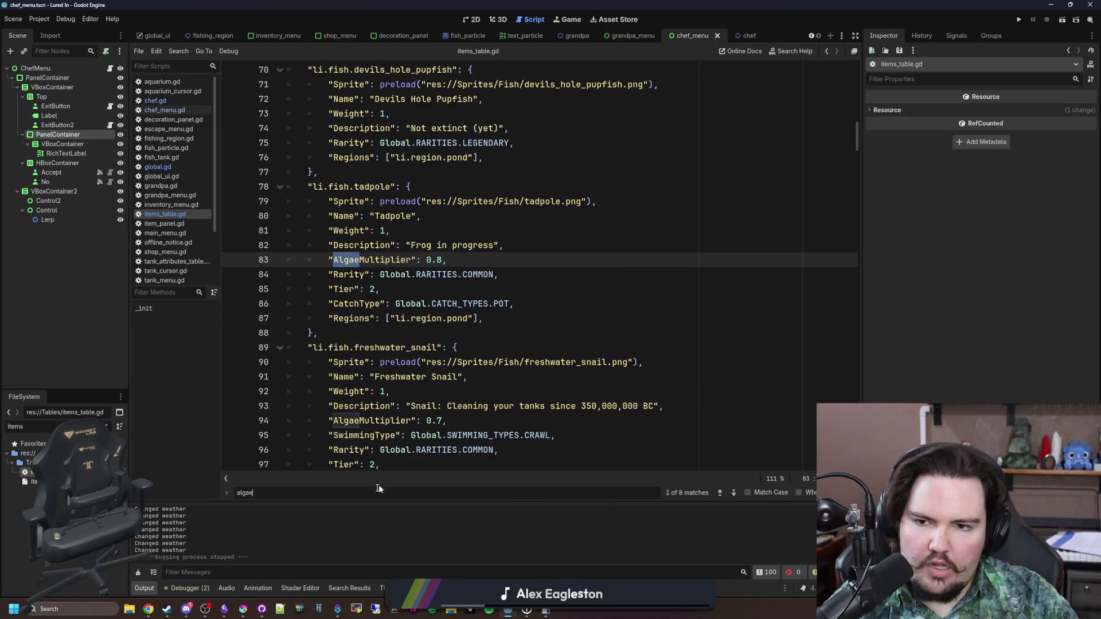
{"action": "key", "text": "Return"}
{"action": "key", "text": "Return"}
{"action": "key", "text": "Return"}
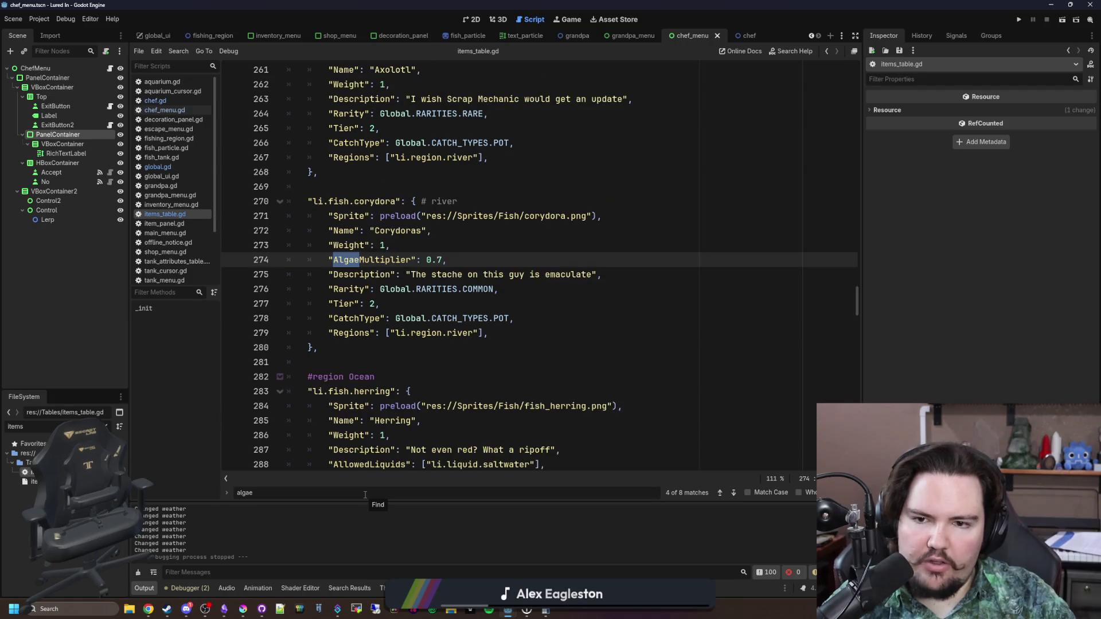
{"action": "key", "text": "Return"}
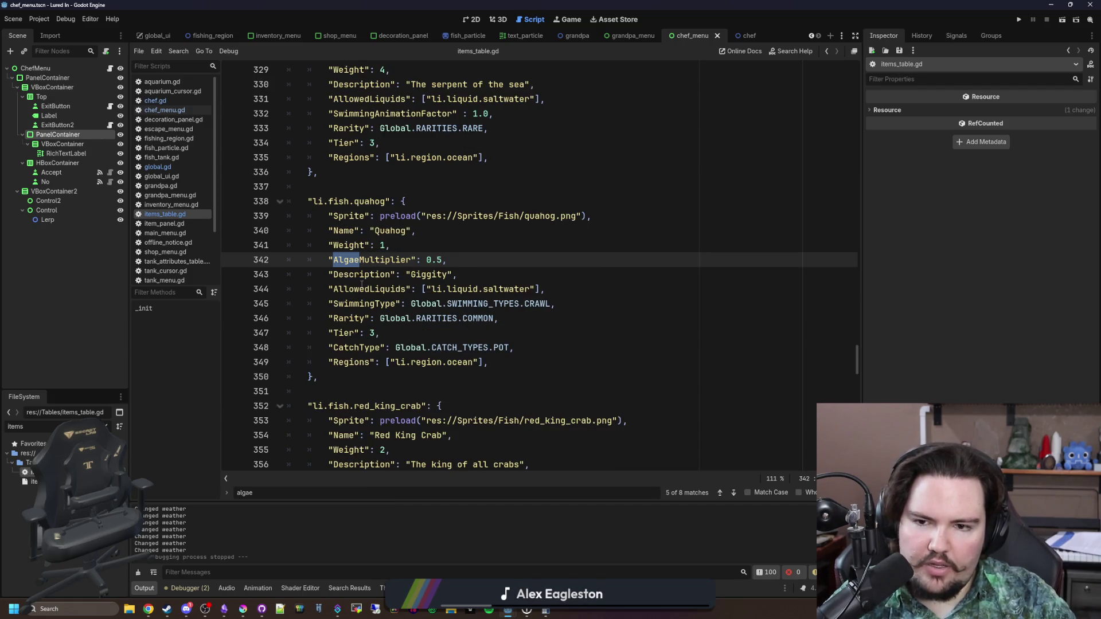
{"action": "key", "text": "Return"}
{"action": "key", "text": "Return"}
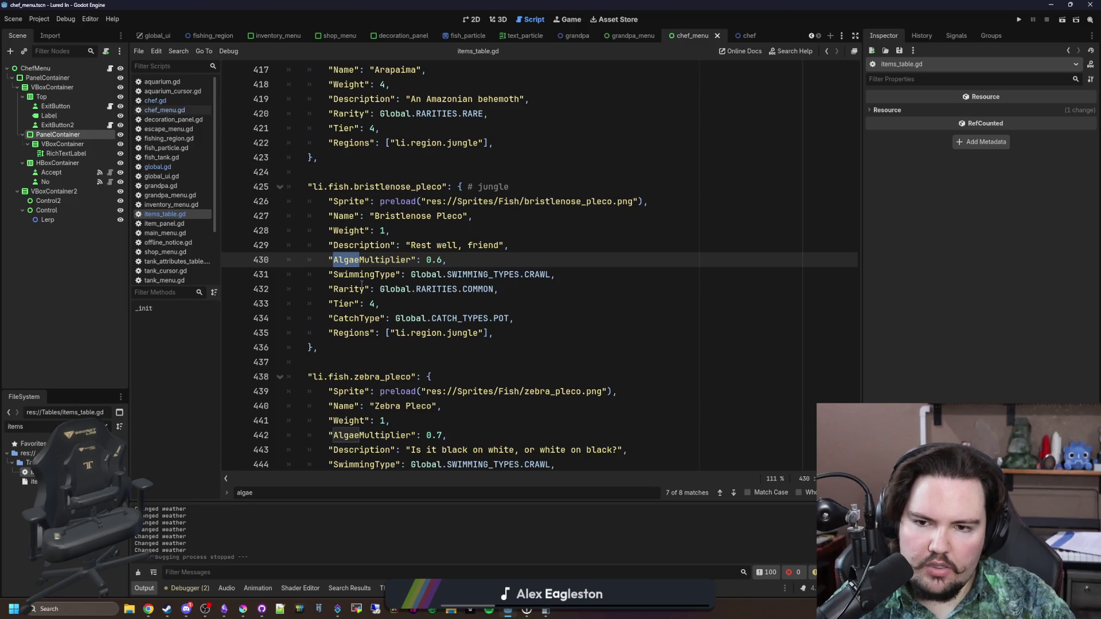
{"action": "key", "text": "Return"}
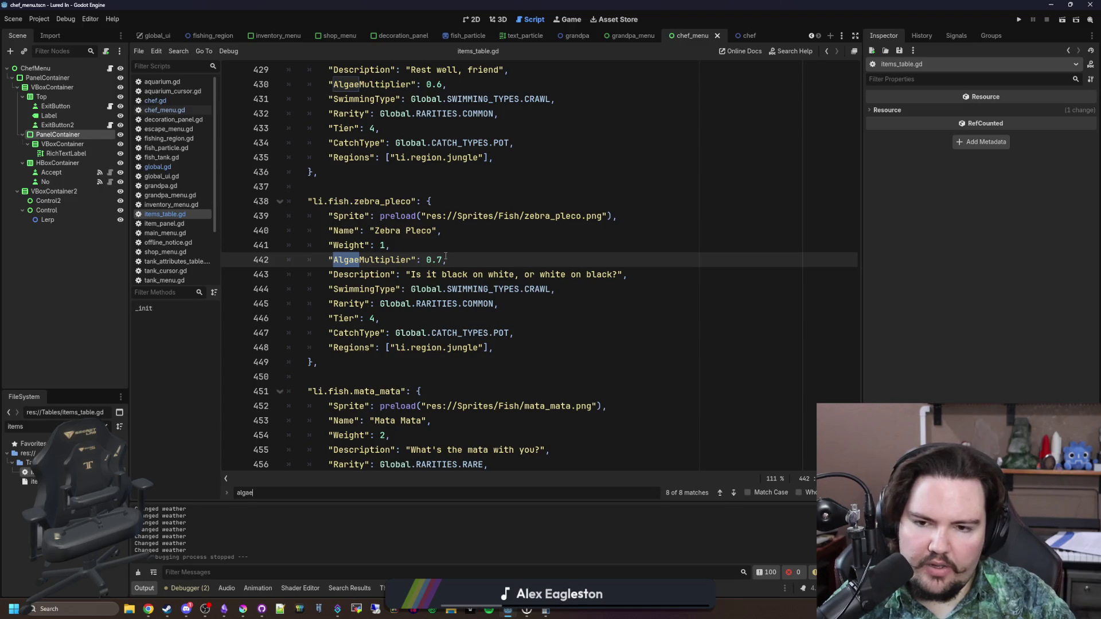
{"action": "left_click", "coordinate": [166, 166]}
Insert "li.fish.tadpole", at the top of the Power Cleaners Fish list, removing the leftover blank line
{"action": "scroll", "coordinate": [530, 328], "scroll_direction": "down", "scroll_amount": 2}
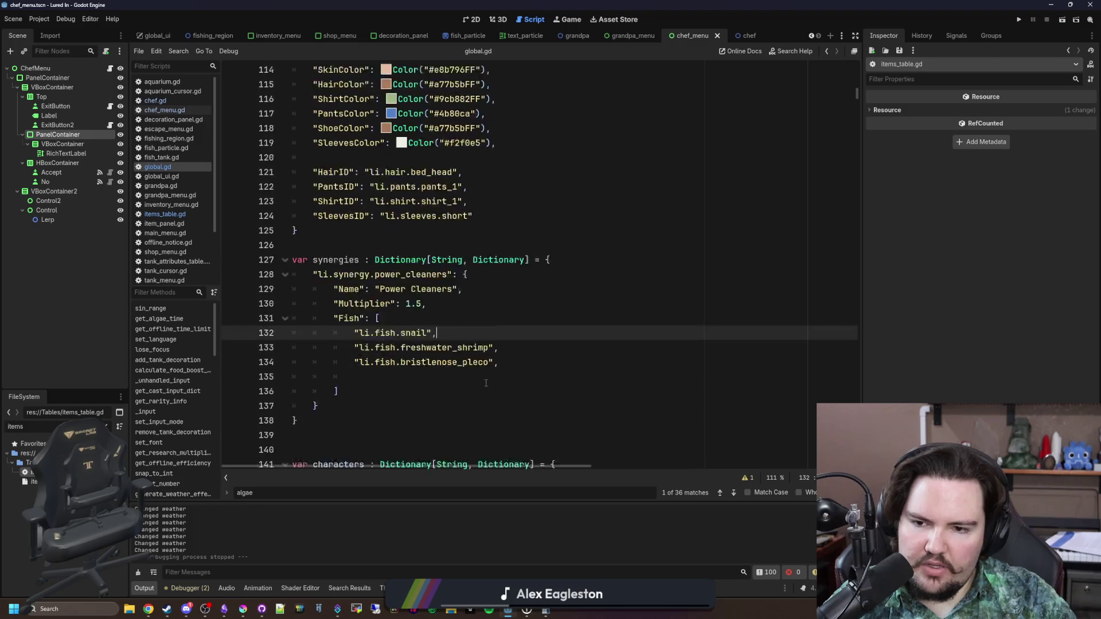
{"action": "left_click", "coordinate": [499, 332]}
{"action": "left_click", "coordinate": [410, 281]}
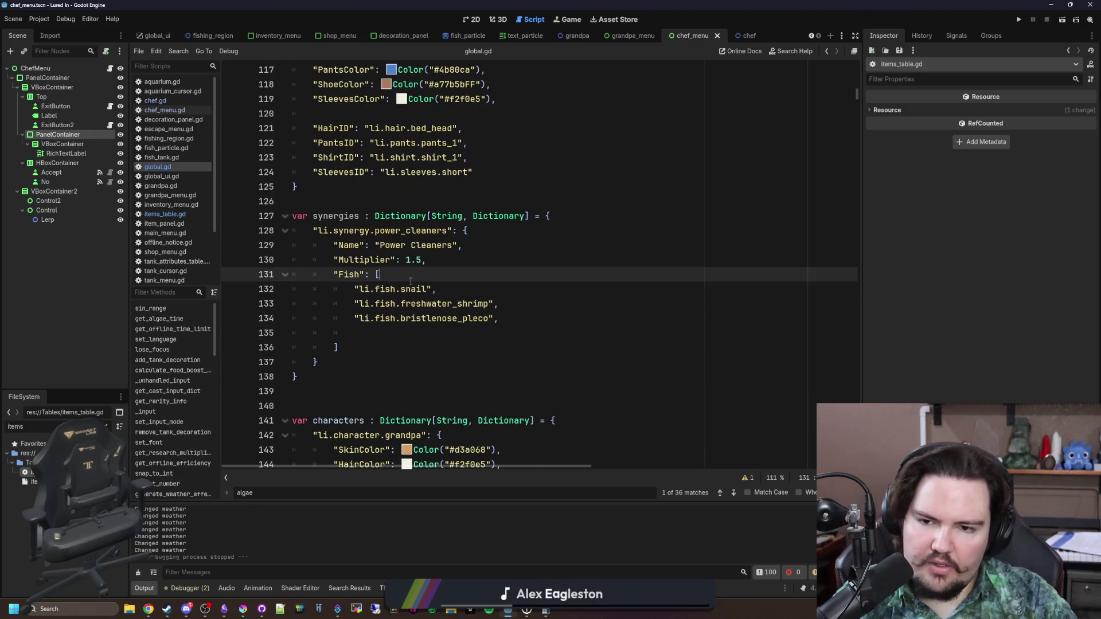
{"action": "key", "text": "Return"}
{"action": "type", "text": "\""}
{"action": "type", "text": "li.fish."}
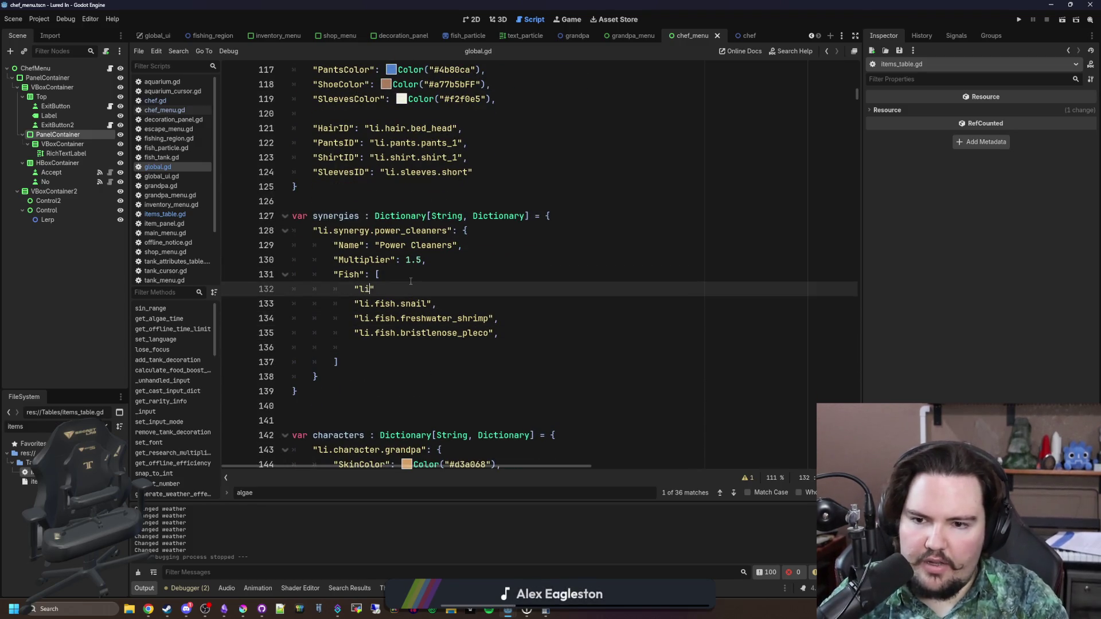
{"action": "type", "text": "tadpole"}
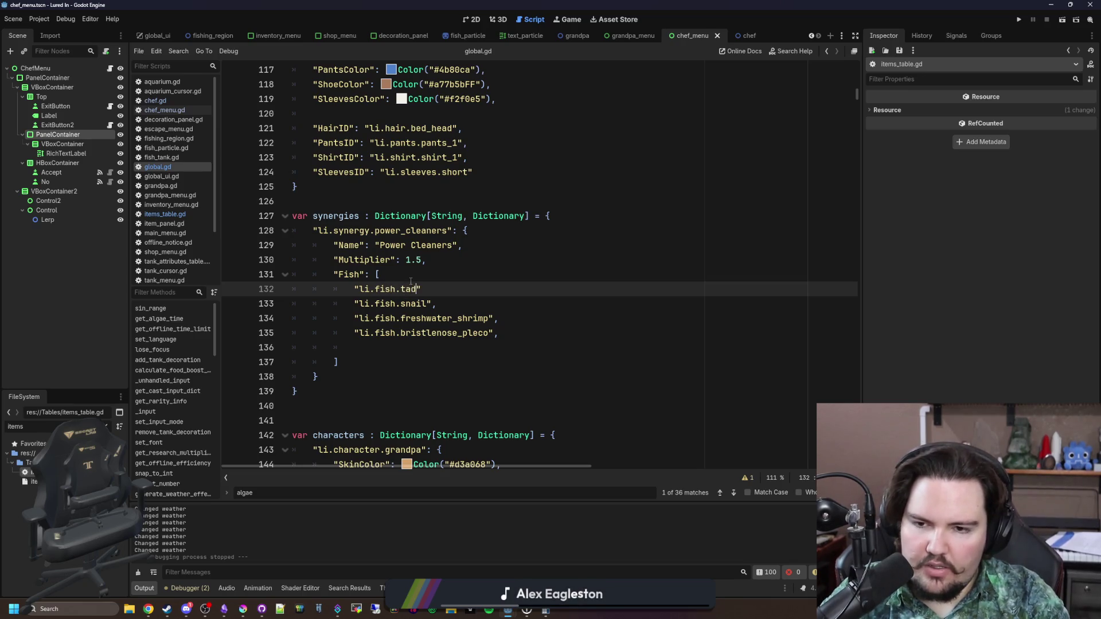
{"action": "key", "text": "End"}
{"action": "type", "text": ","}
{"action": "key", "text": "Down"}
{"action": "key", "text": "Down"}
{"action": "key", "text": "Down"}
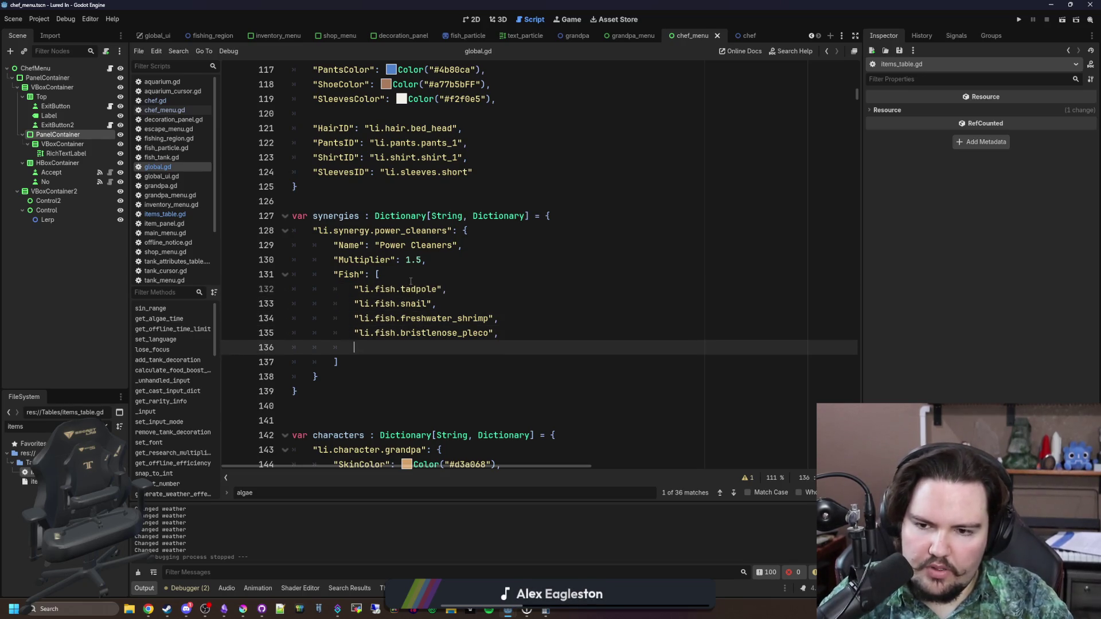
{"action": "key", "text": "BackSpace"}
{"action": "key", "text": "Up"}
{"action": "key", "text": "Up"}
{"action": "key", "text": "Up"}
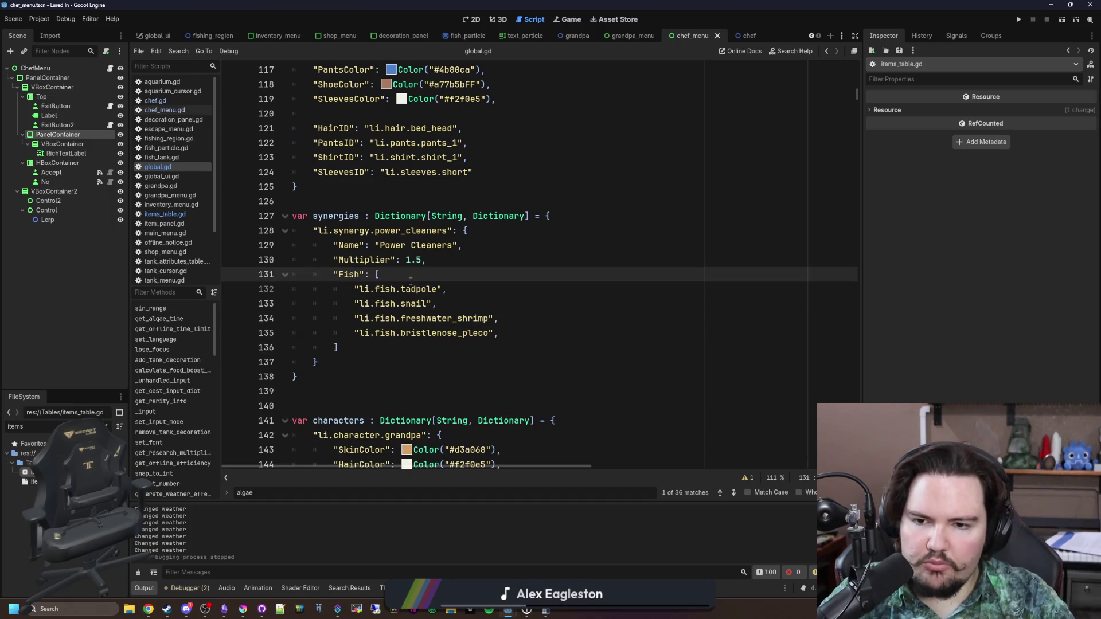
{"action": "key", "text": "Down"}
{"action": "key", "text": "Down"}
{"action": "key", "text": "Down"}
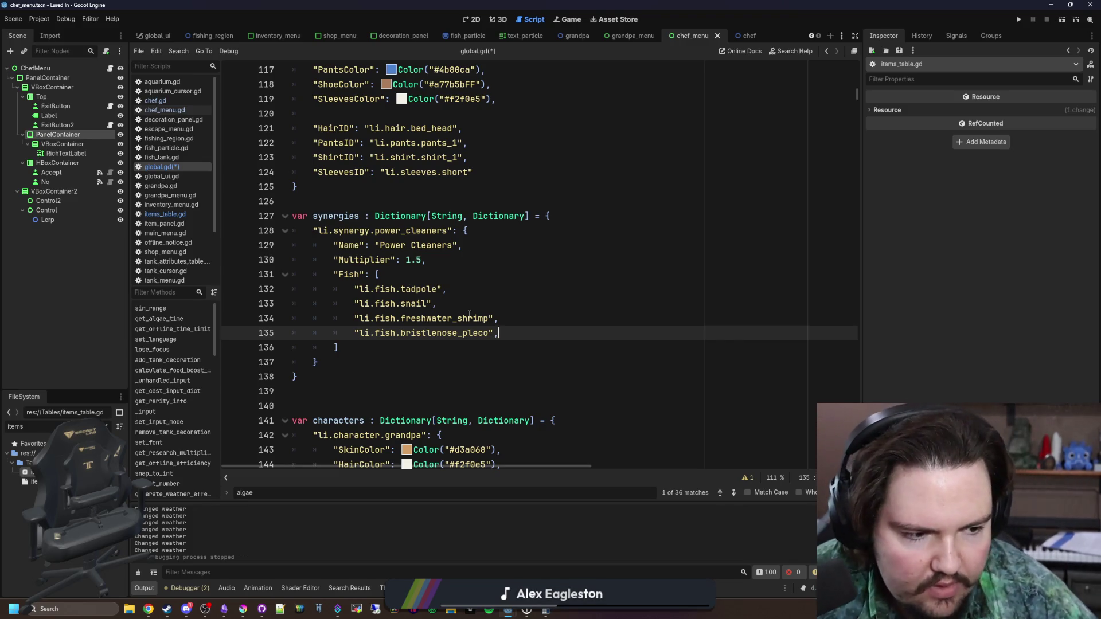
Save global.gd with Ctrl+S
{"action": "left_click", "coordinate": [353, 288]}
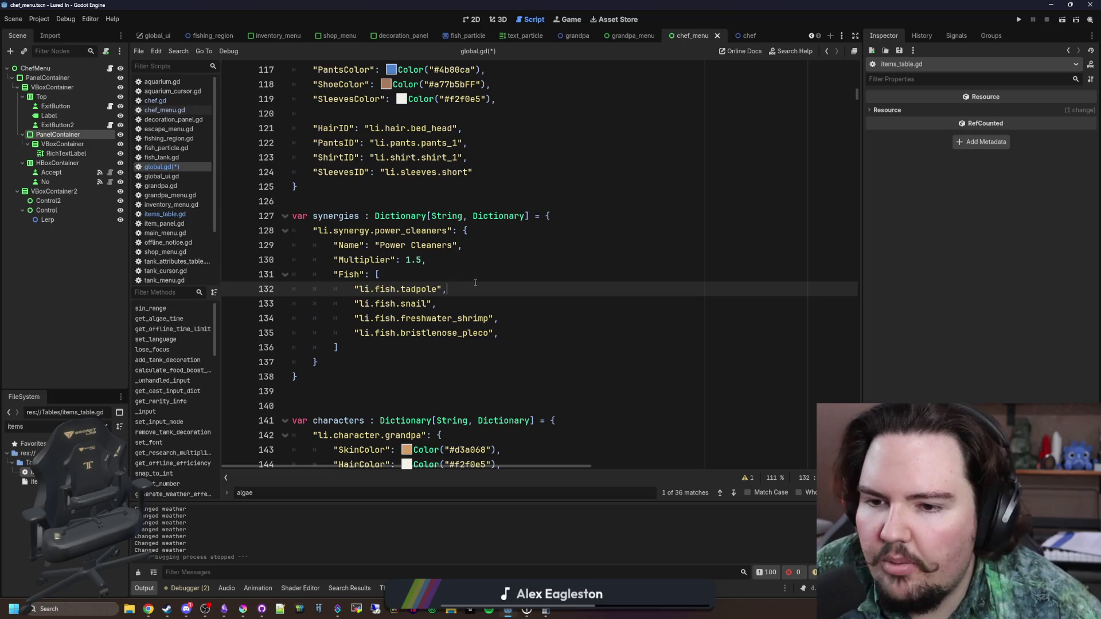
{"action": "left_click", "coordinate": [475, 281]}
{"action": "key", "text": "ctrl+s"}
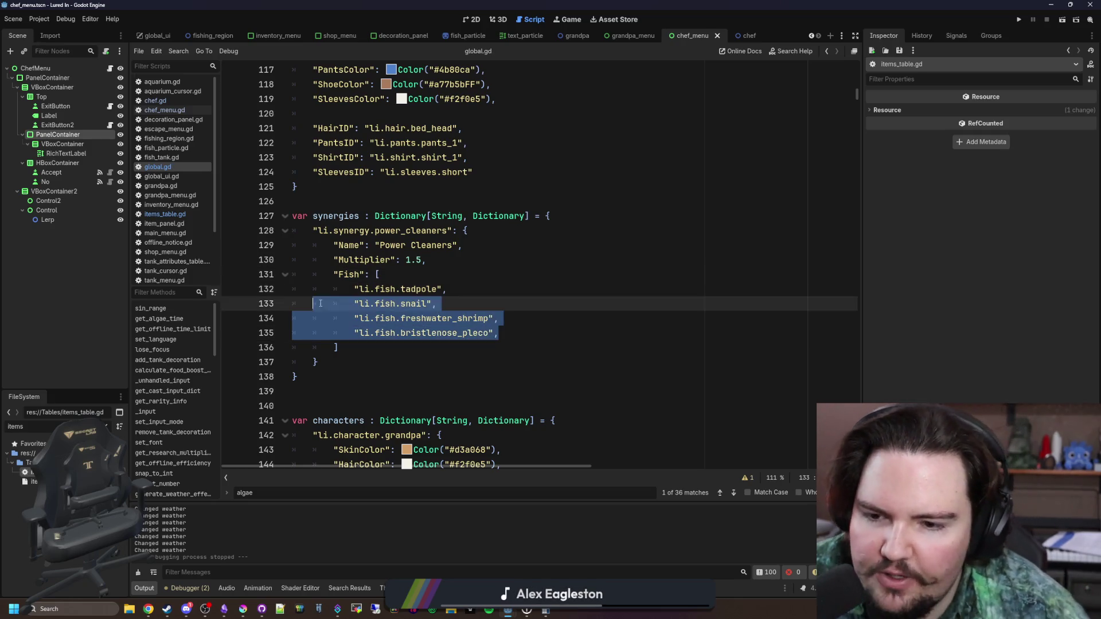
{"action": "left_click", "coordinate": [533, 260]}
{"action": "key", "text": "ctrl+s"}
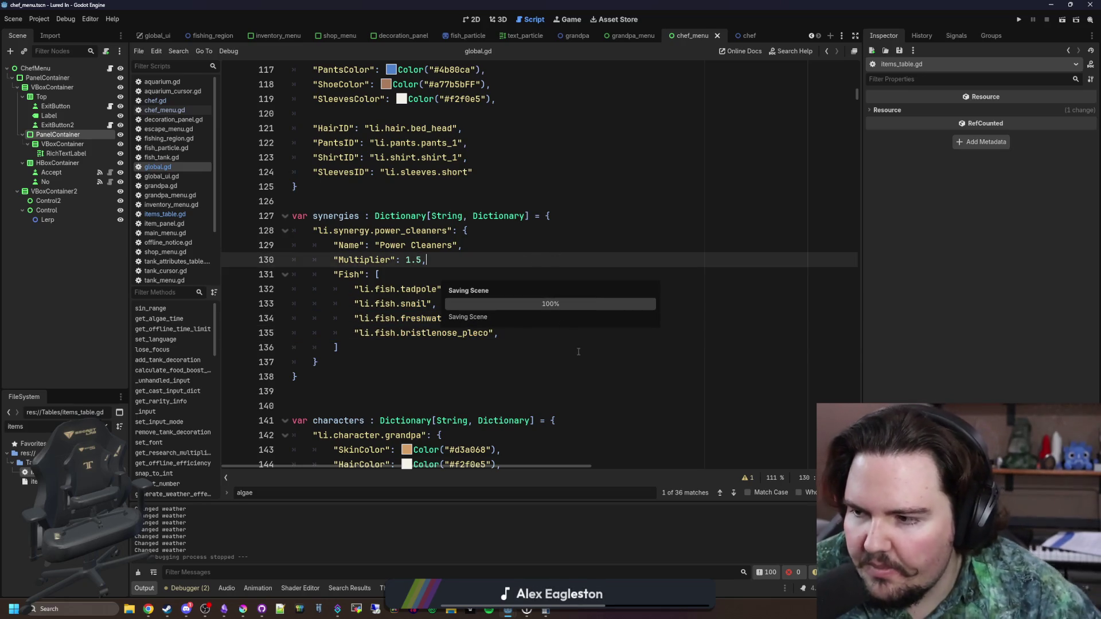
Add a comma after the Power Cleaners entry and begin a new "li.synergy." key
{"action": "left_click", "coordinate": [412, 348]}
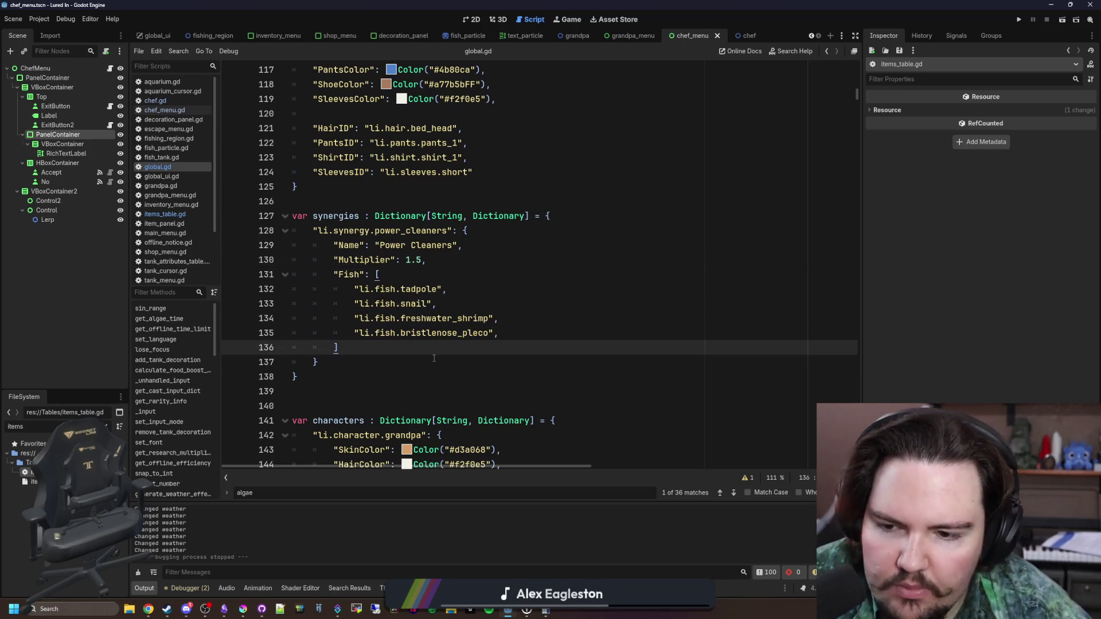
{"action": "left_click", "coordinate": [434, 358]}
{"action": "type", "text": ","}
{"action": "key", "text": "Return"}
{"action": "key", "text": "Return"}
{"action": "type", "text": "\""}
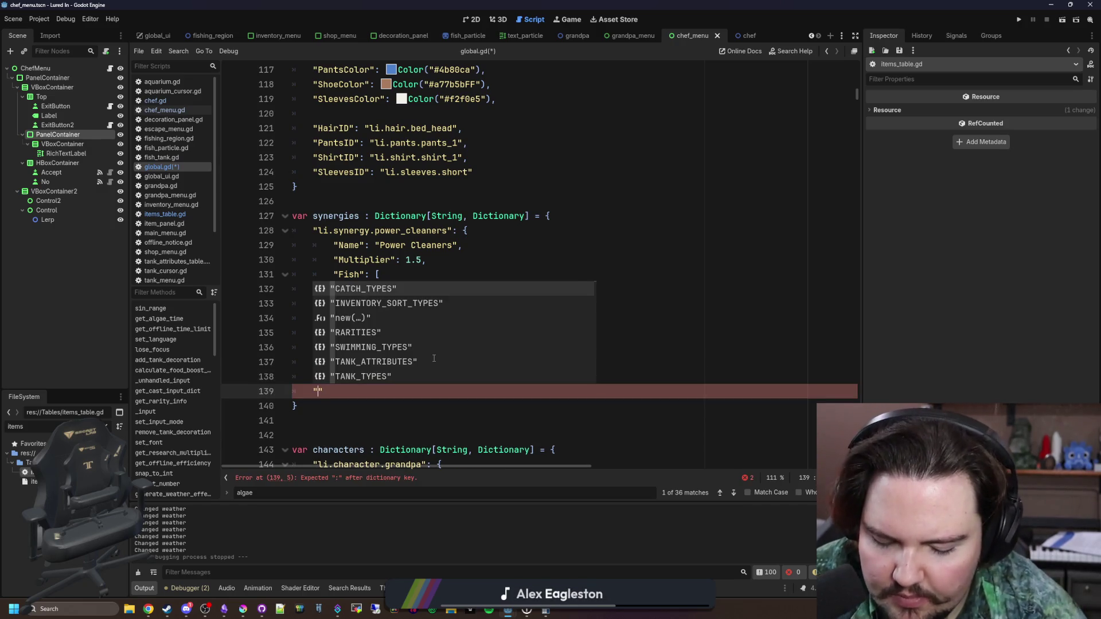
{"action": "type", "text": "li.synergy."}
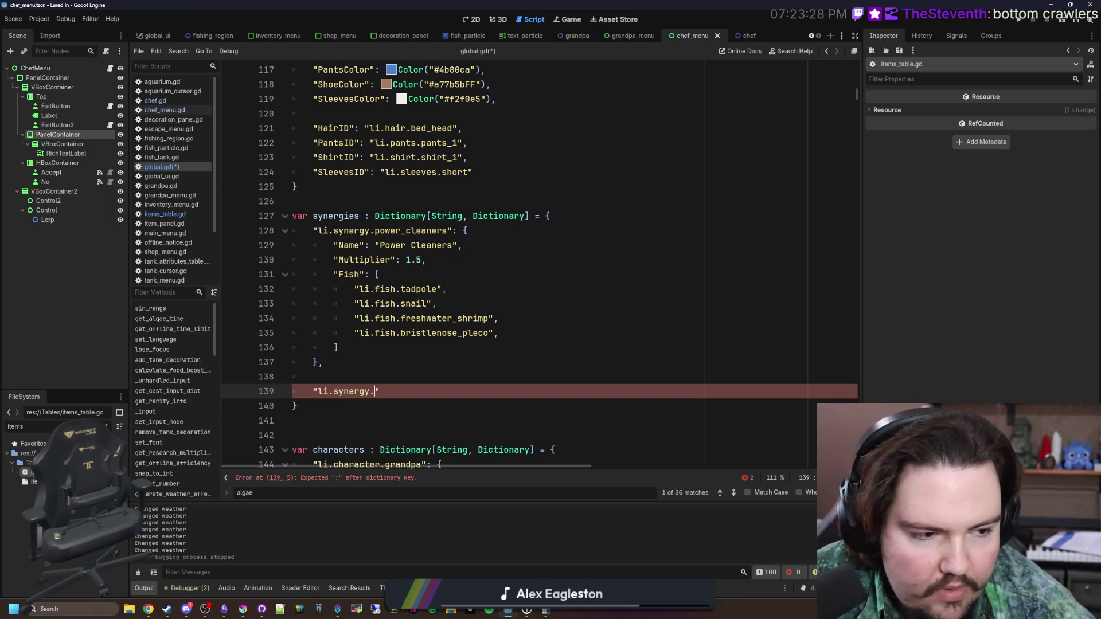
Add a carp_kids entry using the copied Power Cleaners fields, and name it Carp Kids
{"action": "key", "text": "alt+Tab"}
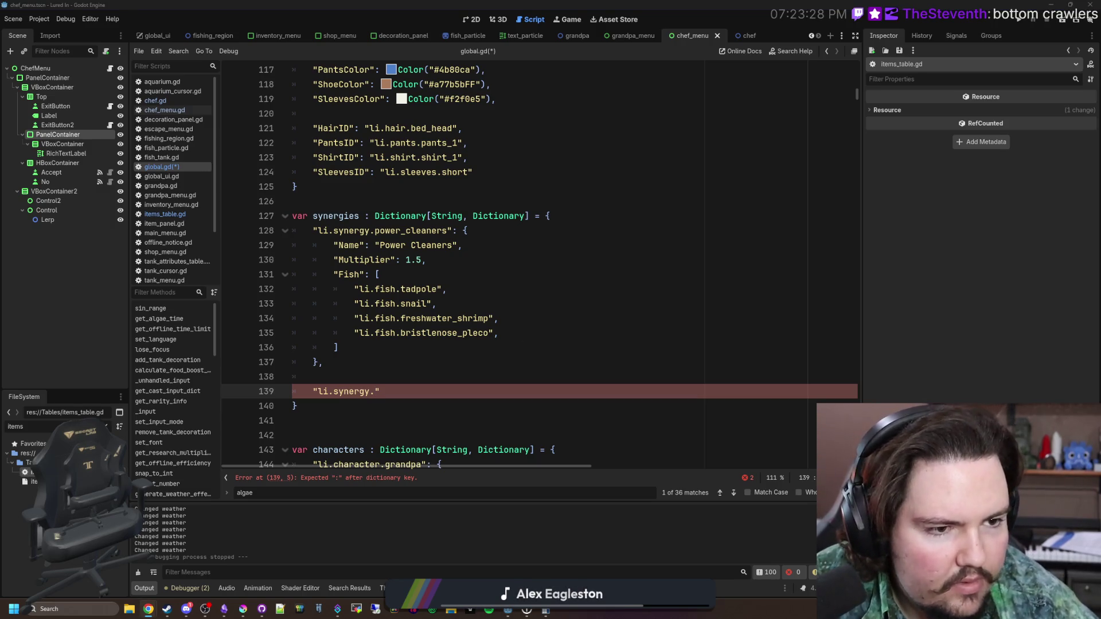
{"action": "type", "text": "carp_kids"}
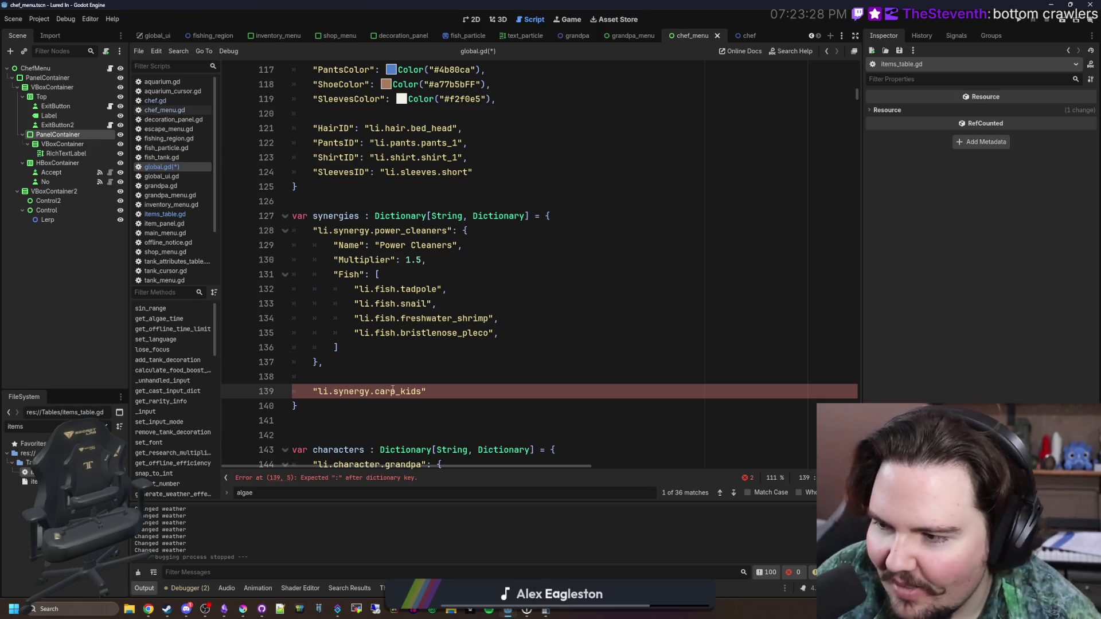
{"action": "type", "text": "\": {"}
{"action": "key", "text": "Return"}
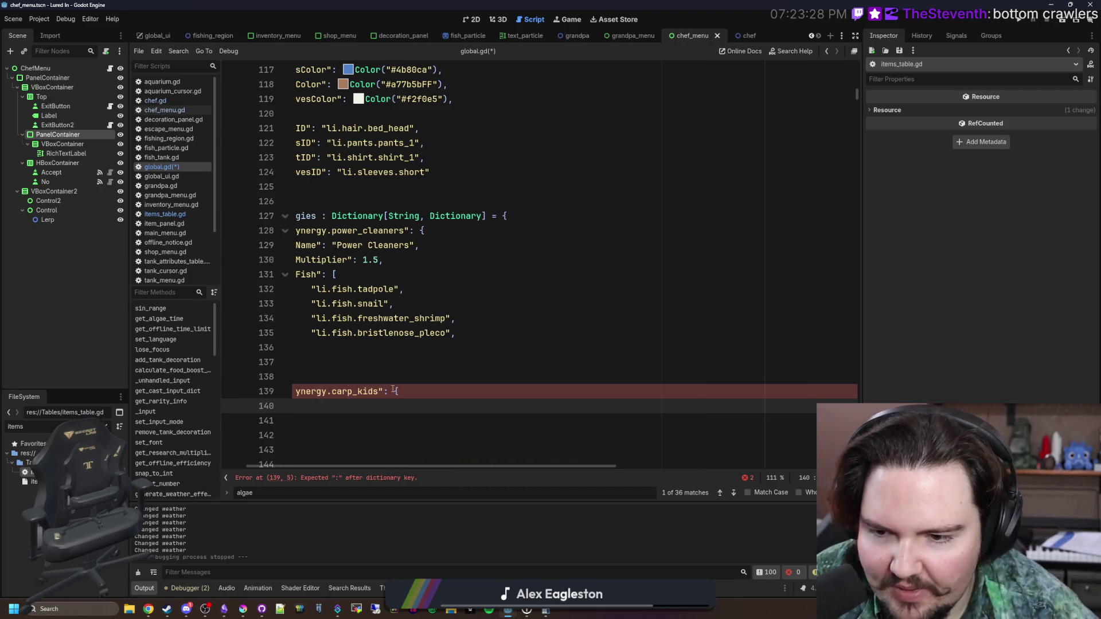
{"action": "left_click_drag", "start_coordinate": [375, 303], "coordinate": [272, 204]}
{"action": "key", "text": "ctrl+c"}
{"action": "left_click", "coordinate": [321, 362]}
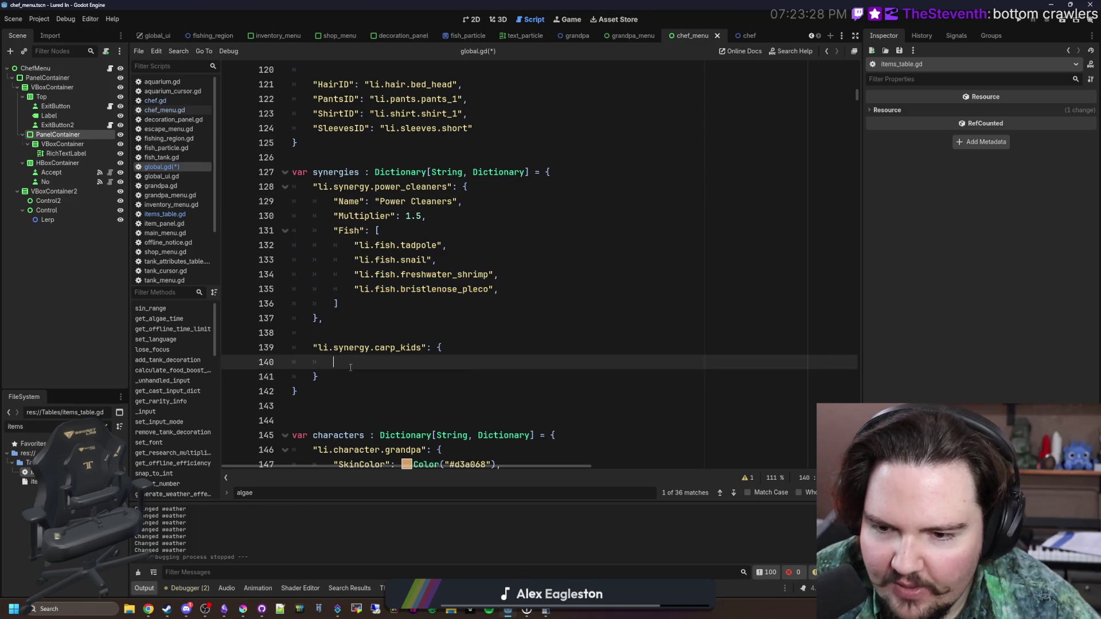
{"action": "key", "text": "ctrl+v"}
{"action": "left_click", "coordinate": [375, 351]}
{"action": "key", "text": "BackSpace"}
{"action": "key", "text": "BackSpace"}
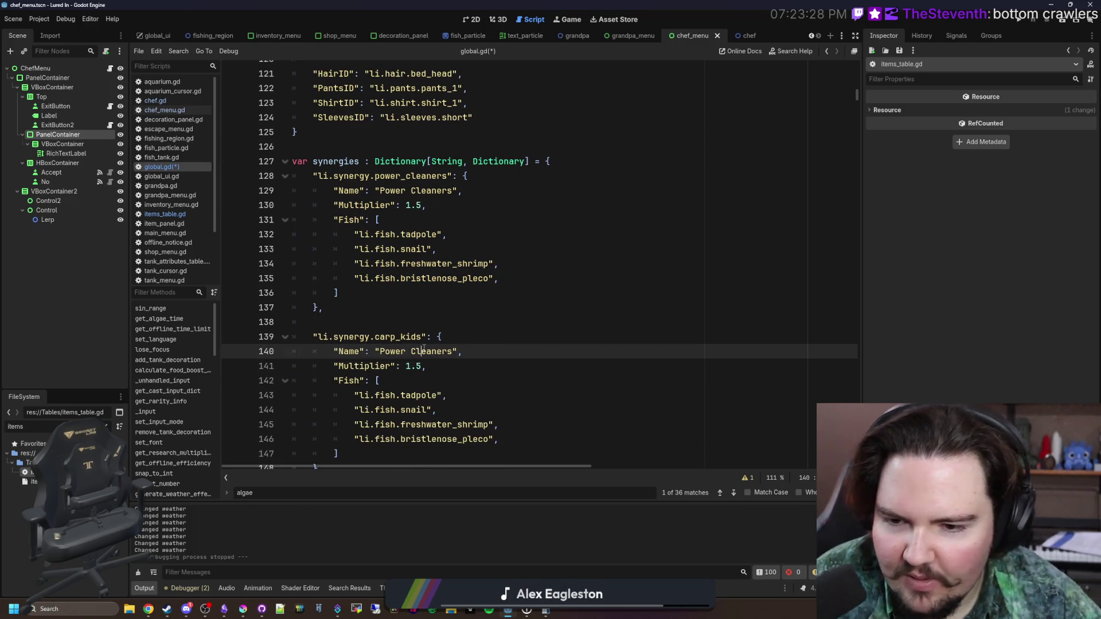
{"action": "double_click", "coordinate": [424, 350]}
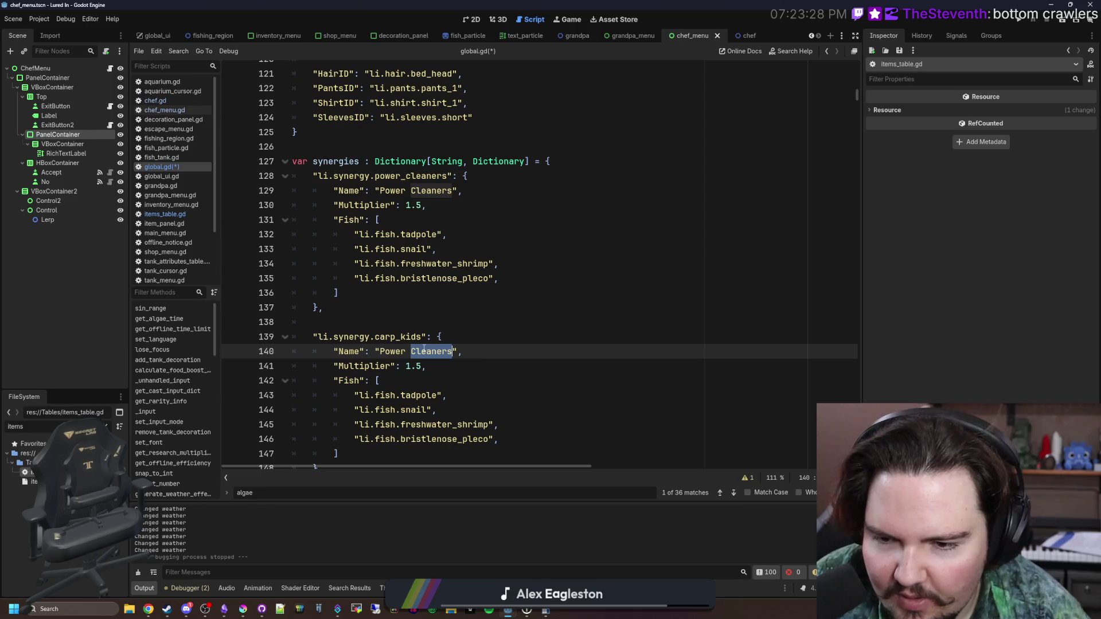
{"action": "key", "text": "BackSpace"}
{"action": "key", "text": "BackSpace"}
{"action": "key", "text": "BackSpace"}
{"action": "type", "text": "Carp Kids"}
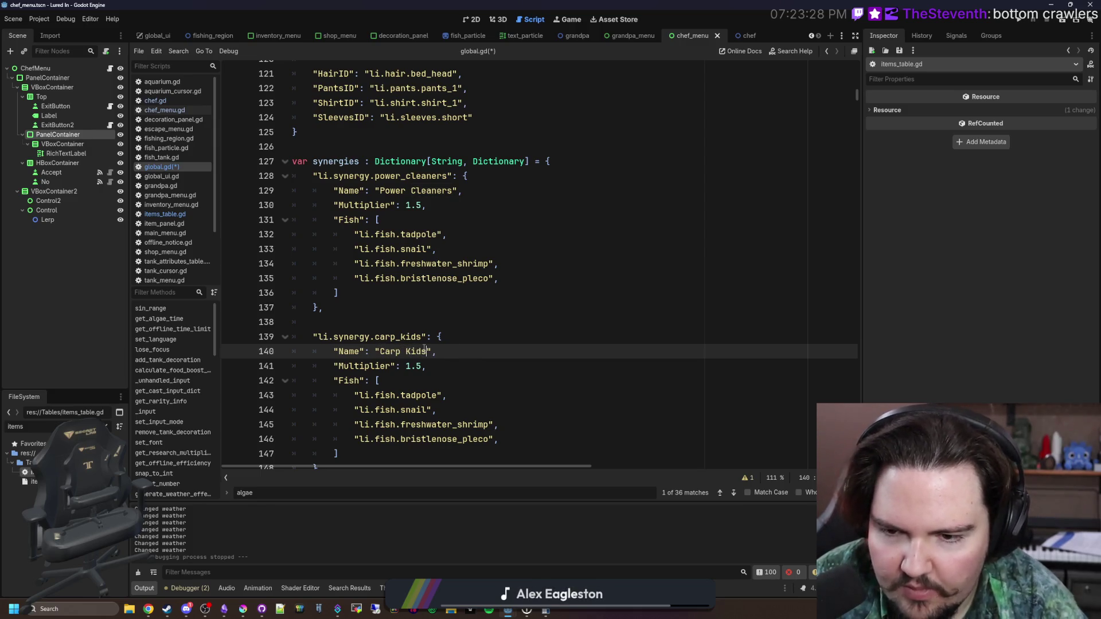
Replace the copied fish with goldfish, oranda, koi and carp
{"action": "scroll", "coordinate": [425, 351], "scroll_direction": "down", "scroll_amount": 2}
{"action": "left_click", "coordinate": [427, 307]}
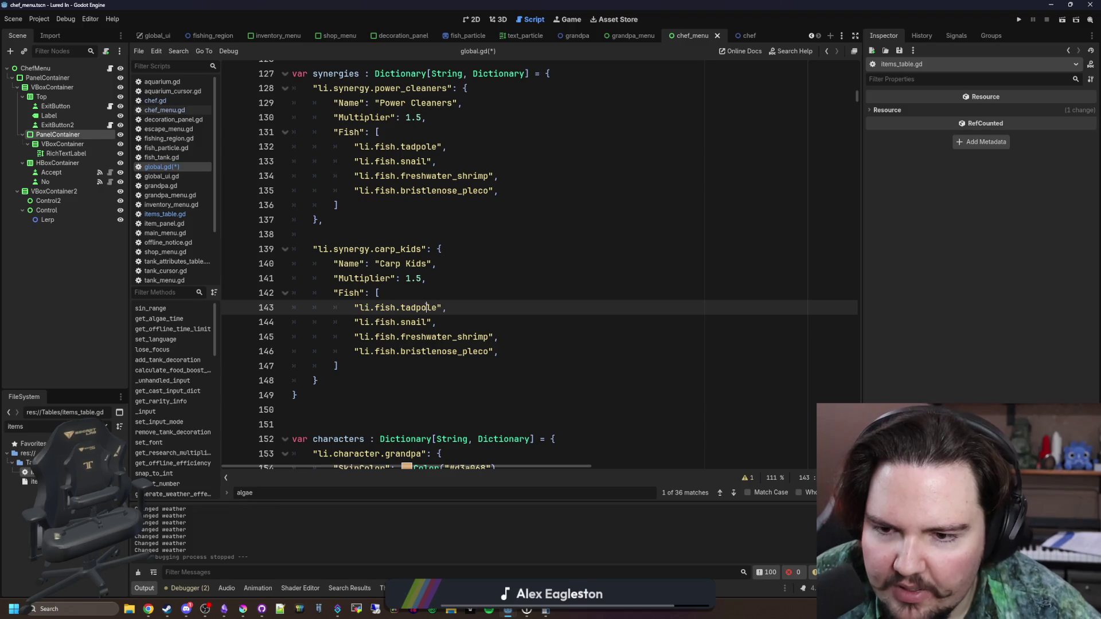
{"action": "double_click", "coordinate": [436, 308]}
{"action": "type", "text": "goldfish"}
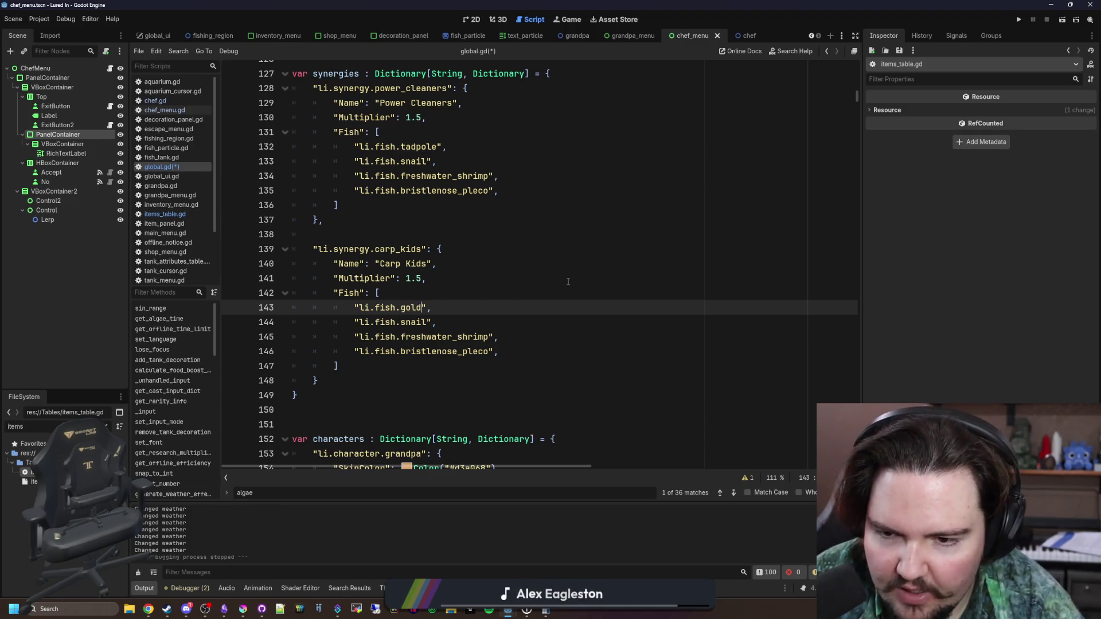
{"action": "scroll", "coordinate": [362, 330], "scroll_direction": "right", "scroll_amount": 2}
{"action": "double_click", "coordinate": [366, 322]}
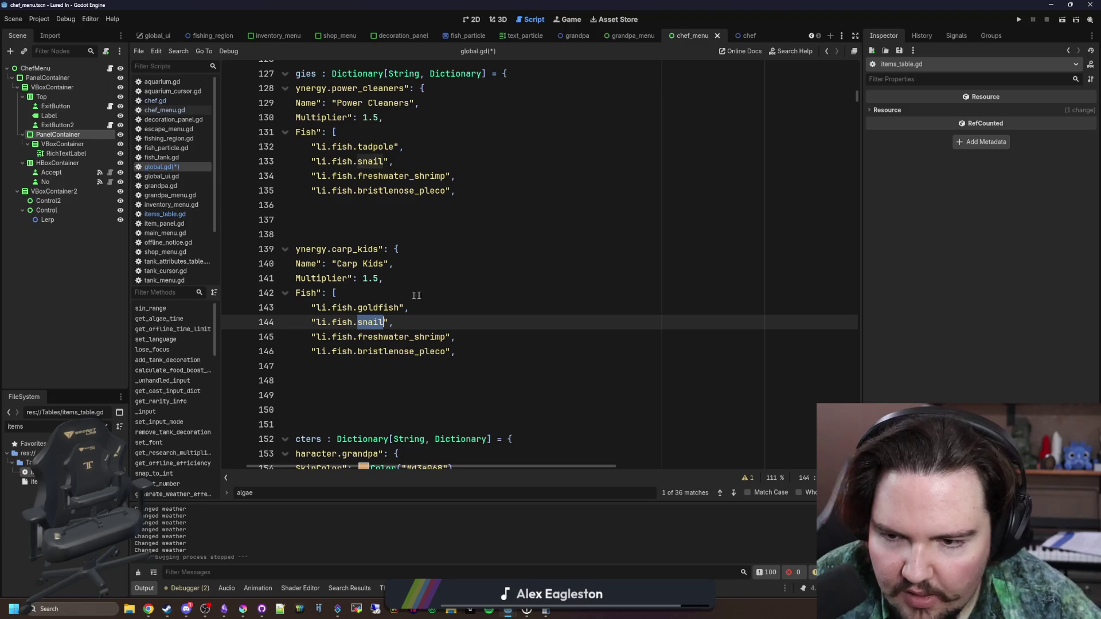
{"action": "type", "text": "oranda"}
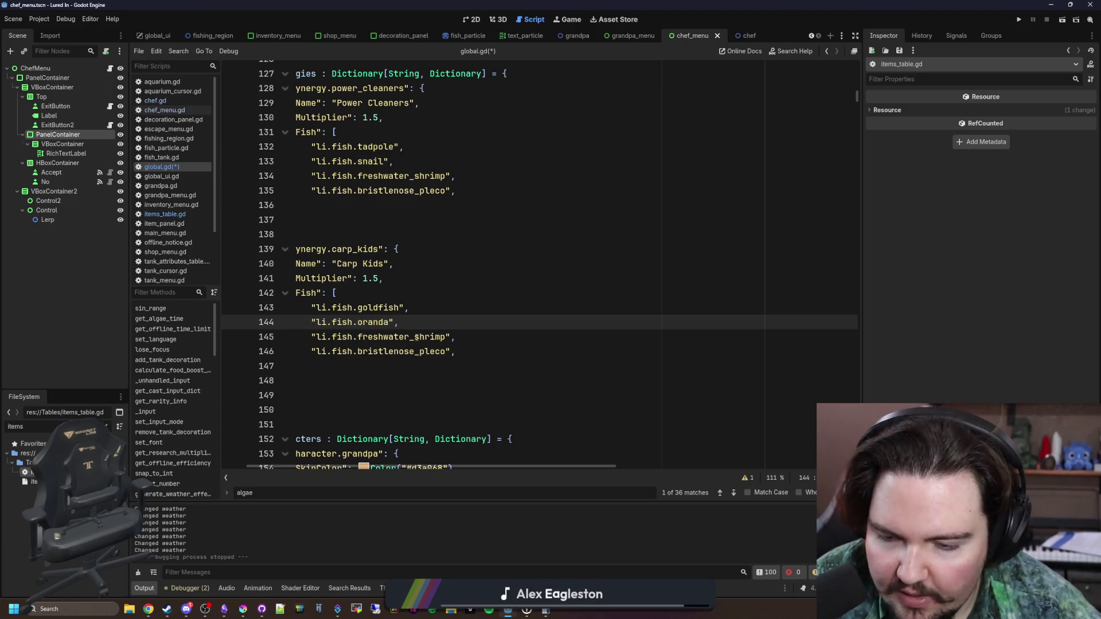
{"action": "double_click", "coordinate": [424, 337]}
{"action": "type", "text": "koi"}
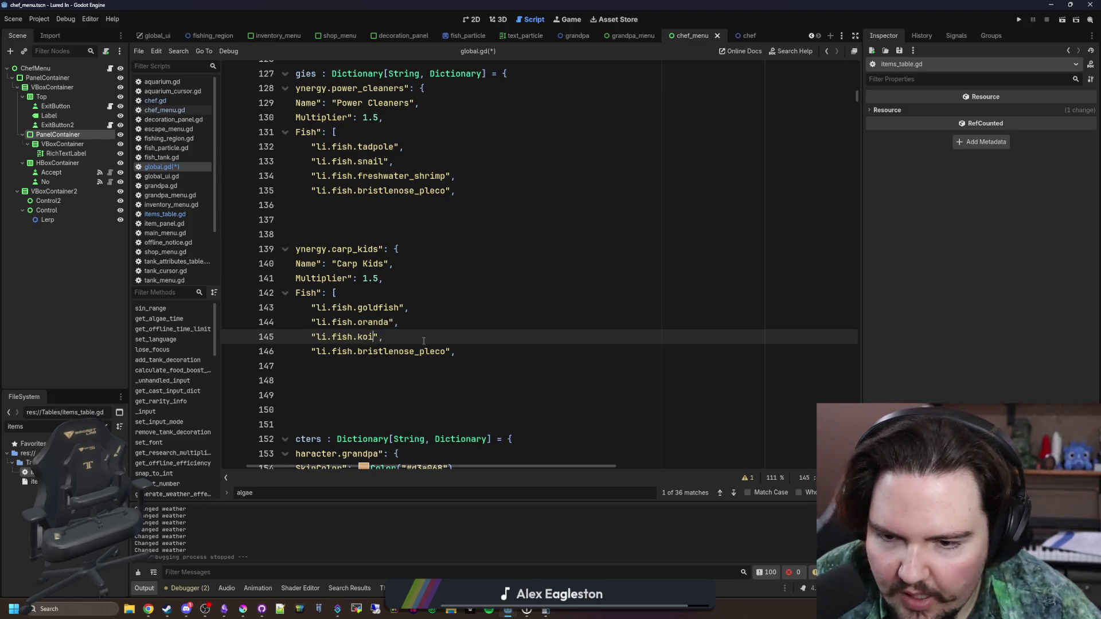
{"action": "double_click", "coordinate": [408, 352]}
{"action": "type", "text": "car"}
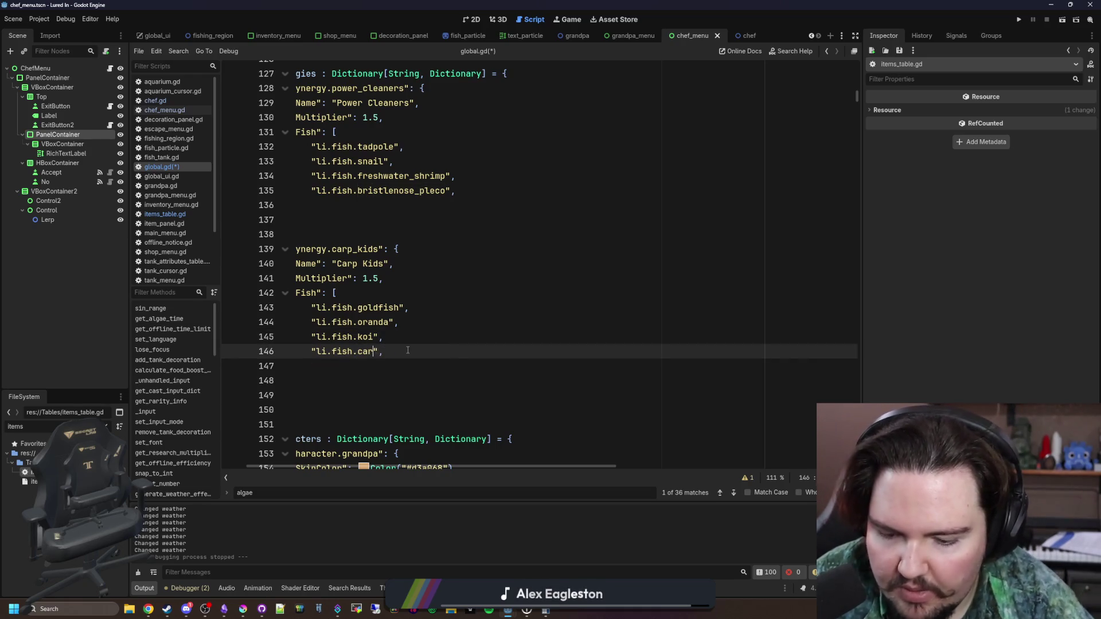
{"action": "type", "text": "p"}
{"action": "scroll", "coordinate": [408, 350], "scroll_direction": "left", "scroll_amount": 2}
{"action": "key", "text": "Down"}
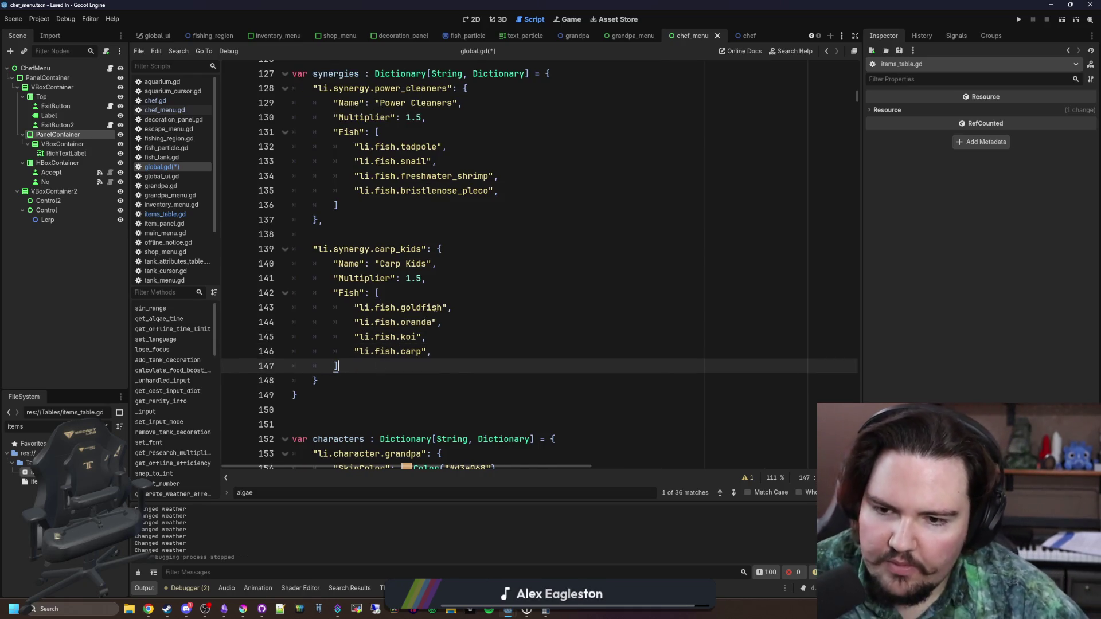
Review the finished carp_kids block and save global.gd
{"action": "left_click", "coordinate": [450, 293]}
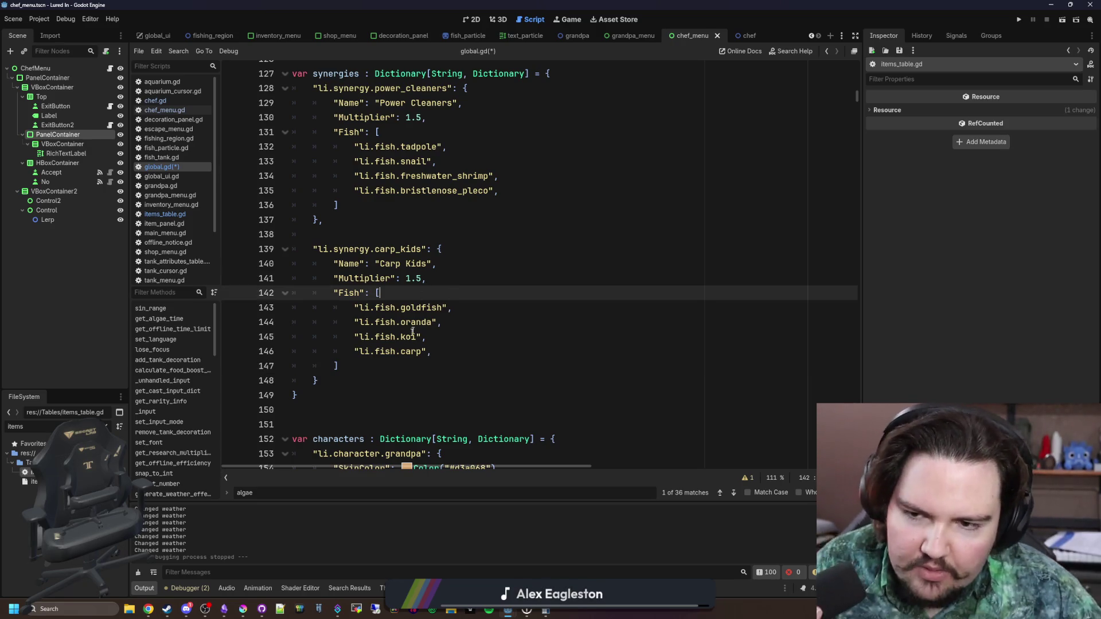
{"action": "left_click", "coordinate": [356, 379]}
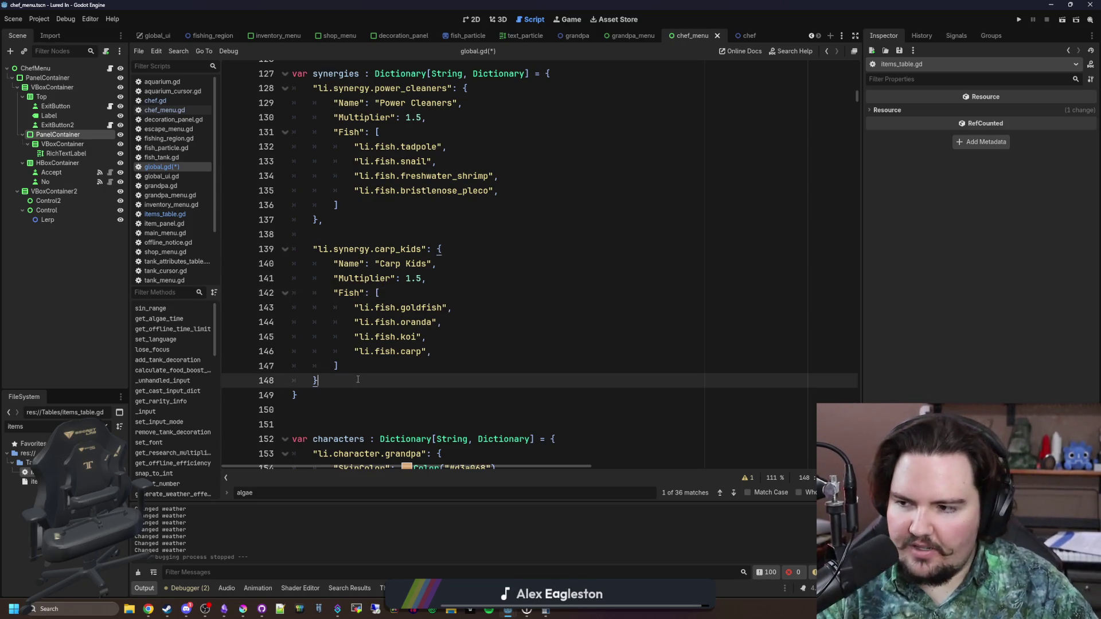
{"action": "left_click_drag", "start_coordinate": [358, 379], "coordinate": [287, 249]}
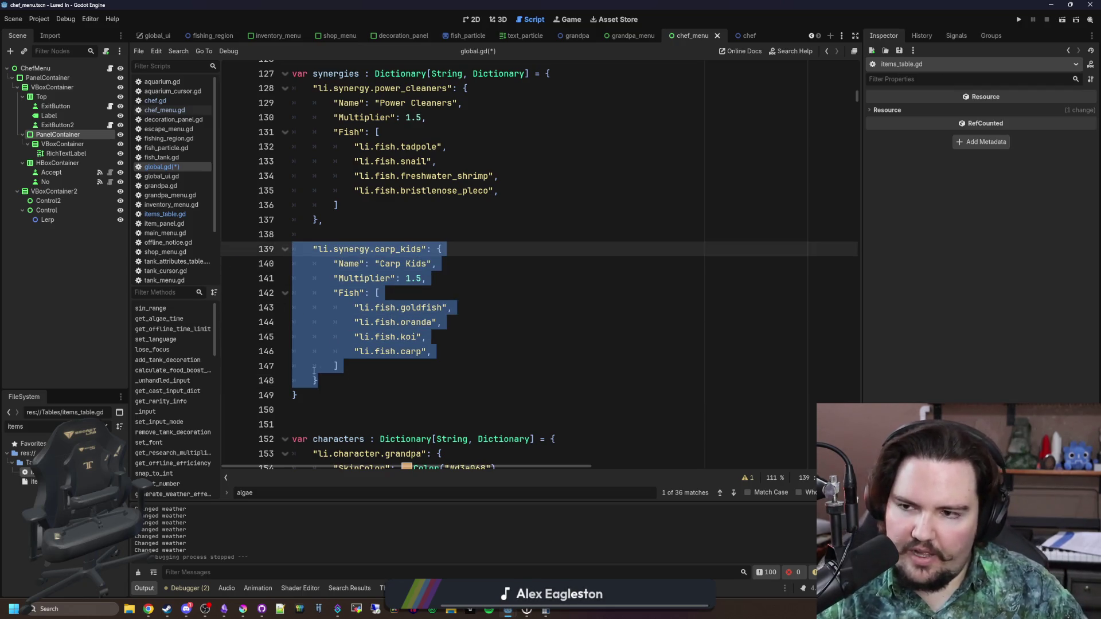
{"action": "left_click", "coordinate": [338, 379]}
{"action": "key", "text": "ctrl+s"}
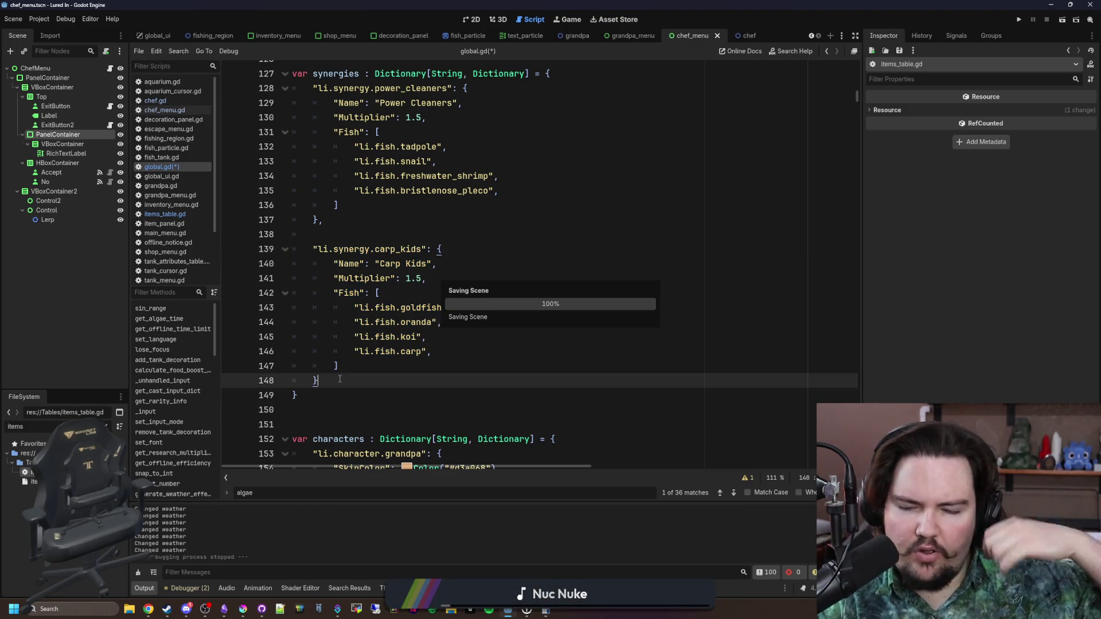
{"action": "key", "text": "ctrl+s"}
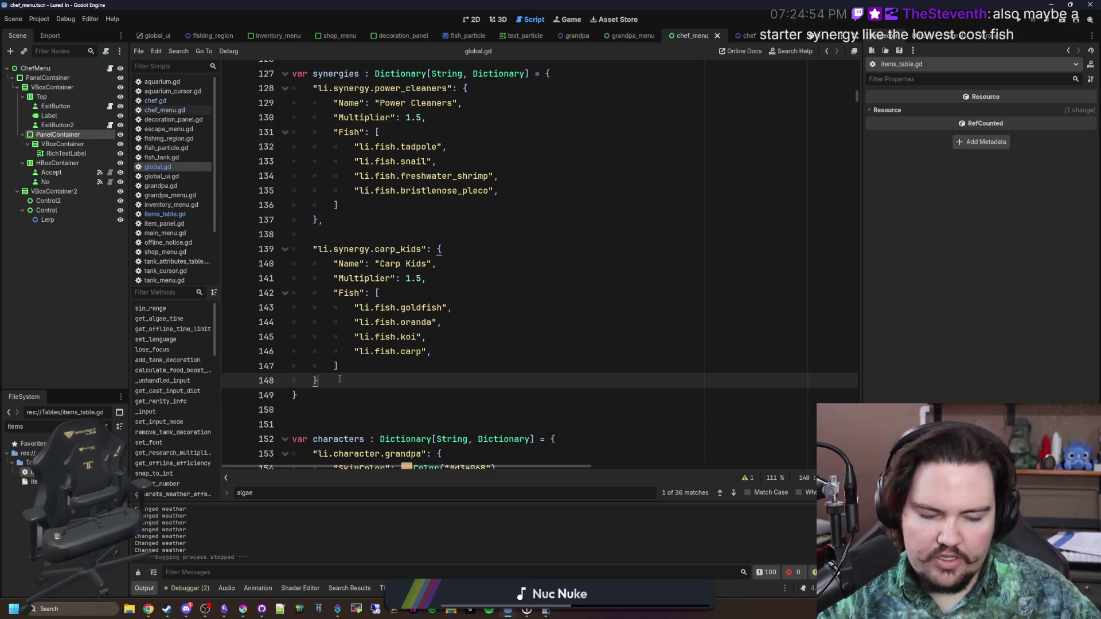
Duplicate the carp_kids block below itself, with a comma after the original entry
{"action": "left_click_drag", "start_coordinate": [339, 379], "coordinate": [244, 244]}
{"action": "key", "text": "ctrl+c"}
{"action": "key", "text": "Right"}
{"action": "key", "text": "Return"}
{"action": "key", "text": "Return"}
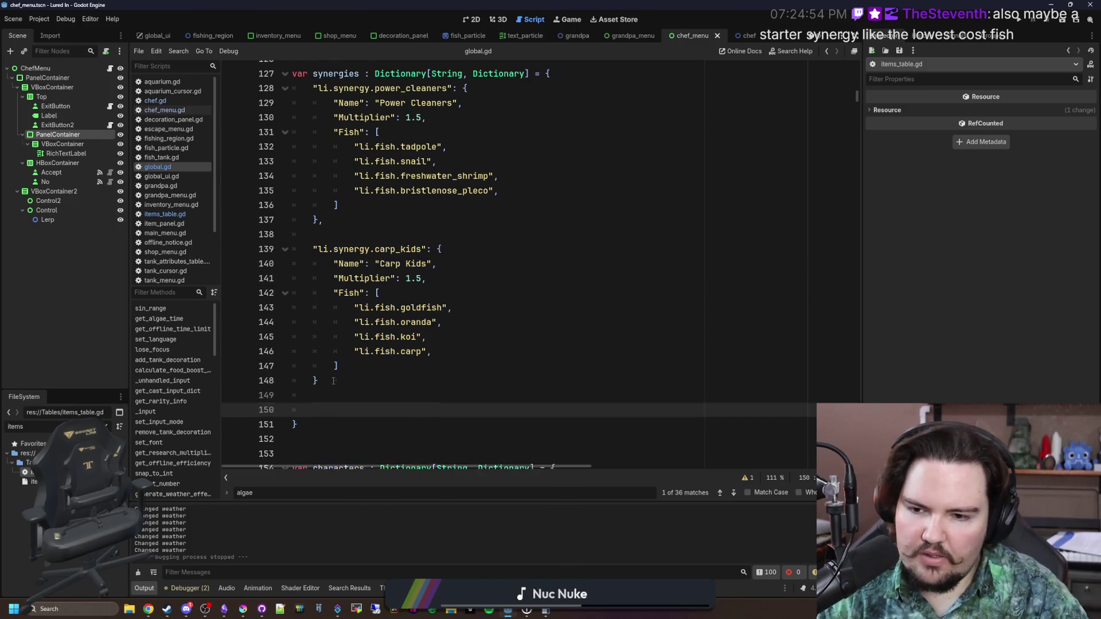
{"action": "key", "text": "ctrl+v"}
{"action": "left_click", "coordinate": [331, 323]}
{"action": "left_click", "coordinate": [346, 293]}
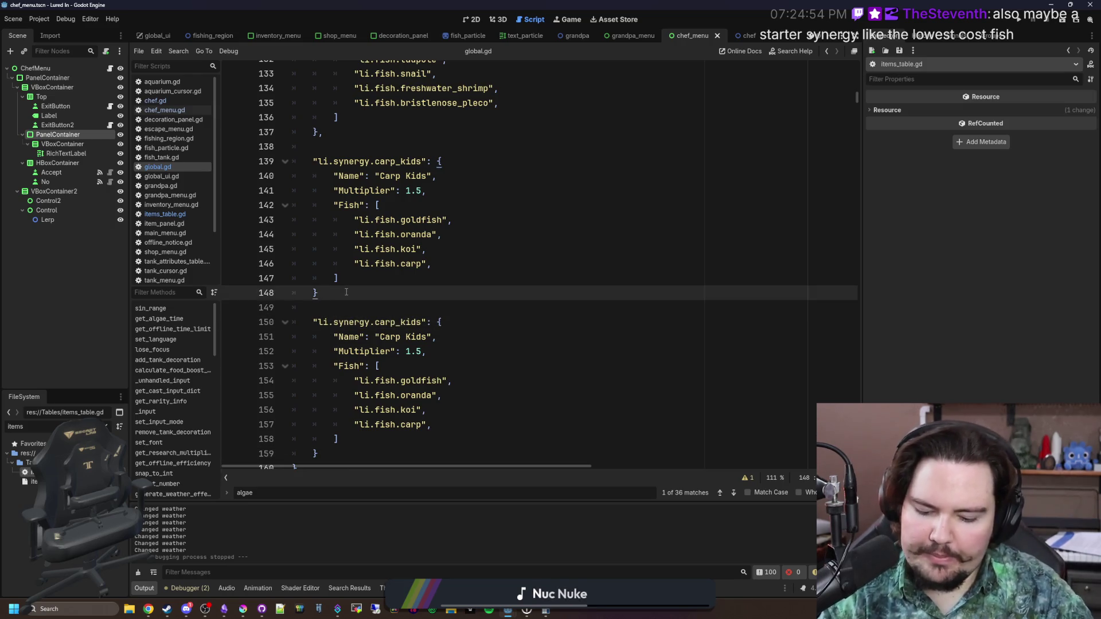
{"action": "type", "text": ","}
Clear the duplicate's key and make its fish goldfish, minnow and bluegill, dropping carp
{"action": "left_click", "coordinate": [423, 263]}
{"action": "scroll", "coordinate": [408, 273], "scroll_direction": "down", "scroll_amount": 1}
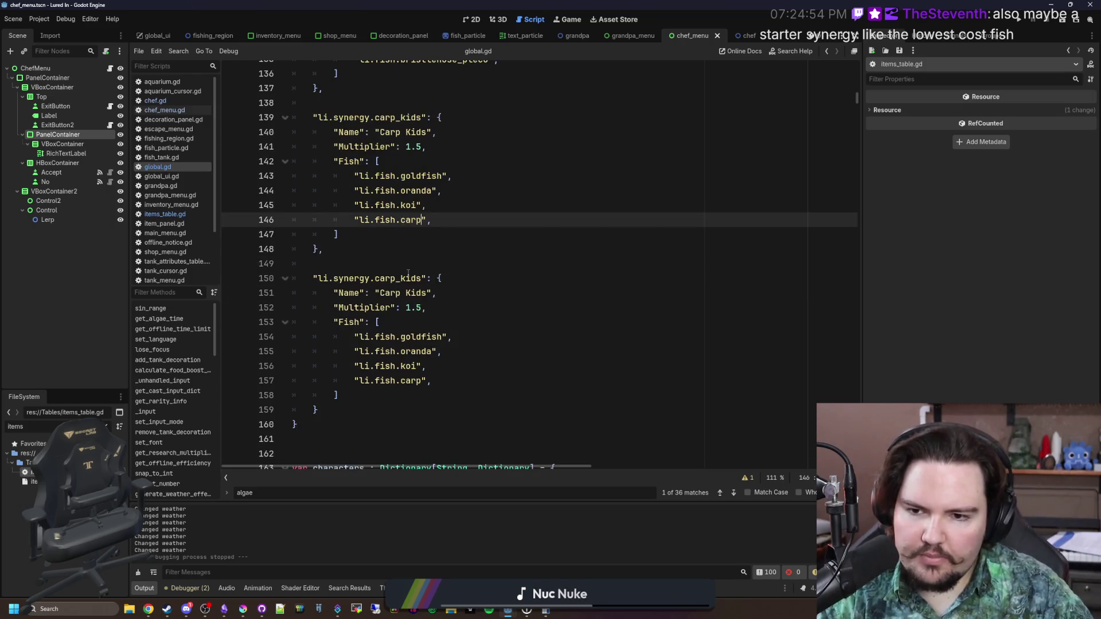
{"action": "double_click", "coordinate": [408, 278]}
{"action": "key", "text": "BackSpace"}
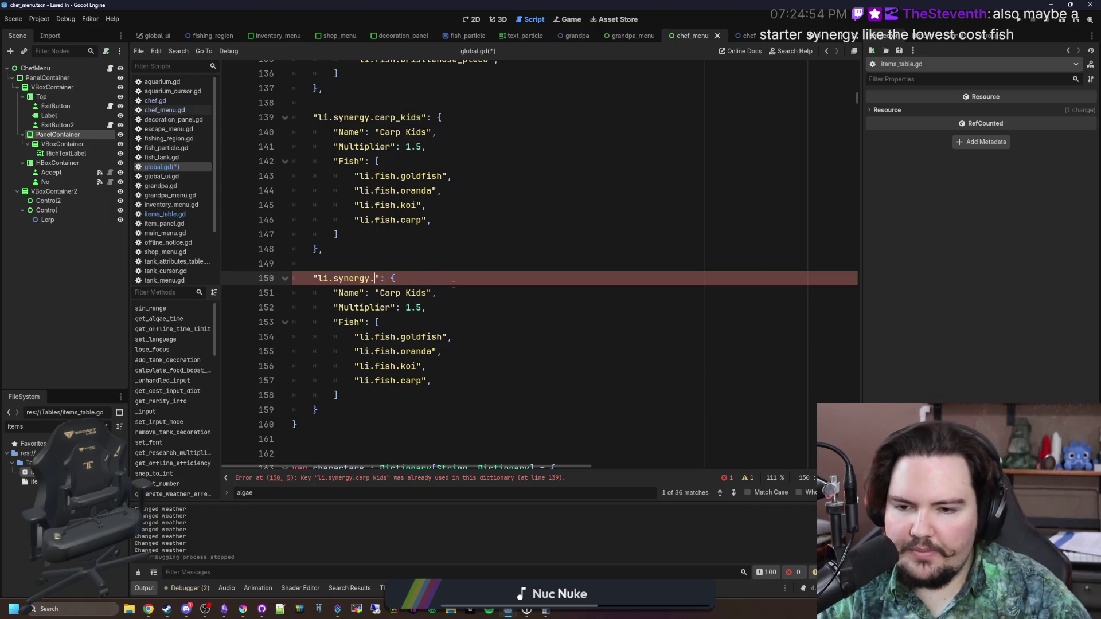
{"action": "double_click", "coordinate": [423, 351]}
{"action": "type", "text": "minnow"}
{"action": "double_click", "coordinate": [408, 366]}
{"action": "type", "text": "bluegill"}
{"action": "left_click", "coordinate": [416, 395]}
{"action": "mouse_move", "coordinate": [432, 381]}
{"action": "left_mouse_down"}
{"action": "mouse_move", "coordinate": [215, 372]}
{"action": "mouse_move", "coordinate": [291, 384]}
{"action": "left_mouse_up"}
{"action": "key", "text": "BackSpace"}
{"action": "key", "text": "BackSpace"}
Set the new entry's multiplier to 1.25 and its name to Fish and Cheaps
{"action": "left_click", "coordinate": [420, 309]}
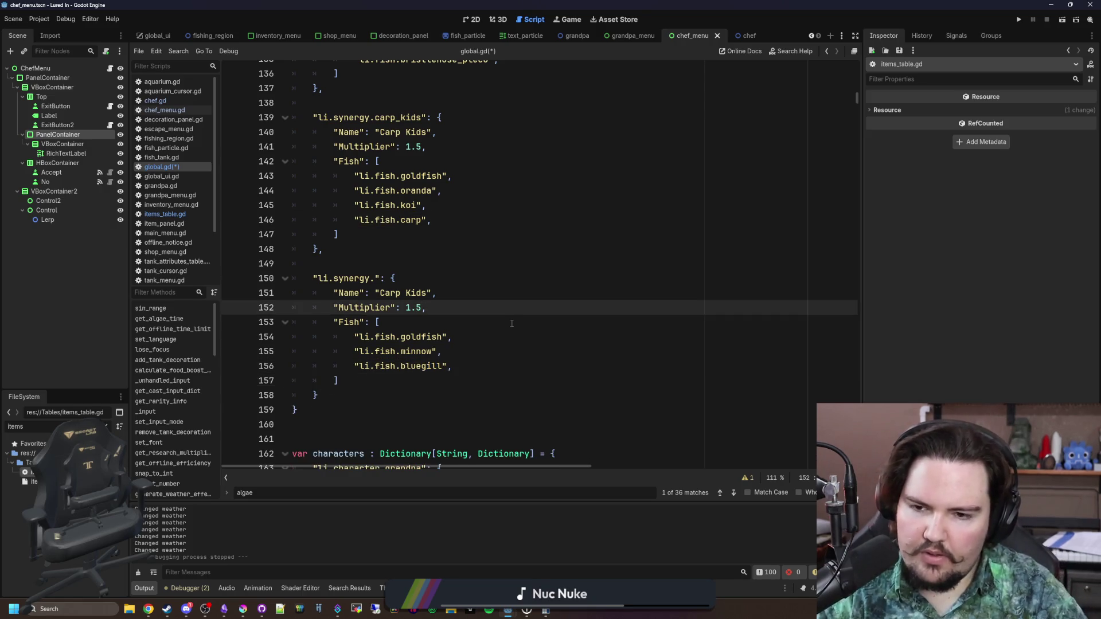
{"action": "type", "text": "2"}
{"action": "key", "text": "Up"}
{"action": "key", "text": "BackSpace"}
{"action": "key", "text": "BackSpace"}
{"action": "key", "text": "BackSpace"}
{"action": "key", "text": "BackSpace"}
{"action": "key", "text": "BackSpace"}
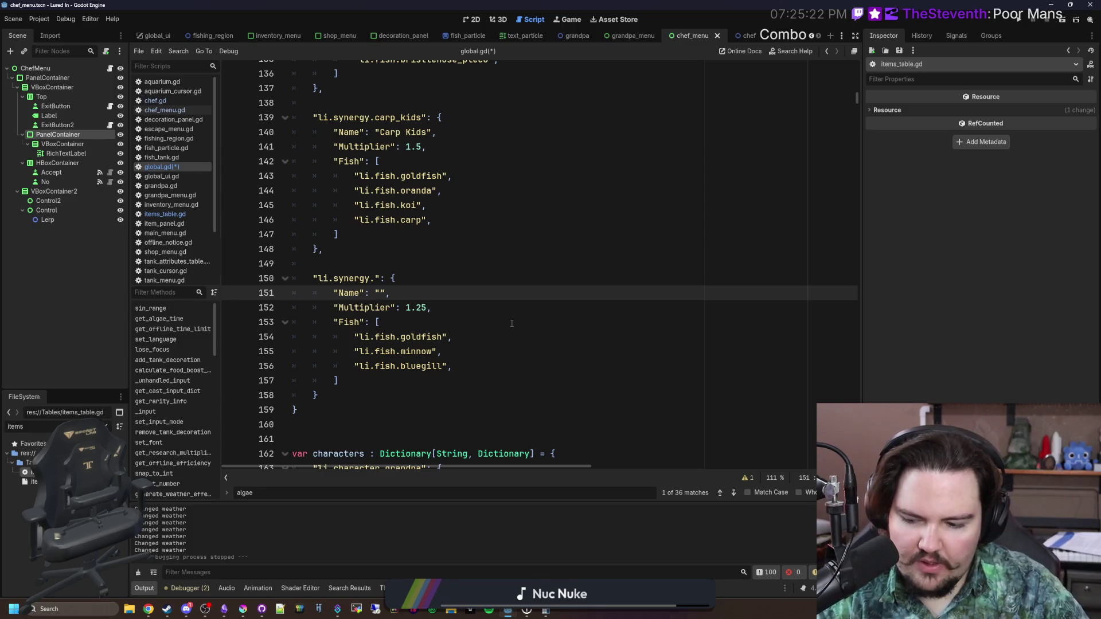
{"action": "scroll", "coordinate": [511, 323], "scroll_direction": "up", "scroll_amount": 4}
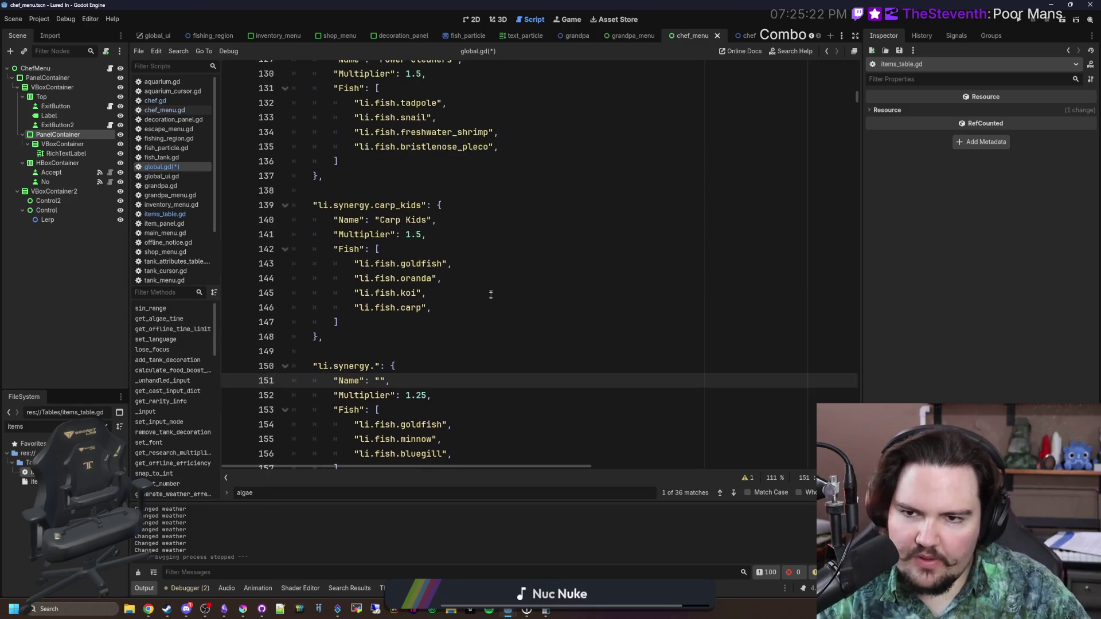
{"action": "scroll", "coordinate": [460, 234], "scroll_direction": "down", "scroll_amount": 4}
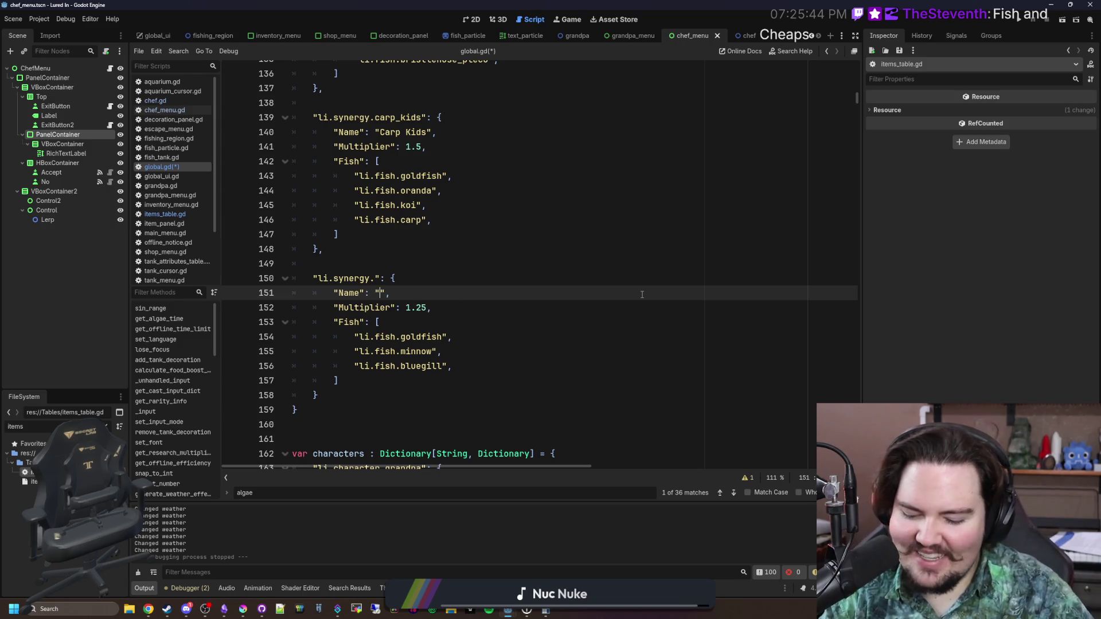
{"action": "type", "text": "Fish and Cheaps"}
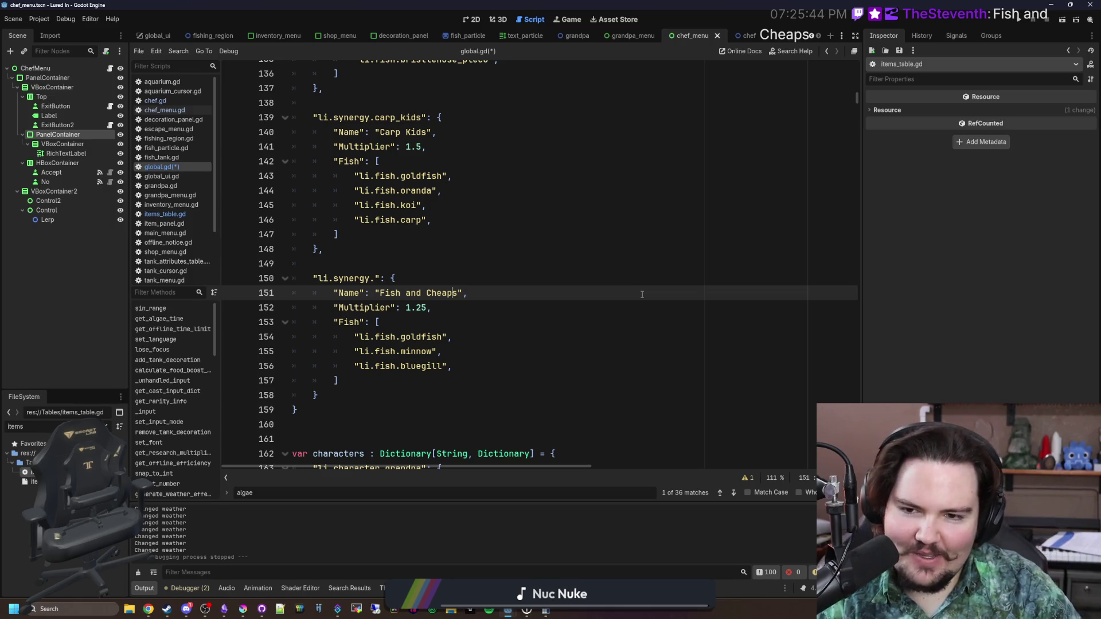
Give the new synergy the key fish_and_cheaps and save the script
{"action": "key", "text": "Down"}
{"action": "key", "text": "Down"}
{"action": "key", "text": "Down"}
{"action": "key", "text": "Down"}
{"action": "key", "text": "Down"}
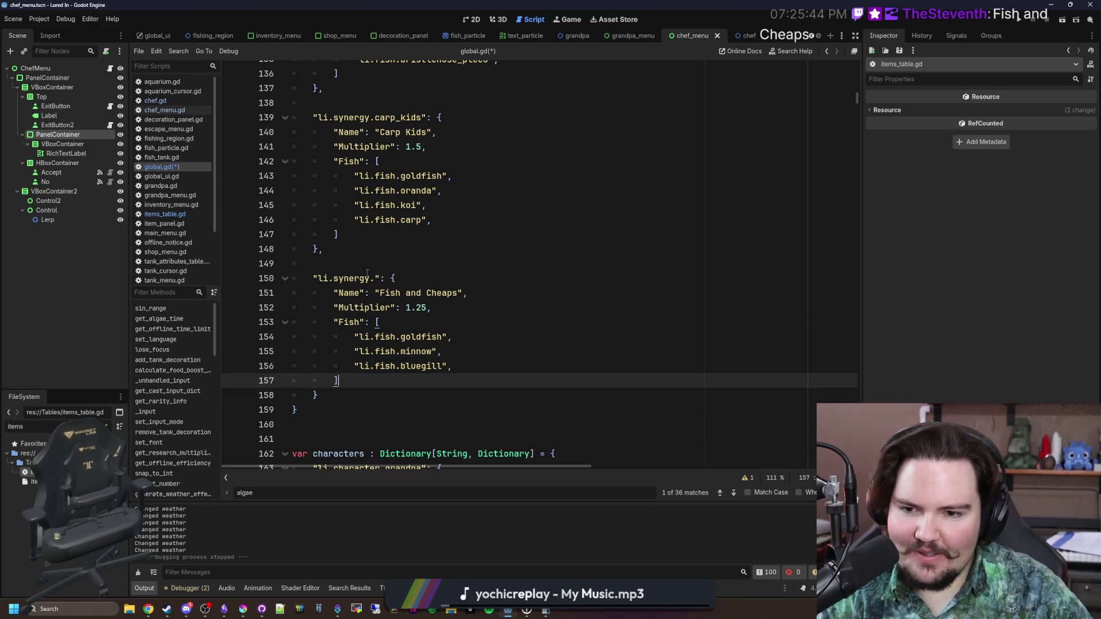
{"action": "left_click", "coordinate": [378, 278]}
{"action": "type", "text": "fish_and_cheaps"}
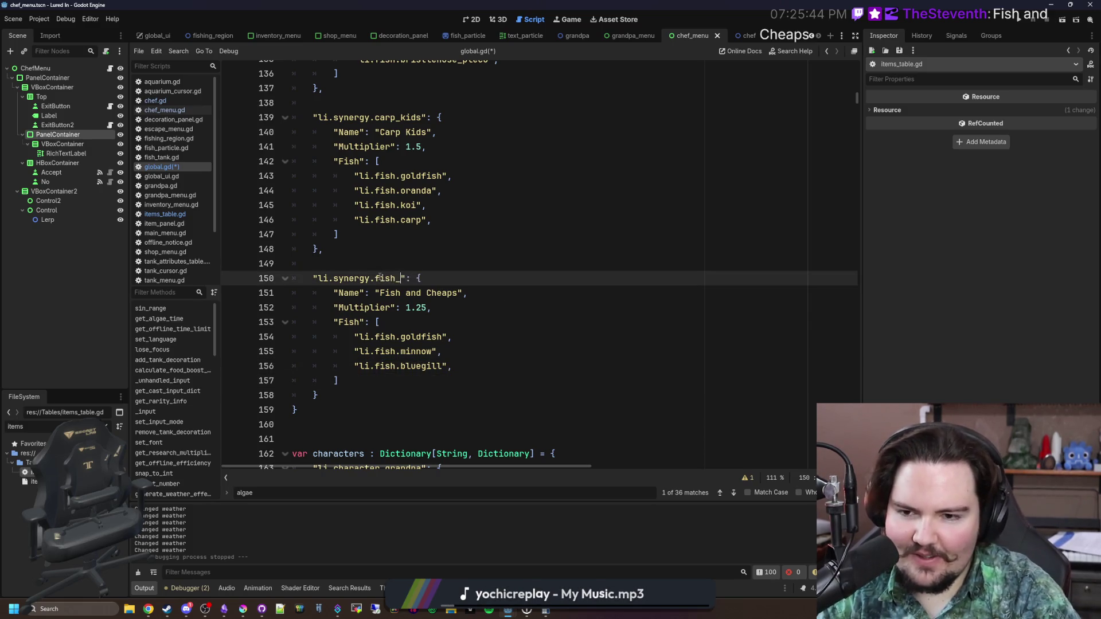
{"action": "key", "text": "ctrl+s"}
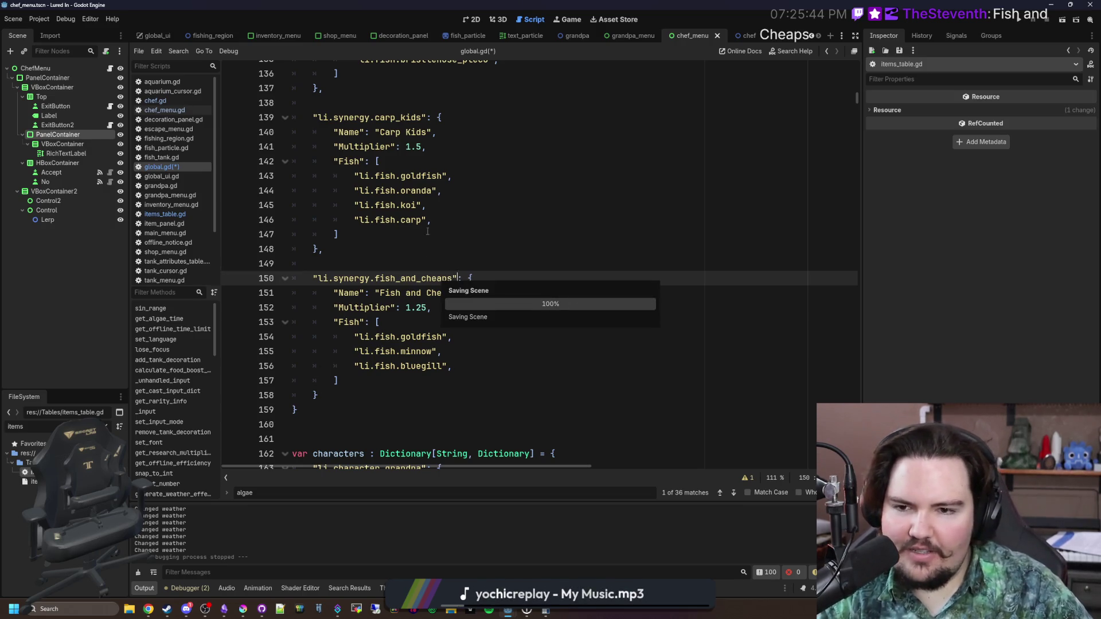
{"action": "left_click", "coordinate": [335, 336]}
{"action": "mouse_move", "coordinate": [441, 351]}
{"action": "left_mouse_down"}
{"action": "mouse_move", "coordinate": [456, 336]}
{"action": "mouse_move", "coordinate": [375, 337]}
{"action": "left_mouse_up"}
{"action": "left_click", "coordinate": [376, 337]}
{"action": "left_click_drag", "start_coordinate": [468, 337], "coordinate": [353, 337]}
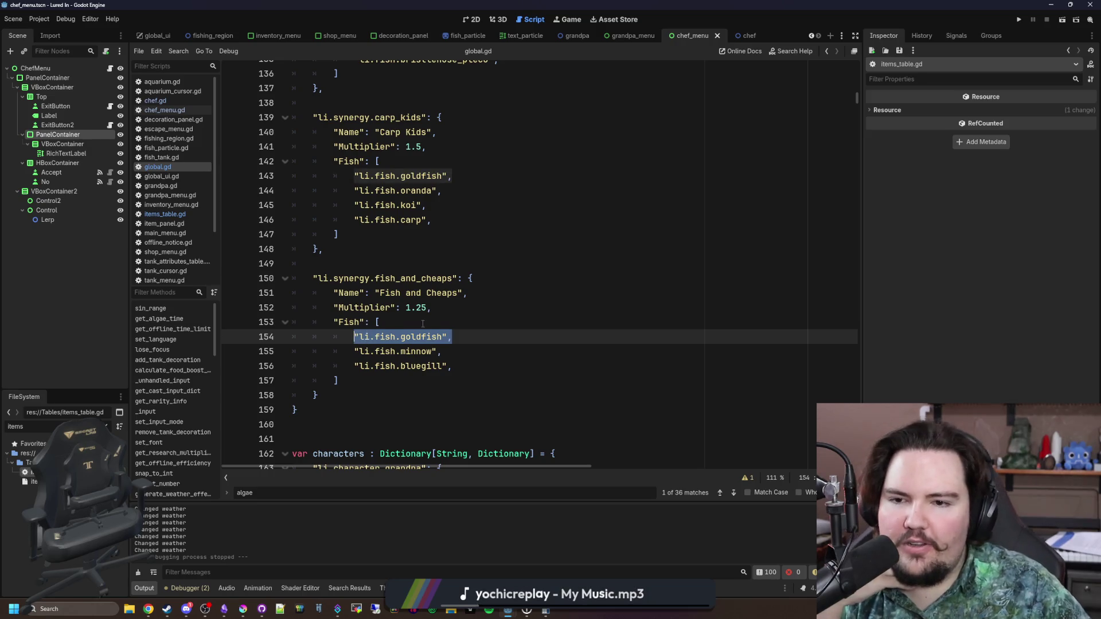
{"action": "key", "text": "Up"}
{"action": "scroll", "coordinate": [424, 265], "scroll_direction": "up", "scroll_amount": 1}
{"action": "left_click_drag", "start_coordinate": [484, 219], "coordinate": [334, 220]}
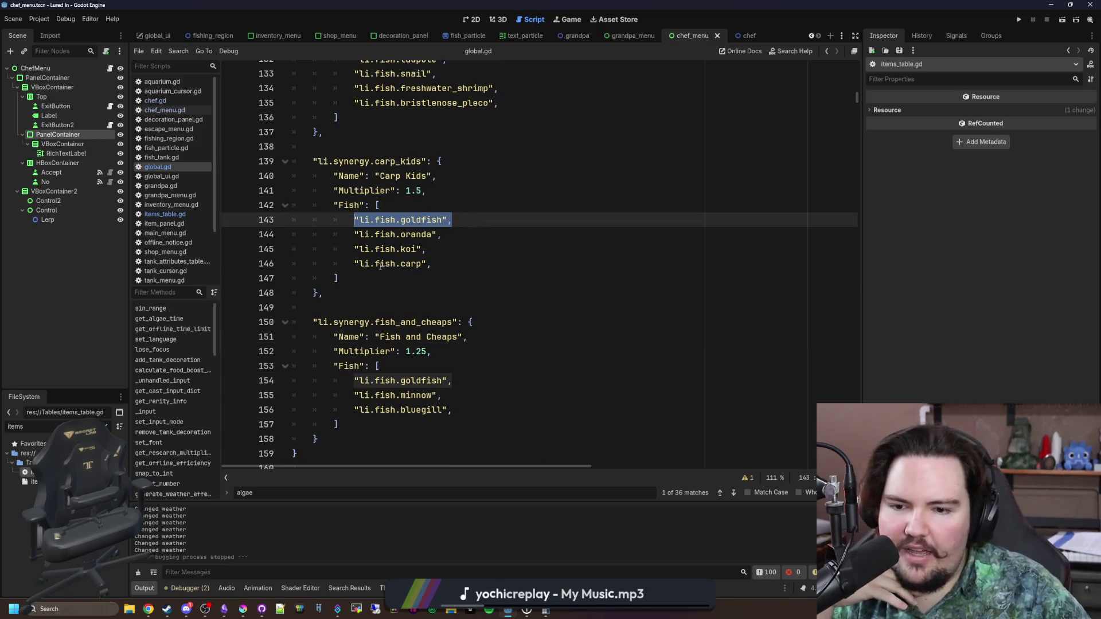
{"action": "left_click", "coordinate": [367, 278]}
{"action": "scroll", "coordinate": [421, 384], "scroll_direction": "down", "scroll_amount": 3}
{"action": "left_click_drag", "start_coordinate": [421, 384], "coordinate": [293, 289]}
{"action": "left_click", "coordinate": [321, 249]}
{"action": "left_click_drag", "start_coordinate": [433, 219], "coordinate": [338, 131]}
{"action": "left_click", "coordinate": [456, 207]}
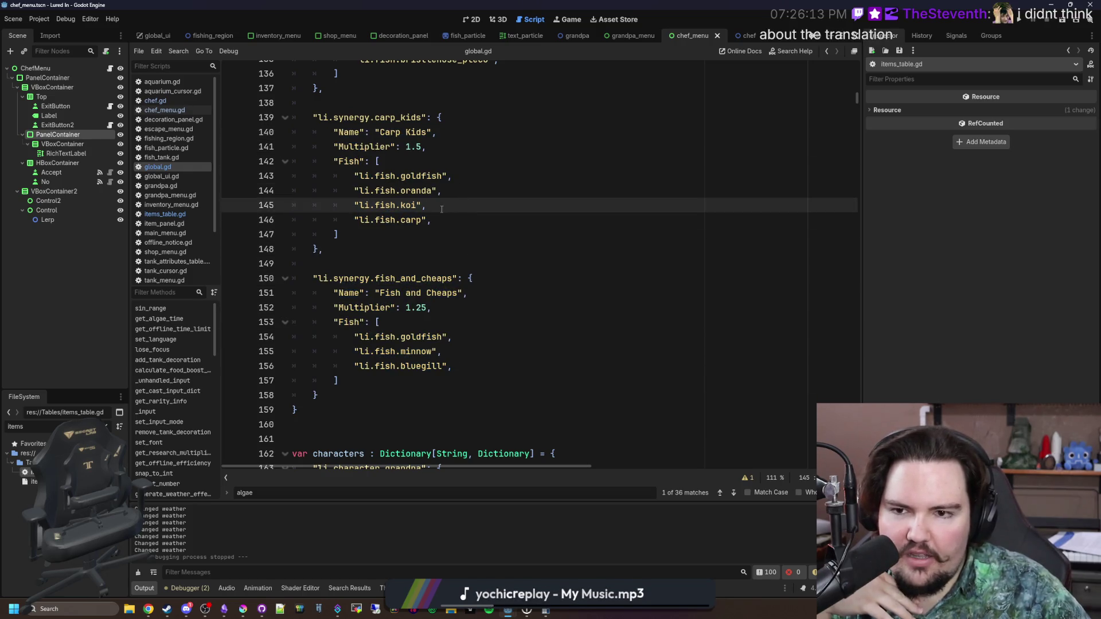
{"action": "mouse_move", "coordinate": [416, 308]}
{"action": "left_mouse_down"}
{"action": "mouse_move", "coordinate": [401, 350]}
{"action": "mouse_move", "coordinate": [442, 336]}
{"action": "mouse_move", "coordinate": [359, 337]}
{"action": "left_mouse_up"}
{"action": "left_click", "coordinate": [407, 328]}
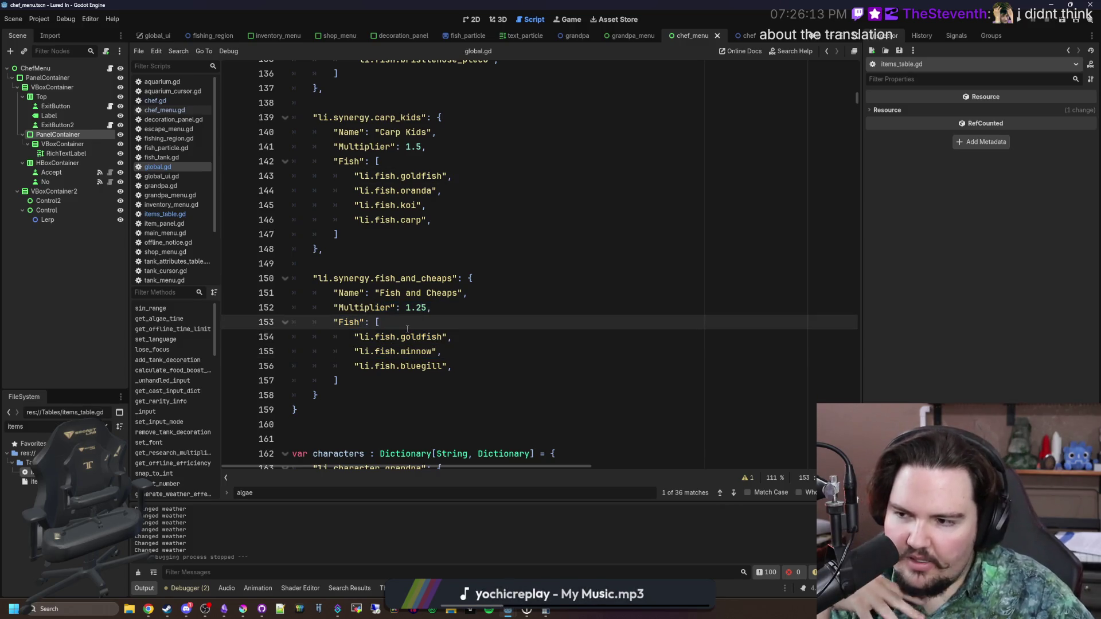
{"action": "left_click", "coordinate": [426, 252]}
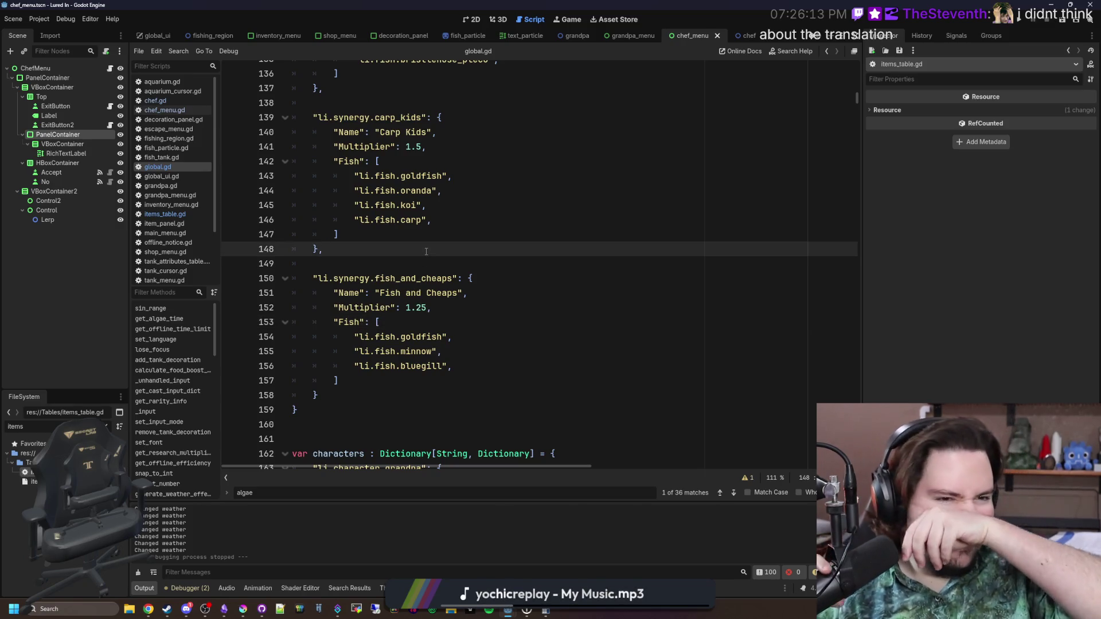
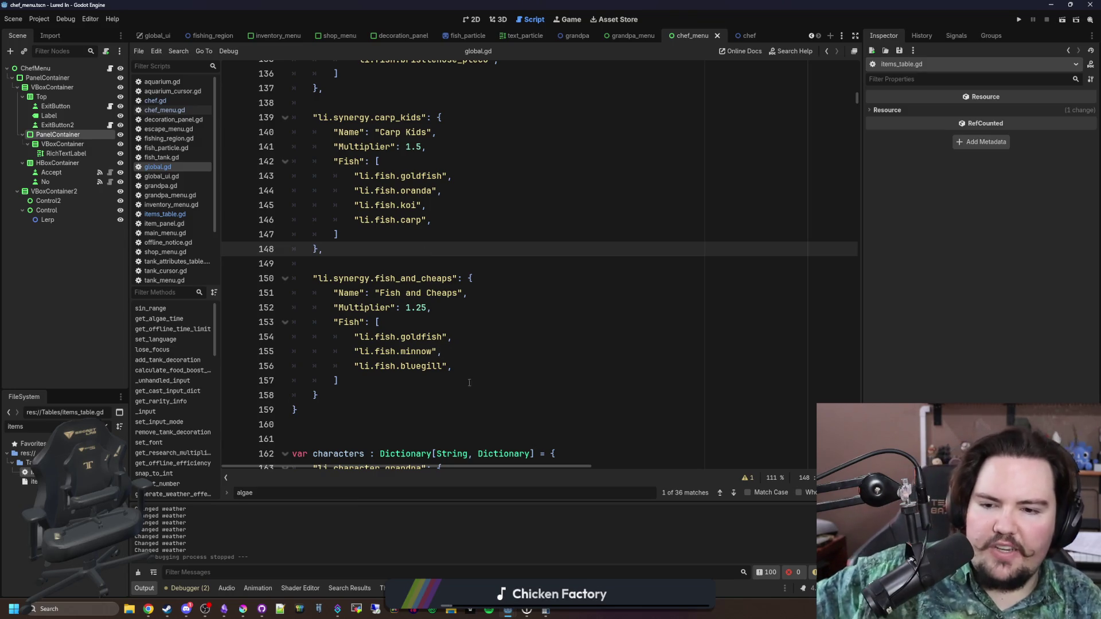
Review the Fish and Cheaps and Carp Kids fish lists in global.gd
{"action": "left_click_drag", "start_coordinate": [455, 367], "coordinate": [344, 337]}
{"action": "left_click", "coordinate": [417, 278]}
{"action": "mouse_move", "coordinate": [459, 239]}
{"action": "left_mouse_down"}
{"action": "mouse_move", "coordinate": [332, 161]}
{"action": "mouse_move", "coordinate": [312, 161]}
{"action": "left_mouse_up"}
{"action": "left_click", "coordinate": [435, 220]}
{"action": "left_click", "coordinate": [404, 234]}
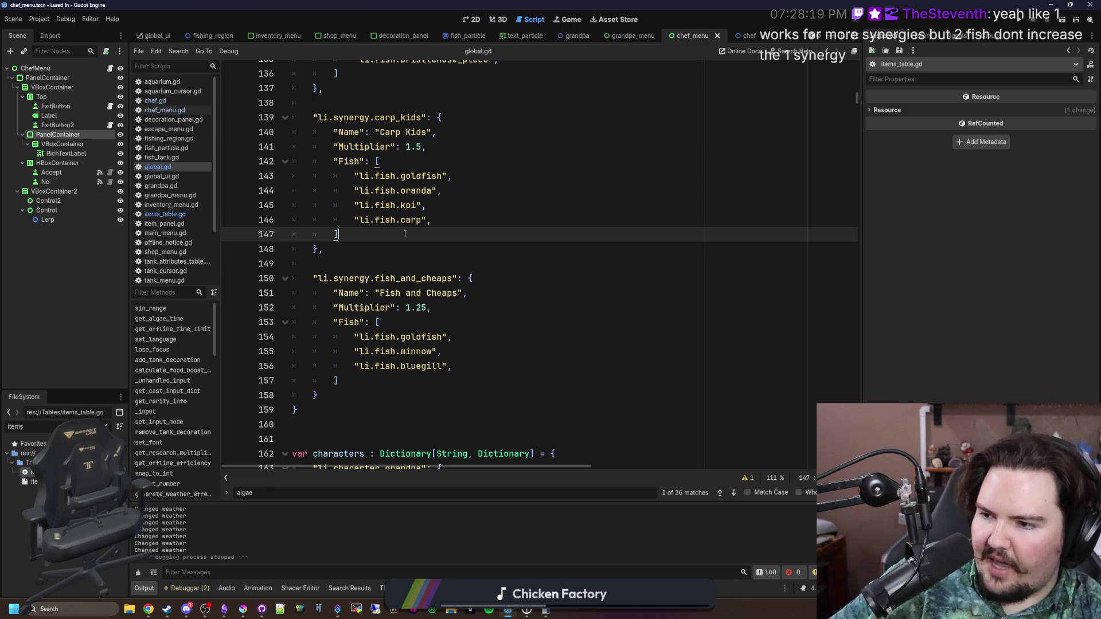
Switch to Krita and start a new document with Ctrl+N
{"action": "key", "text": "alt+Tab"}
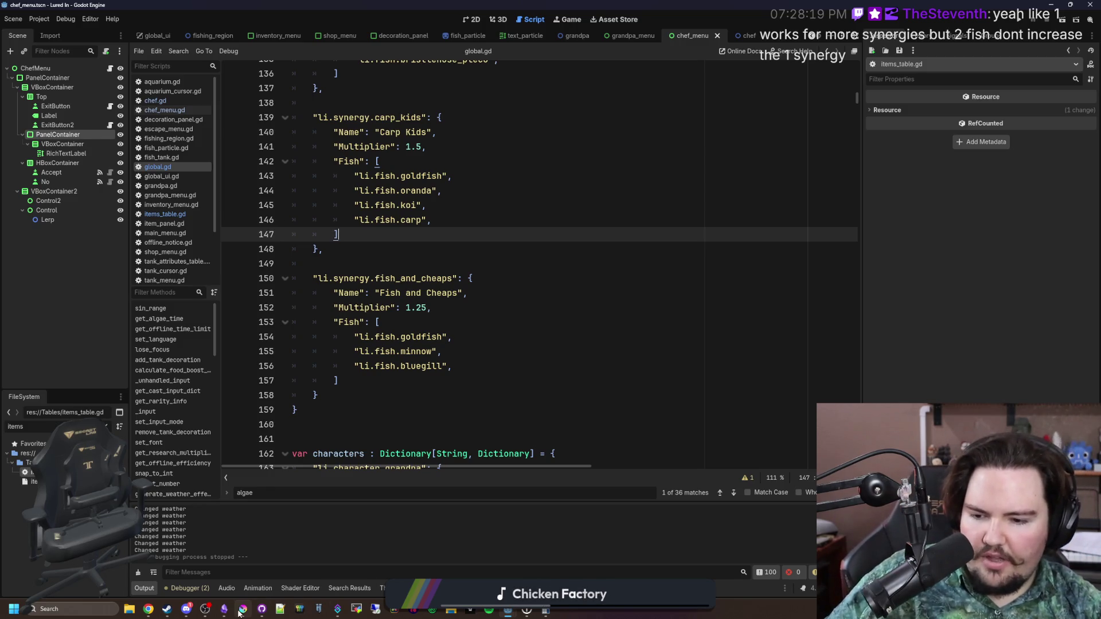
{"action": "left_click", "coordinate": [187, 105]}
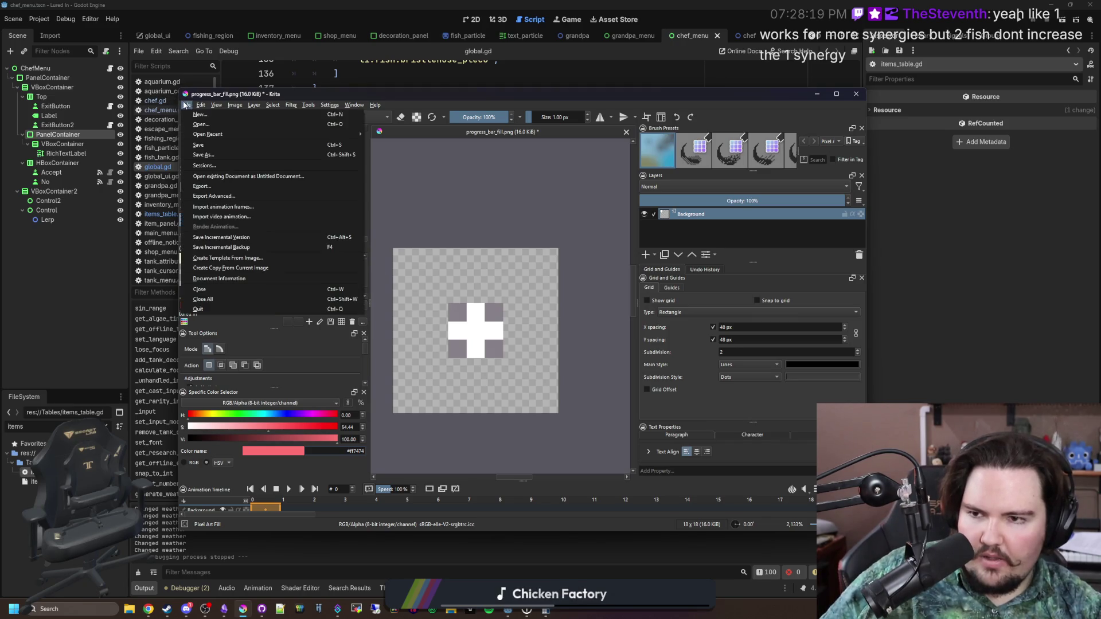
{"action": "key", "text": "Escape"}
{"action": "key", "text": "ctrl+n"}
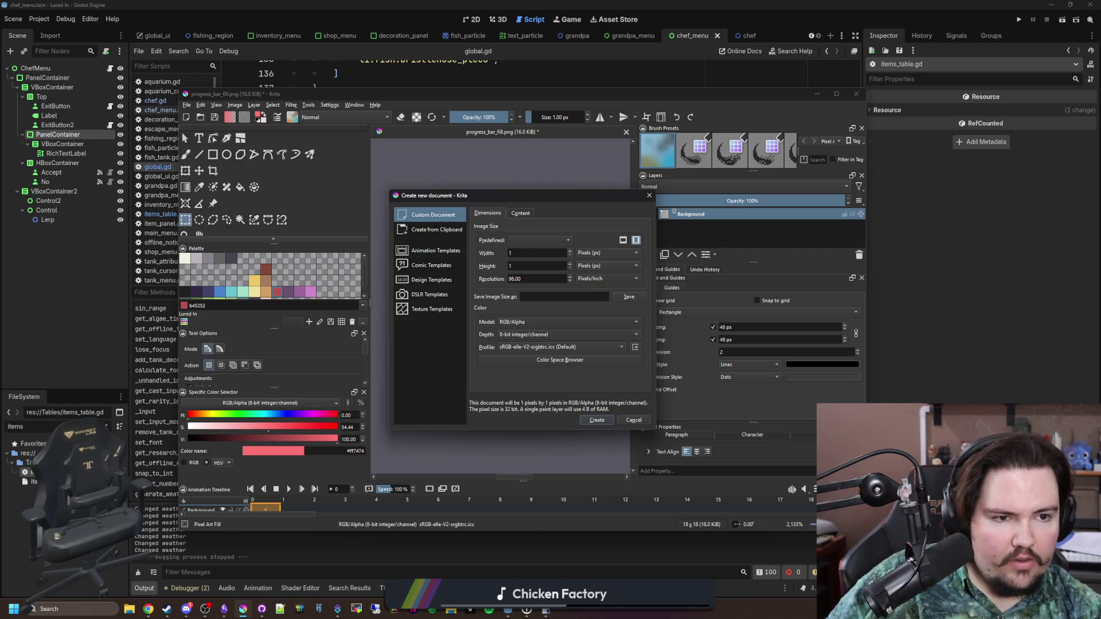
{"action": "key", "text": "alt+Tab"}
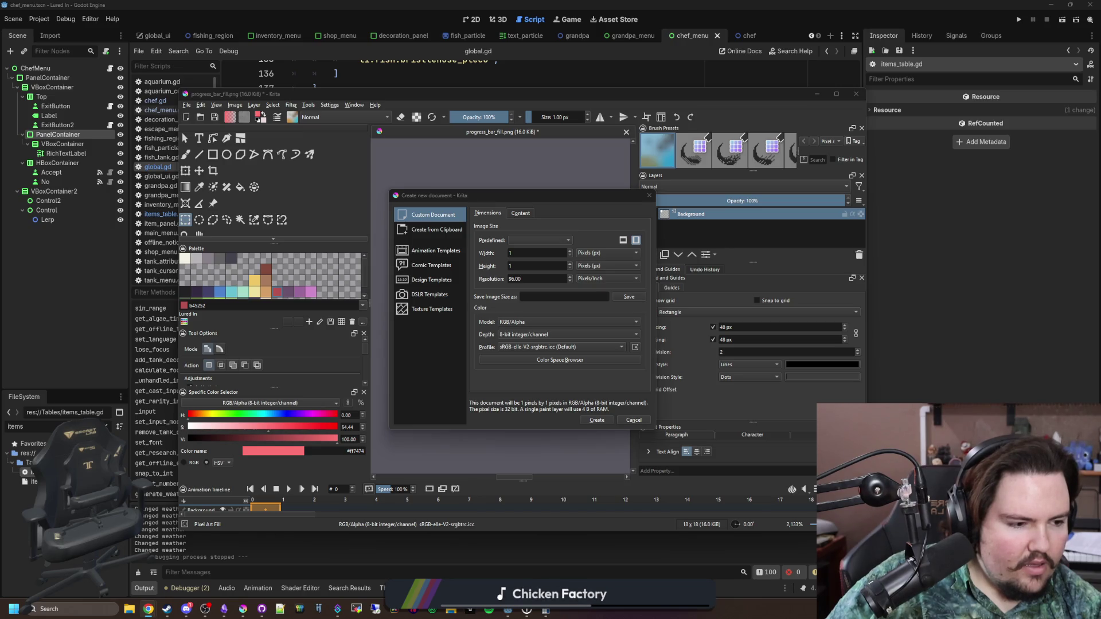
Create a 512 × 512 px canvas and pick dark red as the paint colour
{"action": "double_click", "coordinate": [510, 253]}
{"action": "type", "text": "5"}
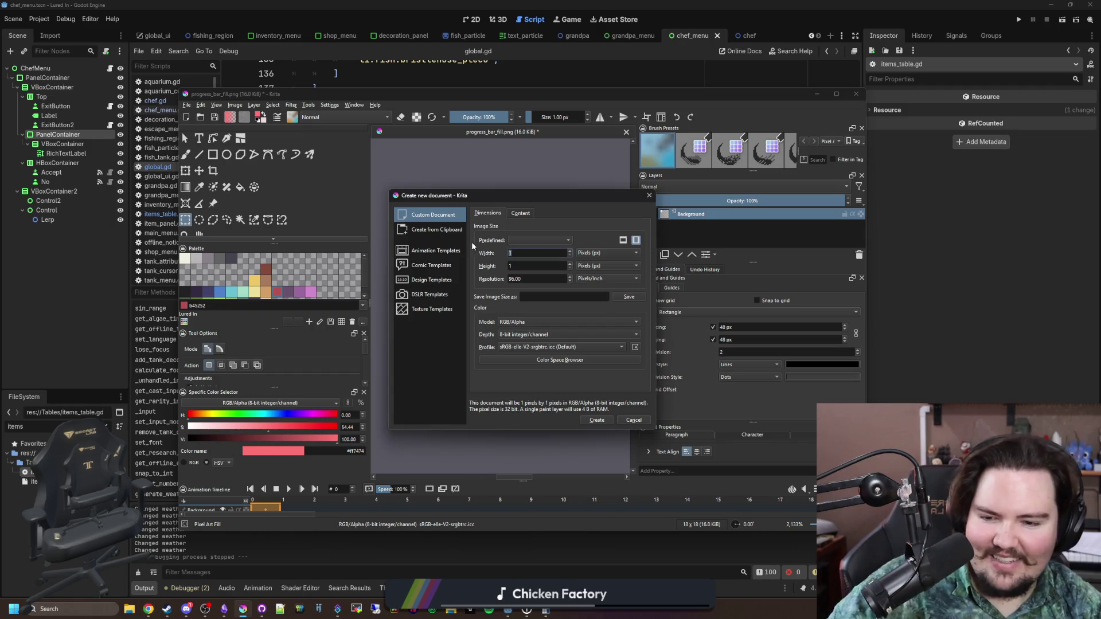
{"action": "type", "text": "12"}
{"action": "double_click", "coordinate": [510, 265]}
{"action": "type", "text": "512"}
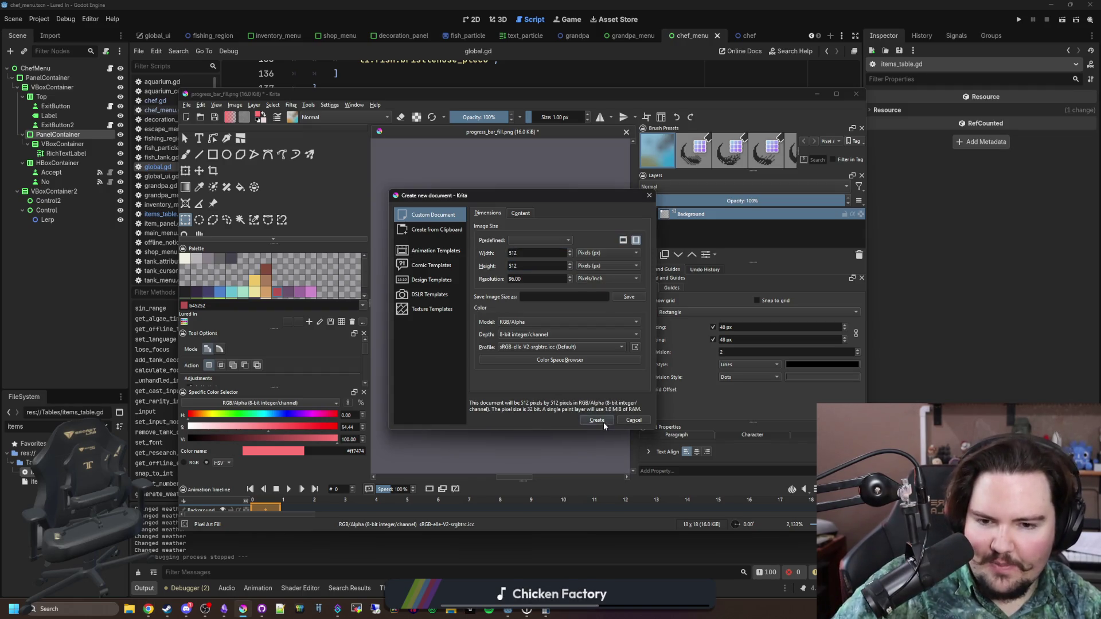
{"action": "left_click", "coordinate": [596, 420]}
{"action": "left_click", "coordinate": [277, 291]}
{"action": "scroll", "coordinate": [401, 316], "scroll_direction": "down", "scroll_amount": 1}
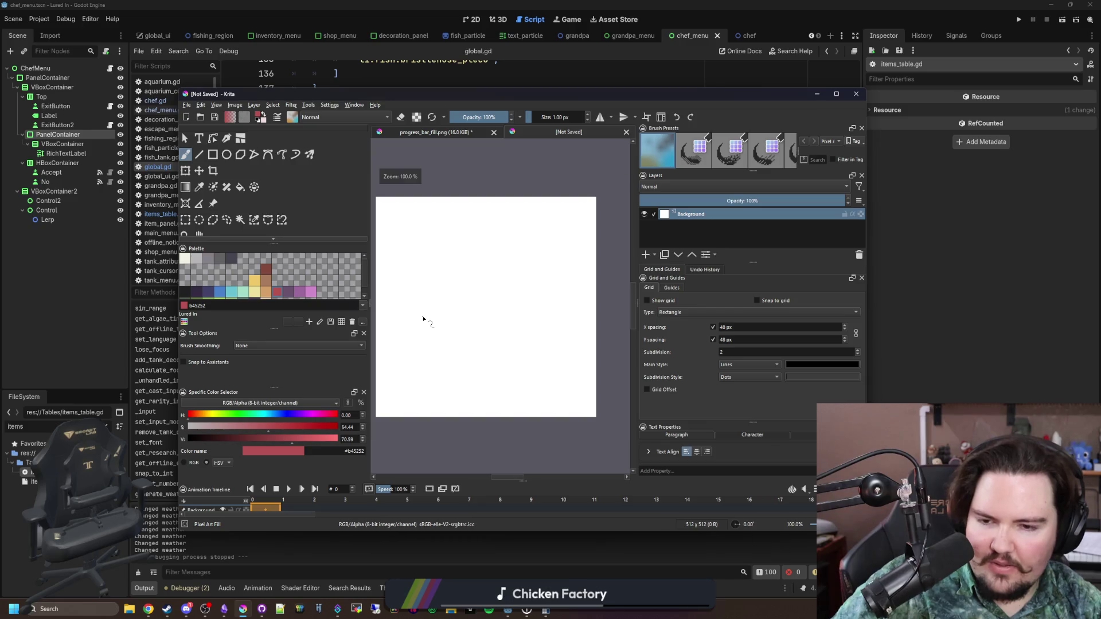
Enlarge the brush to about 41 px and stamp three yellow dots down the red shape
{"action": "mouse_move", "coordinate": [430, 356]}
{"action": "left_mouse_down"}
{"action": "mouse_move", "coordinate": [476, 241]}
{"action": "mouse_move", "coordinate": [458, 344]}
{"action": "mouse_move", "coordinate": [453, 243]}
{"action": "left_mouse_up"}
{"action": "scroll", "coordinate": [431, 353], "scroll_direction": "up", "scroll_amount": 1}
{"action": "left_click", "coordinate": [254, 280]}
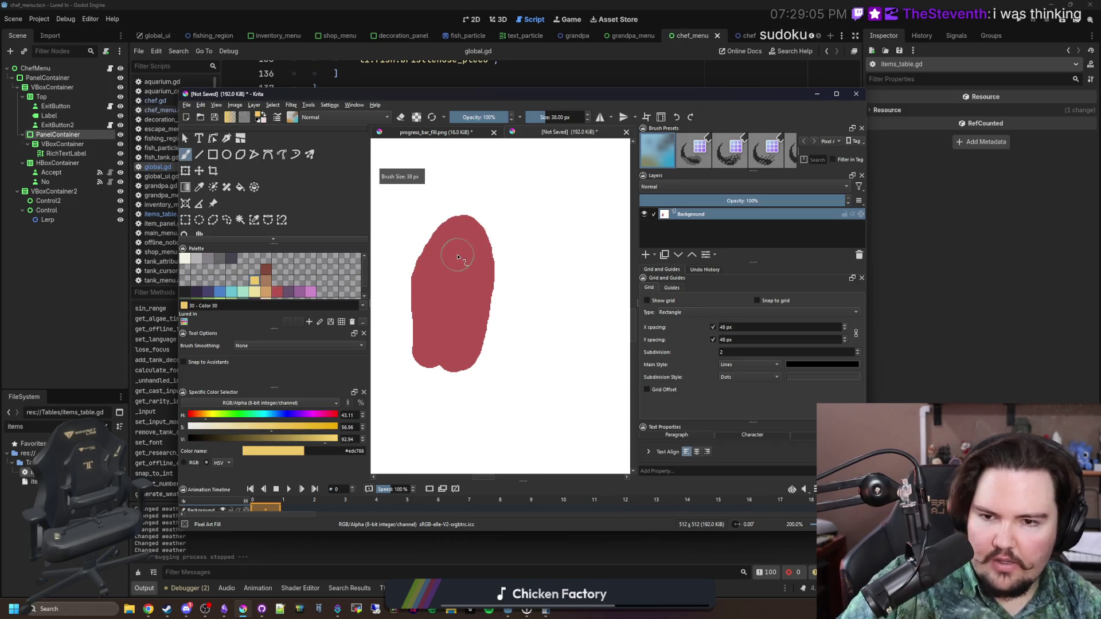
{"action": "scroll", "coordinate": [459, 250], "scroll_direction": "up", "scroll_amount": 1}
{"action": "left_click", "coordinate": [466, 221]}
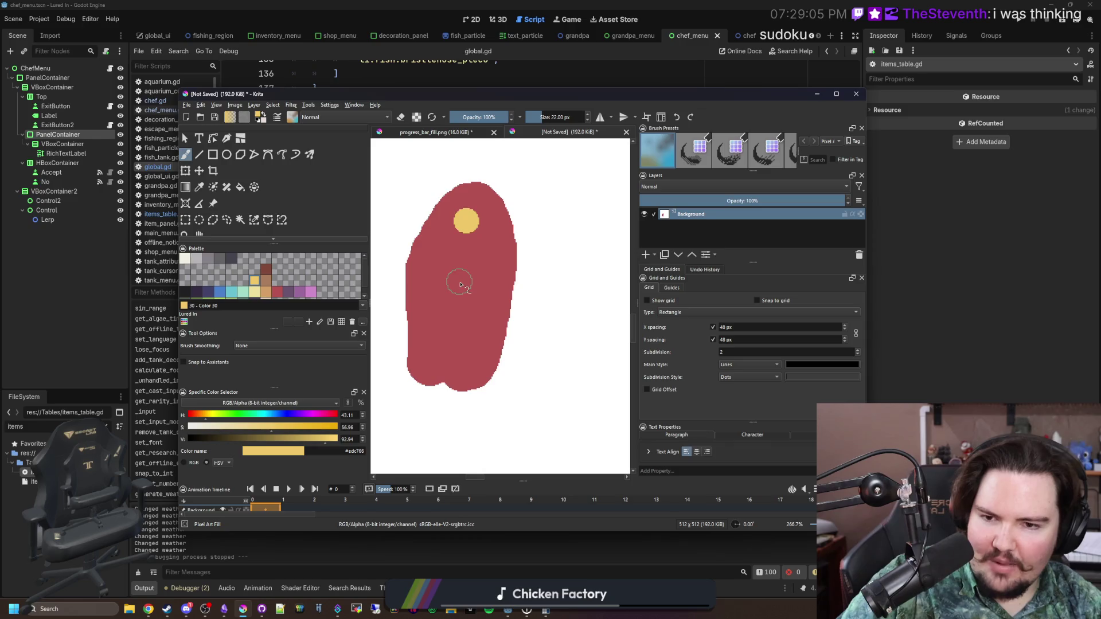
{"action": "left_click", "coordinate": [459, 281]}
{"action": "left_click", "coordinate": [452, 343]}
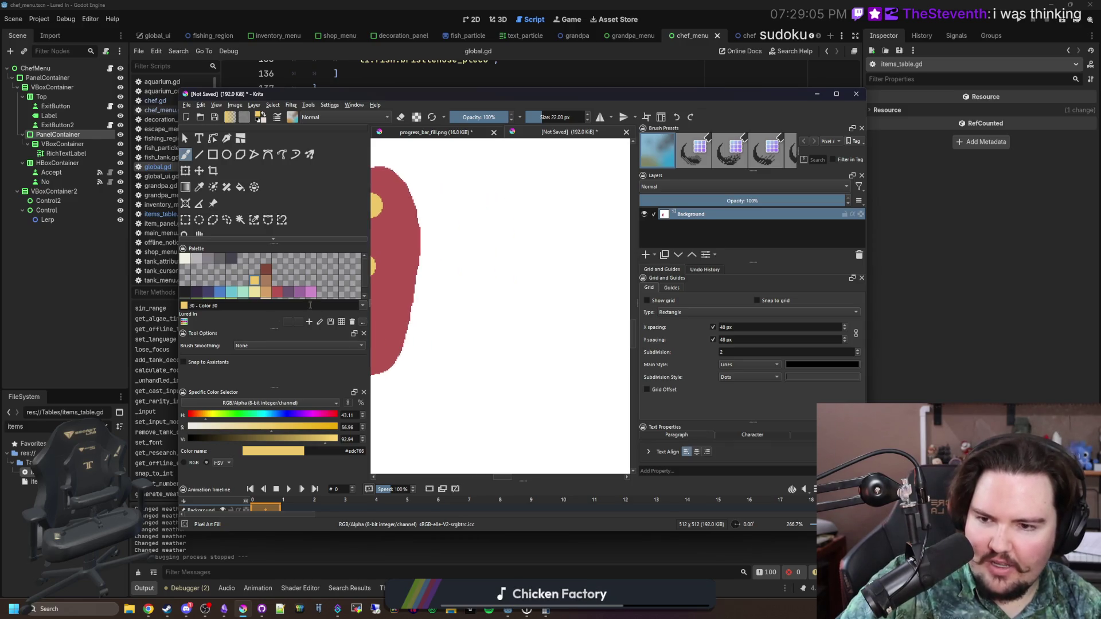
Try pink dots beside the red shape, then undo them
{"action": "left_click", "coordinate": [310, 291]}
{"action": "scroll", "coordinate": [446, 342], "scroll_direction": "down", "scroll_amount": 1}
{"action": "left_click", "coordinate": [478, 342]}
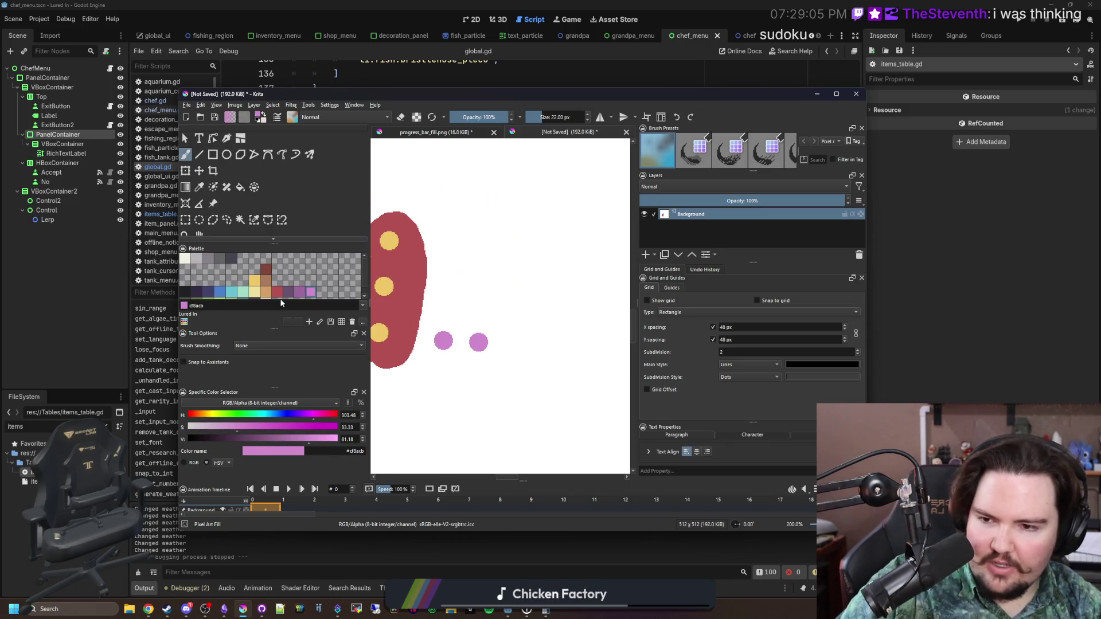
{"action": "left_click", "coordinate": [220, 293]}
{"action": "key", "text": "ctrl+z"}
{"action": "key", "text": "ctrl+z"}
Paint a blue loop around the red shape's base with two pink dots inside
{"action": "mouse_move", "coordinate": [411, 358]}
{"action": "left_mouse_down"}
{"action": "mouse_move", "coordinate": [447, 361]}
{"action": "mouse_move", "coordinate": [375, 333]}
{"action": "mouse_move", "coordinate": [474, 319]}
{"action": "mouse_move", "coordinate": [519, 365]}
{"action": "mouse_move", "coordinate": [448, 363]}
{"action": "left_mouse_up"}
{"action": "scroll", "coordinate": [447, 359], "scroll_direction": "up", "scroll_amount": 1}
{"action": "left_click", "coordinate": [314, 295]}
{"action": "left_click", "coordinate": [457, 333]}
{"action": "left_click", "coordinate": [505, 336]}
{"action": "scroll", "coordinate": [533, 335], "scroll_direction": "down", "scroll_amount": 1}
{"action": "scroll", "coordinate": [533, 335], "scroll_direction": "up", "scroll_amount": 1}
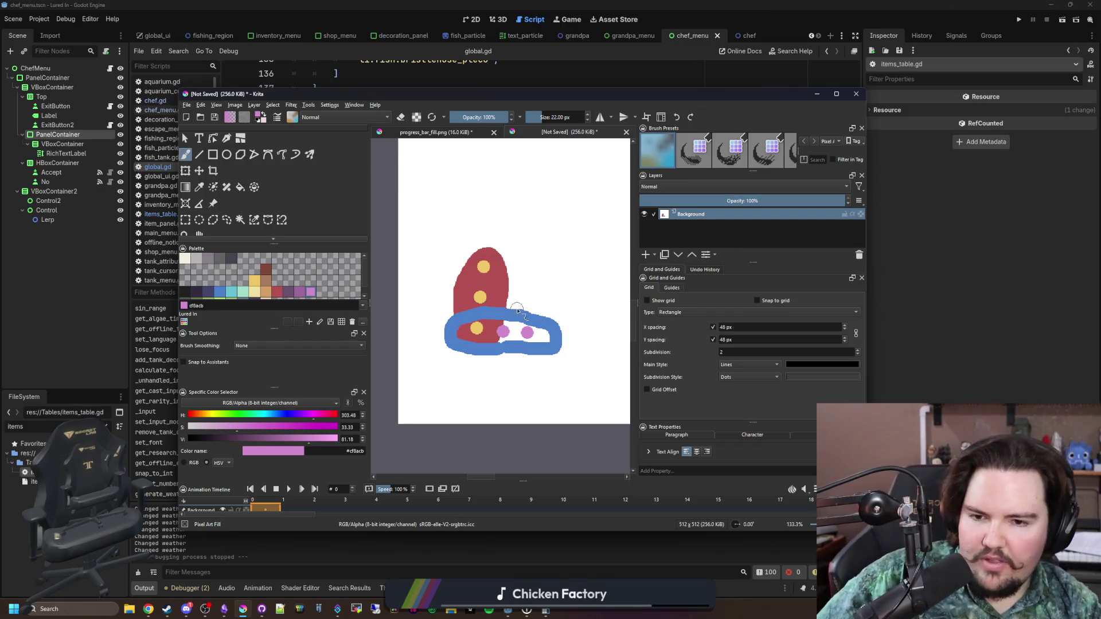
{"action": "scroll", "coordinate": [570, 237], "scroll_direction": "up", "scroll_amount": 2}
{"action": "scroll", "coordinate": [486, 265], "scroll_direction": "down", "scroll_amount": 3}
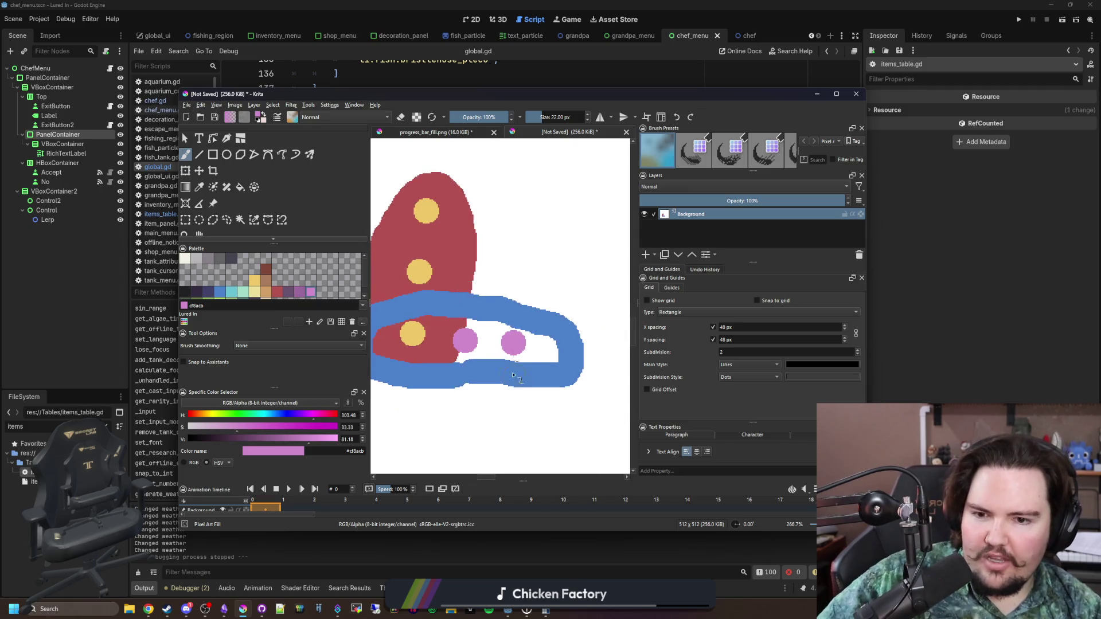
{"action": "scroll", "coordinate": [539, 347], "scroll_direction": "left", "scroll_amount": 4}
Draw a pale yellow arrow into the blue loop with a smaller brush
{"action": "left_click", "coordinate": [224, 295]}
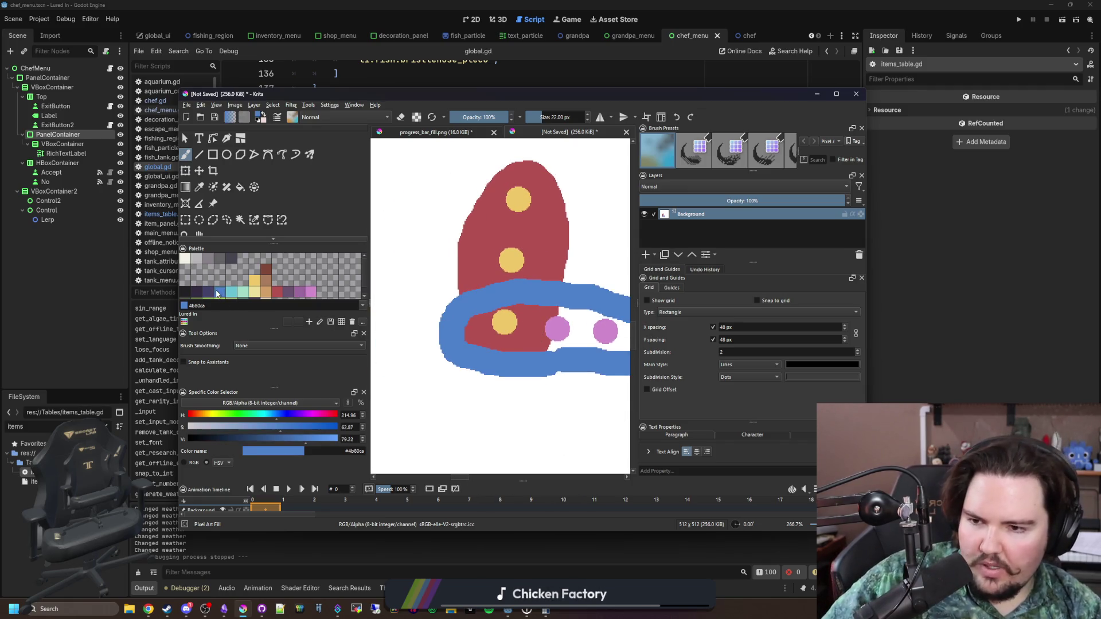
{"action": "left_click", "coordinate": [256, 293]}
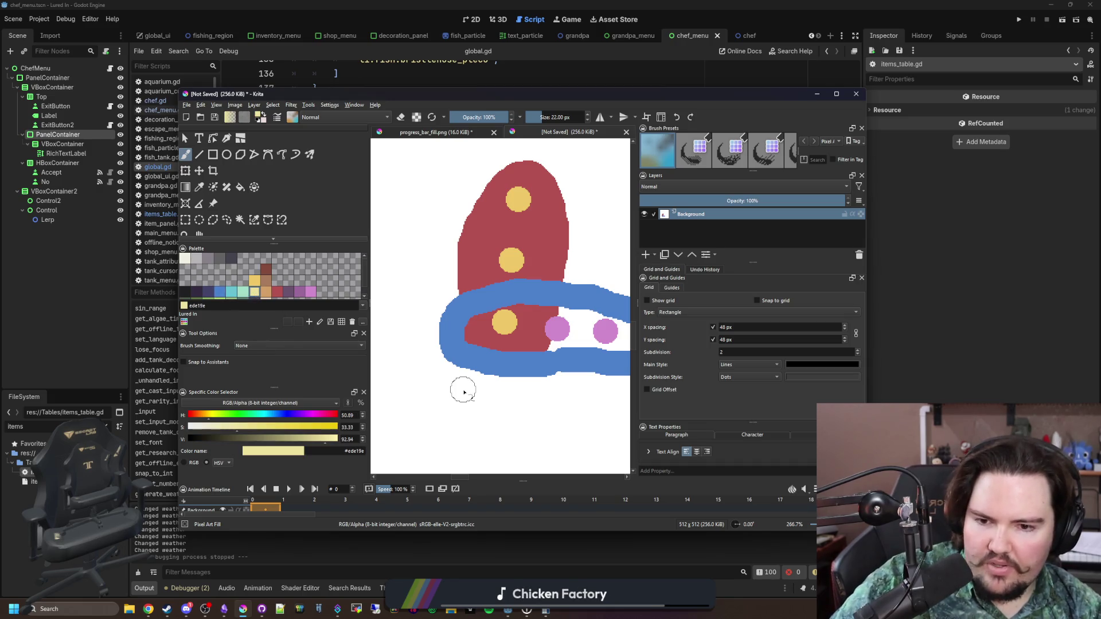
{"action": "key", "text": "bracketleft"}
{"action": "key", "text": "bracketleft"}
{"action": "key", "text": "bracketleft"}
{"action": "key", "text": "bracketleft"}
{"action": "key", "text": "bracketleft"}
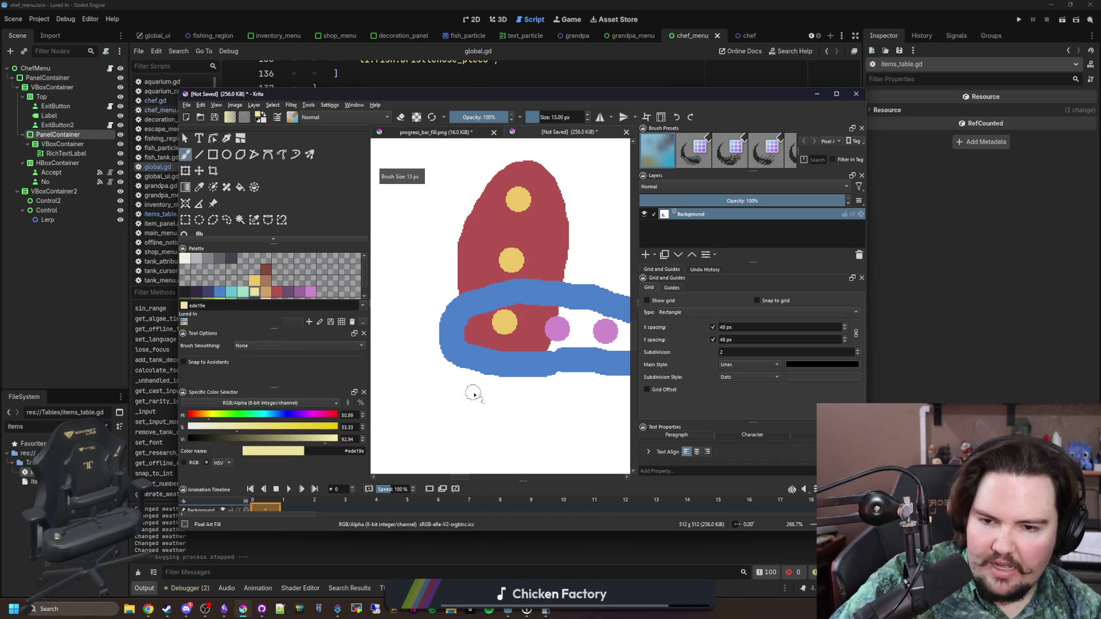
{"action": "mouse_move", "coordinate": [473, 393]}
{"action": "left_mouse_down"}
{"action": "mouse_move", "coordinate": [492, 345]}
{"action": "mouse_move", "coordinate": [505, 387]}
{"action": "left_mouse_up"}
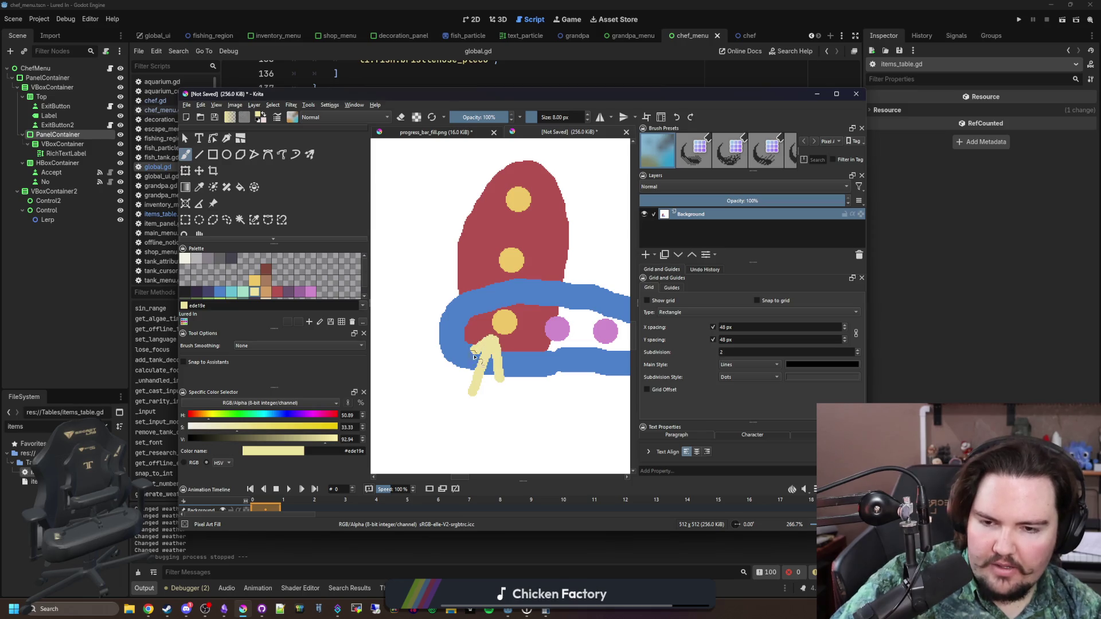
{"action": "left_click_drag", "start_coordinate": [485, 347], "coordinate": [459, 367]}
{"action": "key", "text": "1"}
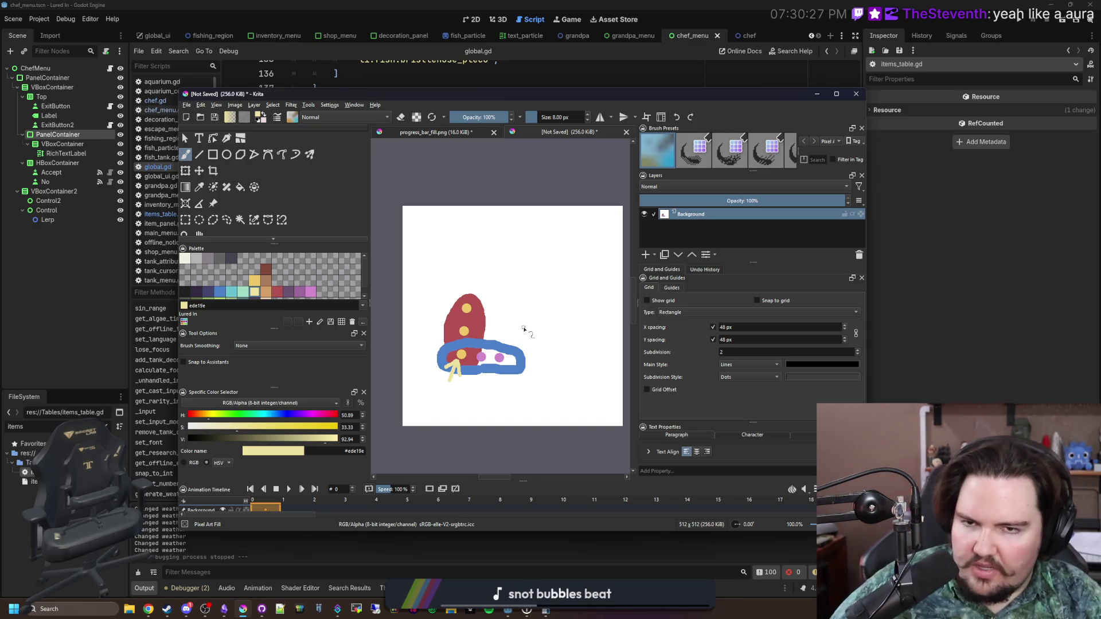
Return to Godot's global.gd and place the cursor on line 152
{"action": "left_click", "coordinate": [1008, 245]}
{"action": "left_click", "coordinate": [435, 307]}
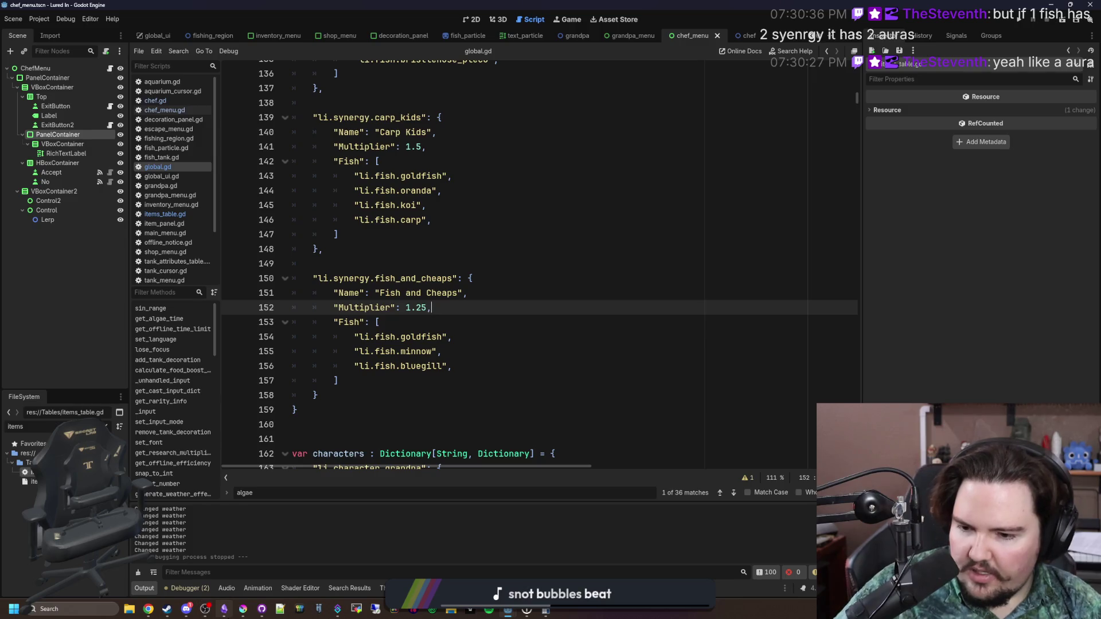
In the Lured In note, replace the combos/synergies lines with a '# Synergies' heading
{"action": "mouse_move", "coordinate": [252, 607]}
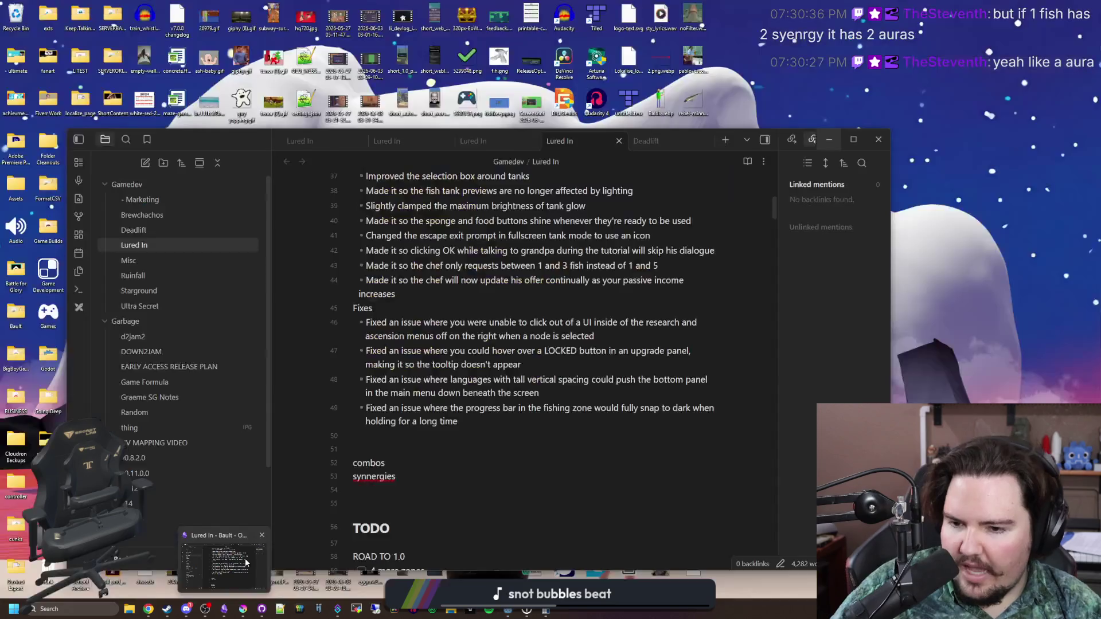
{"action": "left_click", "coordinate": [246, 558]}
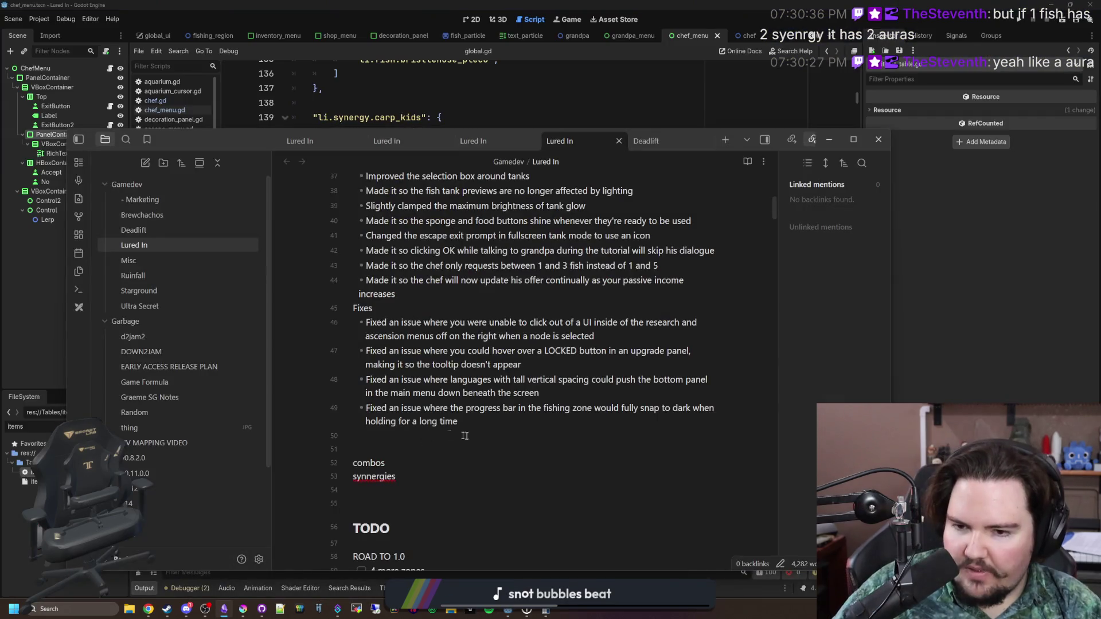
{"action": "key", "text": "BackSpace"}
{"action": "left_click", "coordinate": [401, 476]}
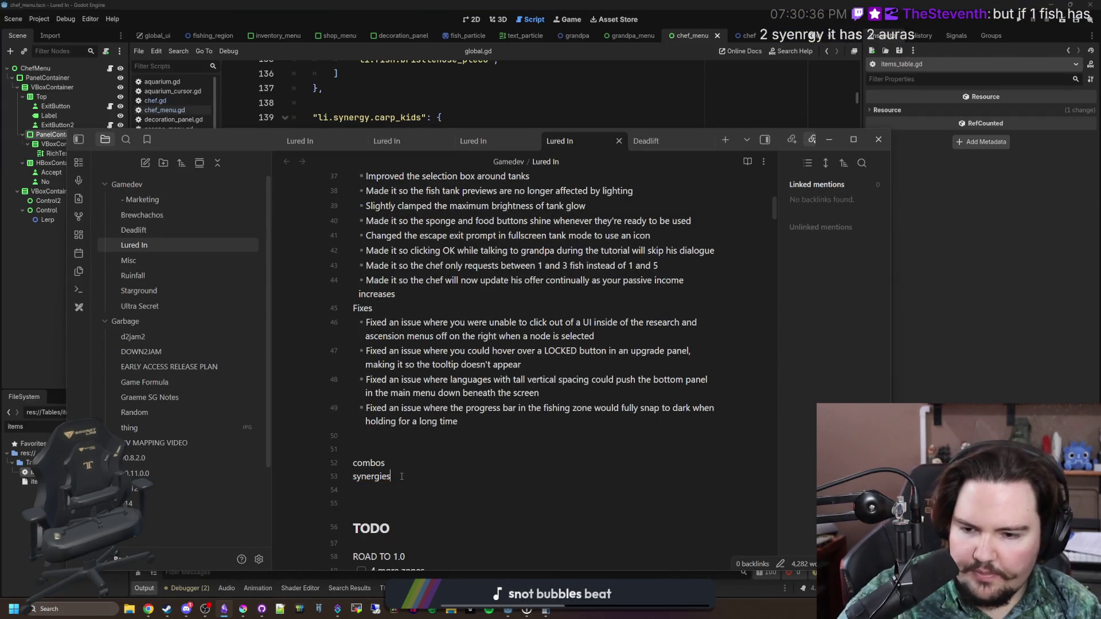
{"action": "key", "text": "BackSpace"}
{"action": "key", "text": "BackSpace"}
{"action": "key", "text": "BackSpace"}
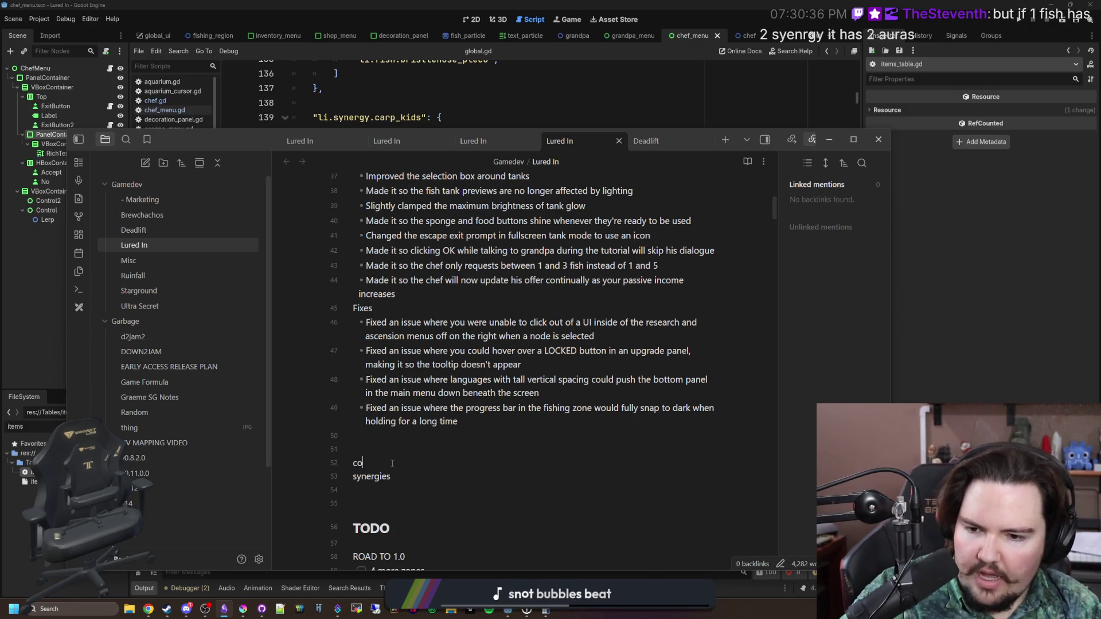
{"action": "key", "text": "Down"}
{"action": "key", "text": "Down"}
{"action": "key", "text": "shift+Right"}
{"action": "type", "text": "S"}
{"action": "key", "text": "Left"}
{"action": "type", "text": "#"}
{"action": "key", "text": "Right"}
{"action": "key", "text": "Right"}
{"action": "key", "text": "Right"}
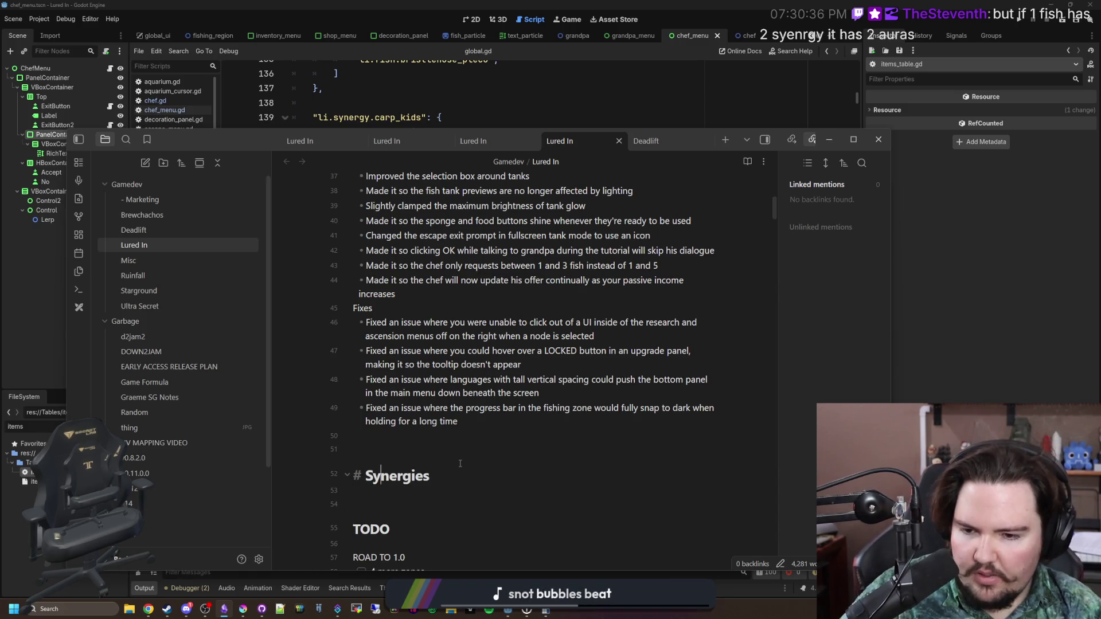
{"action": "key", "text": "Return"}
Add bullets 'make synergized fish have a glowing aura' and 'fish can have multiple synergies at once'
{"action": "type", "text": "- make synner"}
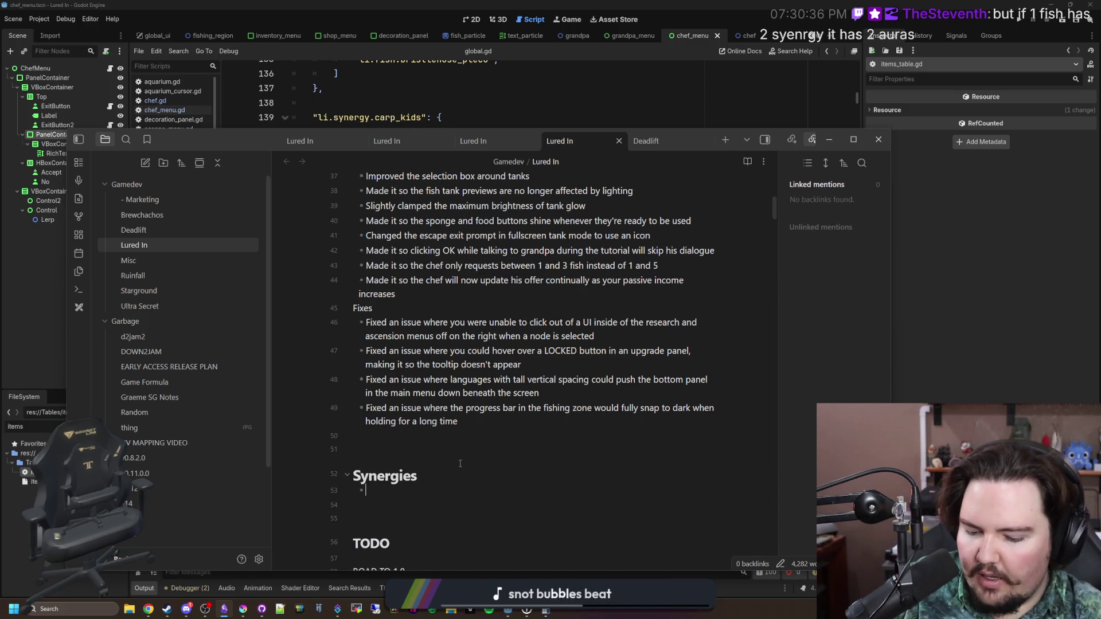
{"action": "type", "text": "gie"}
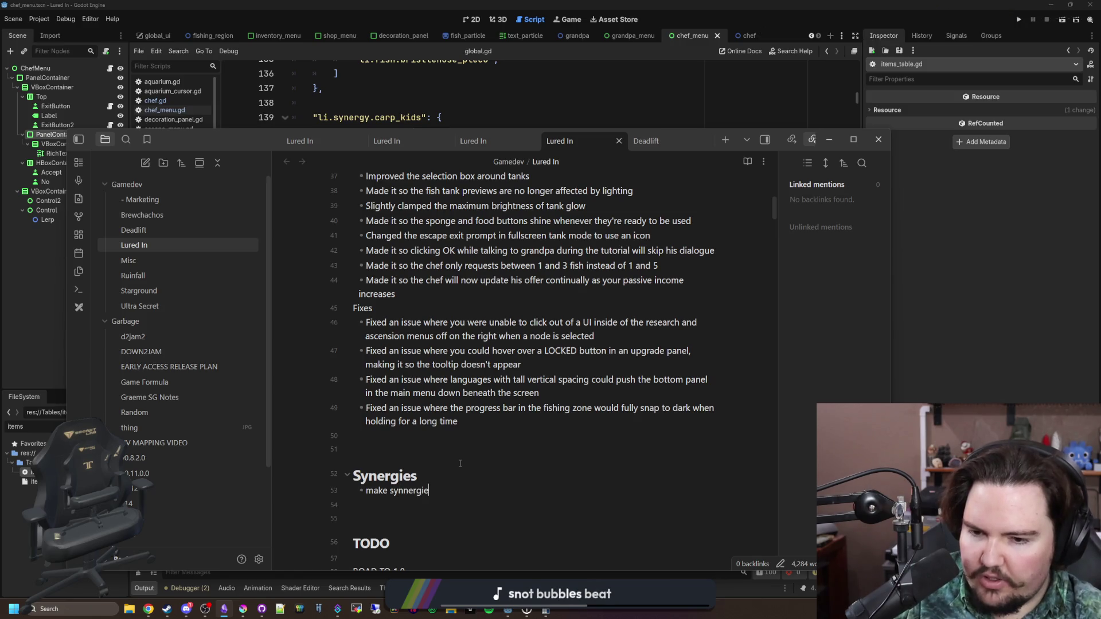
{"action": "key", "text": "BackSpace"}
{"action": "type", "text": "zed fish"}
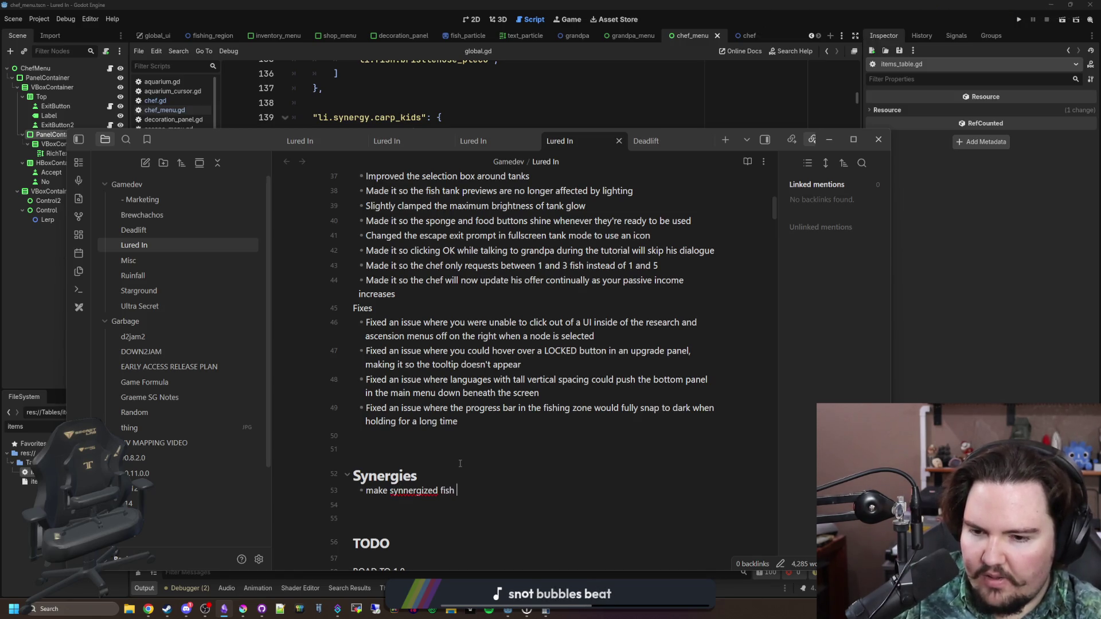
{"action": "right_click", "coordinate": [425, 490]}
{"action": "left_click", "coordinate": [453, 276]}
{"action": "type", "text": "hav"}
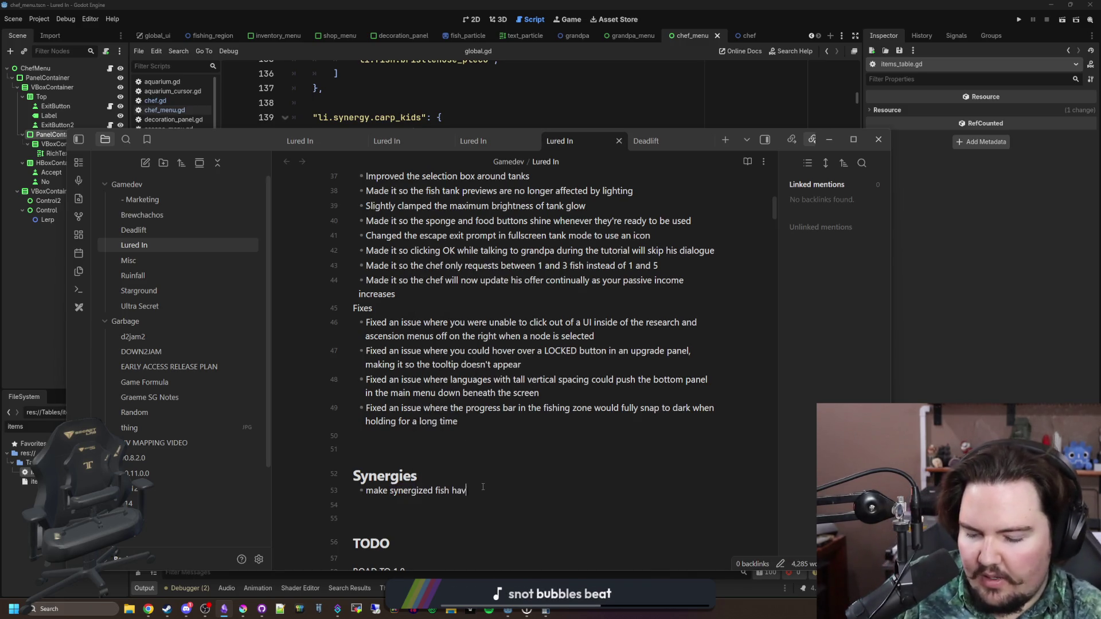
{"action": "type", "text": "e a glowing aura"}
{"action": "key", "text": "Return"}
{"action": "type", "text": "fish can have multiple syne"}
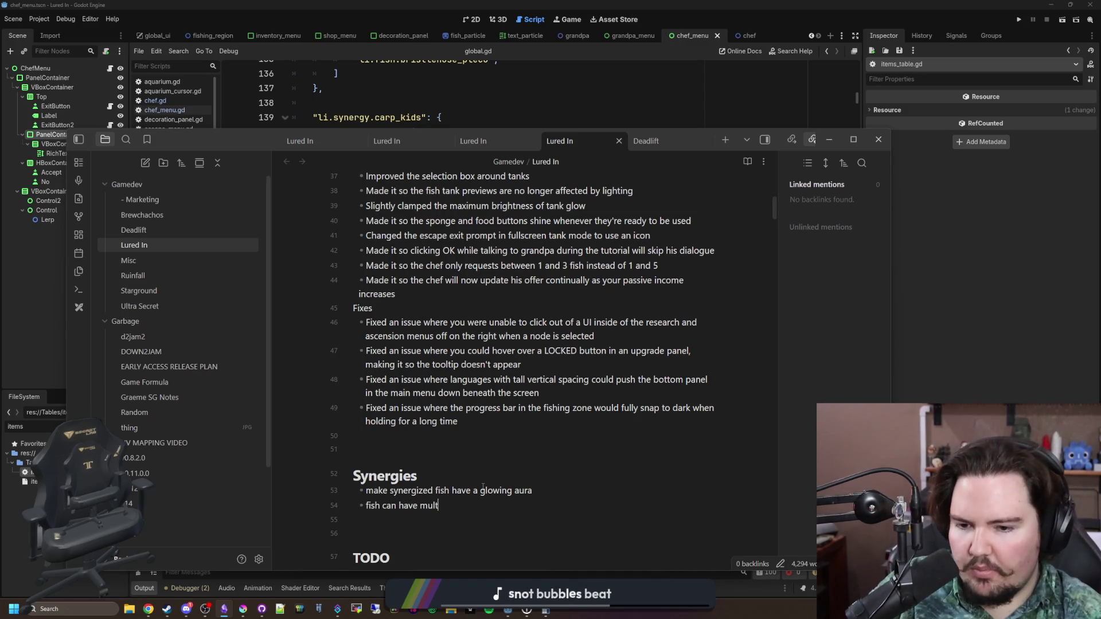
{"action": "type", "text": "rgies at once"}
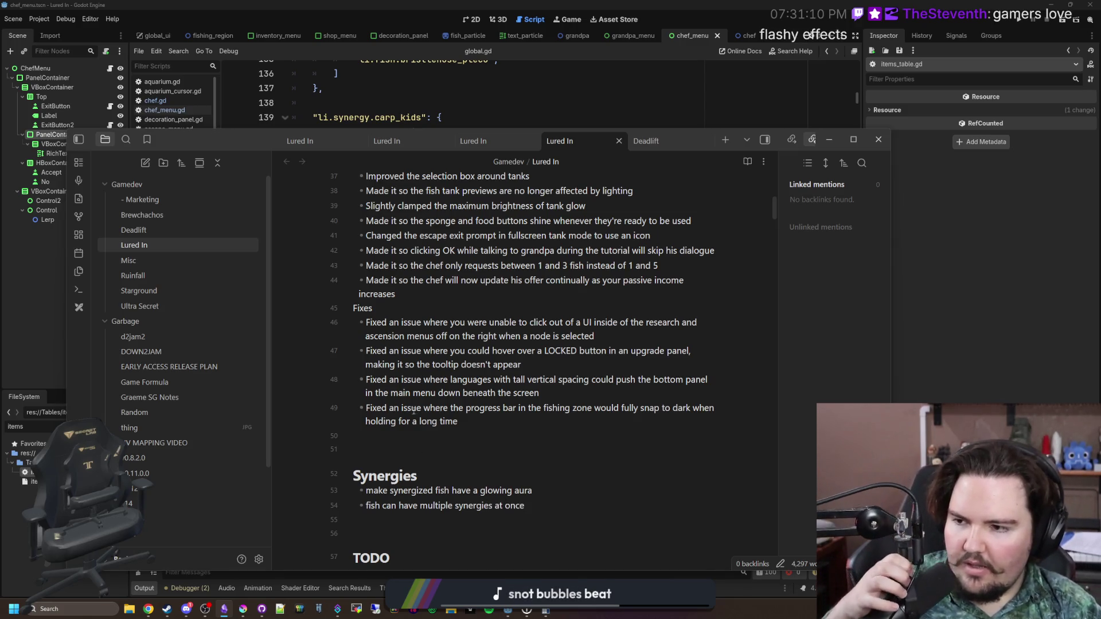
{"action": "key", "text": "alt+Tab"}
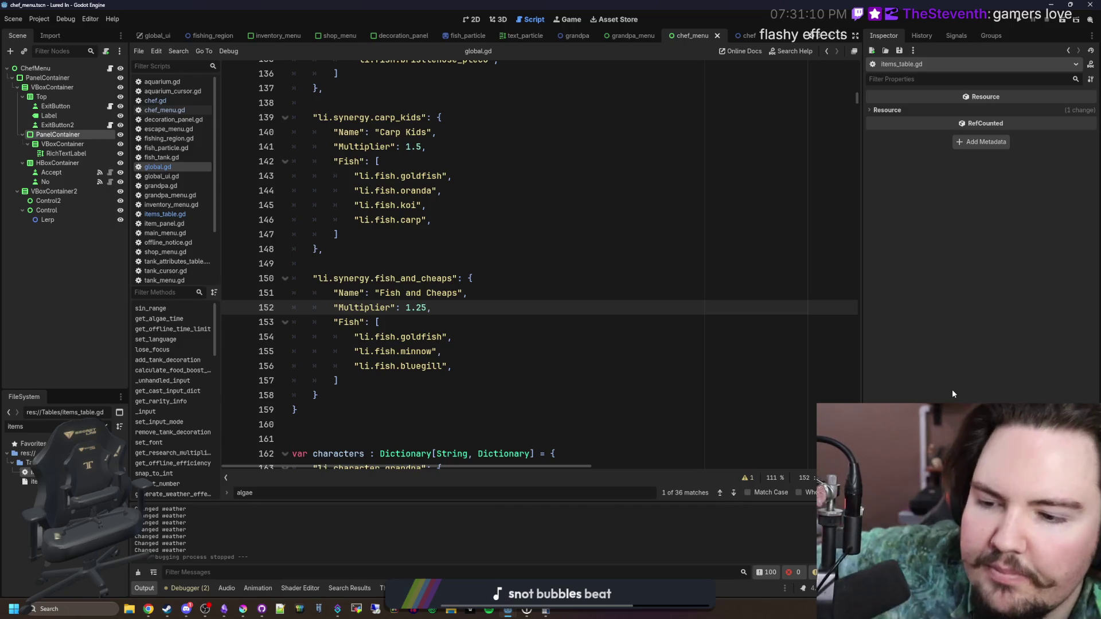
Save the Godot project after checking the Fish list's closing bracket
{"action": "left_click", "coordinate": [386, 367]}
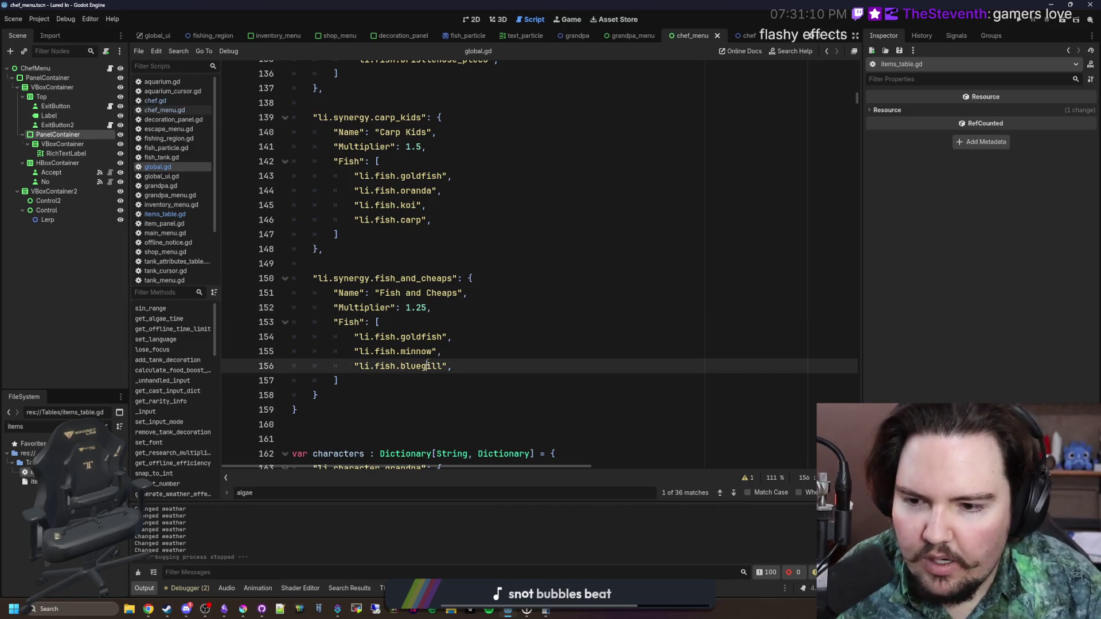
{"action": "key", "text": "Down"}
{"action": "key", "text": "ctrl+s"}
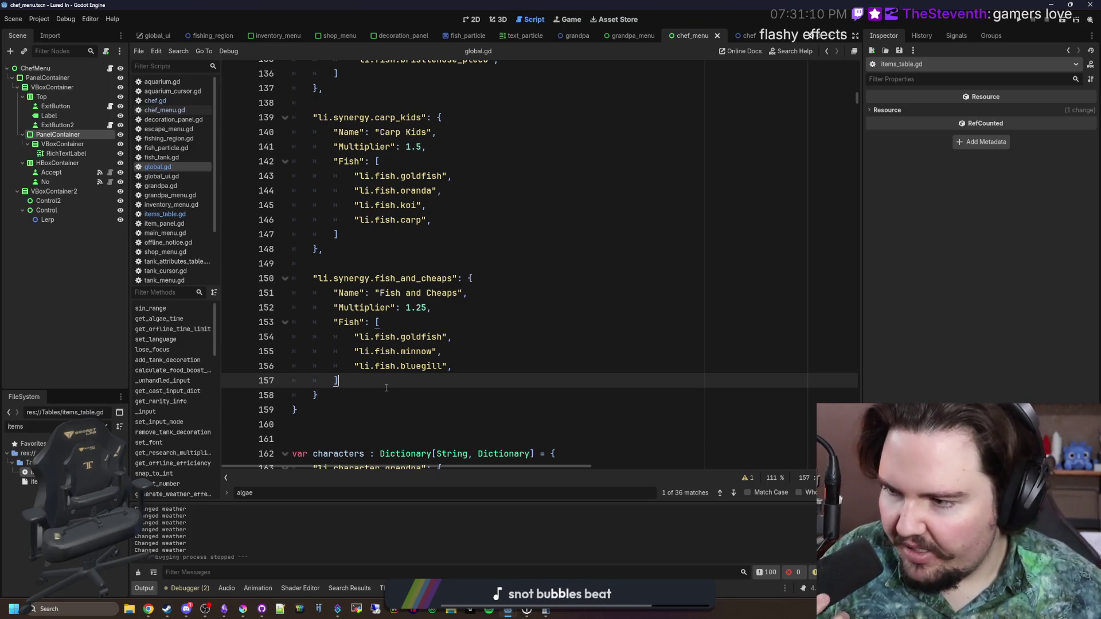
Add an 'ascension upgrade' bullet to the Synergies list in Obsidian
{"action": "left_click", "coordinate": [224, 608]}
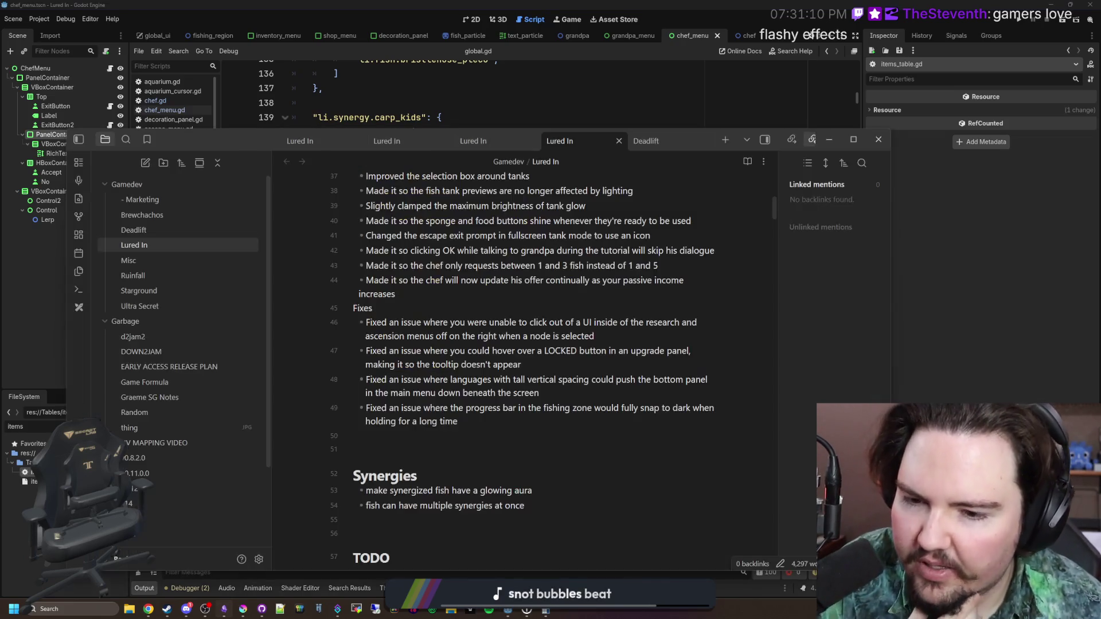
{"action": "key", "text": "Return"}
{"action": "type", "text": "ascen"}
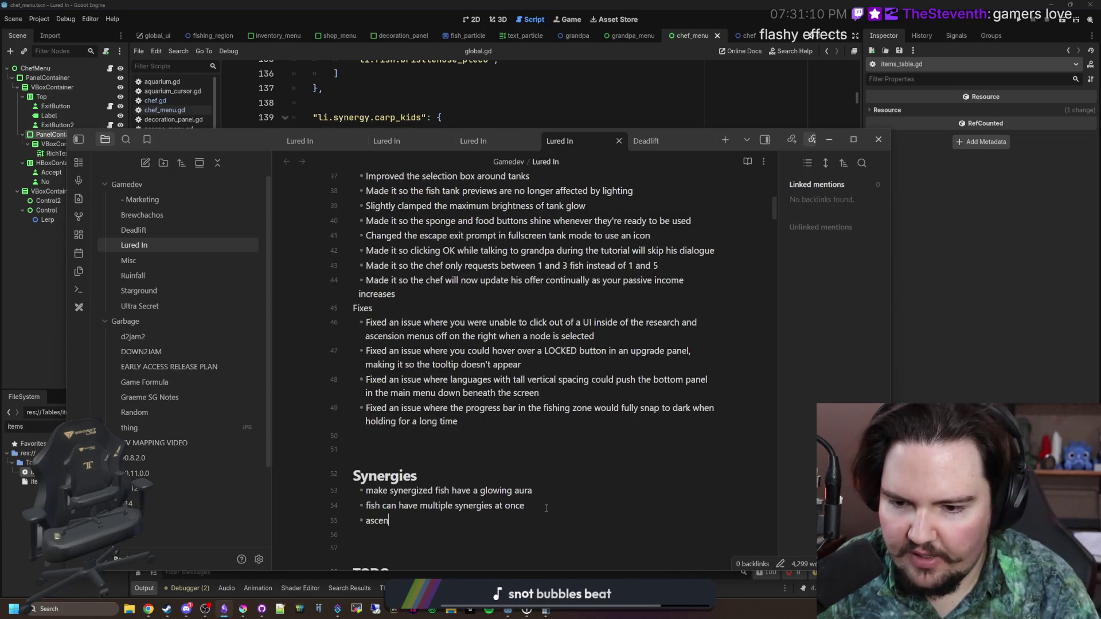
{"action": "type", "text": "sion upgrade"}
{"action": "scroll", "coordinate": [546, 509], "scroll_direction": "down", "scroll_amount": 2}
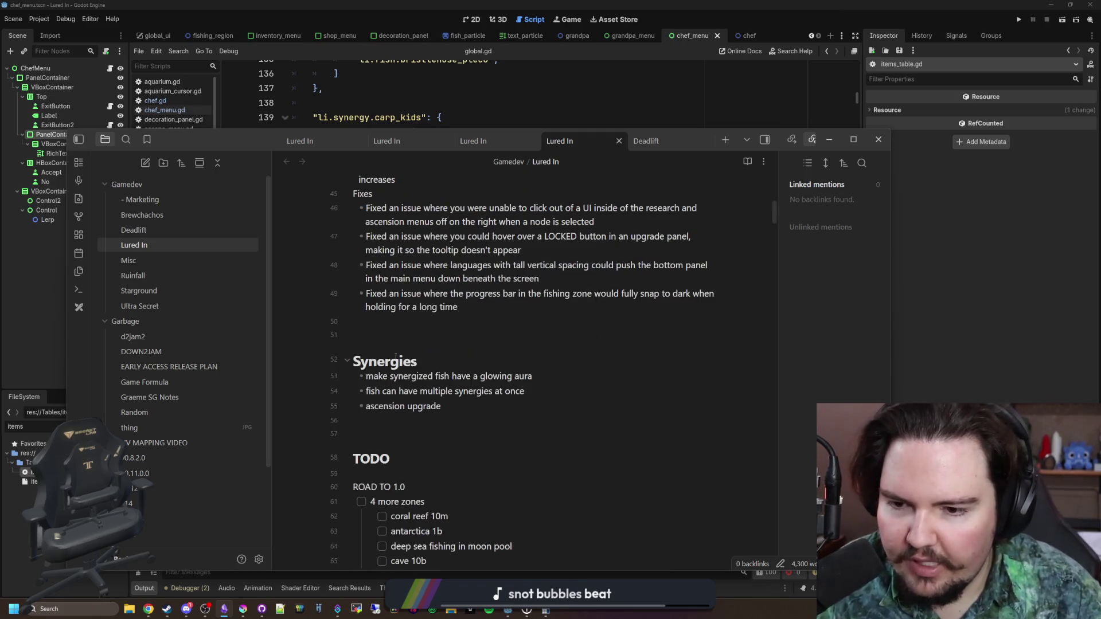
{"action": "left_click", "coordinate": [427, 321]}
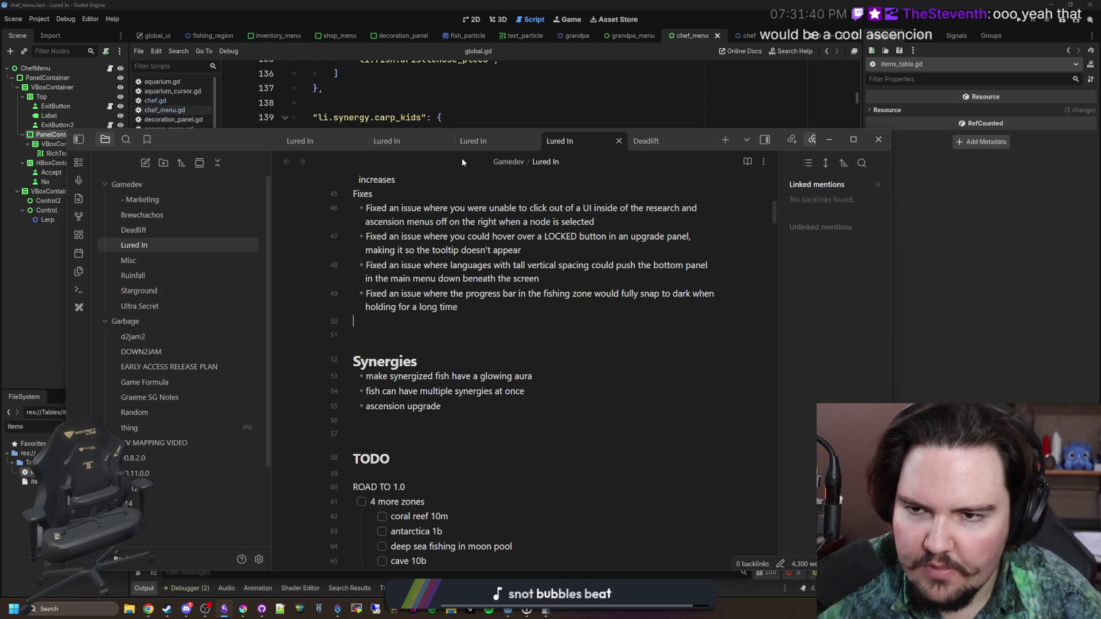
Return to the Fish and Cheaps entry in Godot, then bring Krita forward
{"action": "left_click", "coordinate": [496, 91]}
{"action": "left_click", "coordinate": [450, 378]}
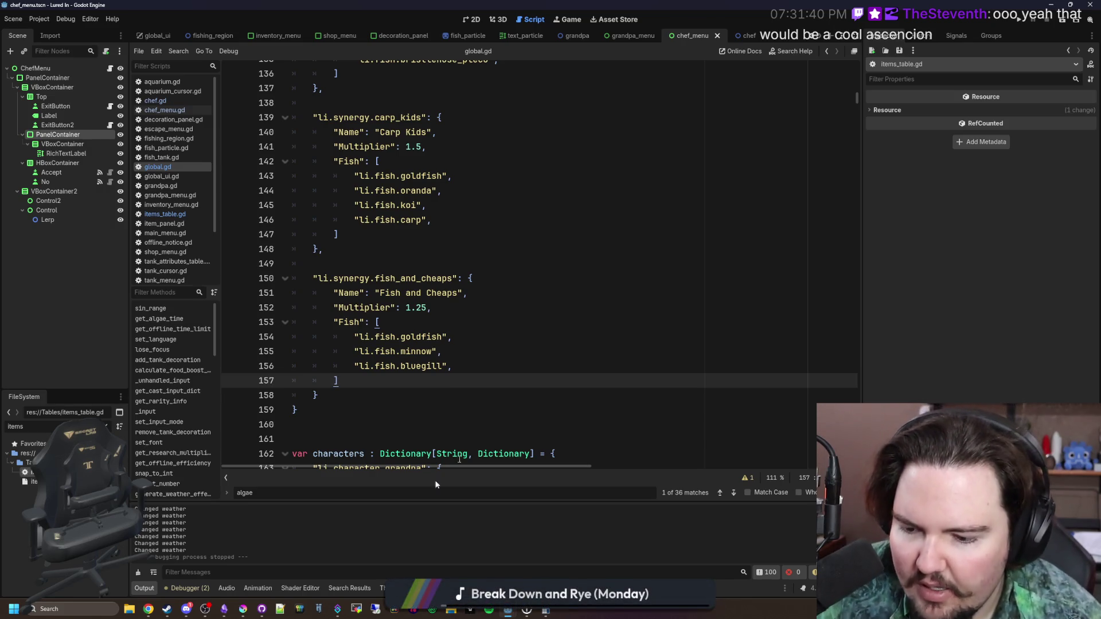
{"action": "left_click", "coordinate": [243, 609]}
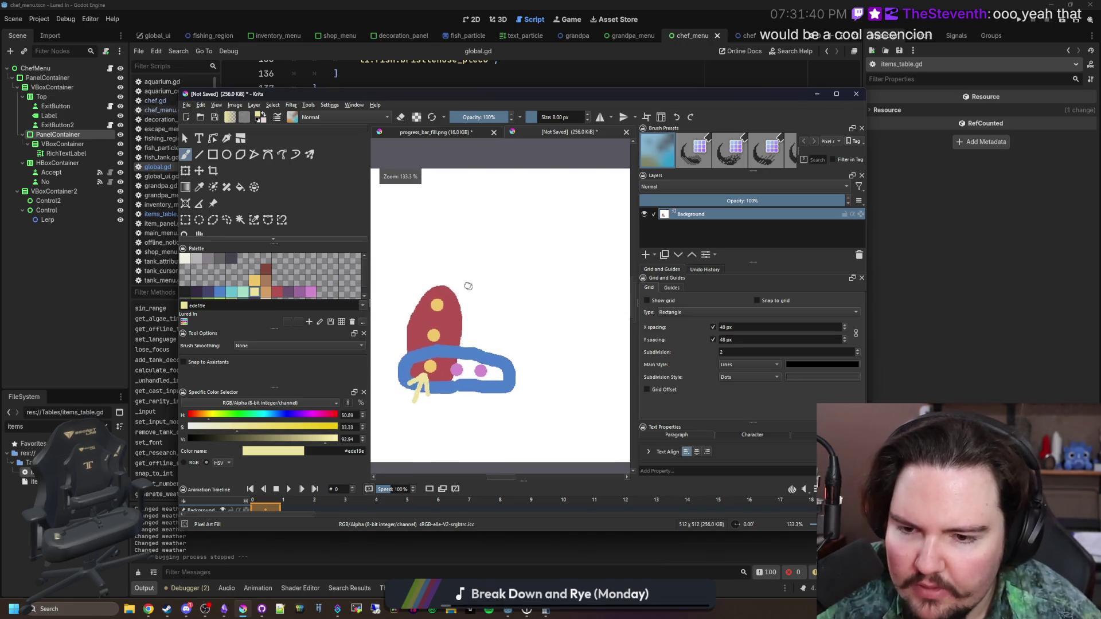
Draw a pink oval fish outline with a 2 px brush
{"action": "left_click_drag", "start_coordinate": [472, 288], "coordinate": [455, 250]}
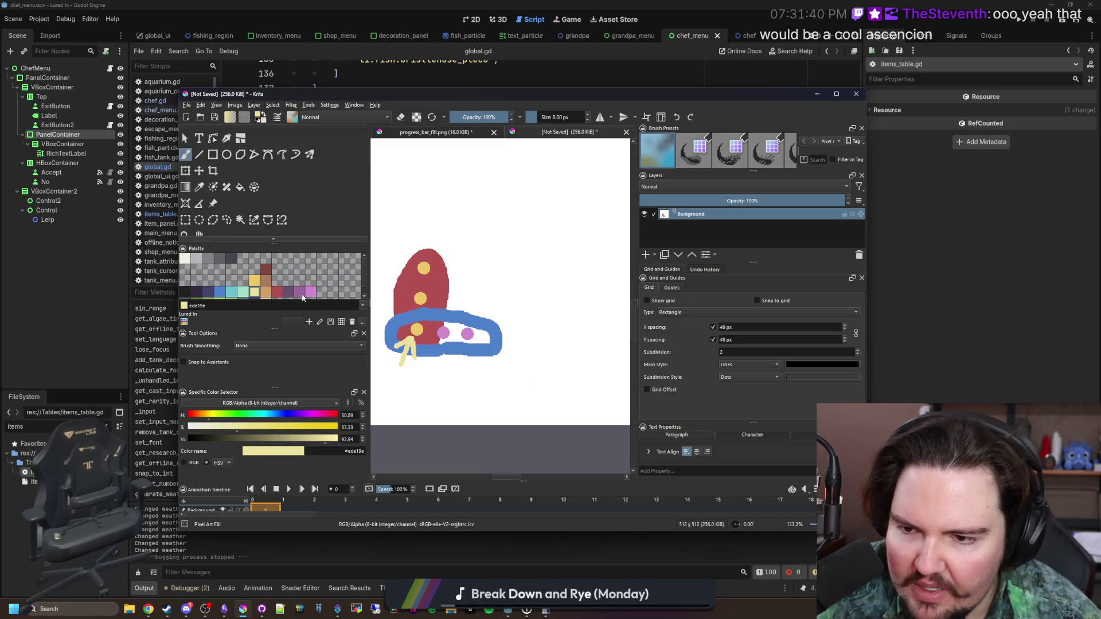
{"action": "left_click", "coordinate": [310, 292]}
{"action": "scroll", "coordinate": [473, 241], "scroll_direction": "up", "scroll_amount": 2}
{"action": "key", "text": "bracketleft"}
{"action": "key", "text": "bracketleft"}
{"action": "key", "text": "bracketleft"}
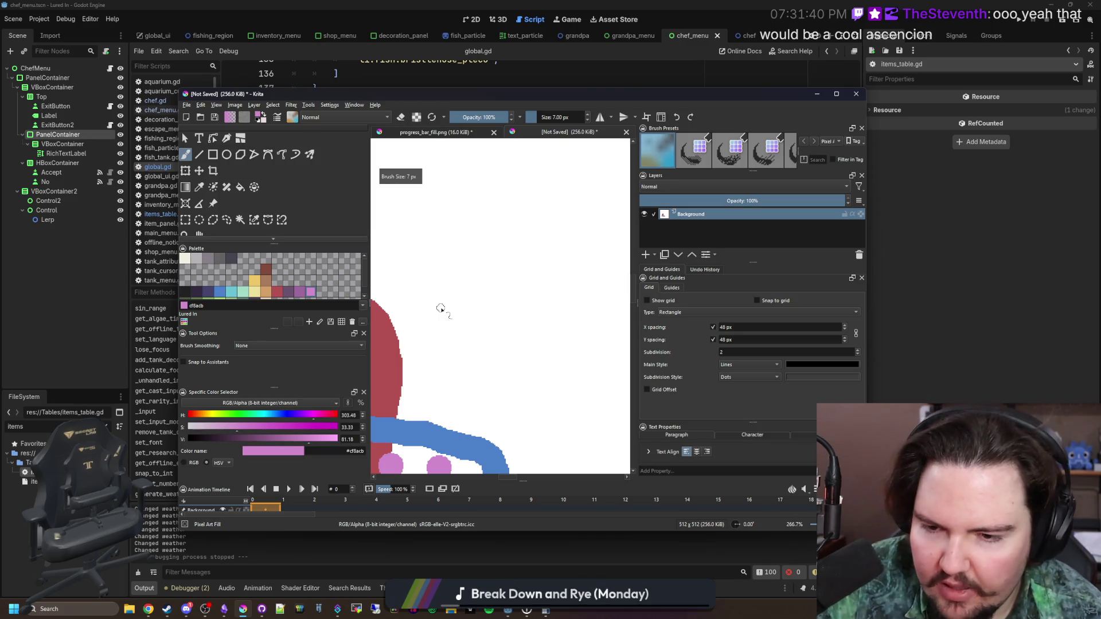
{"action": "scroll", "coordinate": [447, 302], "scroll_direction": "up", "scroll_amount": 1}
{"action": "left_click_drag", "start_coordinate": [521, 253], "coordinate": [484, 235]}
{"action": "scroll", "coordinate": [399, 302], "scroll_direction": "up", "scroll_amount": 1}
Stamp about ten yellow spots inside the fish with a 4 px brush
{"action": "left_click", "coordinate": [254, 281]}
{"action": "key", "text": "bracketright"}
{"action": "left_click", "coordinate": [441, 348]}
{"action": "left_click", "coordinate": [448, 307]}
{"action": "left_click", "coordinate": [468, 339]}
{"action": "left_click", "coordinate": [515, 316]}
{"action": "left_click", "coordinate": [480, 309]}
{"action": "left_click", "coordinate": [496, 280]}
{"action": "left_click", "coordinate": [466, 275]}
{"action": "left_click", "coordinate": [501, 252]}
{"action": "left_click", "coordinate": [551, 284]}
{"action": "left_click", "coordinate": [531, 298]}
{"action": "left_click", "coordinate": [531, 270]}
{"action": "mouse_move", "coordinate": [531, 271]}
{"action": "left_mouse_down"}
{"action": "mouse_move", "coordinate": [453, 251]}
{"action": "mouse_move", "coordinate": [500, 268]}
{"action": "left_mouse_up"}
Add two red spots inside the fish and repaint one yellow spot pink
{"action": "left_click", "coordinate": [277, 291]}
{"action": "scroll", "coordinate": [429, 327], "scroll_direction": "up", "scroll_amount": 1}
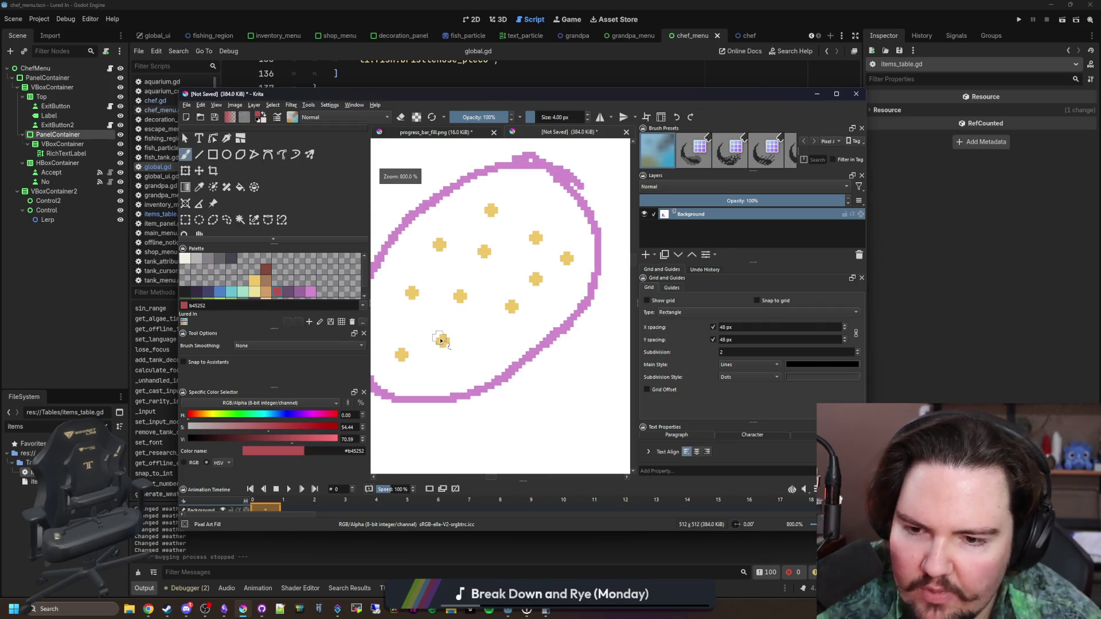
{"action": "left_click", "coordinate": [443, 338]}
{"action": "left_click", "coordinate": [460, 296]}
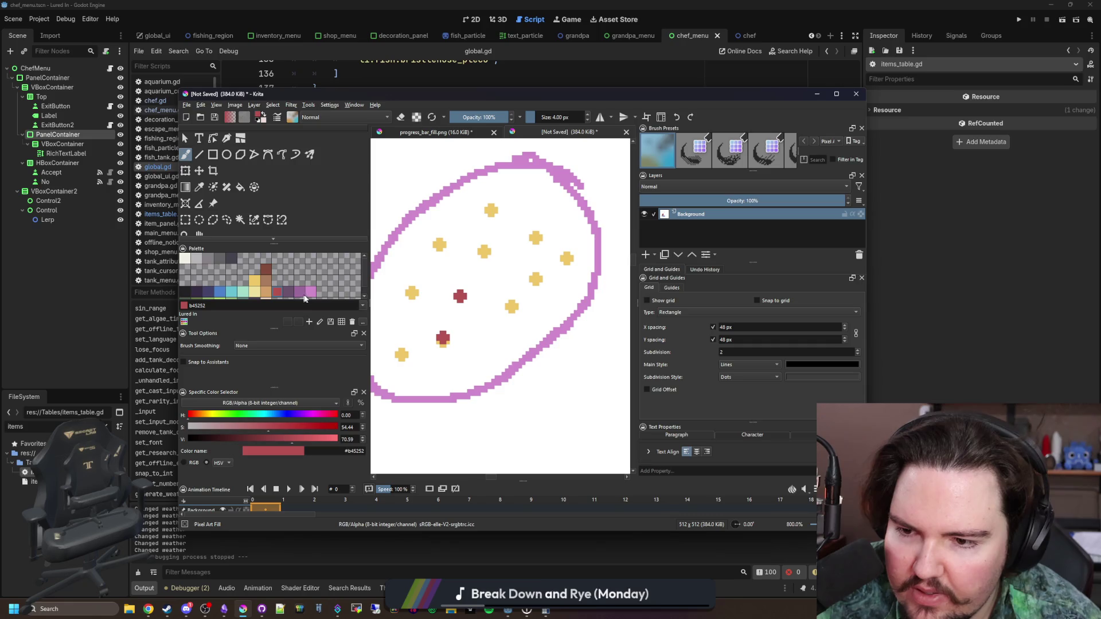
{"action": "left_click", "coordinate": [309, 293]}
{"action": "left_click", "coordinate": [484, 252]}
{"action": "scroll", "coordinate": [497, 317], "scroll_direction": "down", "scroll_amount": 1}
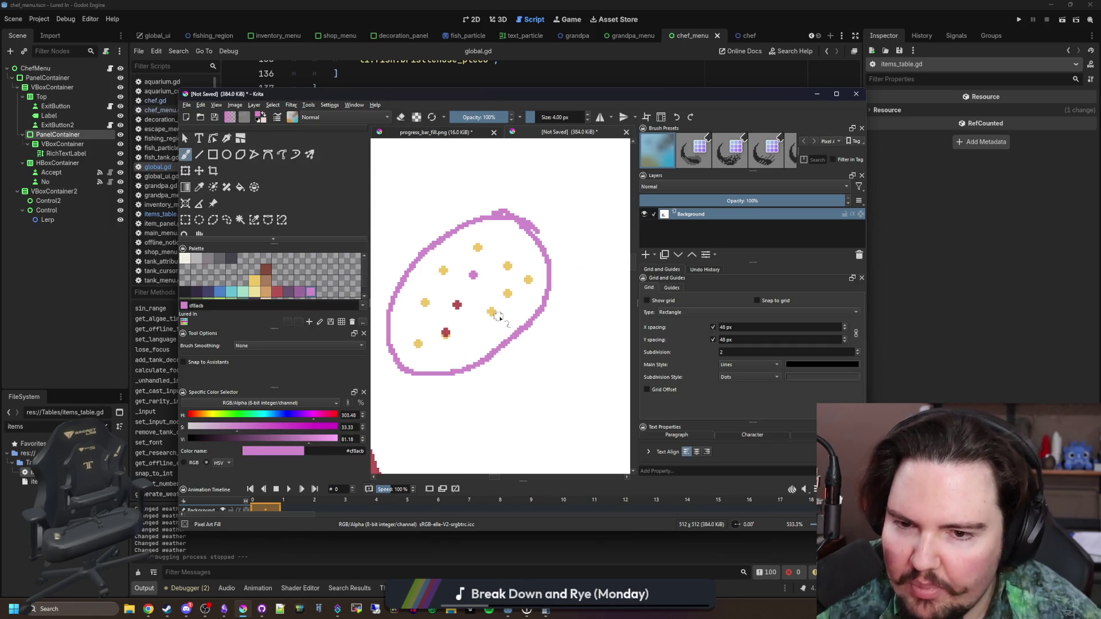
Paint a red, pink and yellow dot combo below the fish
{"action": "left_click_drag", "start_coordinate": [508, 366], "coordinate": [425, 286]}
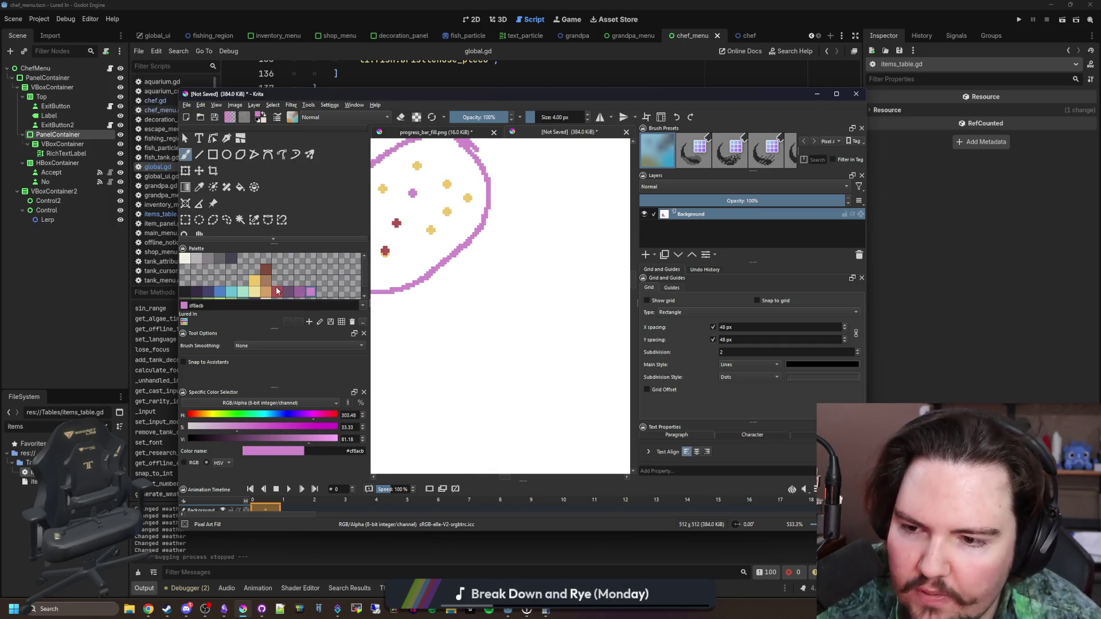
{"action": "left_click", "coordinate": [277, 291]}
{"action": "left_click", "coordinate": [446, 337]}
{"action": "left_click", "coordinate": [310, 291]}
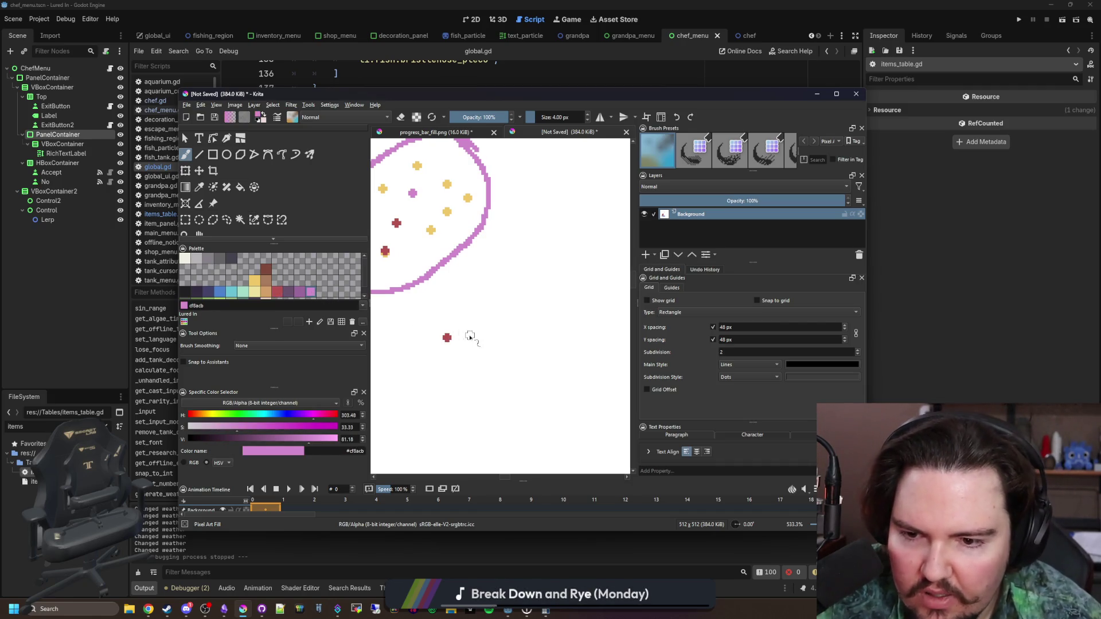
{"action": "left_click", "coordinate": [458, 337]}
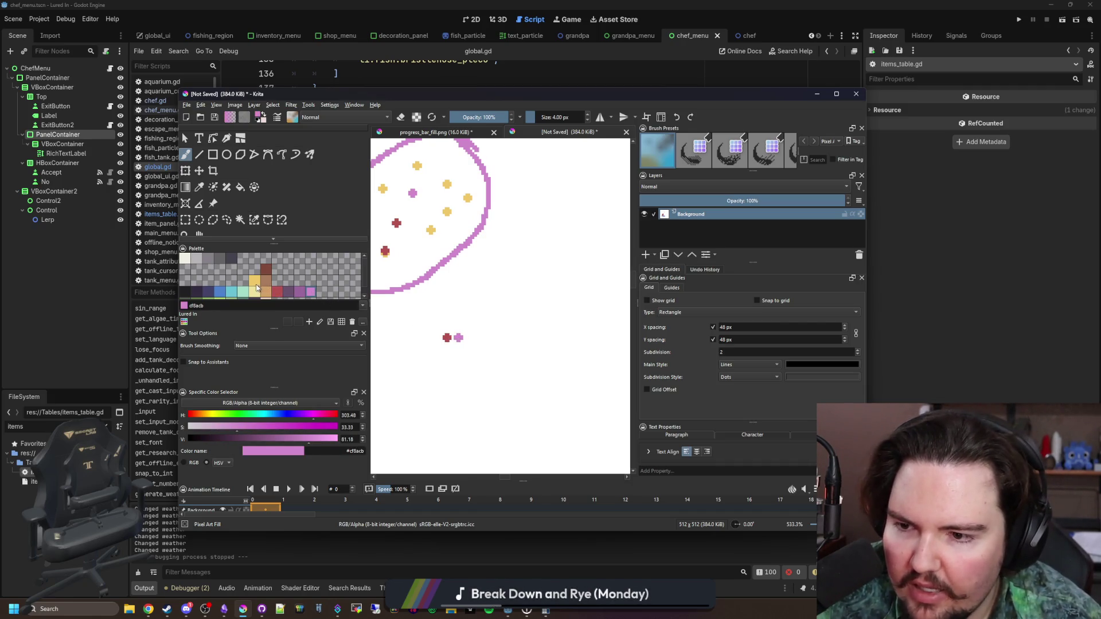
{"action": "left_click", "coordinate": [256, 284]}
{"action": "scroll", "coordinate": [470, 335], "scroll_direction": "up", "scroll_amount": 4}
{"action": "left_click", "coordinate": [468, 344]}
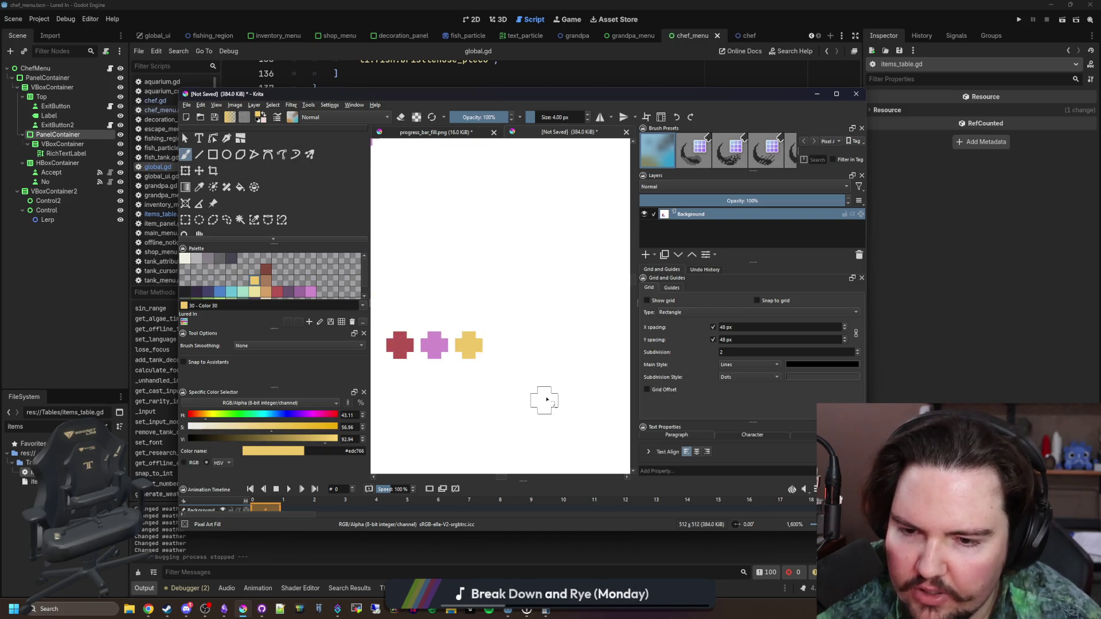
{"action": "scroll", "coordinate": [546, 398], "scroll_direction": "down", "scroll_amount": 4}
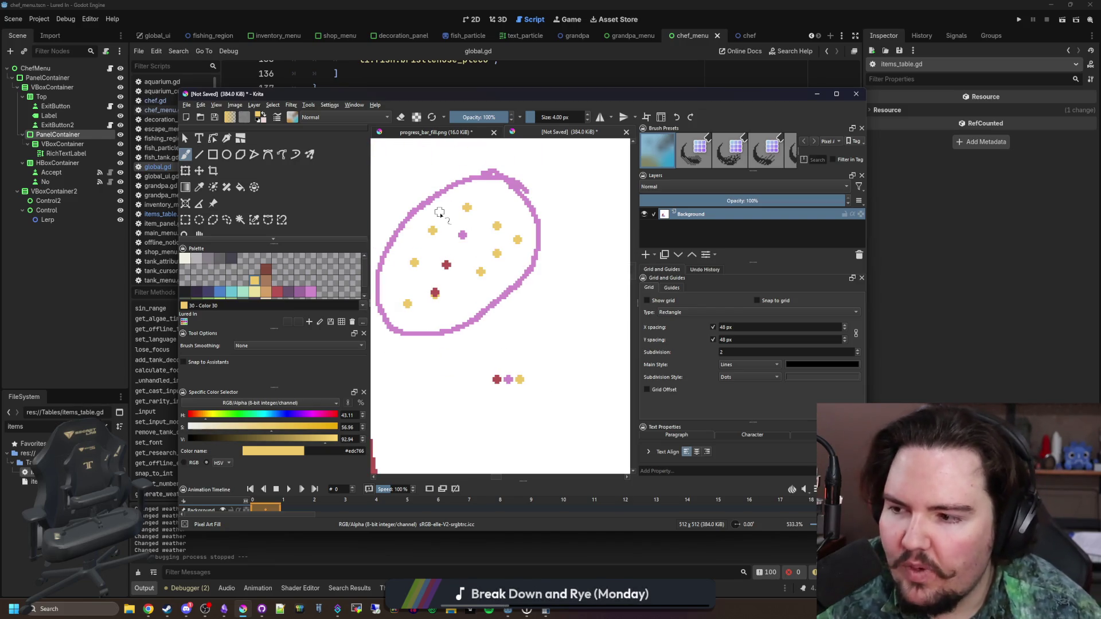
{"action": "scroll", "coordinate": [439, 212], "scroll_direction": "up", "scroll_amount": 1}
Write a pink '2x' label above the combo dots with a 1 px brush
{"action": "key", "text": "bracketleft"}
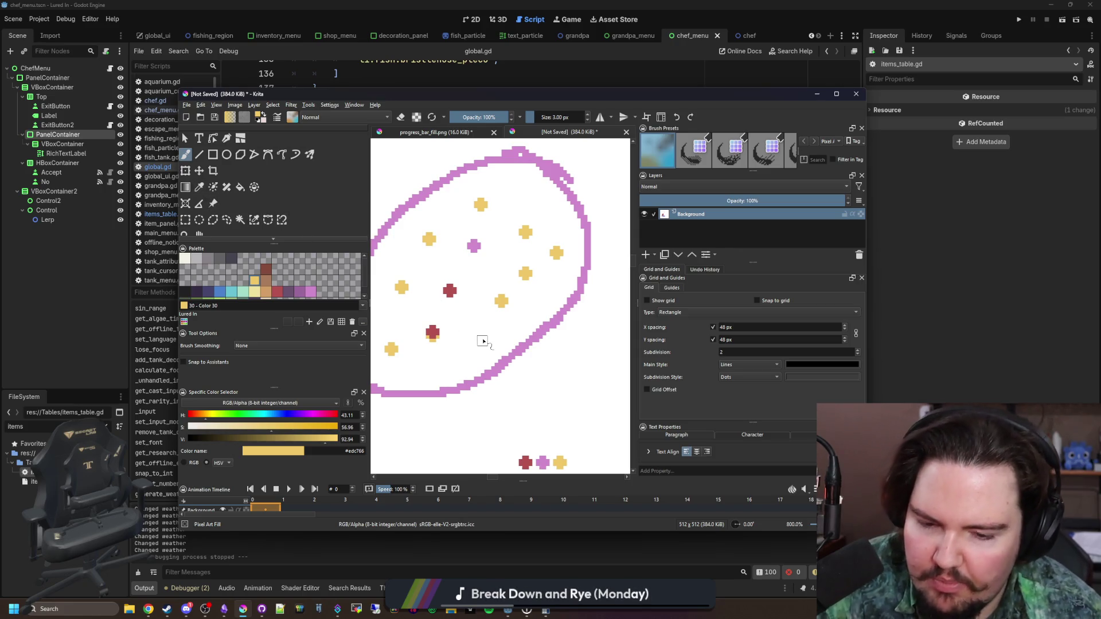
{"action": "key", "text": "bracketleft"}
{"action": "scroll", "coordinate": [482, 341], "scroll_direction": "down", "scroll_amount": 2}
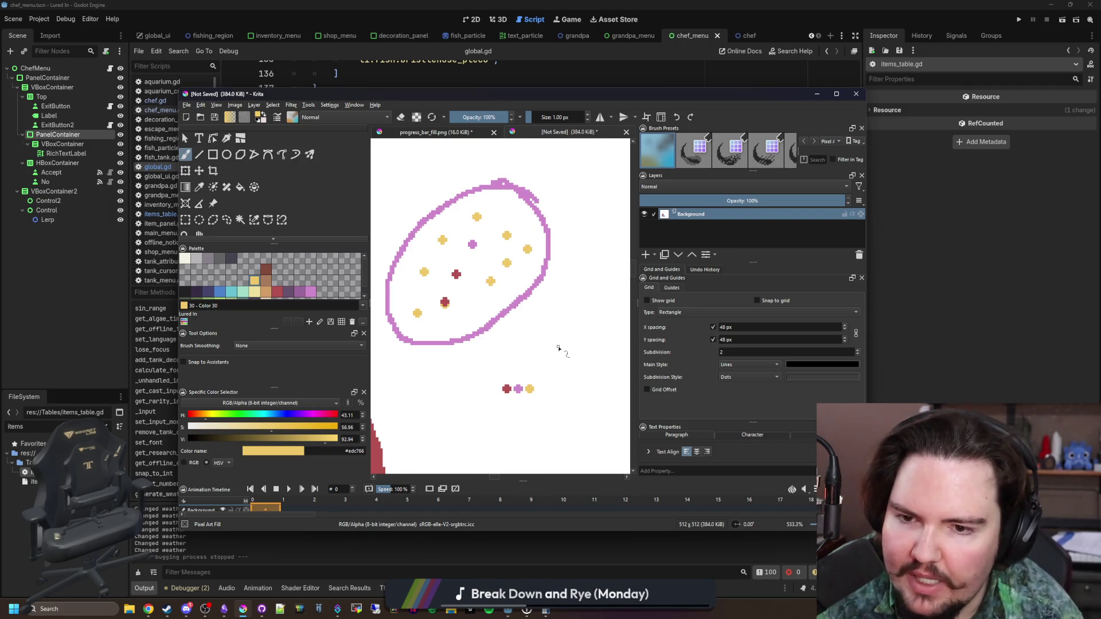
{"action": "left_click", "coordinate": [473, 244], "text": "ctrl"}
{"action": "scroll", "coordinate": [479, 272], "scroll_direction": "up", "scroll_amount": 2}
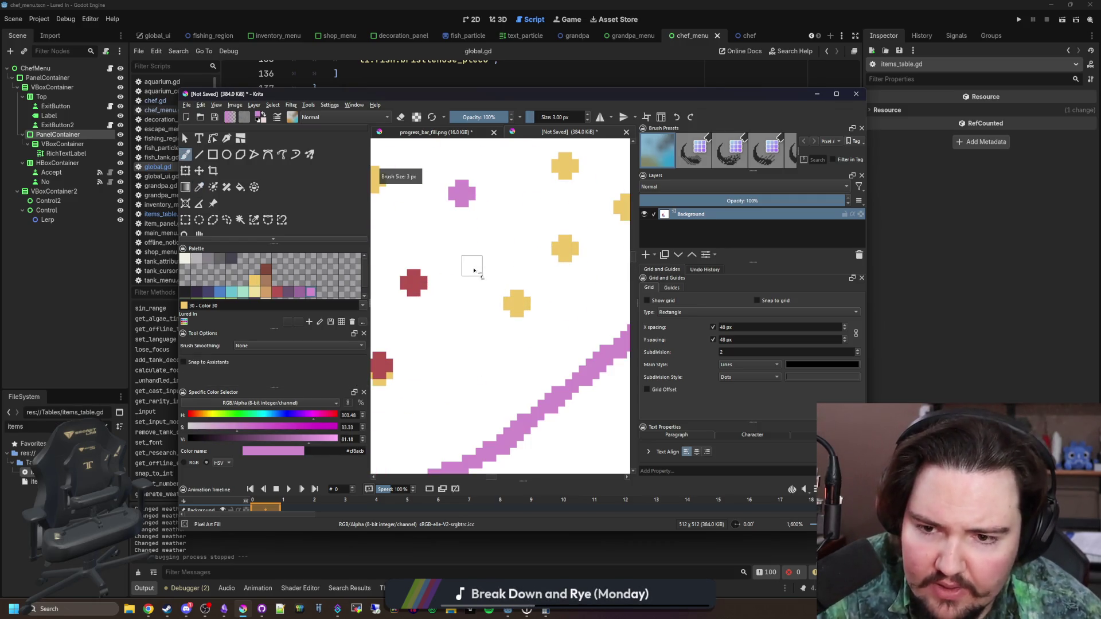
{"action": "key", "text": "bracketright"}
{"action": "key", "text": "bracketright"}
{"action": "key", "text": "bracketright"}
{"action": "scroll", "coordinate": [494, 350], "scroll_direction": "down", "scroll_amount": 3}
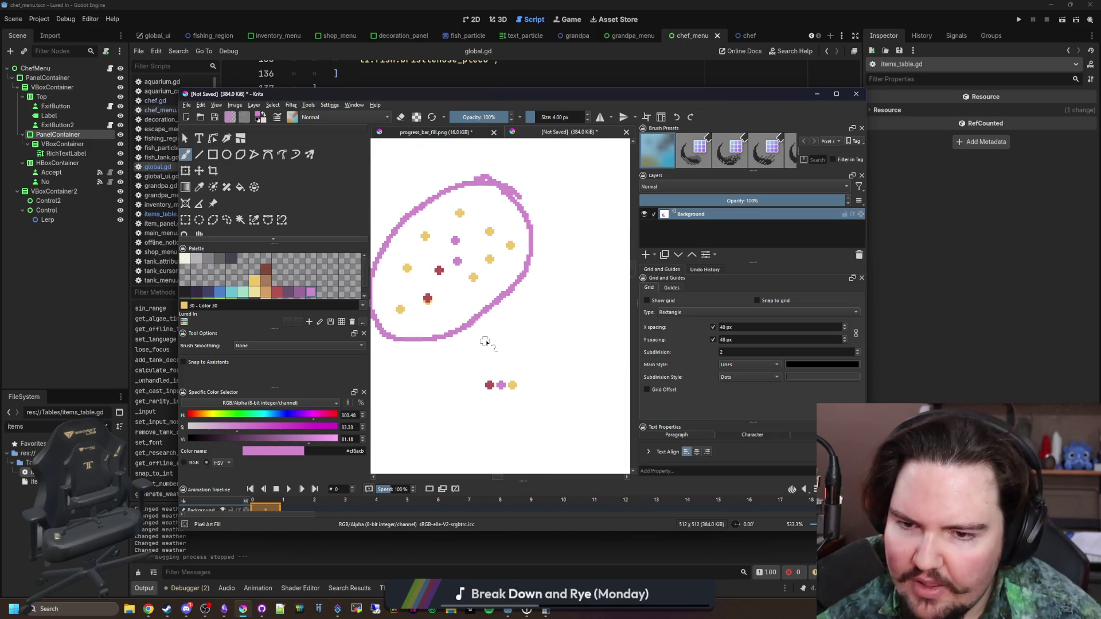
{"action": "key", "text": "bracketleft"}
{"action": "key", "text": "bracketleft"}
{"action": "key", "text": "bracketleft"}
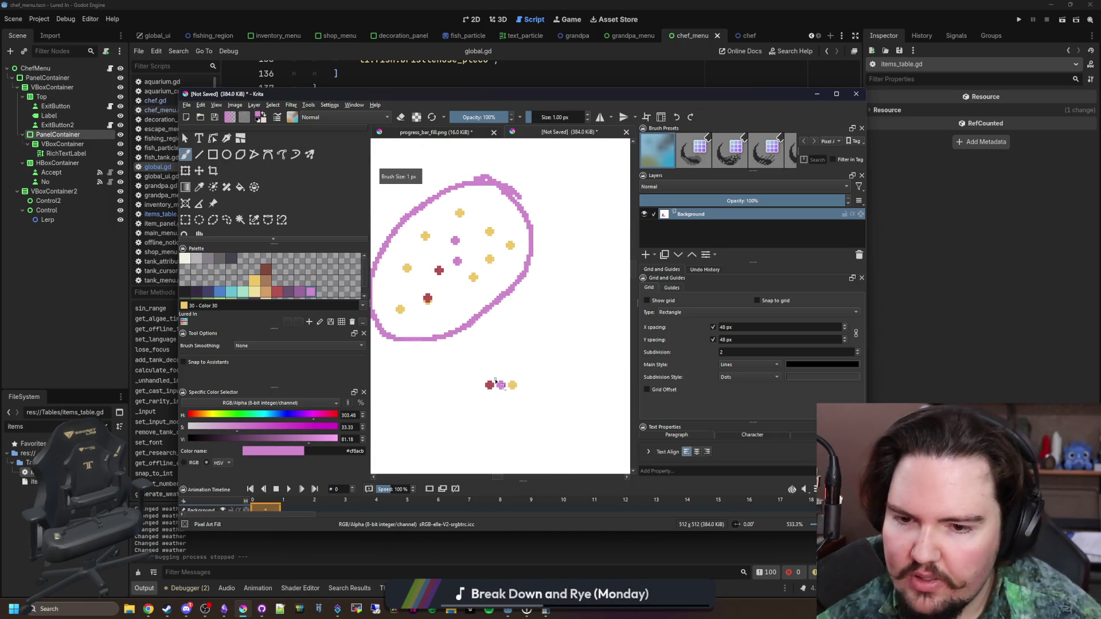
{"action": "scroll", "coordinate": [499, 396], "scroll_direction": "up", "scroll_amount": 2}
{"action": "mouse_move", "coordinate": [447, 305]}
{"action": "left_mouse_down"}
{"action": "mouse_move", "coordinate": [465, 312]}
{"action": "mouse_move", "coordinate": [473, 334]}
{"action": "mouse_move", "coordinate": [513, 335]}
{"action": "mouse_move", "coordinate": [487, 349]}
{"action": "left_mouse_up"}
{"action": "scroll", "coordinate": [490, 367], "scroll_direction": "down", "scroll_amount": 3}
{"action": "scroll", "coordinate": [539, 441], "scroll_direction": "down", "scroll_amount": 2}
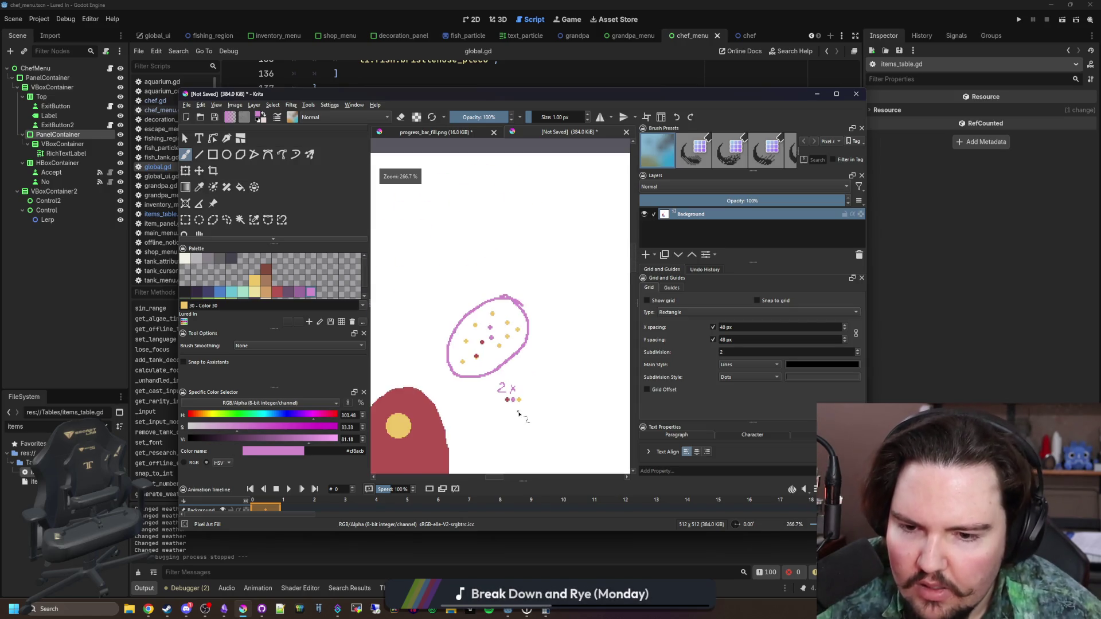
{"action": "scroll", "coordinate": [522, 424], "scroll_direction": "up", "scroll_amount": 3}
{"action": "scroll", "coordinate": [519, 395], "scroll_direction": "down", "scroll_amount": 1}
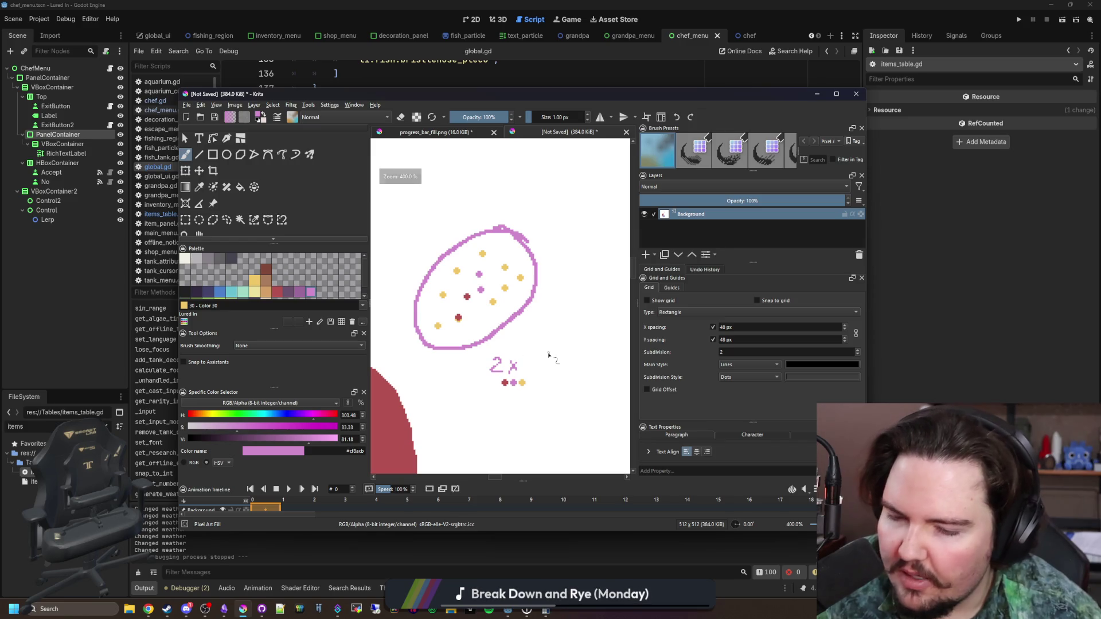
{"action": "scroll", "coordinate": [533, 327], "scroll_direction": "down", "scroll_amount": 1}
{"action": "scroll", "coordinate": [519, 304], "scroll_direction": "up", "scroll_amount": 1}
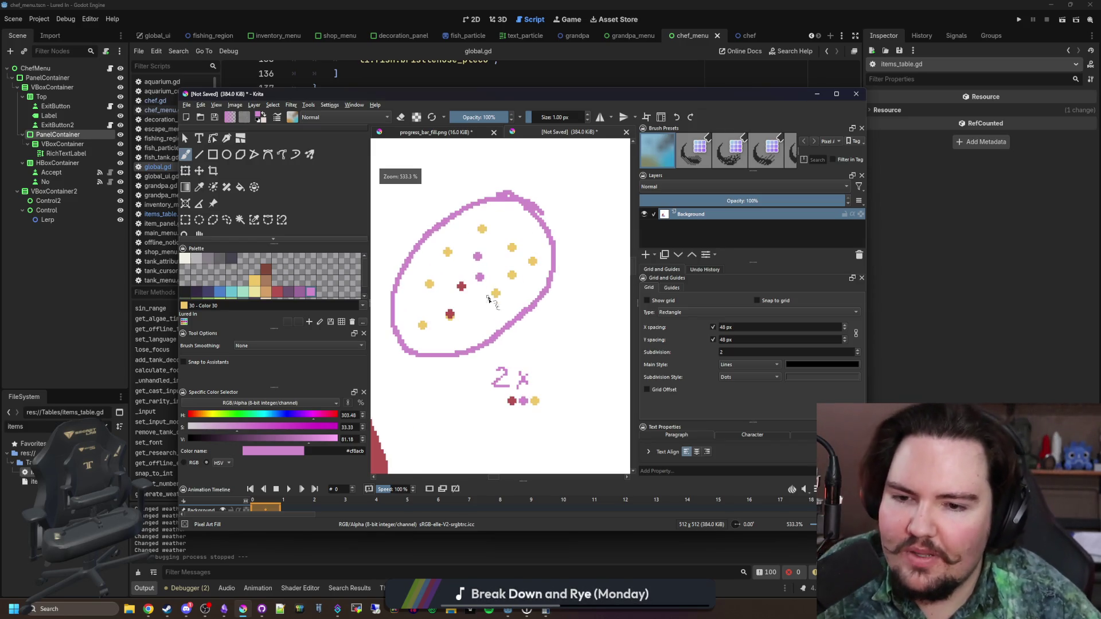
{"action": "scroll", "coordinate": [550, 344], "scroll_direction": "up", "scroll_amount": 1}
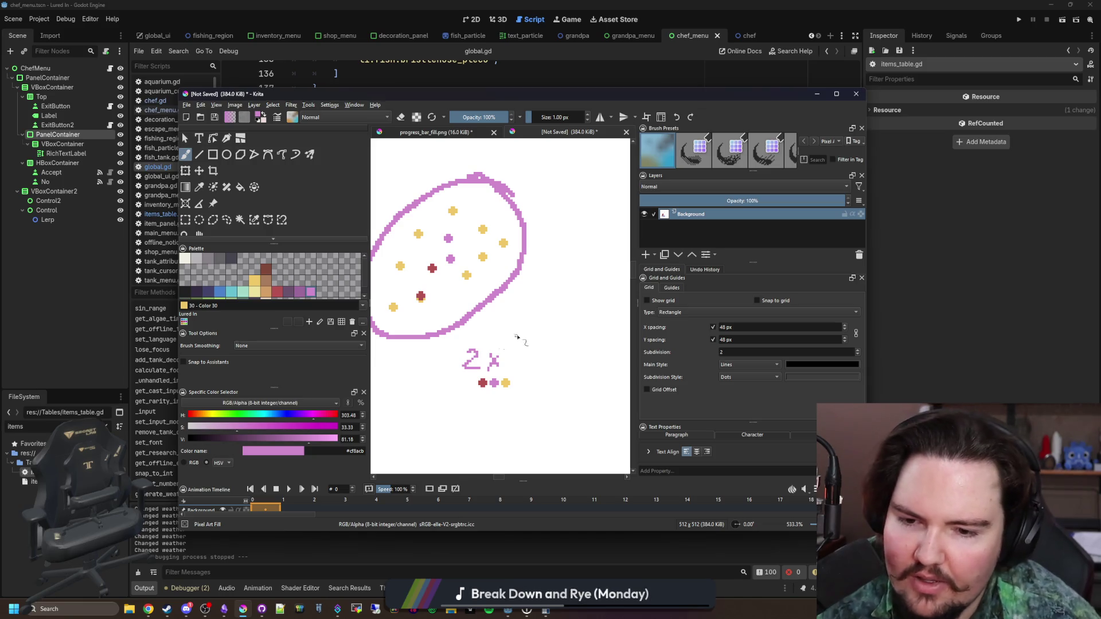
{"action": "left_click_drag", "start_coordinate": [502, 289], "coordinate": [515, 295]}
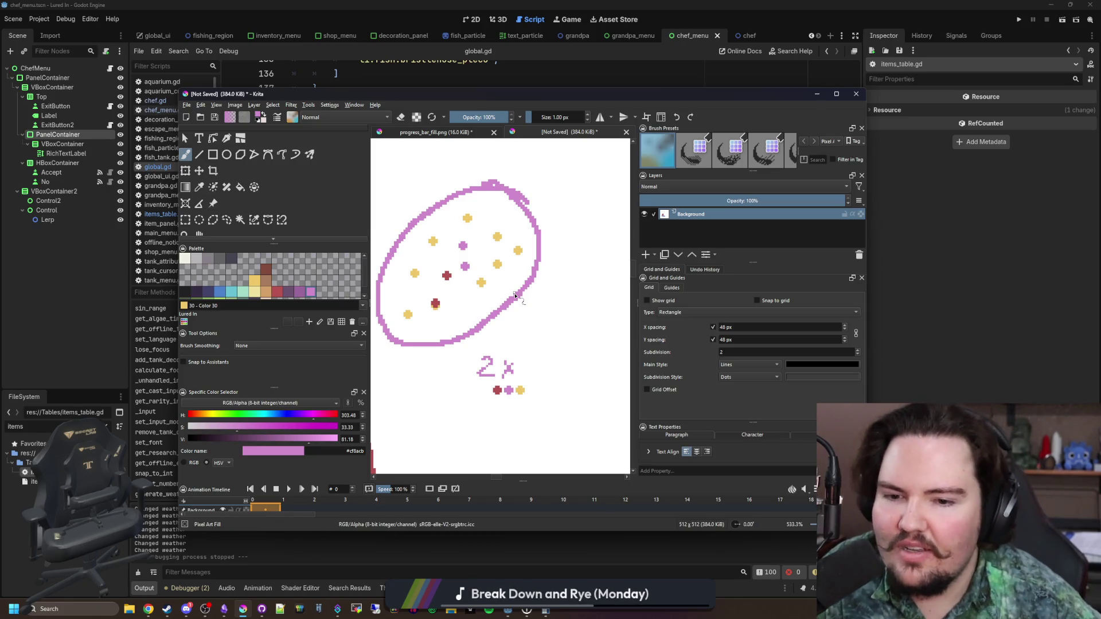
{"action": "scroll", "coordinate": [532, 311], "scroll_direction": "down", "scroll_amount": 1}
Paint three yellow dots with a 4 px brush beside the 2x label
{"action": "left_click", "coordinate": [256, 281]}
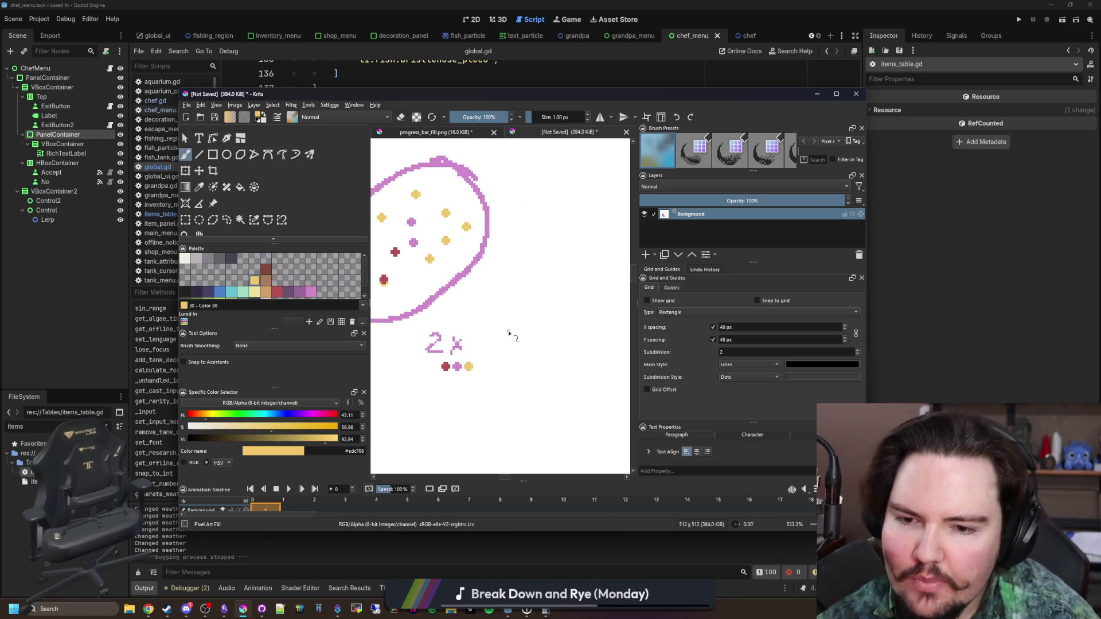
{"action": "scroll", "coordinate": [473, 327], "scroll_direction": "up", "scroll_amount": 2}
{"action": "scroll", "coordinate": [473, 327], "scroll_direction": "down", "scroll_amount": 5}
{"action": "scroll", "coordinate": [474, 327], "scroll_direction": "up", "scroll_amount": 6}
{"action": "key", "text": "]"}
{"action": "key", "text": "]"}
{"action": "key", "text": "]"}
{"action": "left_click", "coordinate": [459, 325]}
{"action": "left_click", "coordinate": [489, 323]}
{"action": "left_click", "coordinate": [523, 324]}
{"action": "scroll", "coordinate": [524, 324], "scroll_direction": "down", "scroll_amount": 2}
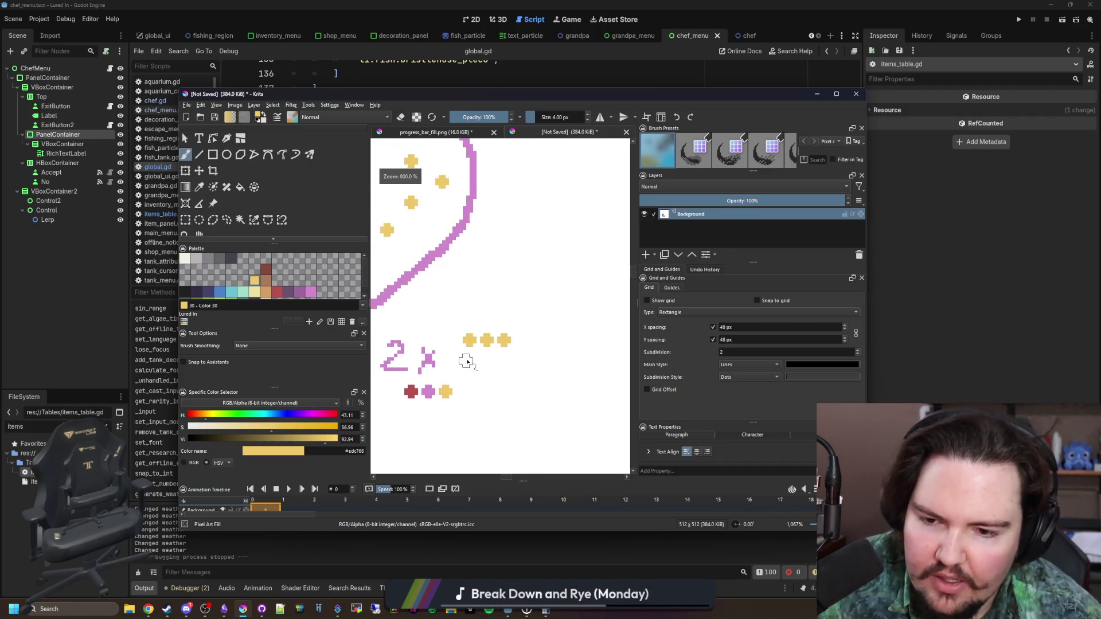
Freehand a 1 px yellow hooked arrow curving from the dot row up to the three dots
{"action": "left_click", "coordinate": [184, 140]}
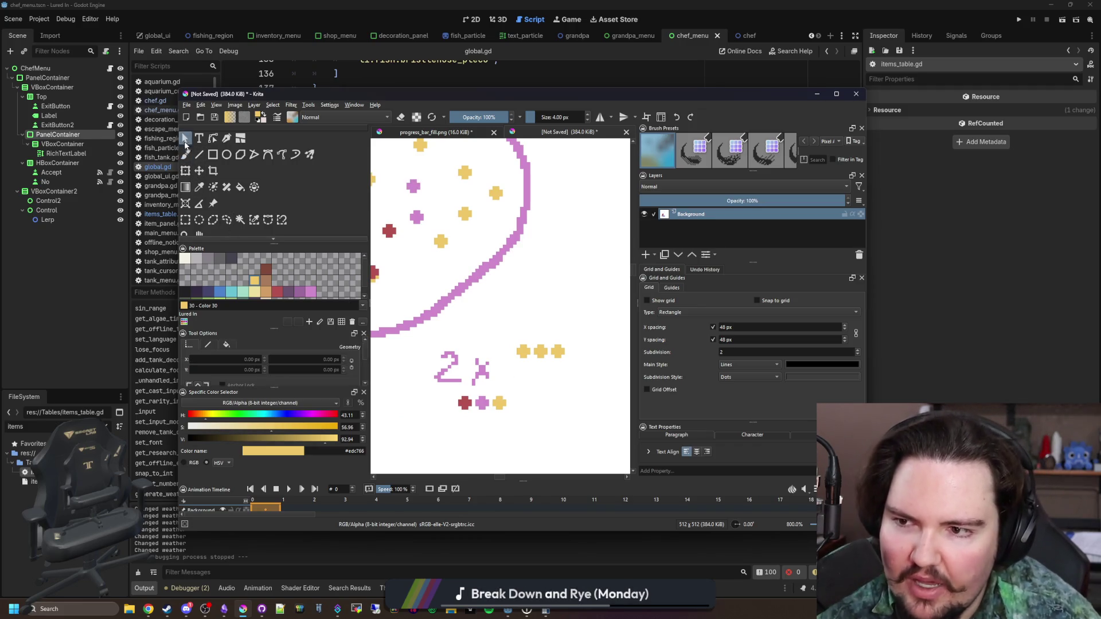
{"action": "key", "text": "b"}
{"action": "key", "text": "bracketleft"}
{"action": "key", "text": "bracketleft"}
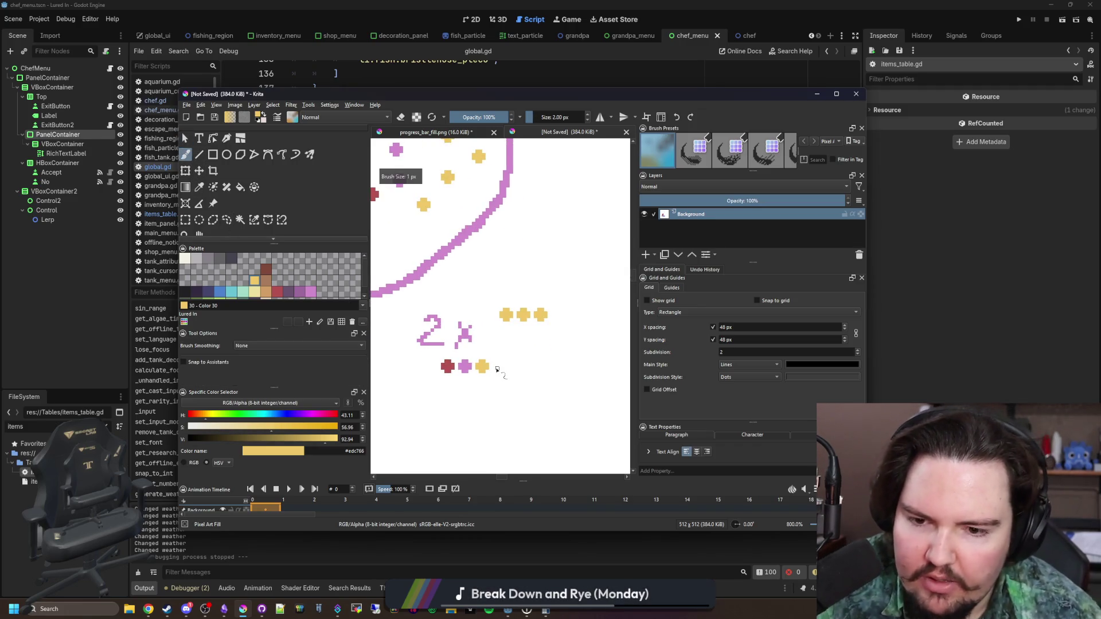
{"action": "scroll", "coordinate": [495, 366], "scroll_direction": "up", "scroll_amount": 1}
{"action": "mouse_move", "coordinate": [492, 364]}
{"action": "left_mouse_down"}
{"action": "mouse_move", "coordinate": [530, 350]}
{"action": "mouse_move", "coordinate": [521, 330]}
{"action": "left_mouse_up"}
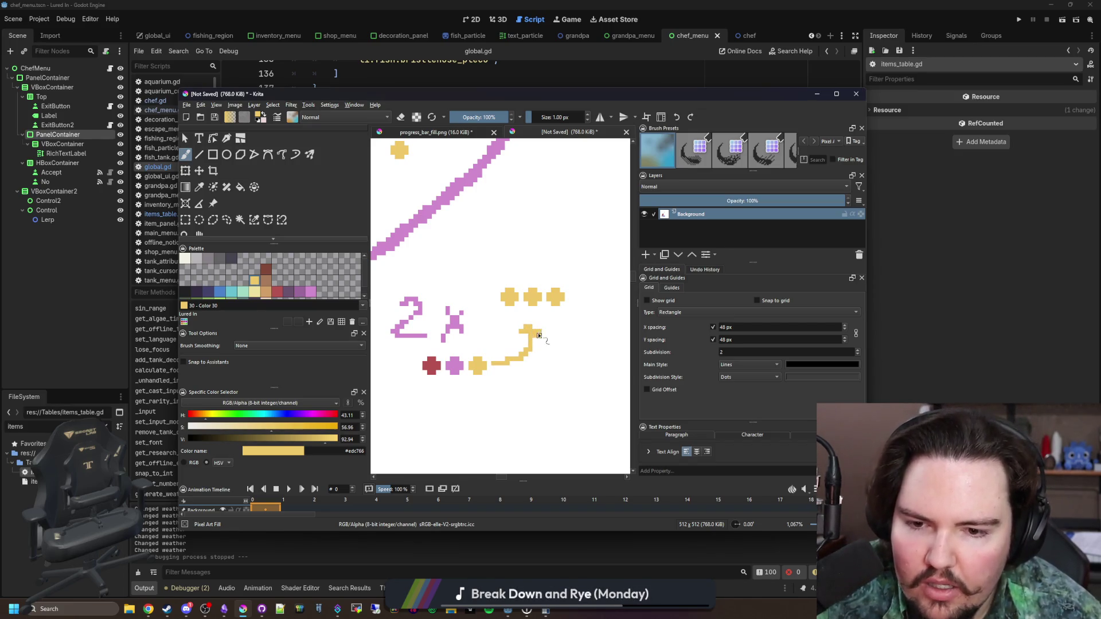
{"action": "left_click_drag", "start_coordinate": [534, 335], "coordinate": [531, 325]}
{"action": "scroll", "coordinate": [532, 325], "scroll_direction": "down", "scroll_amount": 2}
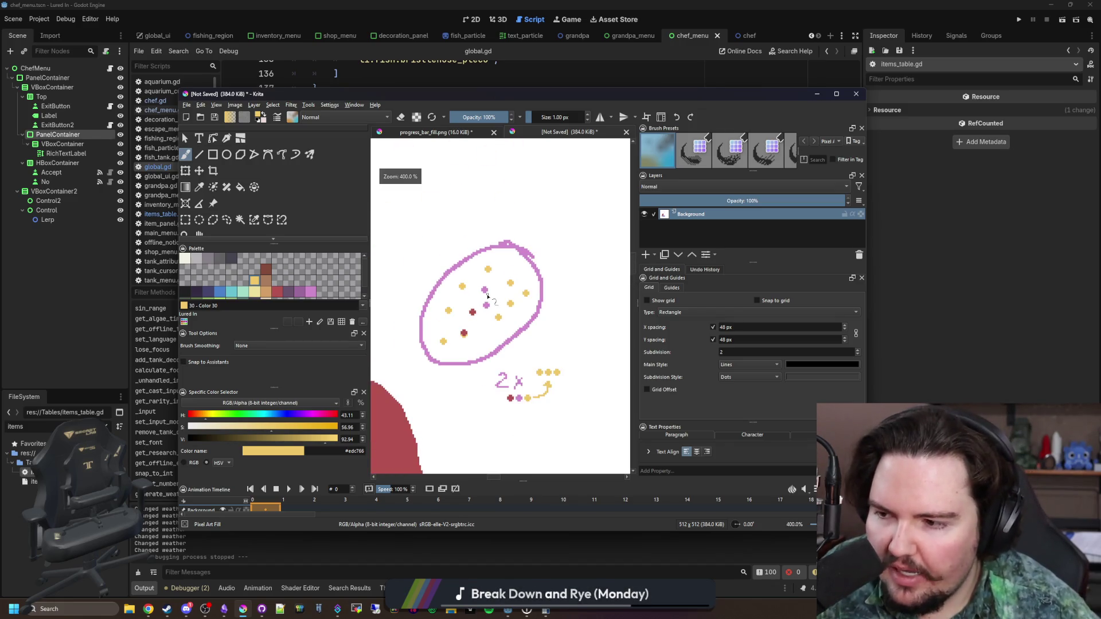
{"action": "scroll", "coordinate": [466, 344], "scroll_direction": "down", "scroll_amount": 1}
{"action": "scroll", "coordinate": [466, 344], "scroll_direction": "up", "scroll_amount": 1}
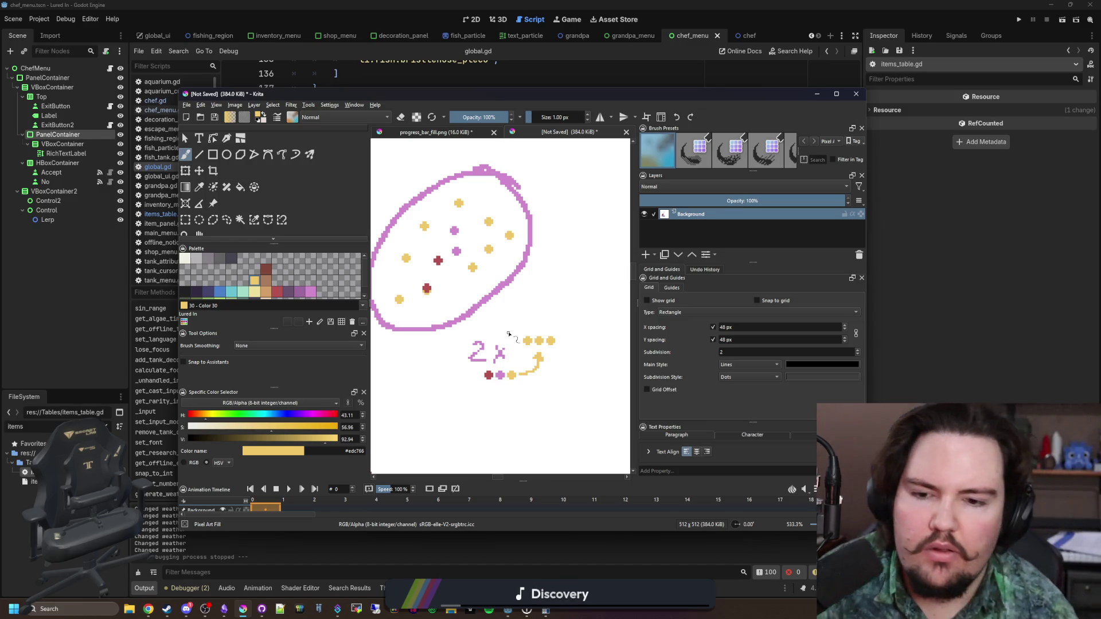
{"action": "scroll", "coordinate": [484, 319], "scroll_direction": "up", "scroll_amount": 5}
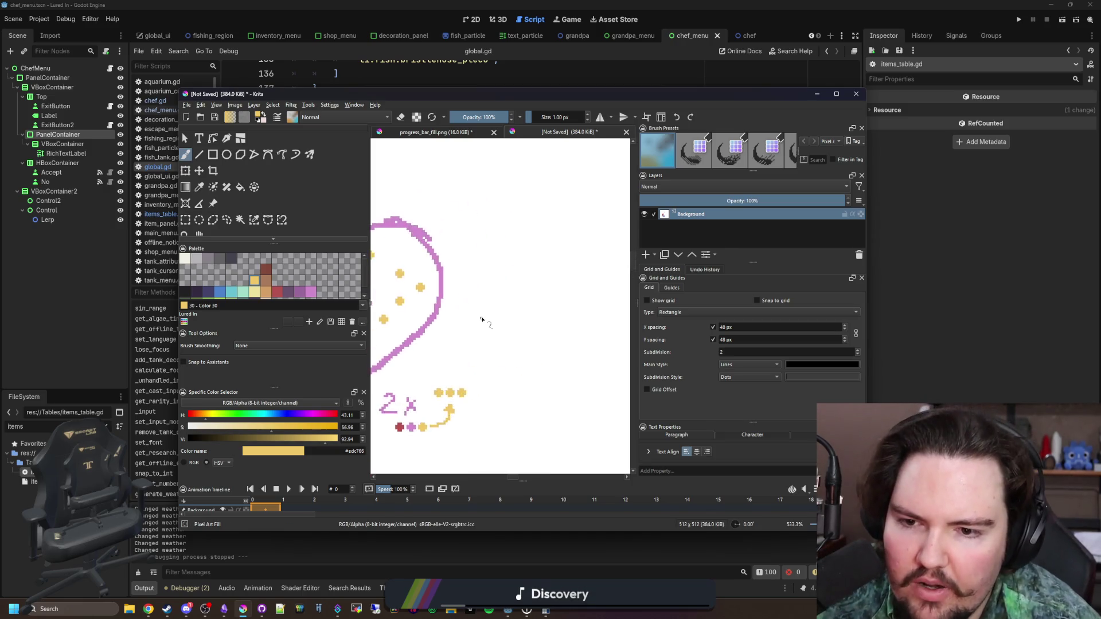
Draw a freehand yellow circle outline and dab red blobs inside it
{"action": "mouse_move", "coordinate": [476, 234]}
{"action": "left_mouse_down"}
{"action": "mouse_move", "coordinate": [512, 241]}
{"action": "mouse_move", "coordinate": [480, 234]}
{"action": "mouse_move", "coordinate": [437, 274]}
{"action": "mouse_move", "coordinate": [495, 260]}
{"action": "left_mouse_up"}
{"action": "scroll", "coordinate": [448, 270], "scroll_direction": "up", "scroll_amount": 2}
{"action": "left_click", "coordinate": [276, 294]}
{"action": "left_click_drag", "start_coordinate": [459, 337], "coordinate": [465, 342]}
{"action": "left_click", "coordinate": [524, 312]}
{"action": "left_click", "coordinate": [530, 305]}
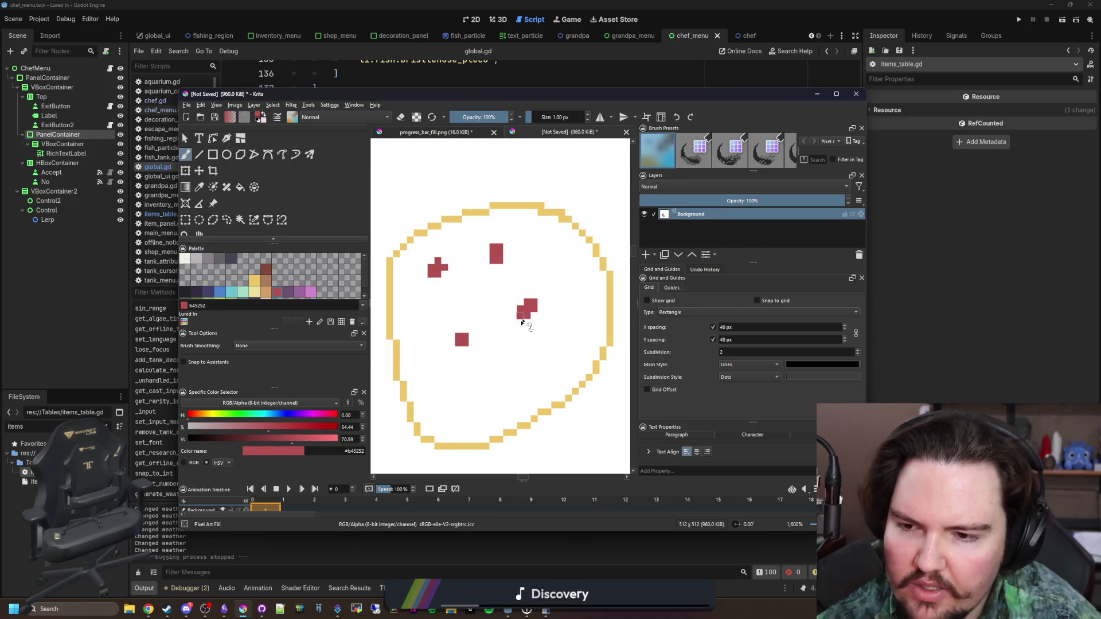
{"action": "left_click_drag", "start_coordinate": [531, 305], "coordinate": [457, 261]}
Add pink blobs inside the bowl, then yellow blocks and a long yellow bar beside it
{"action": "left_click", "coordinate": [309, 296]}
{"action": "left_click_drag", "start_coordinate": [410, 314], "coordinate": [511, 300]}
{"action": "left_click_drag", "start_coordinate": [462, 246], "coordinate": [485, 247]}
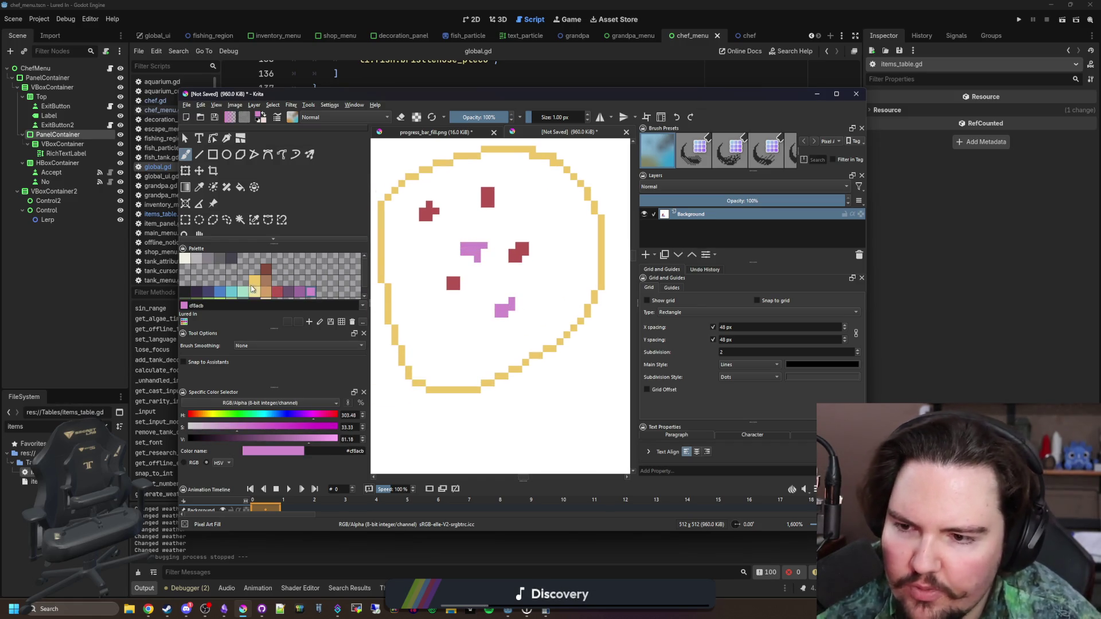
{"action": "left_click", "coordinate": [255, 279]}
{"action": "mouse_move", "coordinate": [423, 328]}
{"action": "left_mouse_down"}
{"action": "mouse_move", "coordinate": [429, 338]}
{"action": "mouse_move", "coordinate": [470, 335]}
{"action": "mouse_move", "coordinate": [463, 356]}
{"action": "left_mouse_up"}
{"action": "left_click_drag", "start_coordinate": [535, 366], "coordinate": [449, 309]}
{"action": "left_click_drag", "start_coordinate": [497, 349], "coordinate": [569, 352]}
{"action": "left_click_drag", "start_coordinate": [521, 312], "coordinate": [542, 327]}
Paint a yellow and red block row below the bowl, undoing two trial pink strokes
{"action": "scroll", "coordinate": [574, 332], "scroll_direction": "down", "scroll_amount": 3}
{"action": "scroll", "coordinate": [573, 333], "scroll_direction": "up", "scroll_amount": 1}
{"action": "mouse_move", "coordinate": [443, 342]}
{"action": "left_mouse_down"}
{"action": "mouse_move", "coordinate": [456, 368]}
{"action": "mouse_move", "coordinate": [532, 359]}
{"action": "left_mouse_up"}
{"action": "scroll", "coordinate": [487, 383], "scroll_direction": "up", "scroll_amount": 2}
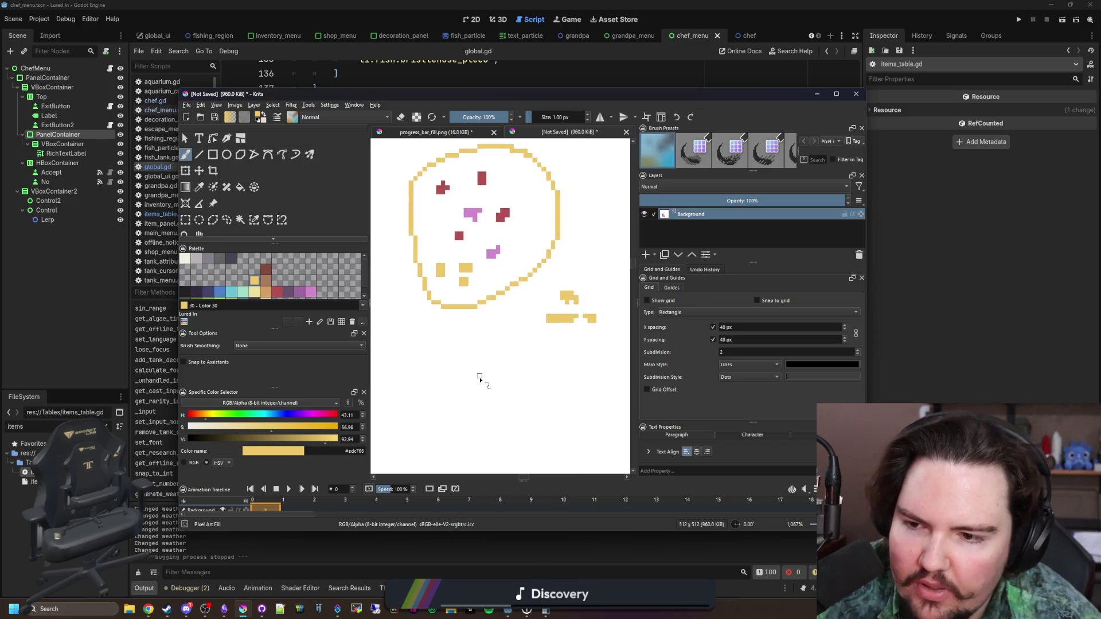
{"action": "left_click", "coordinate": [484, 381]}
{"action": "left_click", "coordinate": [279, 290]}
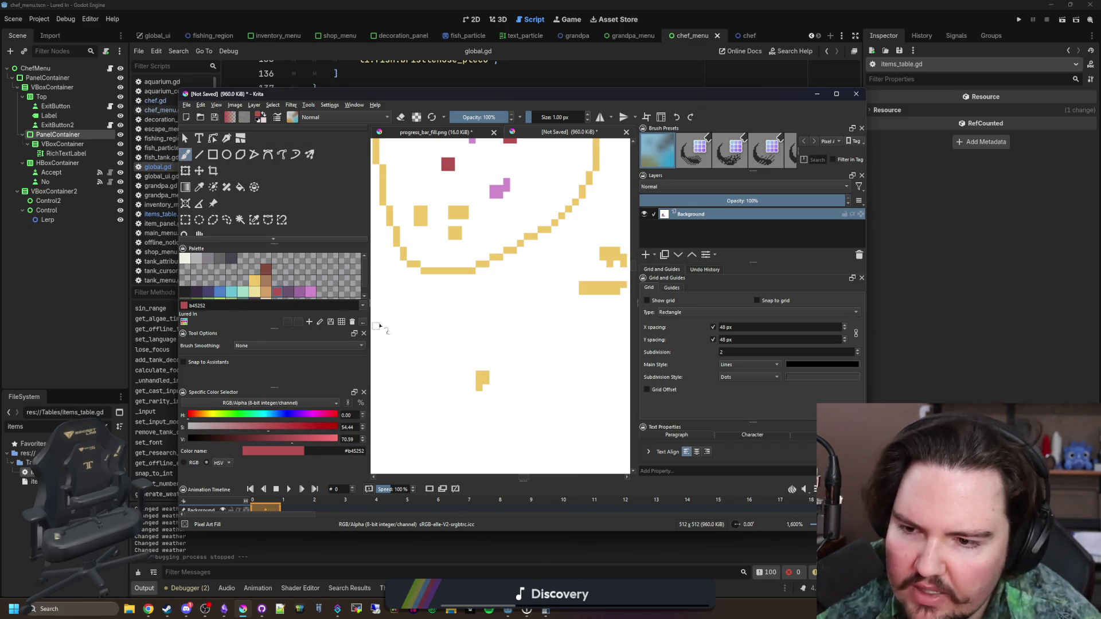
{"action": "mouse_move", "coordinate": [504, 384]}
{"action": "left_mouse_down"}
{"action": "mouse_move", "coordinate": [548, 388]}
{"action": "mouse_move", "coordinate": [550, 378]}
{"action": "left_mouse_up"}
{"action": "left_click", "coordinate": [310, 292]}
{"action": "scroll", "coordinate": [486, 378], "scroll_direction": "down", "scroll_amount": 2}
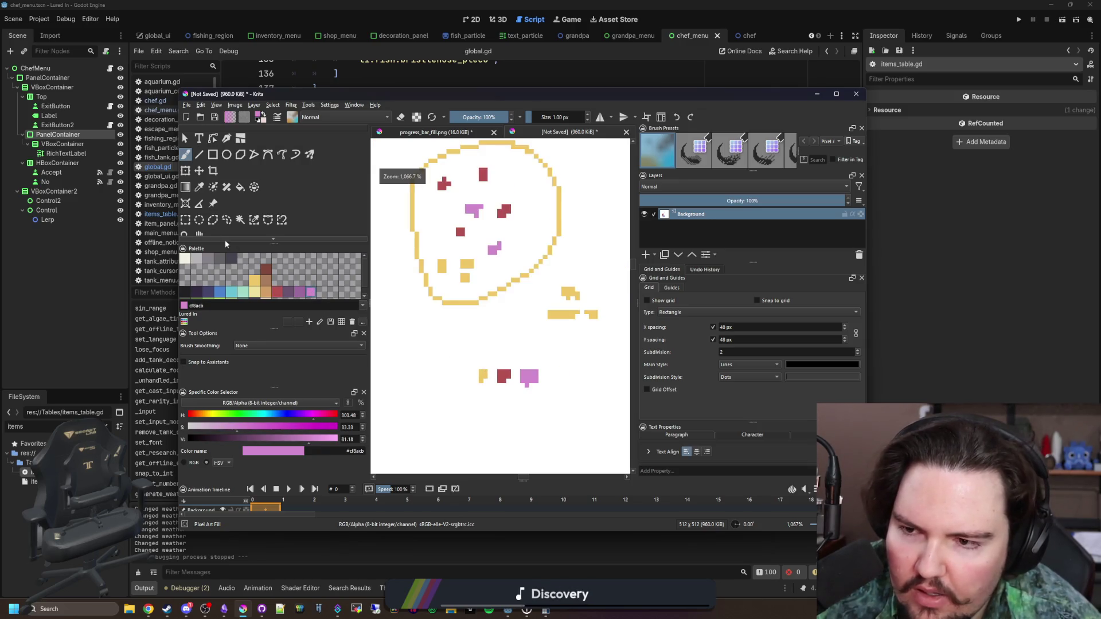
{"action": "left_click_drag", "start_coordinate": [442, 317], "coordinate": [455, 364]}
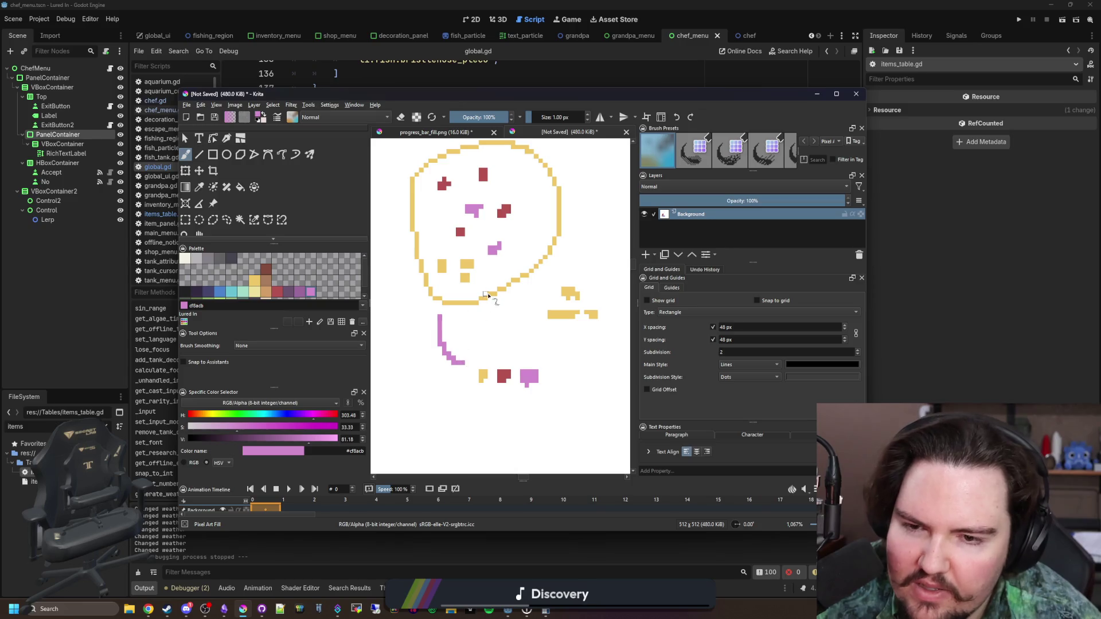
{"action": "key", "text": "ctrl+z"}
{"action": "left_click_drag", "start_coordinate": [512, 311], "coordinate": [514, 367]}
{"action": "key", "text": "ctrl+z"}
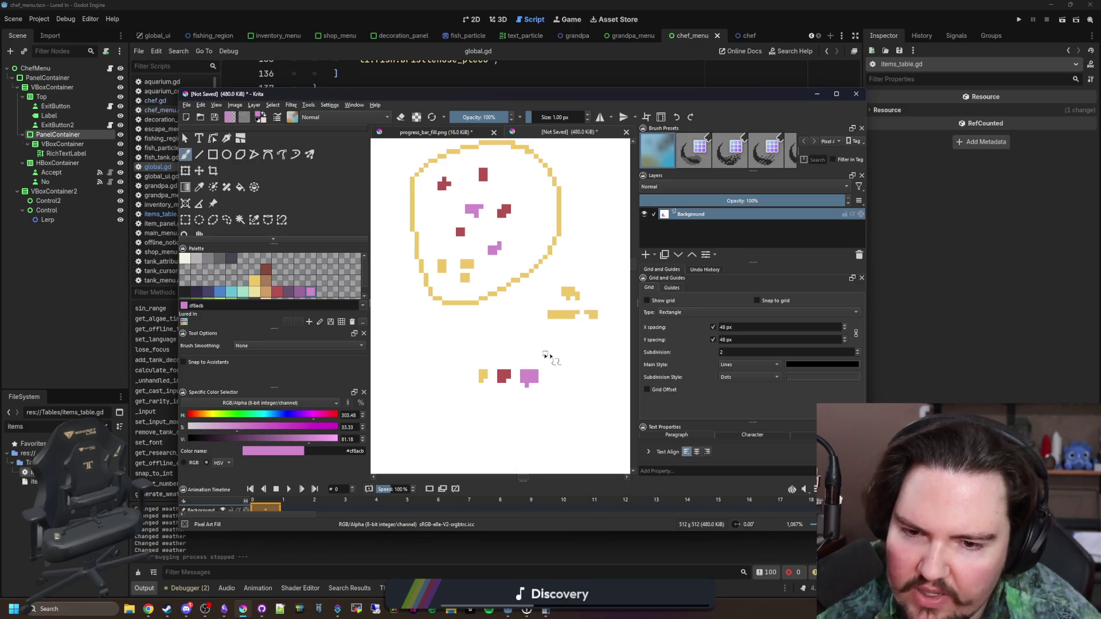
{"action": "scroll", "coordinate": [418, 346], "scroll_direction": "down", "scroll_amount": 2}
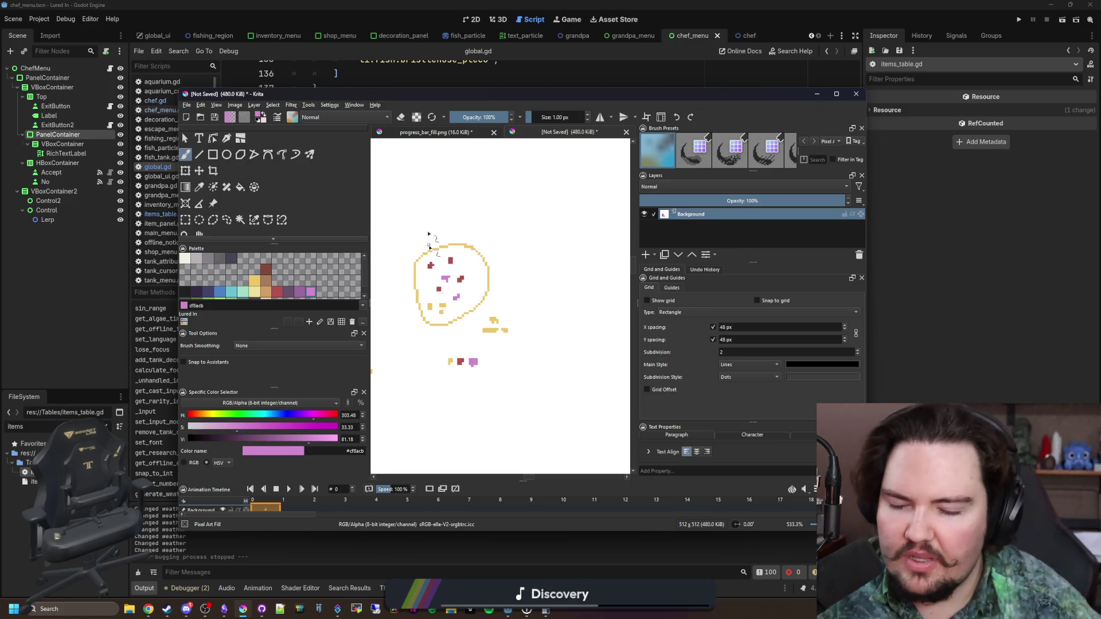
Stamp a cluster of red blobs beside the bowl, growing the brush to 4 px
{"action": "scroll", "coordinate": [404, 307], "scroll_direction": "up", "scroll_amount": 4}
{"action": "left_click", "coordinate": [519, 235], "text": "ctrl"}
{"action": "scroll", "coordinate": [419, 318], "scroll_direction": "down", "scroll_amount": 4}
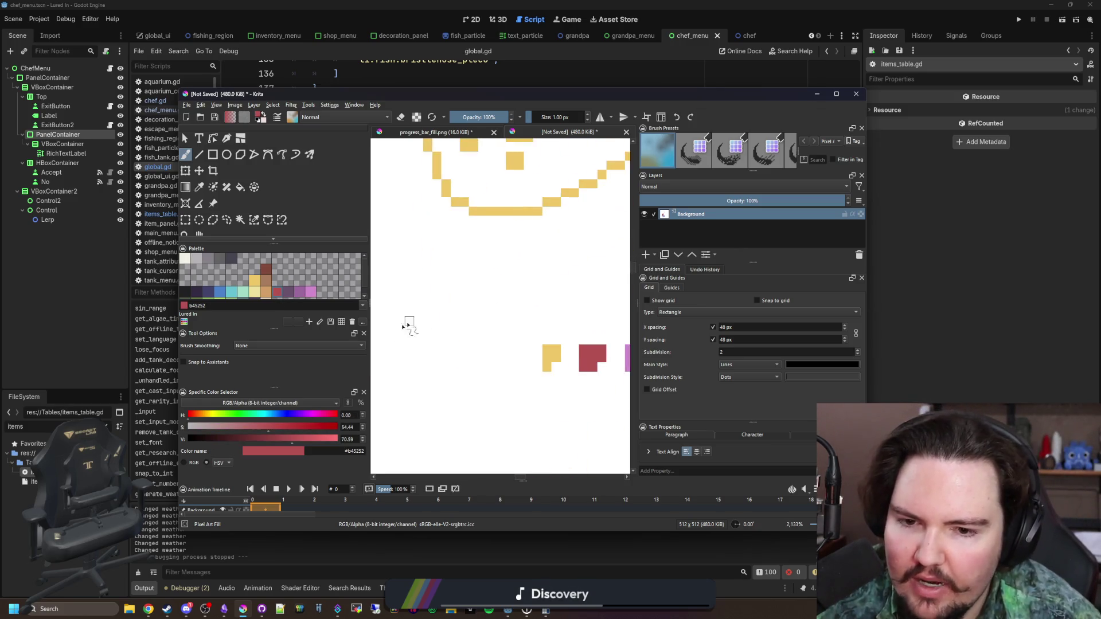
{"action": "left_click", "coordinate": [433, 339]}
{"action": "scroll", "coordinate": [432, 338], "scroll_direction": "up", "scroll_amount": 3}
{"action": "key", "text": "bracketright"}
{"action": "key", "text": "bracketright"}
{"action": "left_click", "coordinate": [431, 338]}
{"action": "key", "text": "bracketright"}
{"action": "left_click", "coordinate": [433, 334]}
{"action": "left_click", "coordinate": [467, 335]}
{"action": "left_click", "coordinate": [454, 300]}
{"action": "left_click", "coordinate": [495, 309]}
{"action": "left_click", "coordinate": [514, 360]}
{"action": "left_click", "coordinate": [459, 369]}
{"action": "scroll", "coordinate": [442, 352], "scroll_direction": "down", "scroll_amount": 2}
{"action": "scroll", "coordinate": [441, 353], "scroll_direction": "down", "scroll_amount": 1}
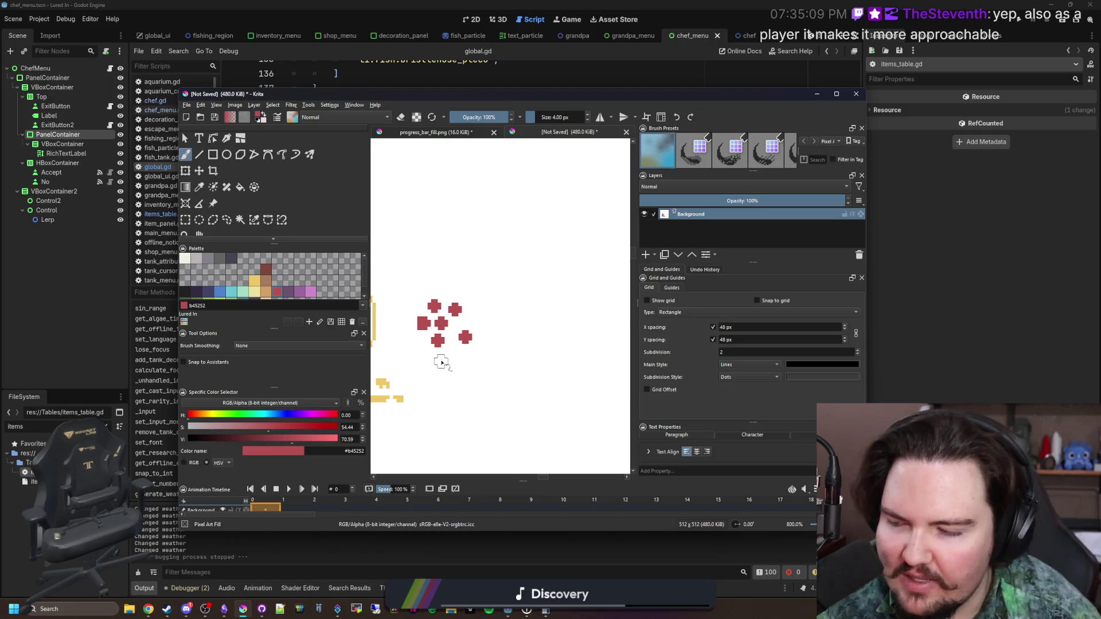
Stamp a large solid blue dot with an enlarged brush beside the red cluster
{"action": "left_click", "coordinate": [218, 293]}
{"action": "key", "text": "bracketright"}
{"action": "key", "text": "bracketright"}
{"action": "key", "text": "bracketright"}
{"action": "key", "text": "bracketright"}
{"action": "left_click", "coordinate": [499, 304]}
{"action": "scroll", "coordinate": [519, 319], "scroll_direction": "down", "scroll_amount": 3}
{"action": "scroll", "coordinate": [519, 319], "scroll_direction": "up", "scroll_amount": 2}
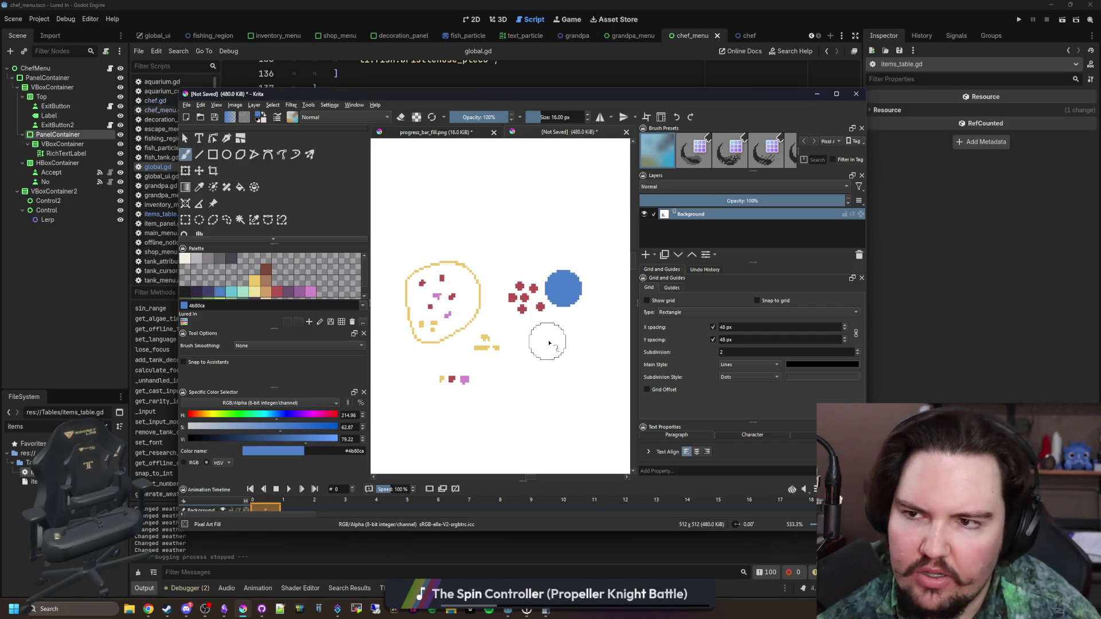
{"action": "left_click", "coordinate": [223, 609]}
Review the Lured In changelog, then check the fish_and_cheaps entry in global.gd
{"action": "scroll", "coordinate": [384, 400], "scroll_direction": "up", "scroll_amount": 4}
{"action": "mouse_move", "coordinate": [470, 412]}
{"action": "left_mouse_down"}
{"action": "mouse_move", "coordinate": [367, 300]}
{"action": "mouse_move", "coordinate": [354, 201]}
{"action": "left_mouse_up"}
{"action": "left_click", "coordinate": [355, 201]}
{"action": "scroll", "coordinate": [470, 344], "scroll_direction": "up", "scroll_amount": 2}
{"action": "scroll", "coordinate": [559, 308], "scroll_direction": "up", "scroll_amount": 2}
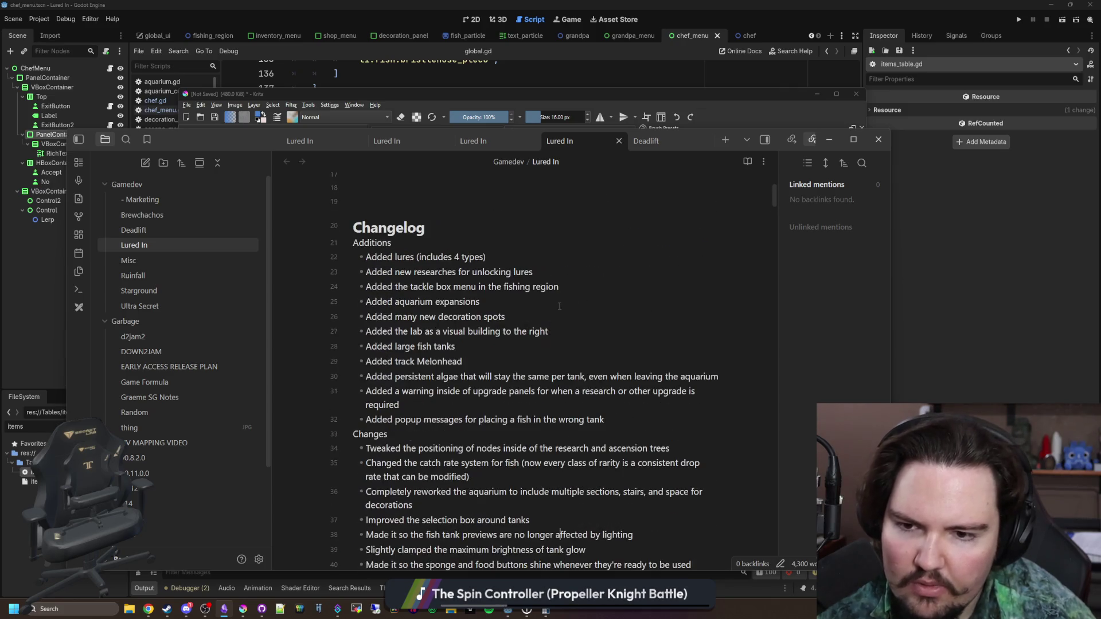
{"action": "scroll", "coordinate": [559, 308], "scroll_direction": "down", "scroll_amount": 5}
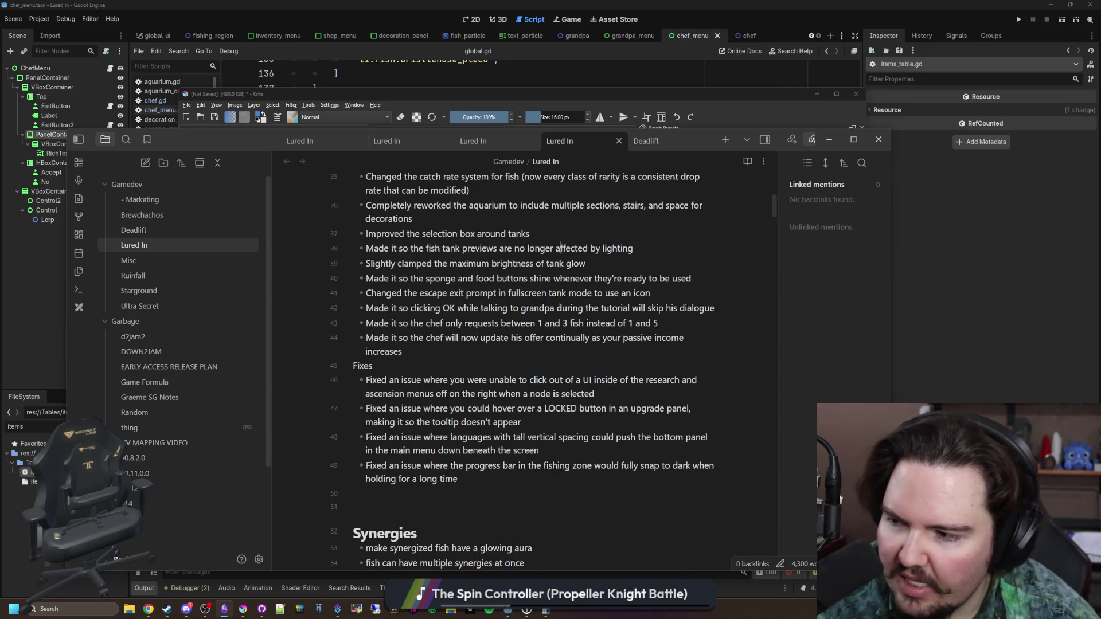
{"action": "scroll", "coordinate": [777, 349], "scroll_direction": "up", "scroll_amount": 3}
{"action": "left_click", "coordinate": [886, 329]}
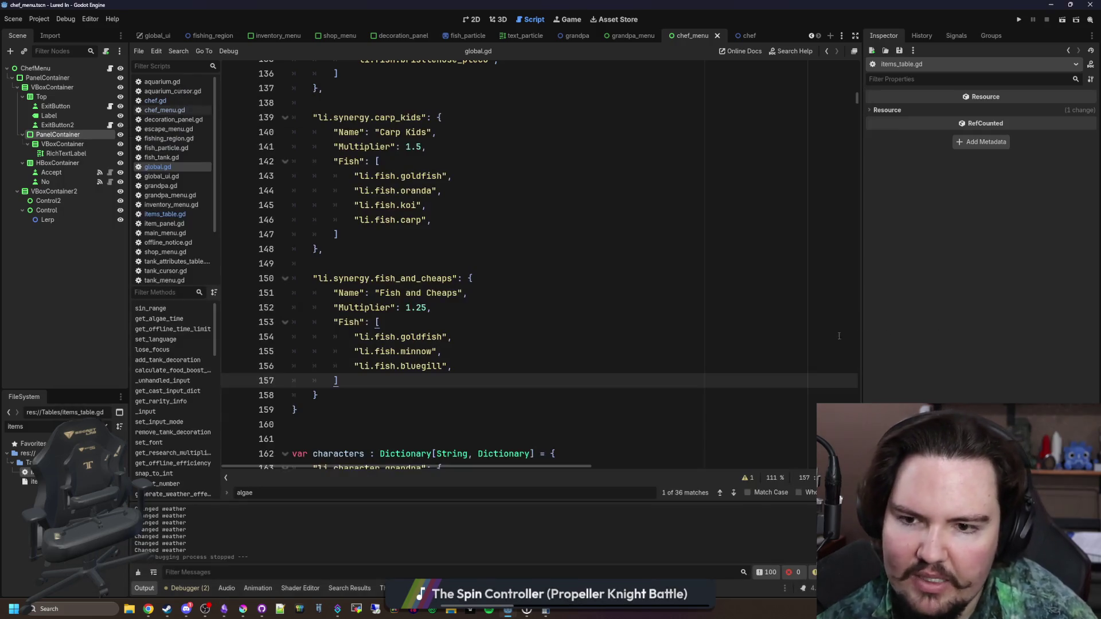
{"action": "left_click", "coordinate": [441, 278]}
{"action": "left_click", "coordinate": [440, 259]}
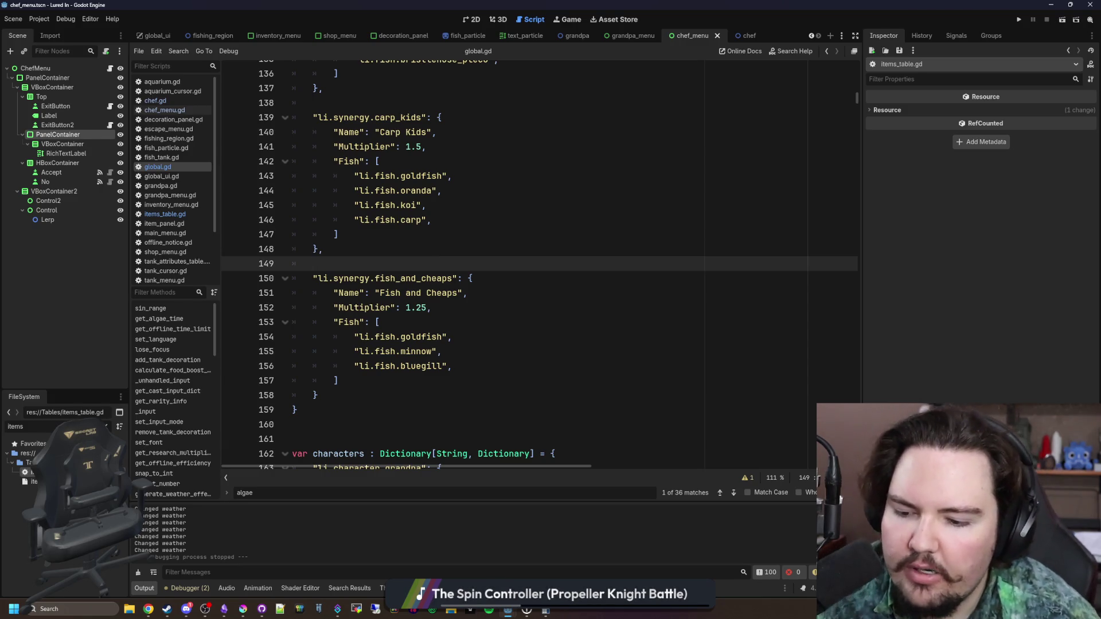
Look over the Lured In note's Synergies ideas and TODO roadmap, then bring up a browser tab
{"action": "left_click", "coordinate": [224, 609]}
{"action": "scroll", "coordinate": [397, 417], "scroll_direction": "up", "scroll_amount": 2}
{"action": "left_click", "coordinate": [459, 420]}
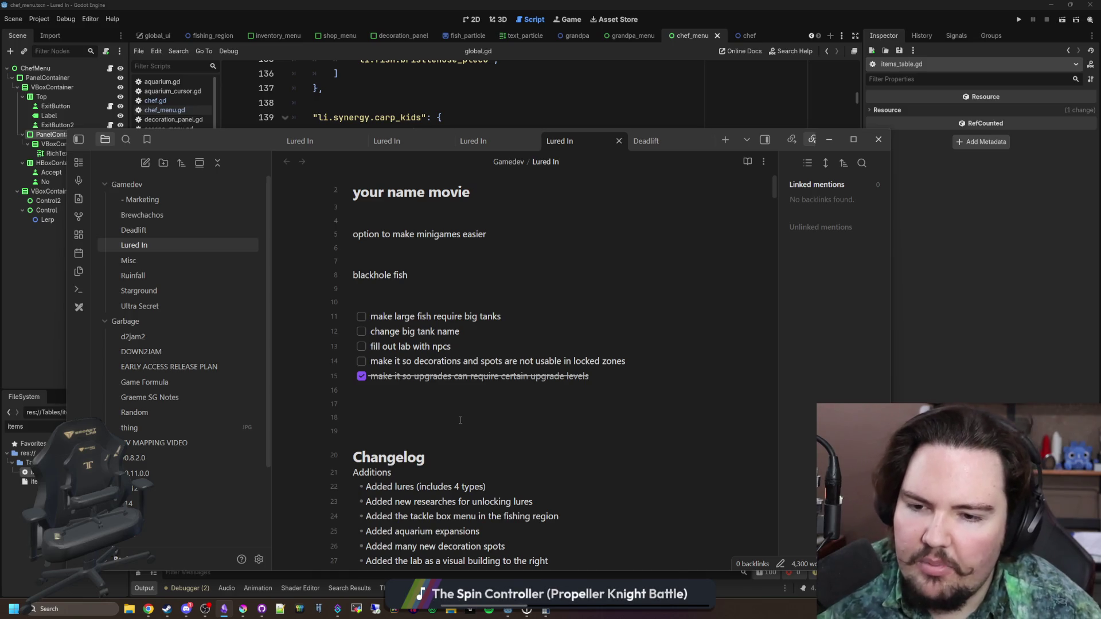
{"action": "key", "text": "Up"}
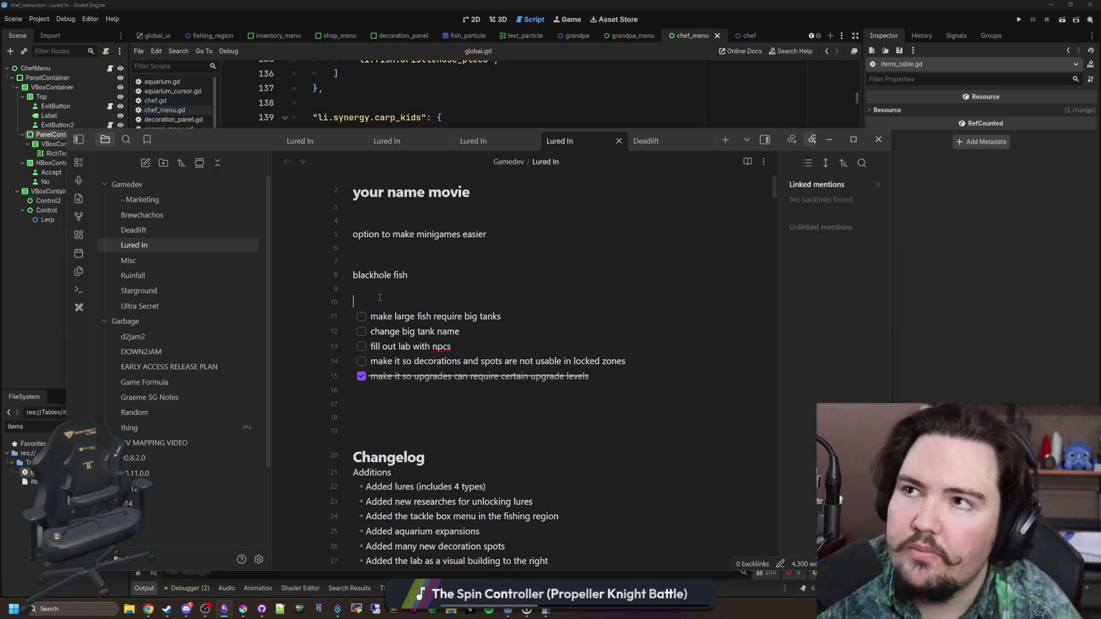
{"action": "left_click", "coordinate": [379, 298]}
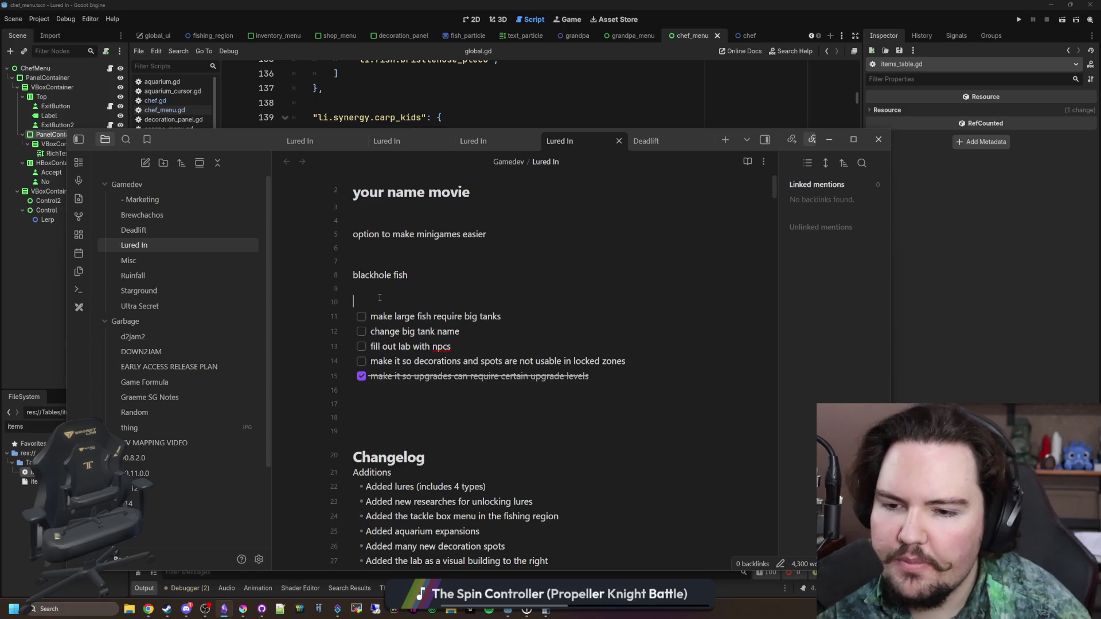
{"action": "scroll", "coordinate": [379, 297], "scroll_direction": "down", "scroll_amount": 15}
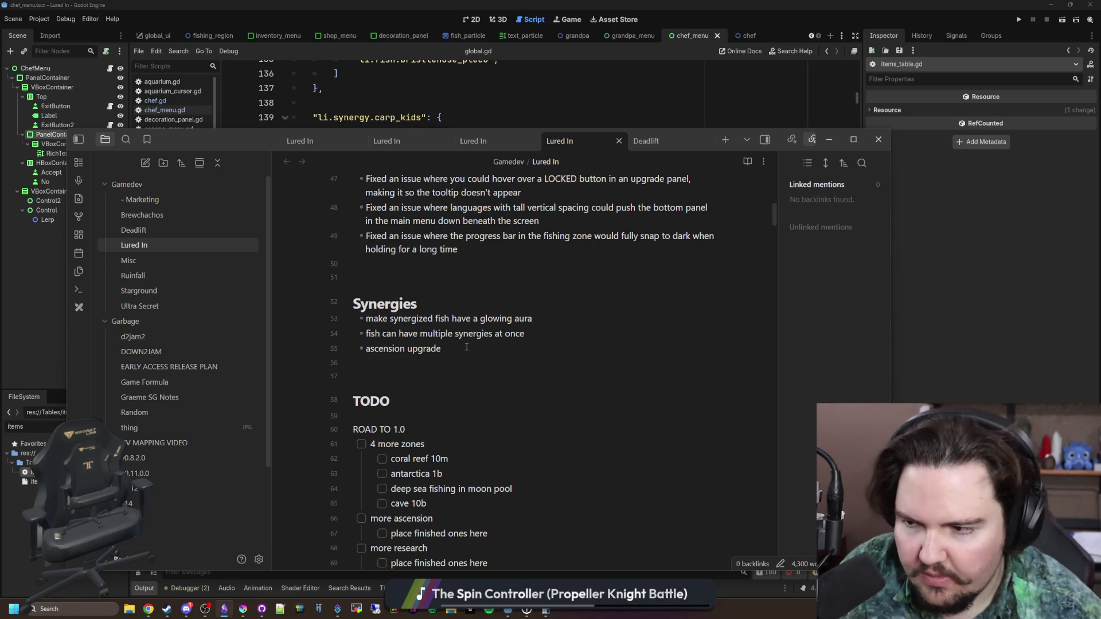
{"action": "mouse_move", "coordinate": [380, 407]}
{"action": "left_mouse_down"}
{"action": "mouse_move", "coordinate": [402, 442]}
{"action": "mouse_move", "coordinate": [438, 445]}
{"action": "left_mouse_up"}
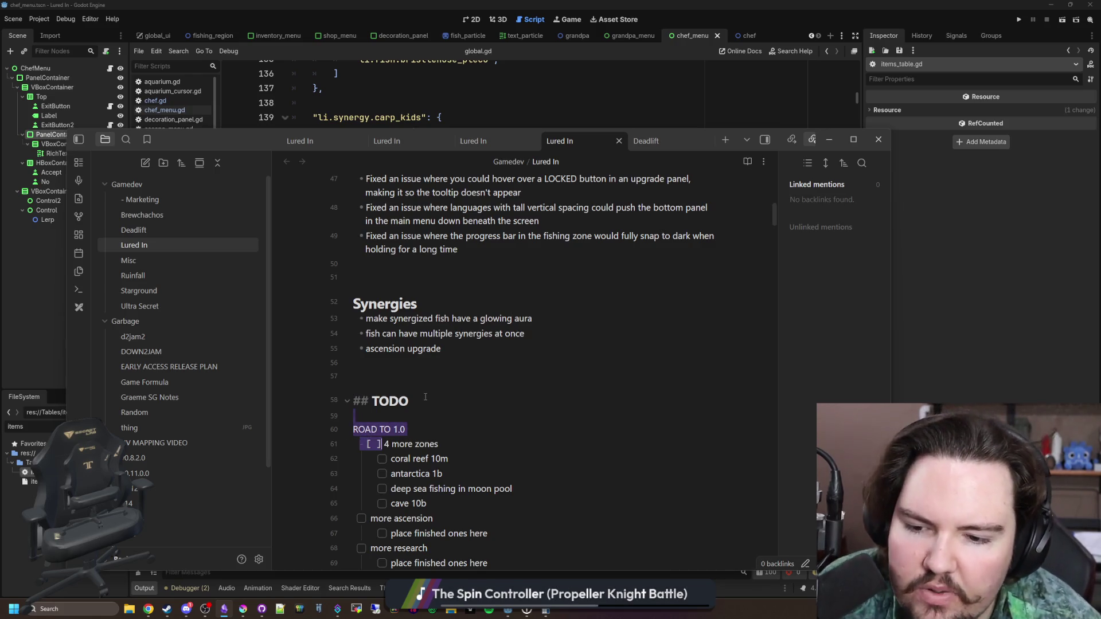
{"action": "left_click", "coordinate": [420, 375]}
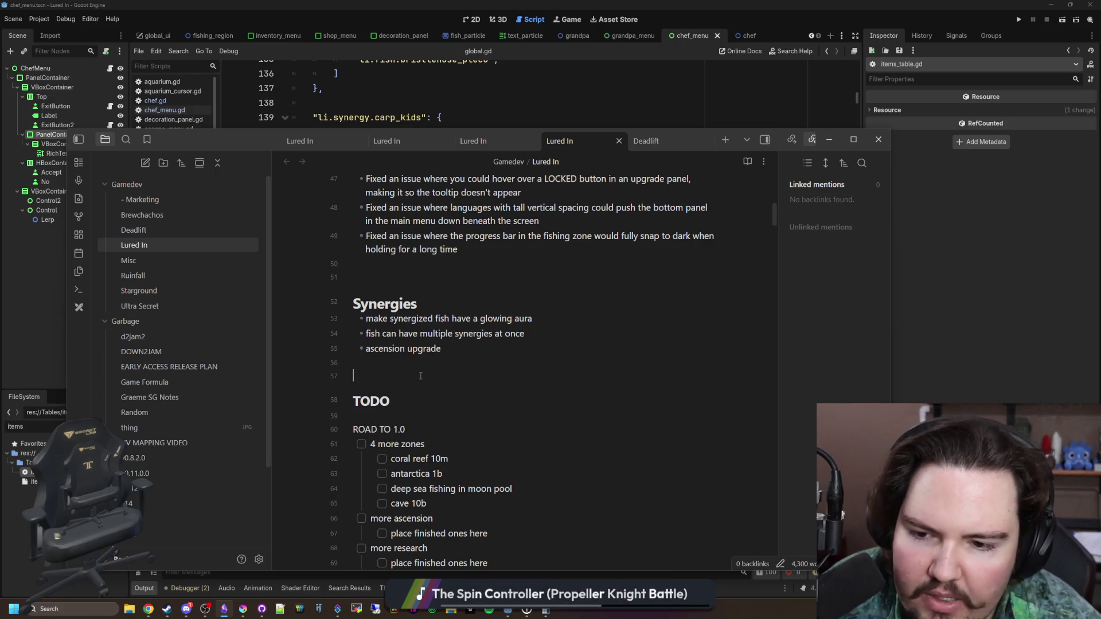
{"action": "key", "text": "alt+Tab"}
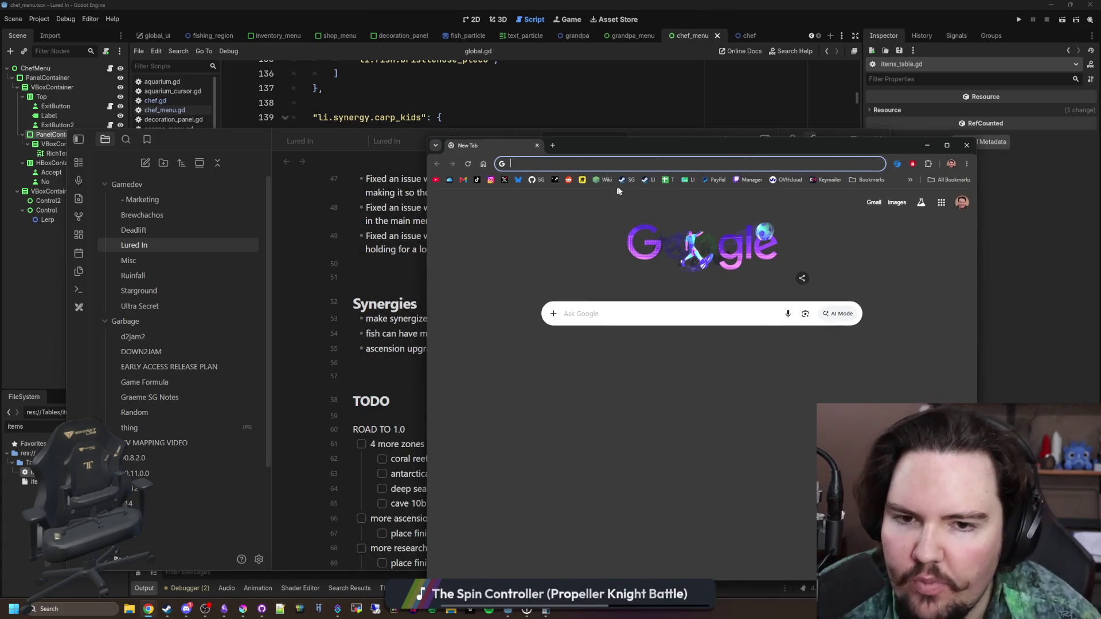
Open the Twitch Stream Manager, pause the live preview, and reposition the browser window
{"action": "left_click", "coordinate": [739, 179]}
{"action": "left_click_drag", "start_coordinate": [722, 153], "coordinate": [758, 144]}
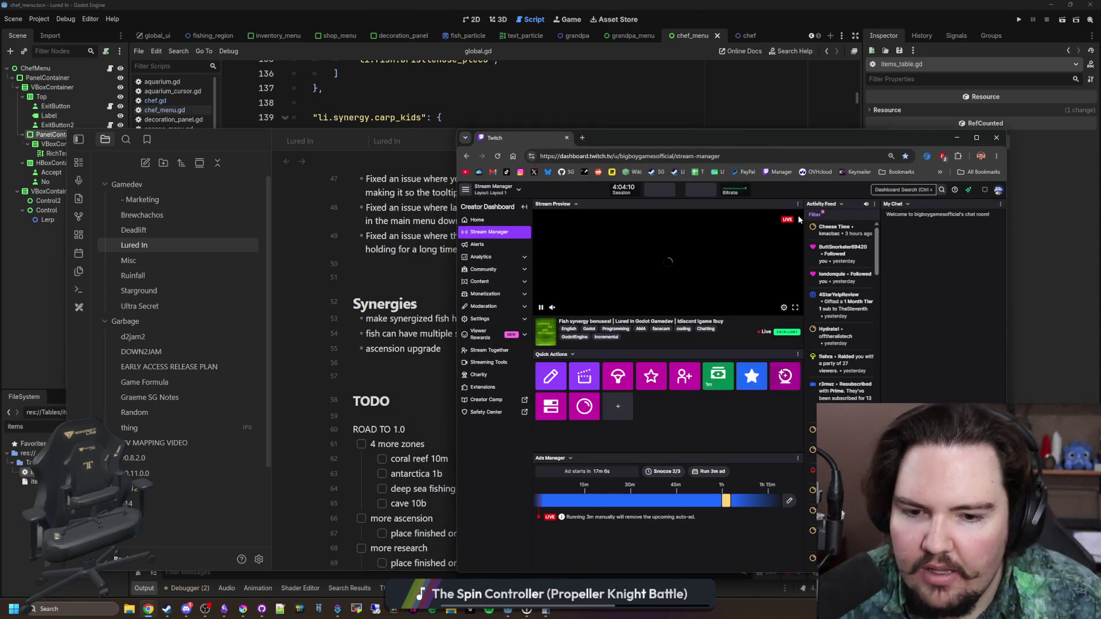
{"action": "left_click", "coordinate": [542, 308]}
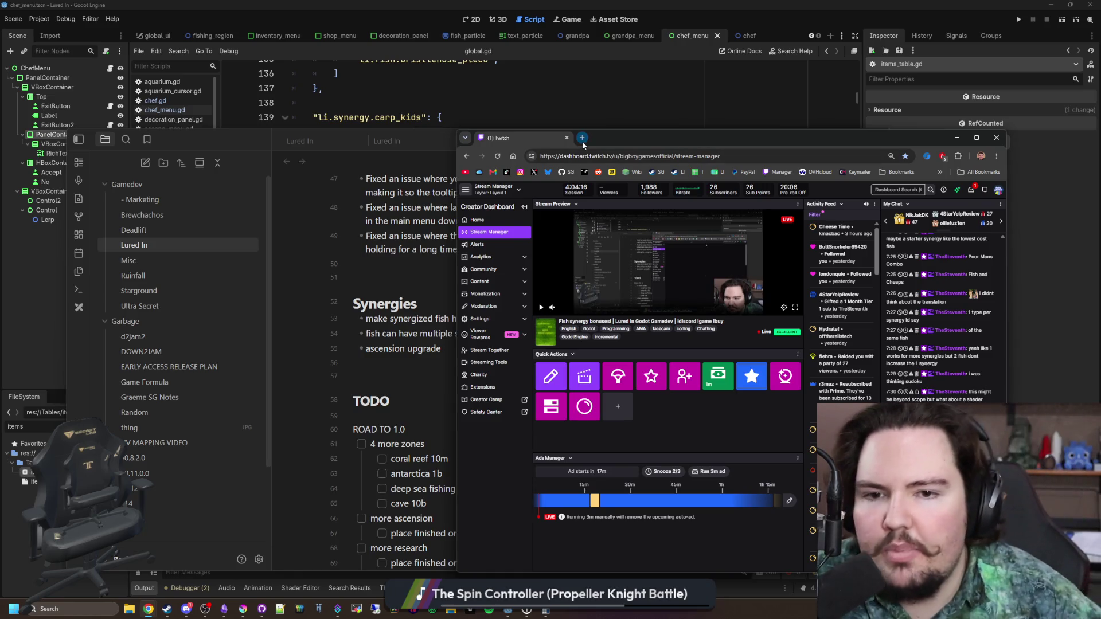
{"action": "left_click_drag", "start_coordinate": [613, 138], "coordinate": [625, 135]}
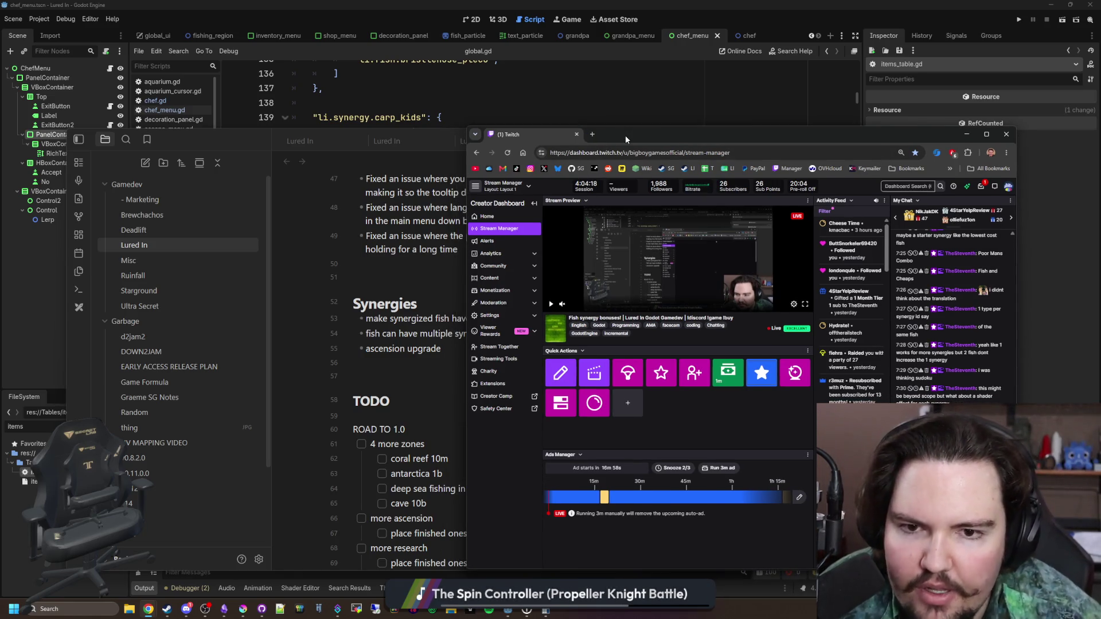